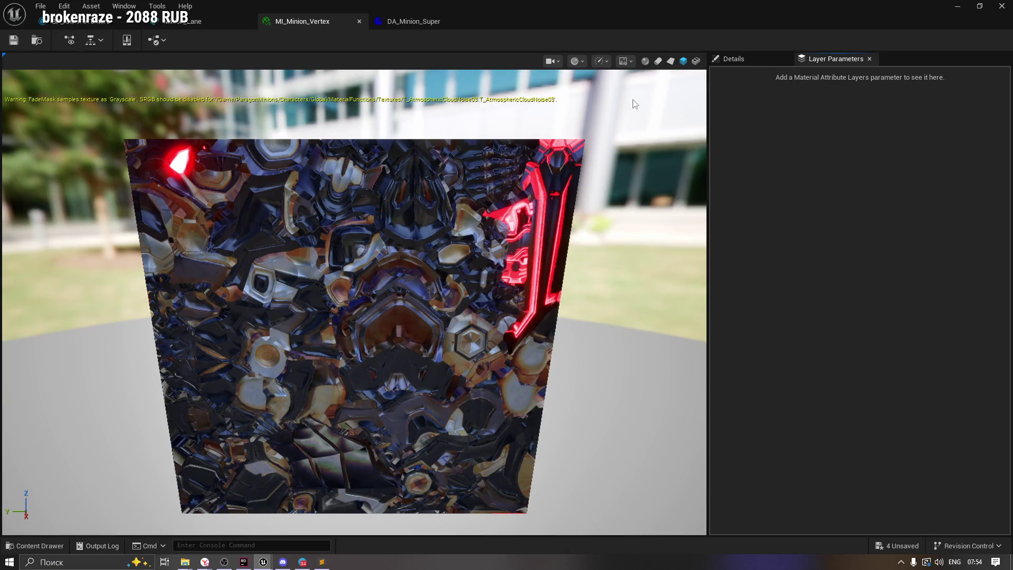
Find MI_Minion_Vertex's parent material and open M_Minion_Dusk_Armored.
click(32, 545)
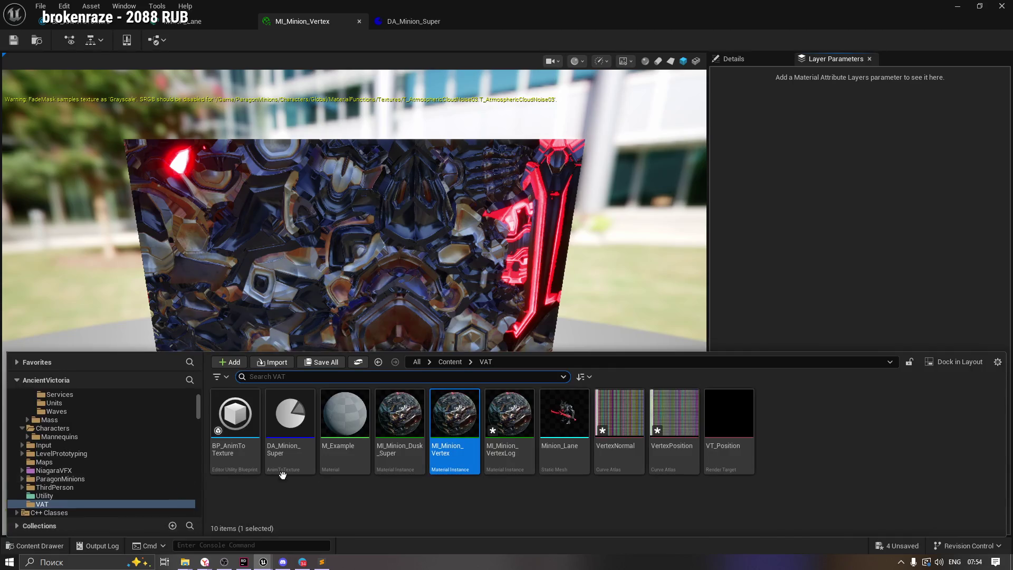
click(397, 415)
right_click(396, 415)
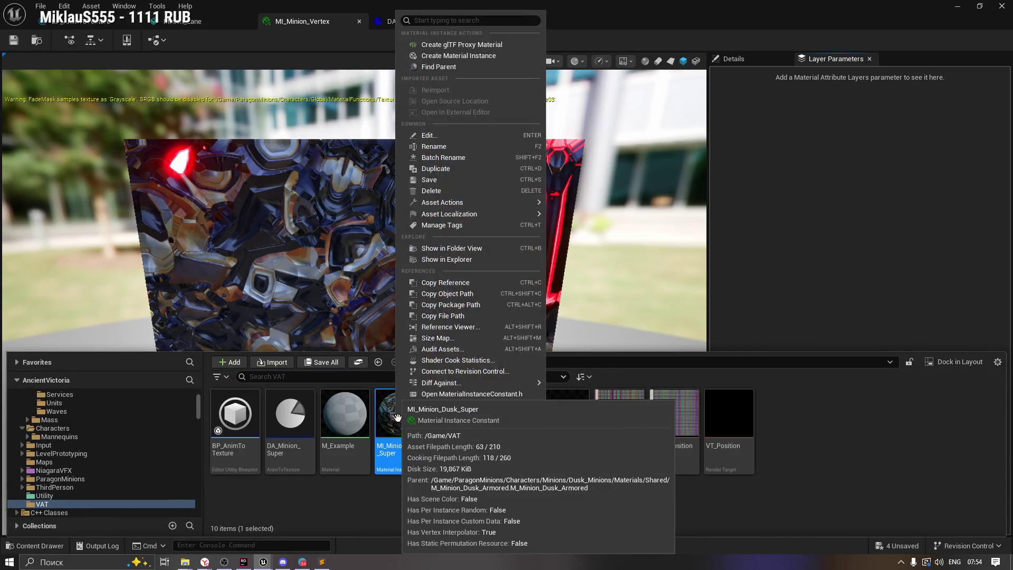
click(451, 436)
right_click(451, 436)
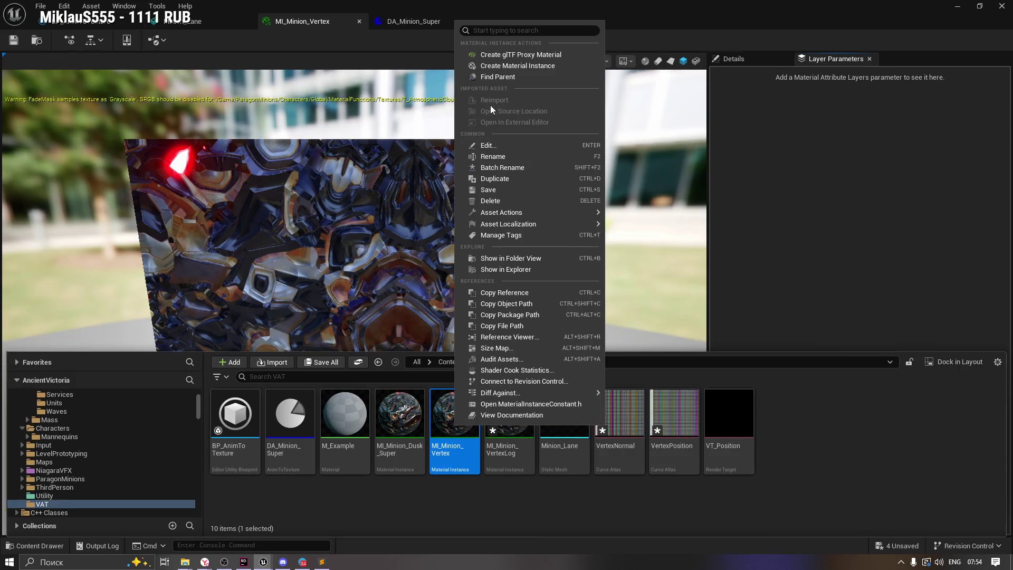
click(488, 74)
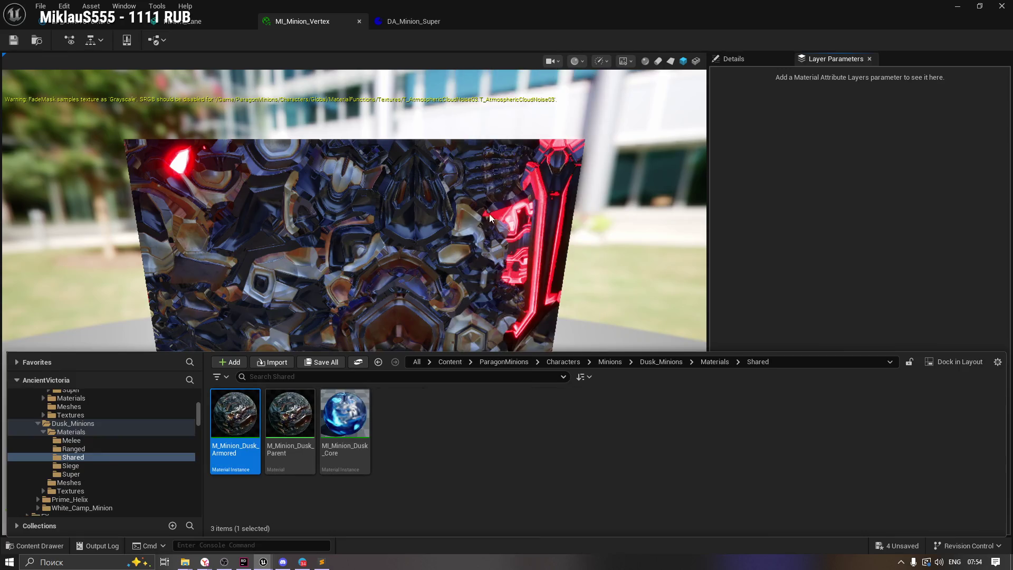
double_click(233, 412)
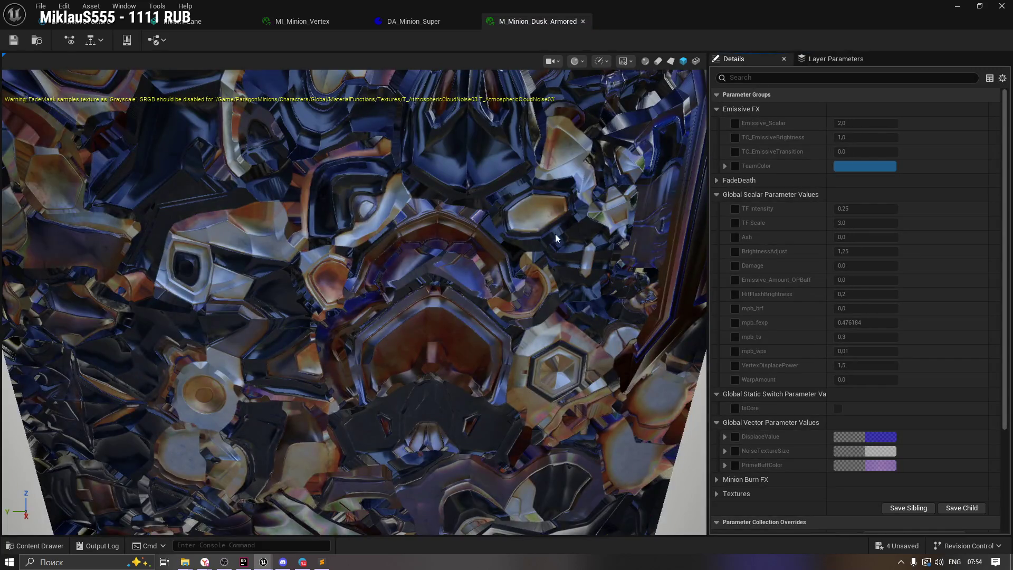
Browse to M_Minion_Dusk_Armored's own parent, M_Minion_Dusk_Parent, and open it.
click(843, 59)
click(736, 60)
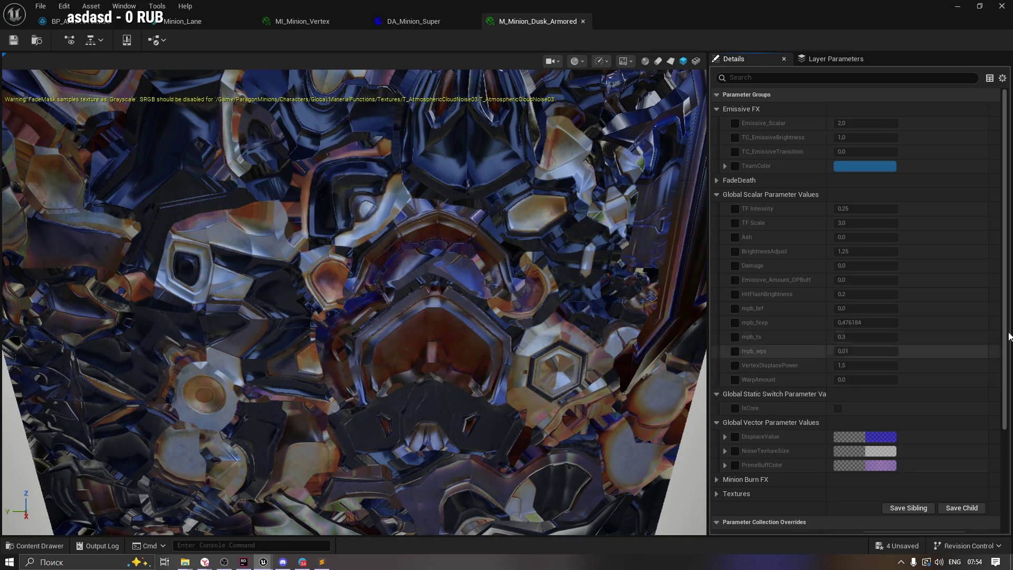
drag(1005, 323, 1000, 468)
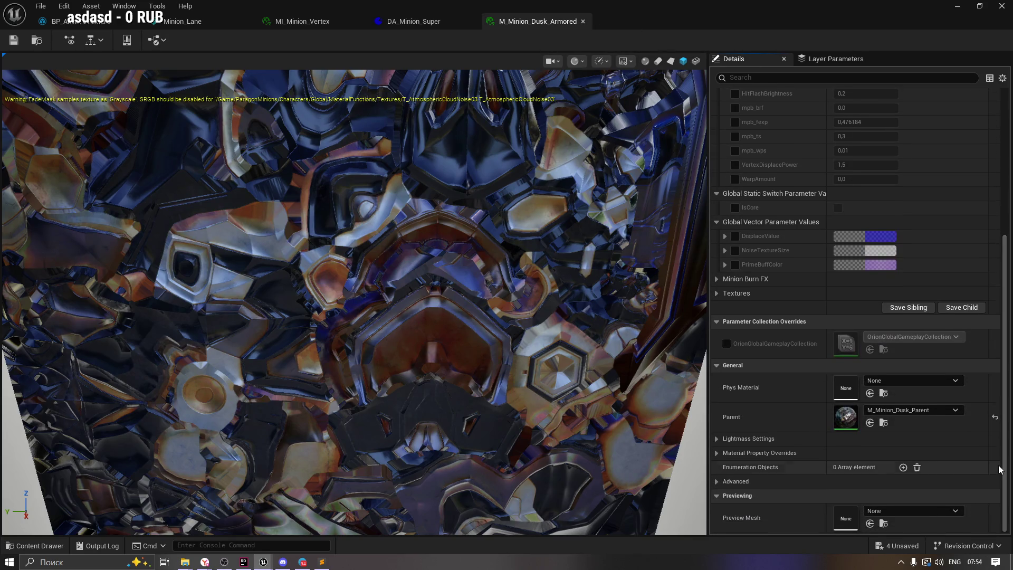
click(885, 423)
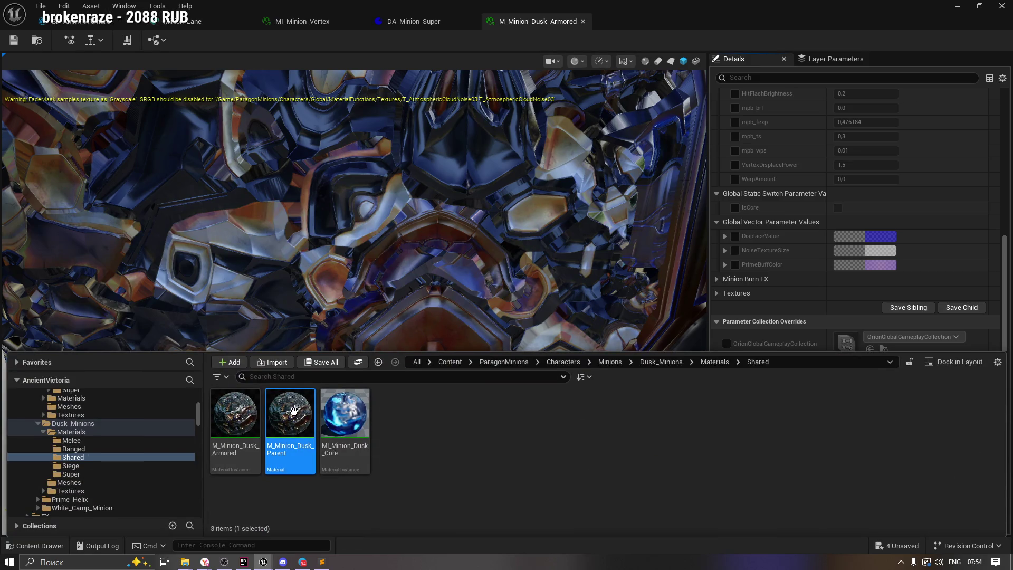
double_click(294, 416)
text(Layer)
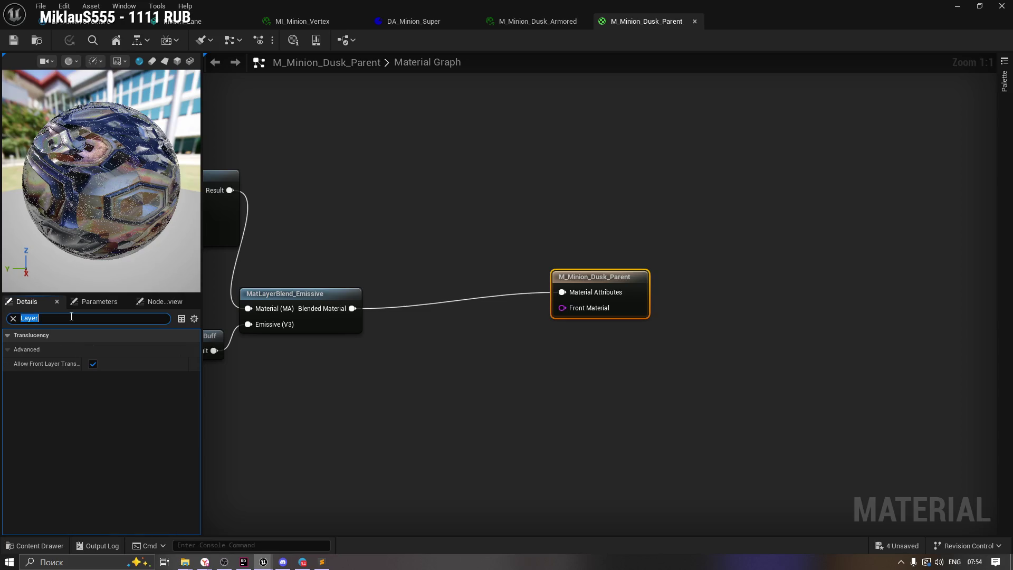
Clear the Details search, pan the M_Minion_Dusk_Parent graph, and return to MI_Minion_Vertex.
key(BackSpace)
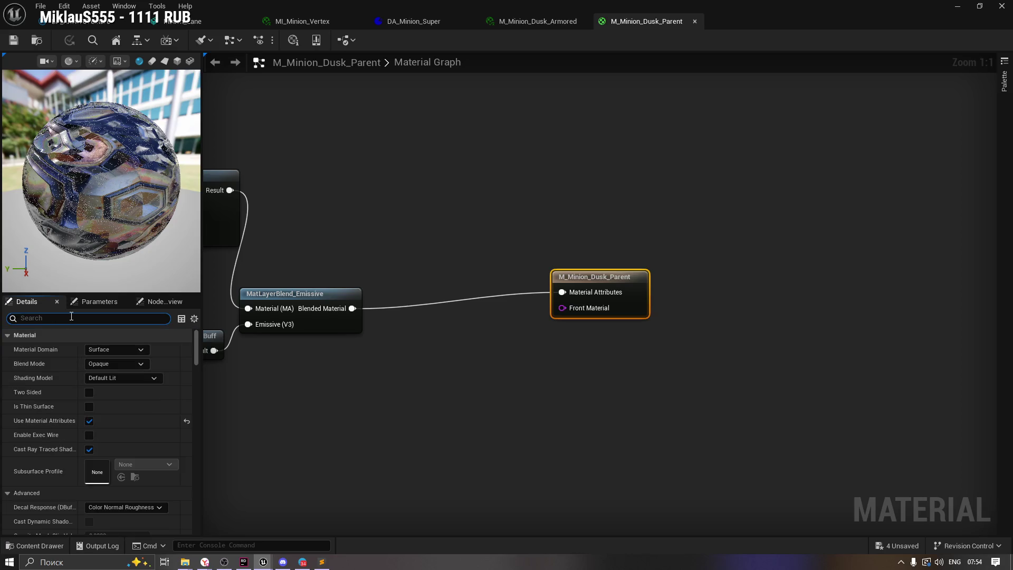
click(417, 356)
drag(415, 255, 459, 258)
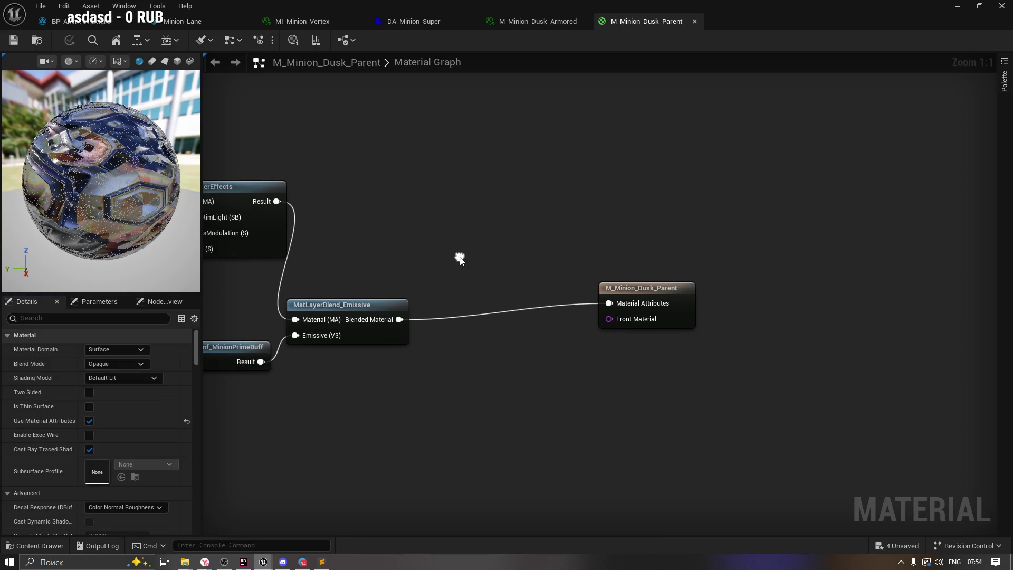
click(407, 21)
click(327, 21)
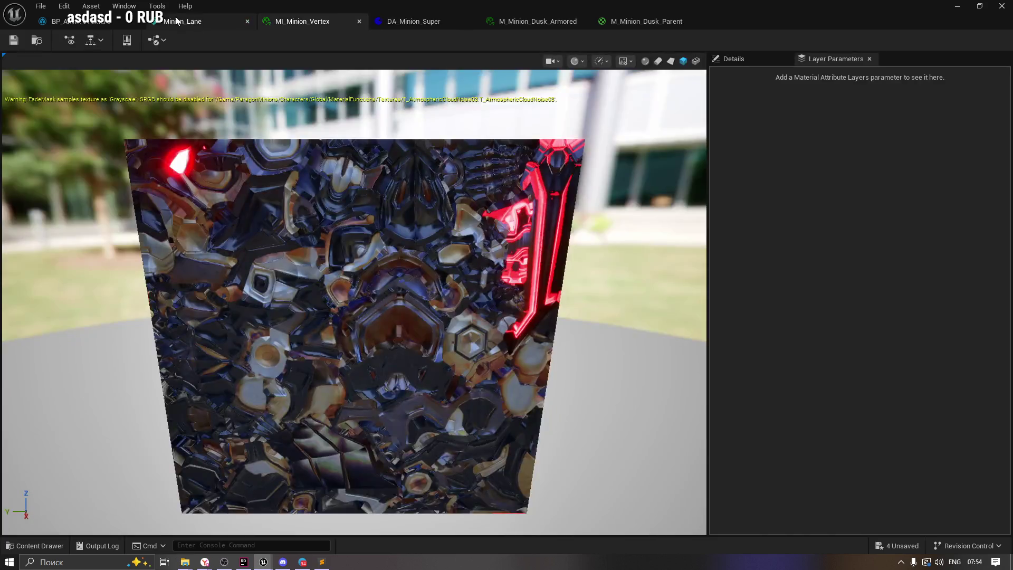
Inspect the Minion_Lane mesh: locate its MI_Minion_Vertex material, search 'Anim', and orbit the model.
click(177, 21)
click(905, 136)
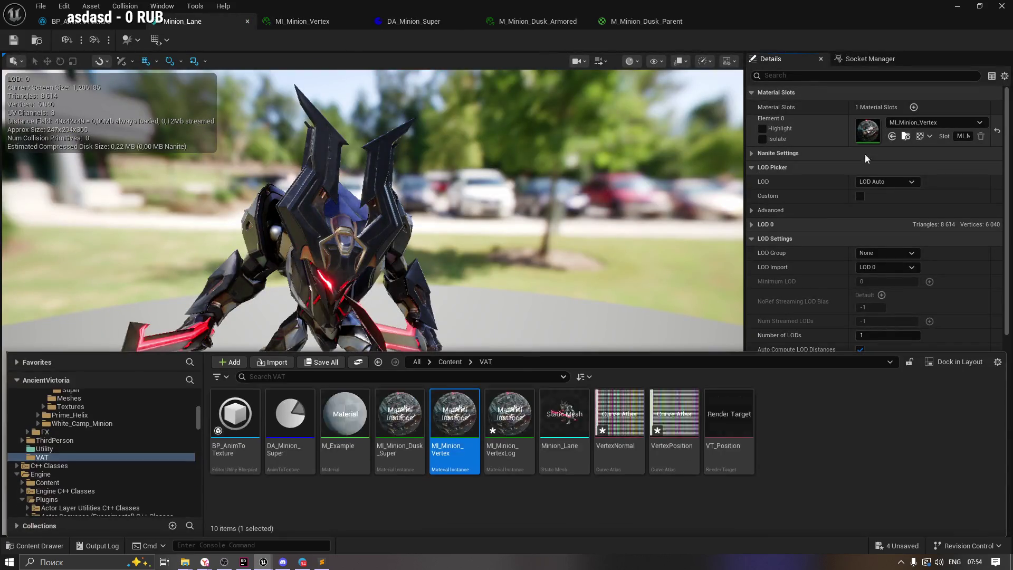
double_click(458, 431)
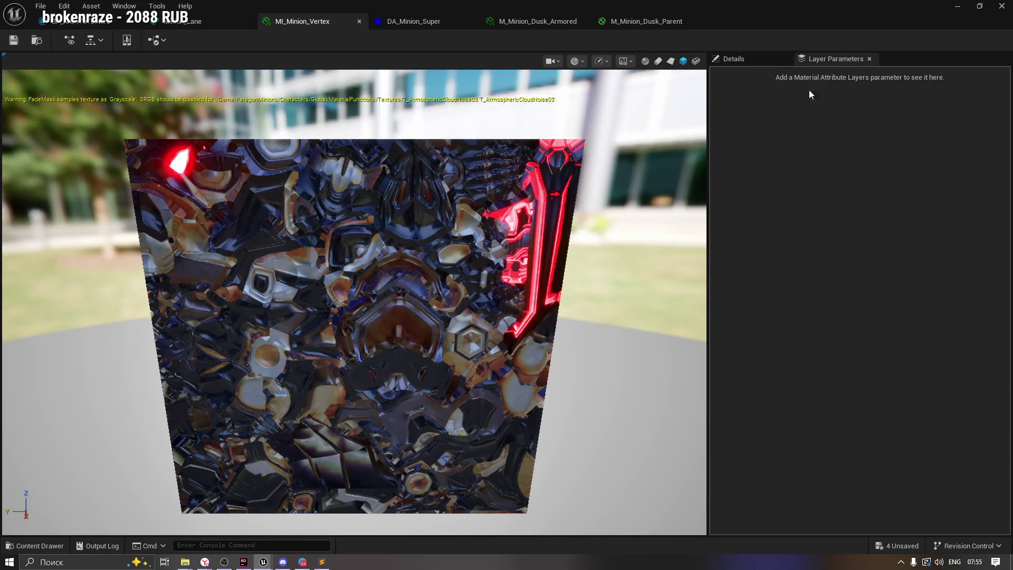
click(182, 21)
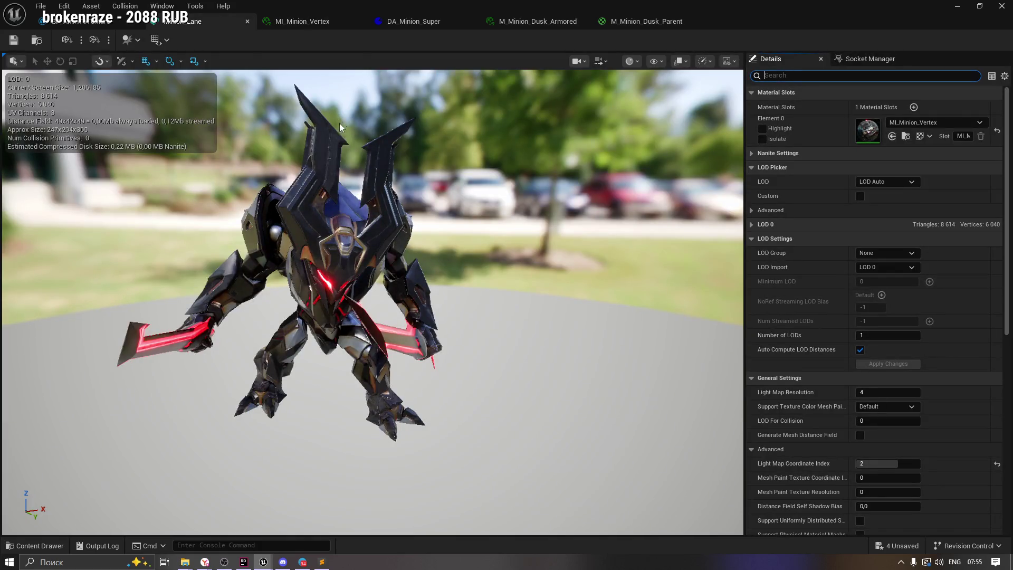
text(Anim)
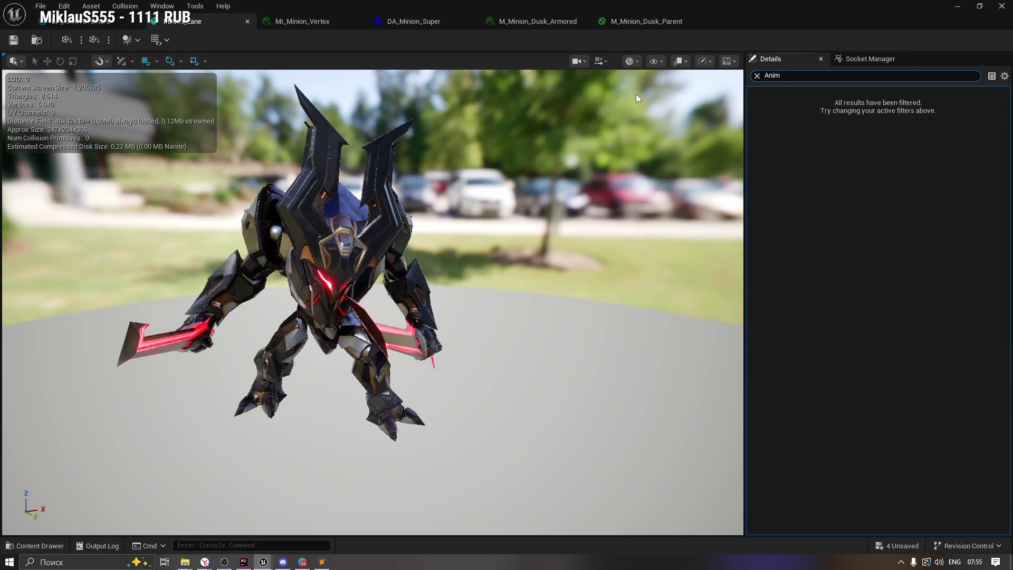
key(BackSpace)
key(BackSpace)
key(BackSpace)
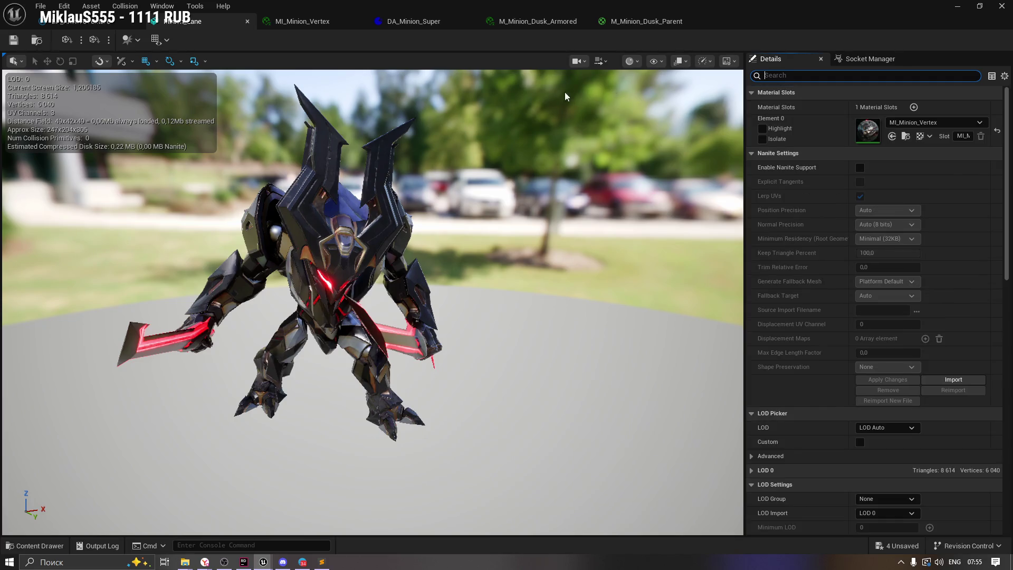
mouse_move(345, 221)
mouse_down()
mouse_move(333, 240)
mouse_move(345, 220)
mouse_up()
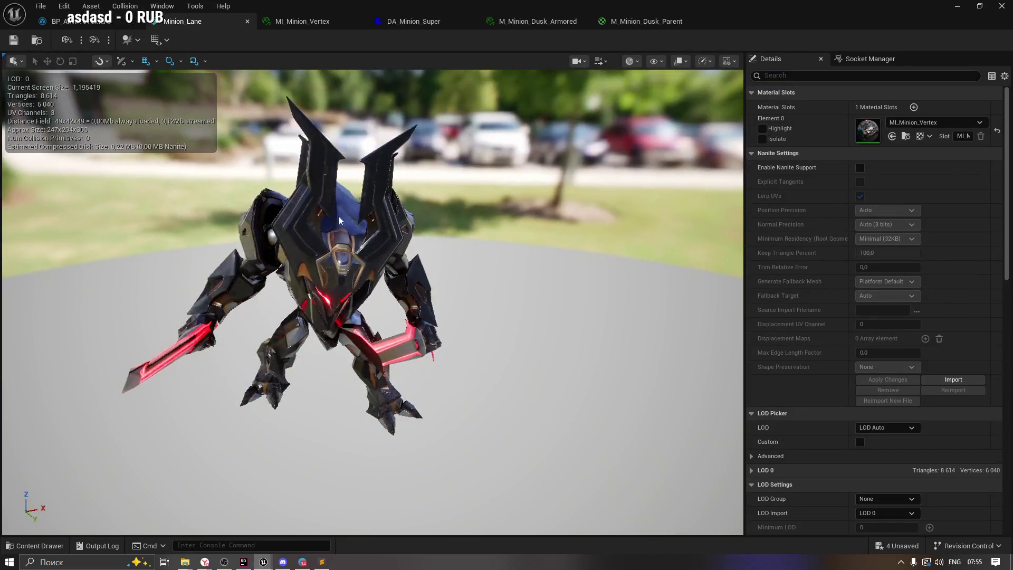
drag(401, 204, 369, 206)
click(870, 59)
click(770, 58)
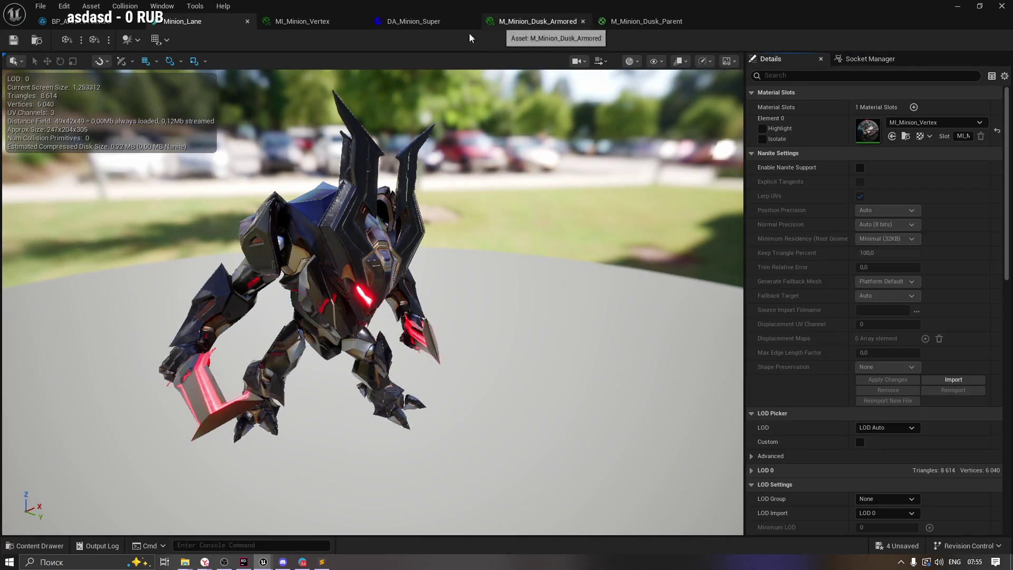
Check MI_Minion_Vertex and DA_Minion_Super, move DA_Minion_Super's tab left, and select M_Minion_Dusk_Parent's output node.
click(409, 23)
click(296, 22)
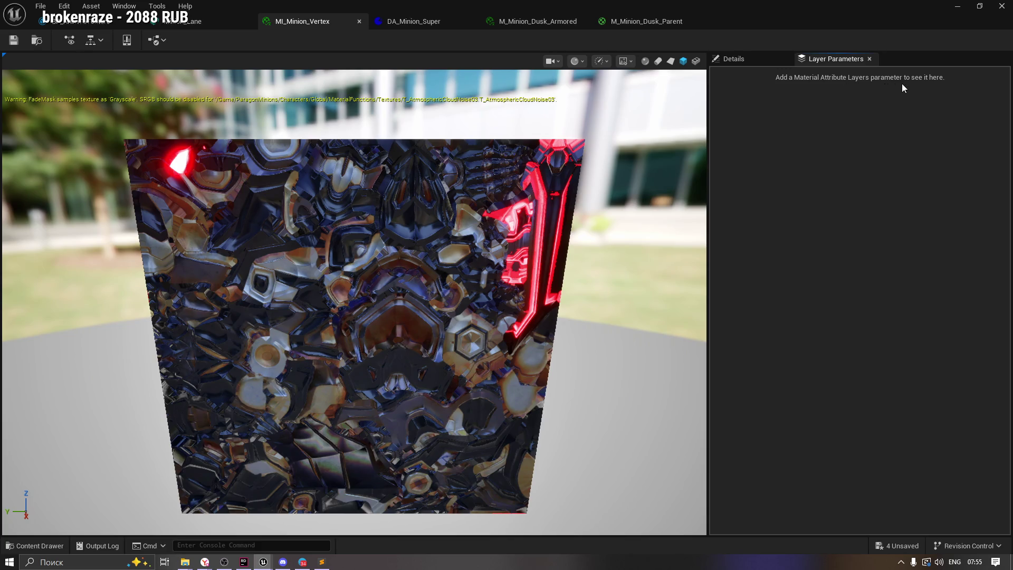
drag(446, 191, 456, 182)
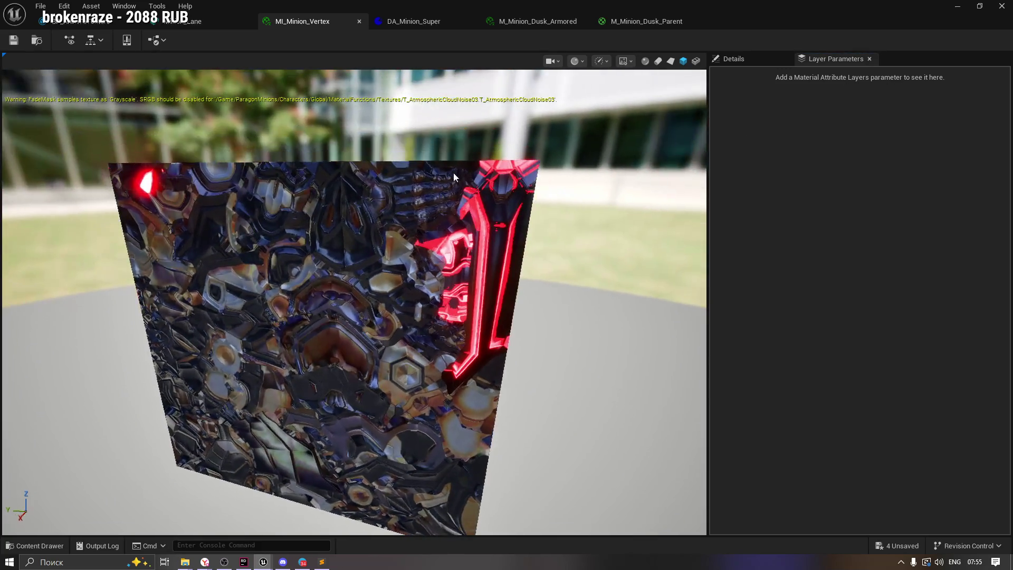
click(425, 22)
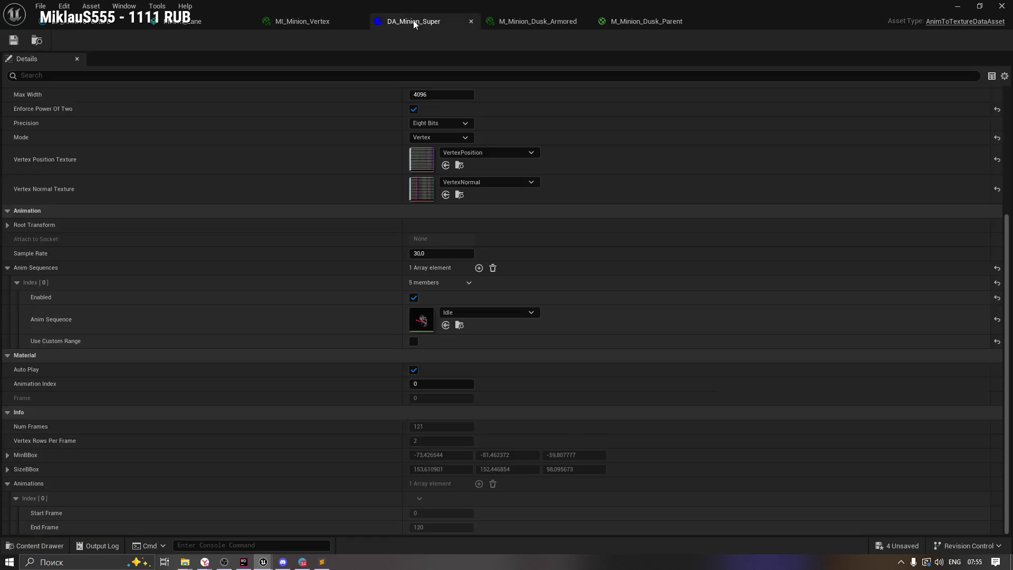
drag(425, 22, 308, 26)
click(414, 21)
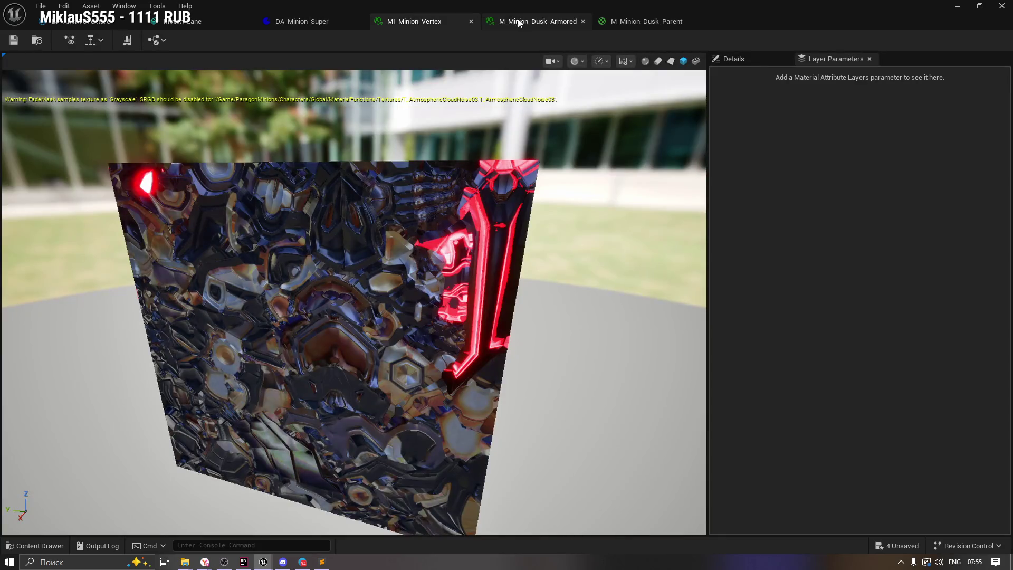
click(626, 23)
click(676, 294)
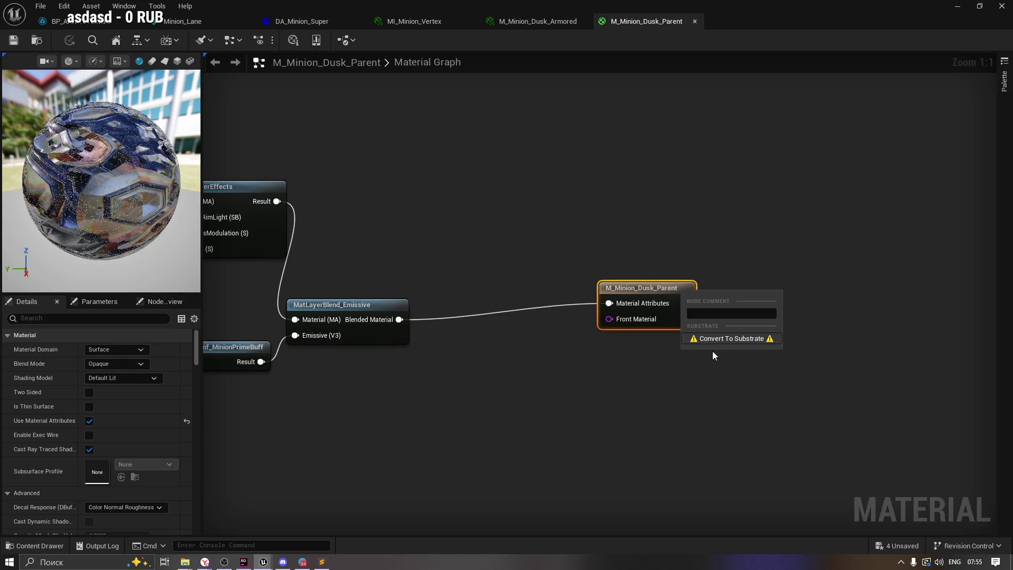
Disconnect and reconnect Blended Material to the output node's Material Attributes input.
click(588, 363)
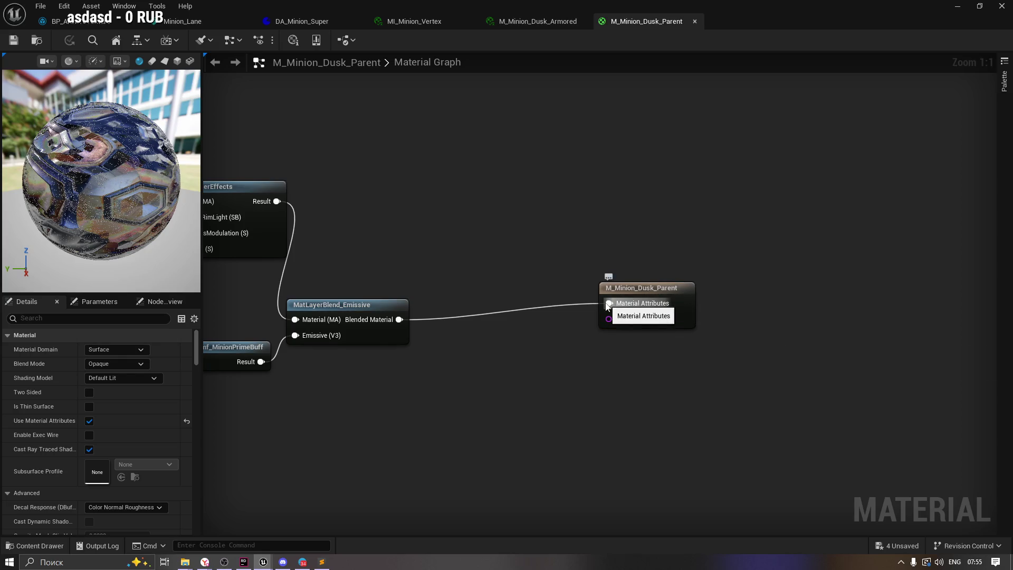
alt+click(633, 303)
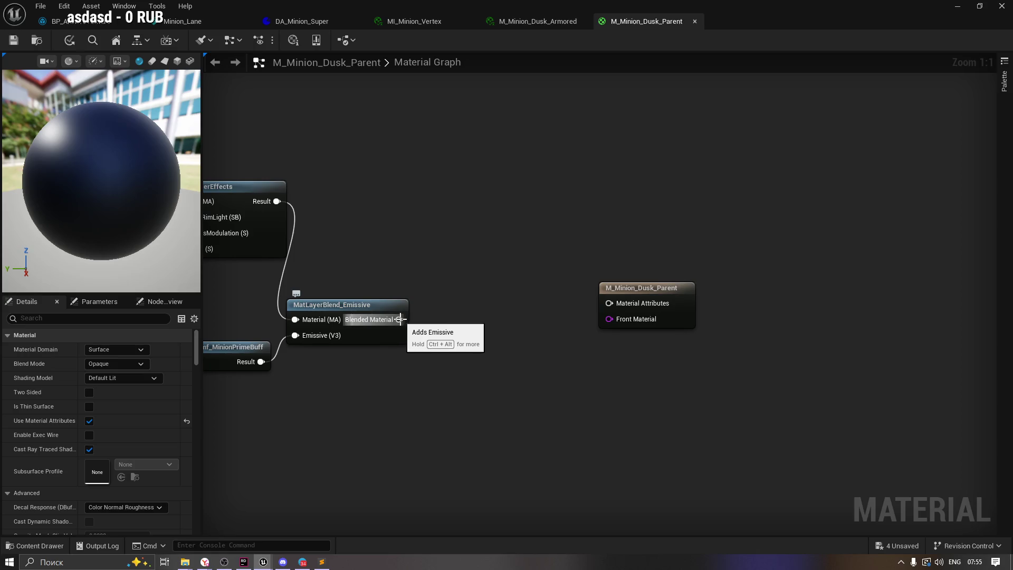
click(635, 290)
drag(399, 319, 616, 306)
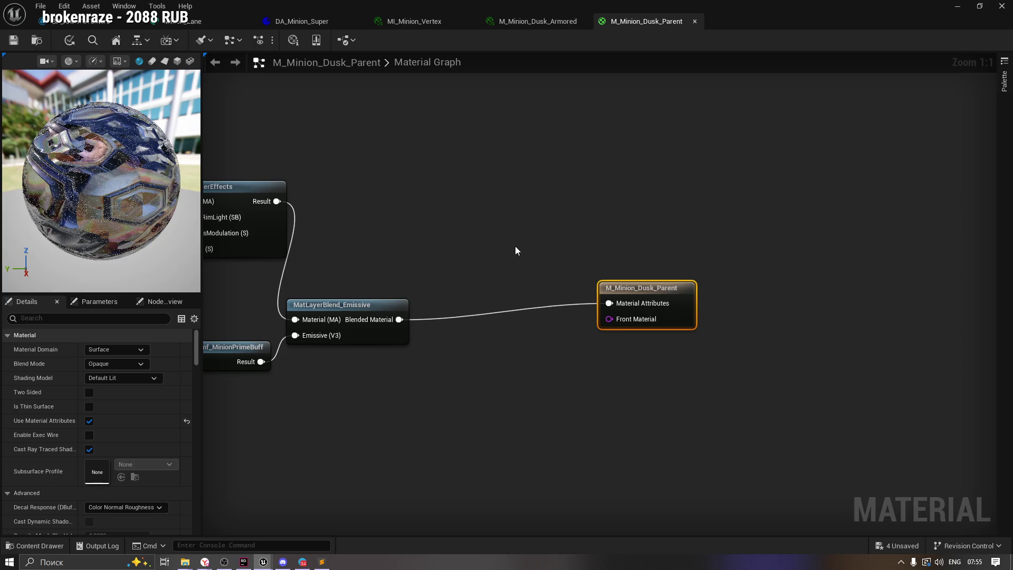
Add a Material Attribute Layers node wired between Blended Material and Material Attributes.
right_click(509, 384)
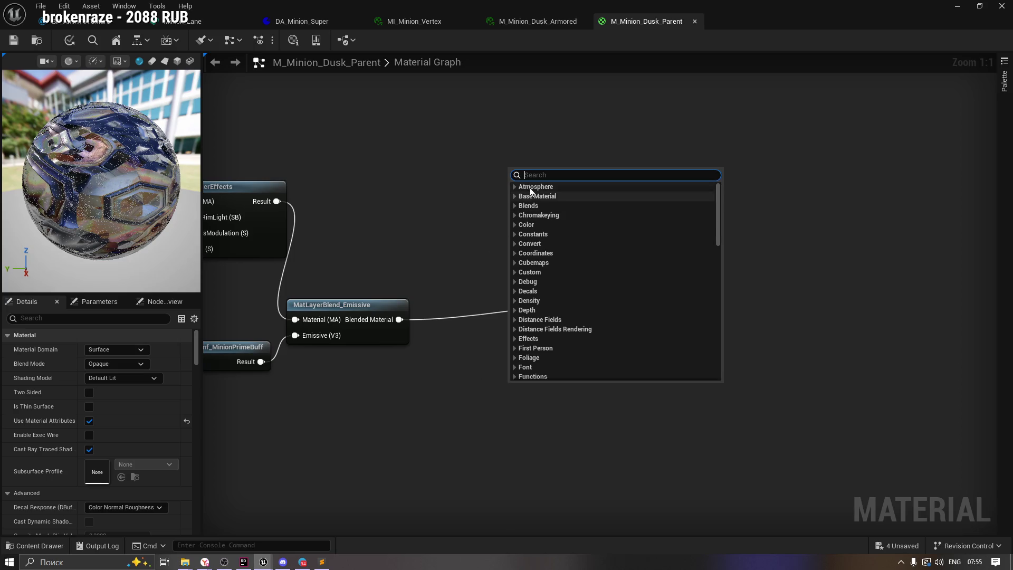
text(mater)
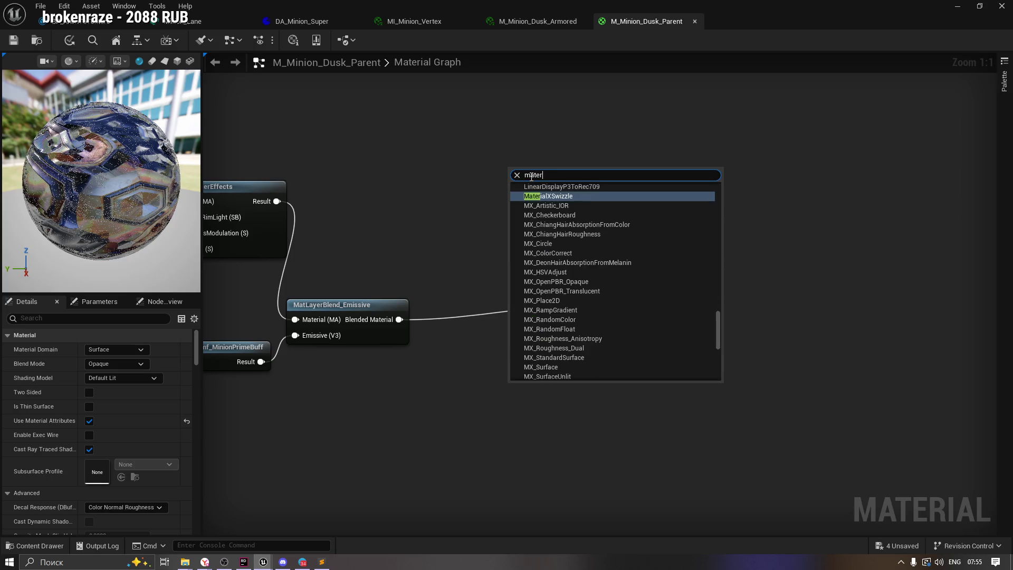
text(ial layer)
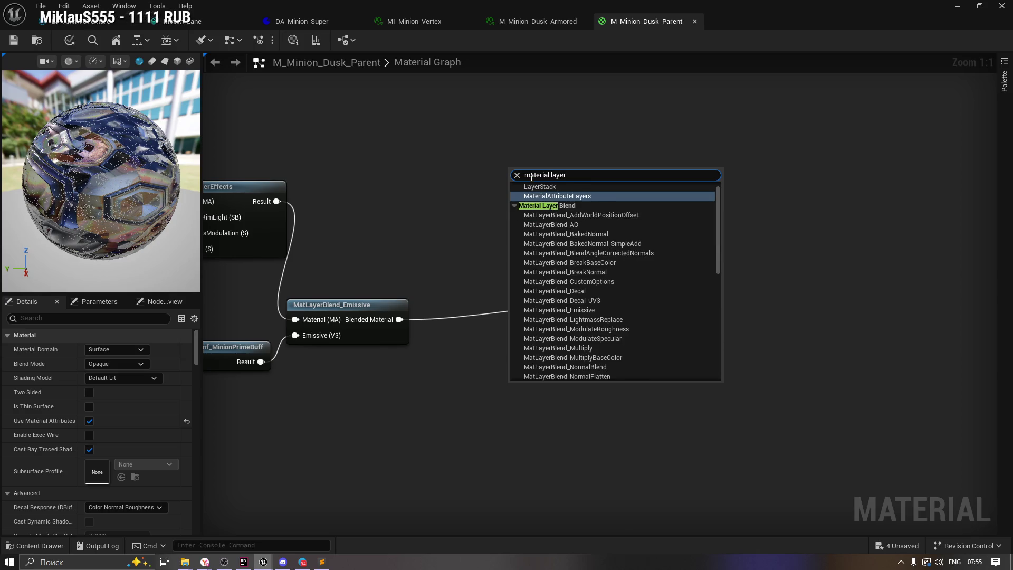
click(565, 199)
drag(565, 389, 518, 258)
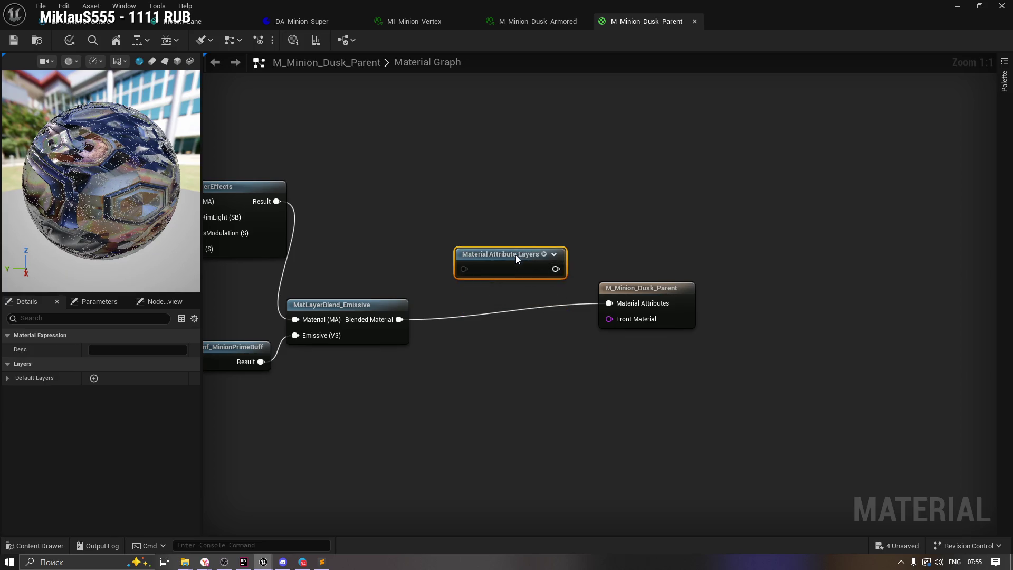
drag(399, 319, 464, 268)
drag(555, 269, 609, 302)
drag(516, 260, 515, 311)
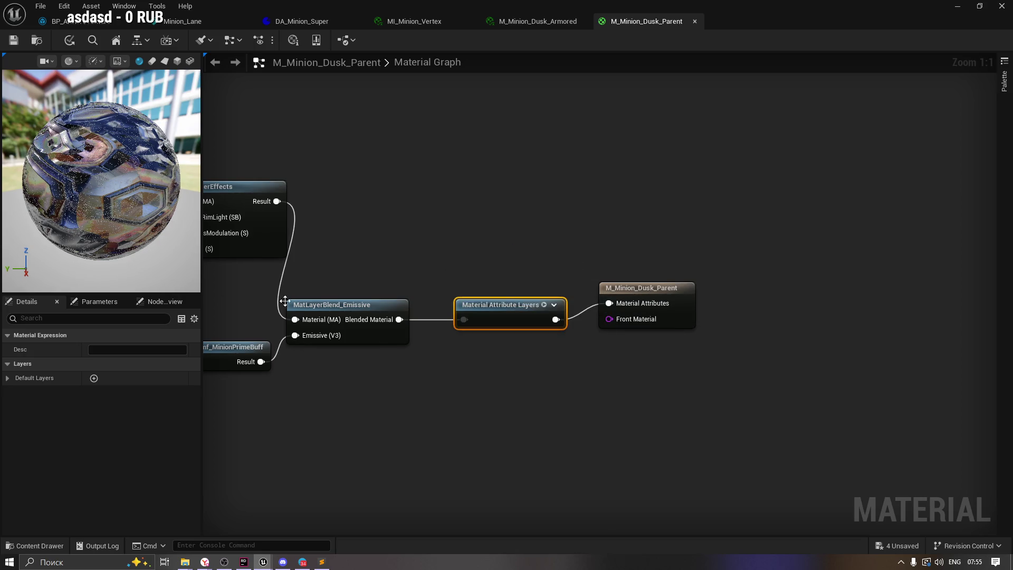
click(94, 301)
click(24, 301)
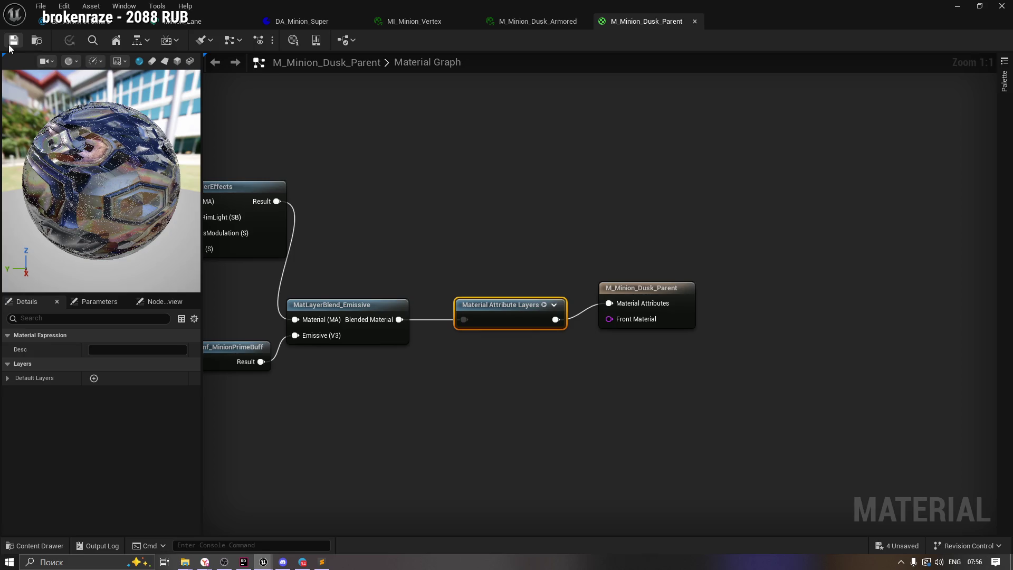
click(538, 21)
Set MI_Minion_Vertex's Background layer asset to ML_VertexAnimation, found by searching 'vertex'.
click(821, 61)
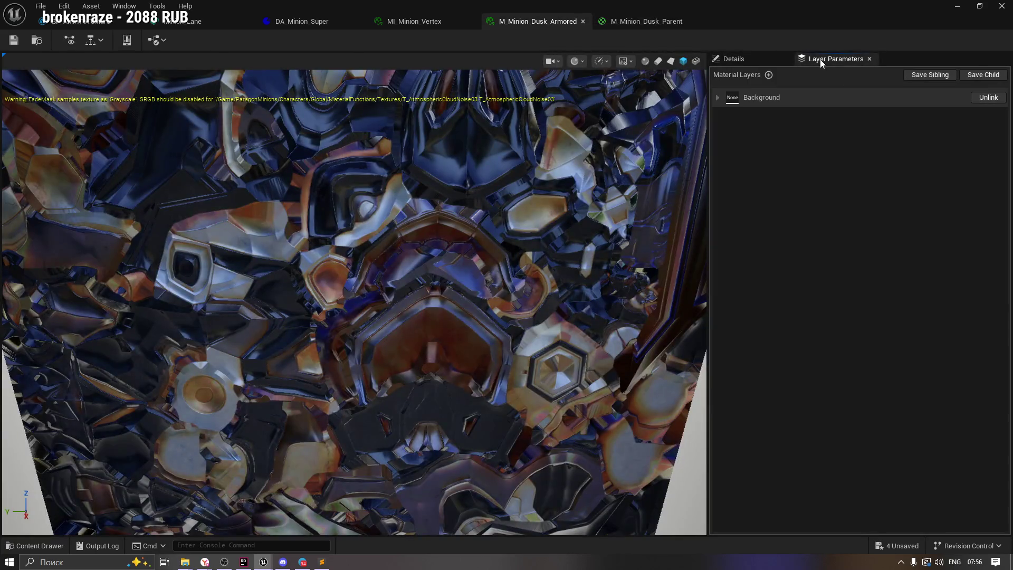
click(721, 97)
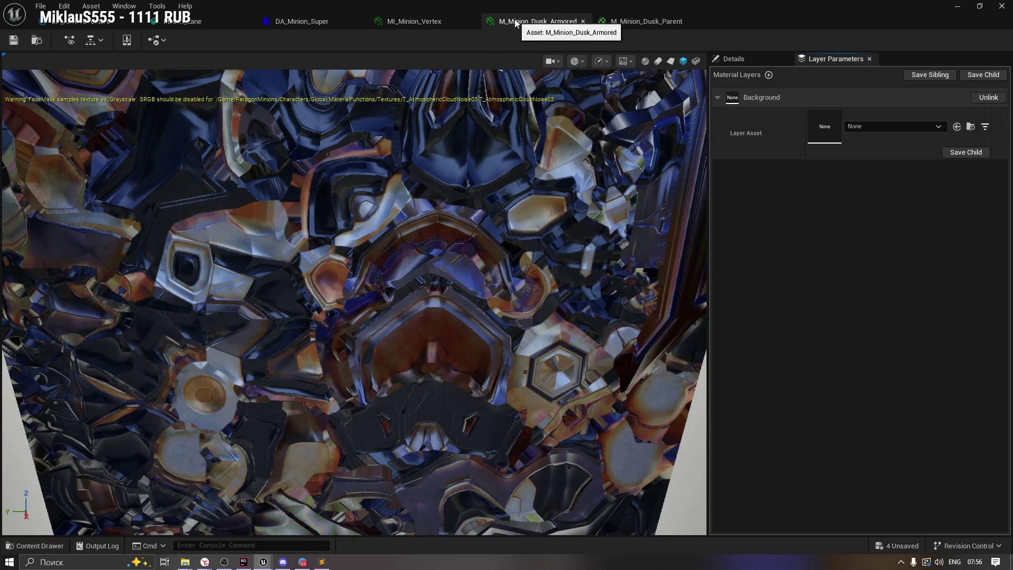
click(417, 21)
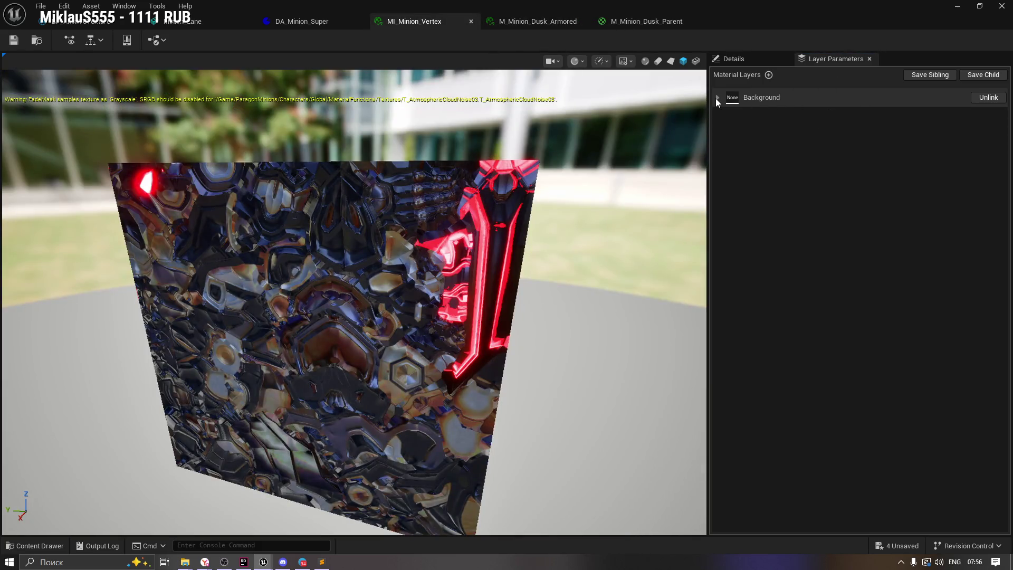
click(717, 99)
click(855, 125)
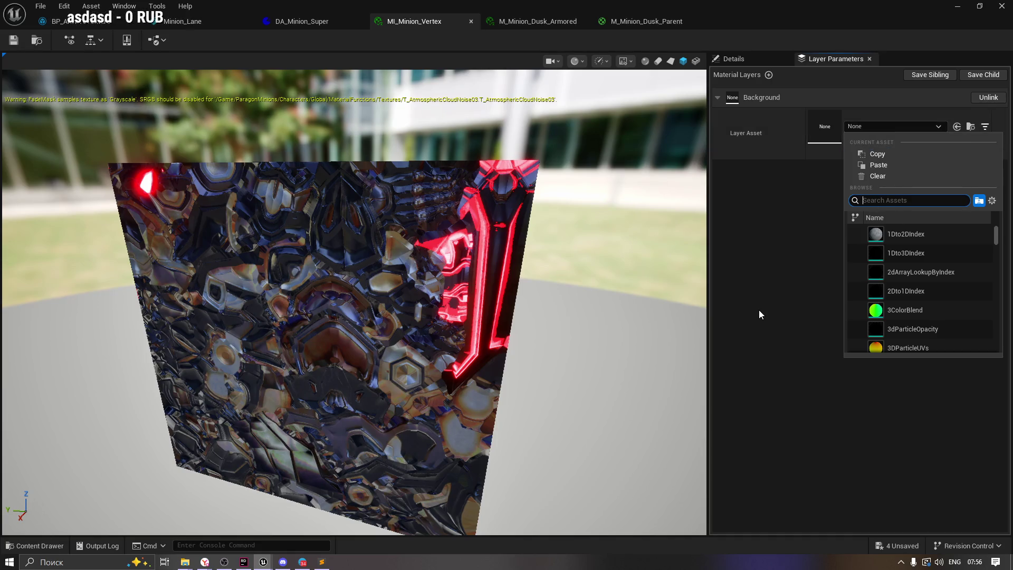
text(ver)
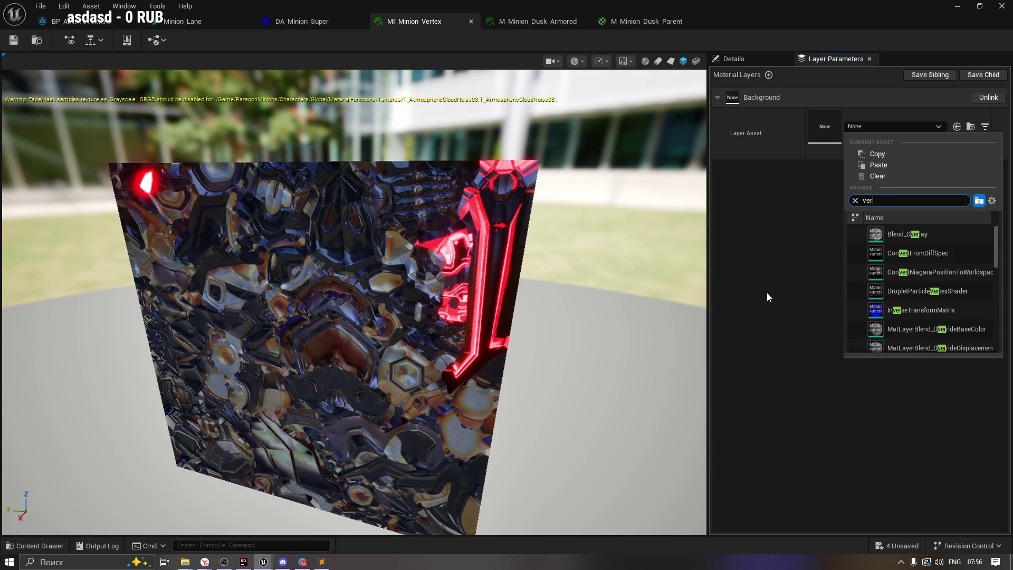
text(tex)
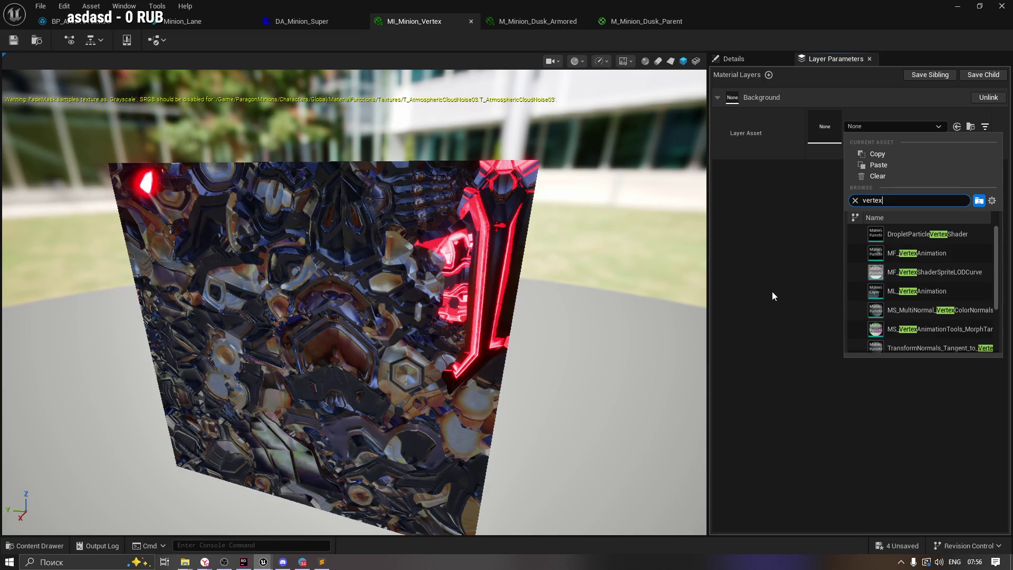
click(935, 294)
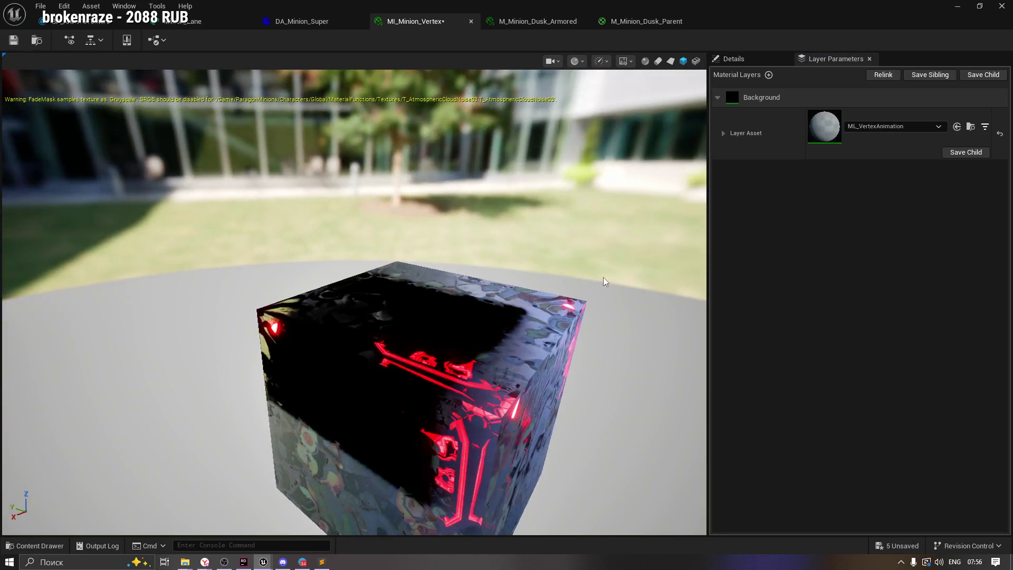
Orbit the preview and review the Background layer's ANIMTOTEXTURE parameters.
drag(603, 277, 590, 317)
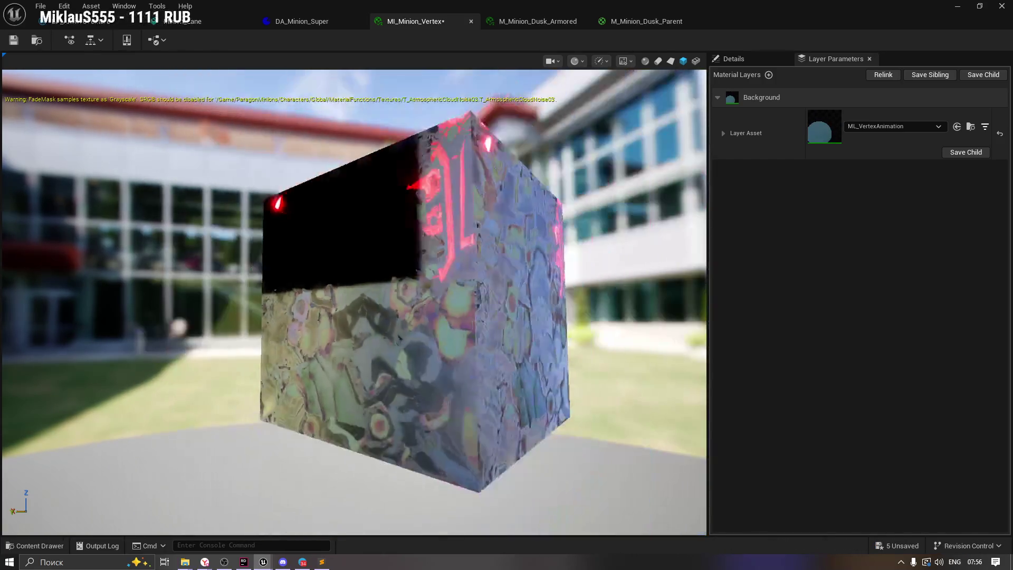
drag(508, 202, 559, 232)
mouse_move(463, 207)
mouse_down()
mouse_move(464, 226)
mouse_move(486, 242)
mouse_move(474, 227)
mouse_move(422, 211)
mouse_move(621, 124)
mouse_up()
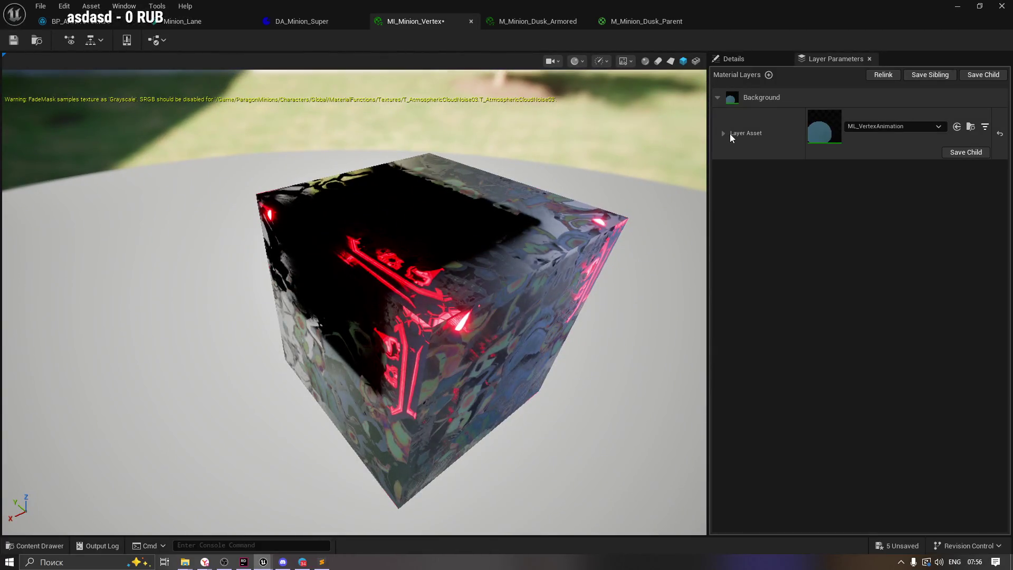
click(724, 133)
click(729, 166)
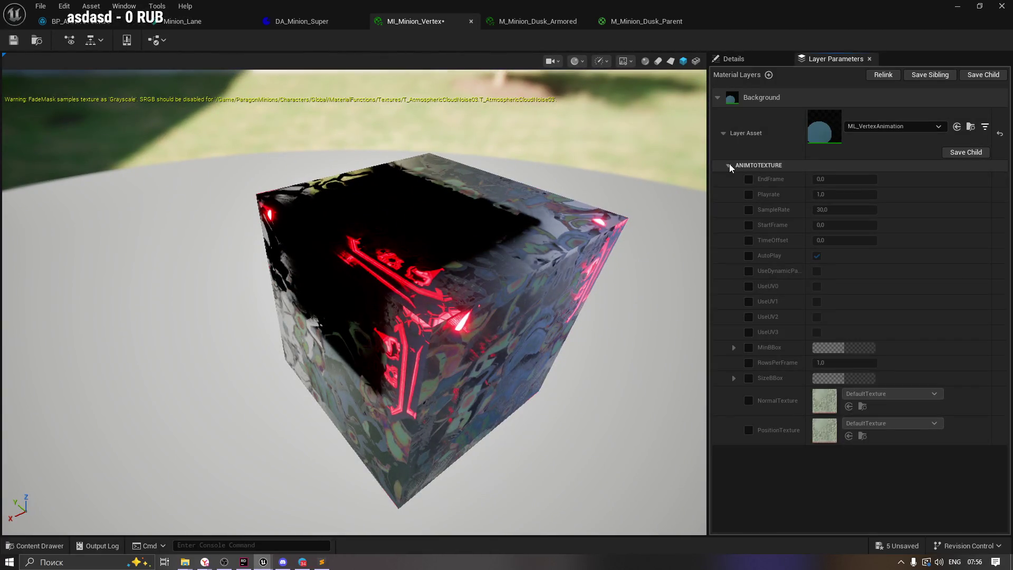
click(728, 165)
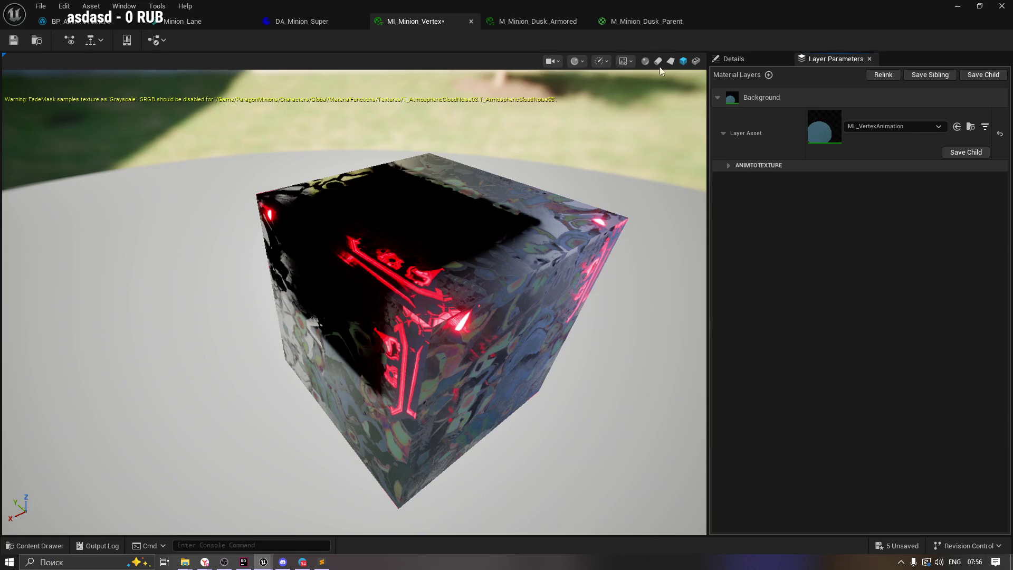
Switch the preview to a sphere and save MI_Minion_Vertex.
click(645, 61)
mouse_move(586, 207)
mouse_down()
mouse_move(533, 248)
mouse_move(517, 306)
mouse_move(517, 279)
mouse_up()
click(14, 40)
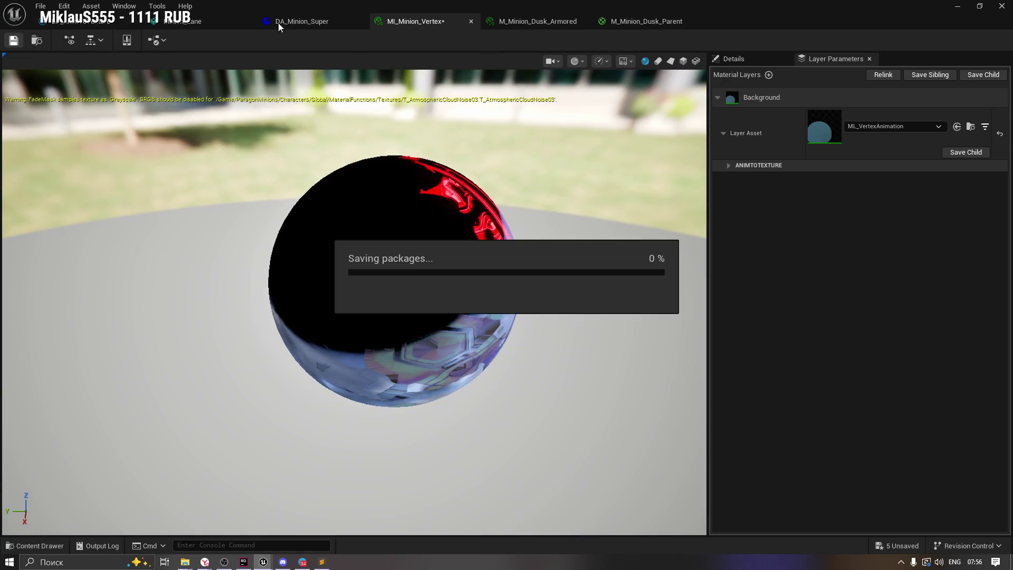
On Minion_Lane, collapse Nanite Settings, enable Custom LOD, keep LOD Group None, and expand LOD 0.
click(206, 21)
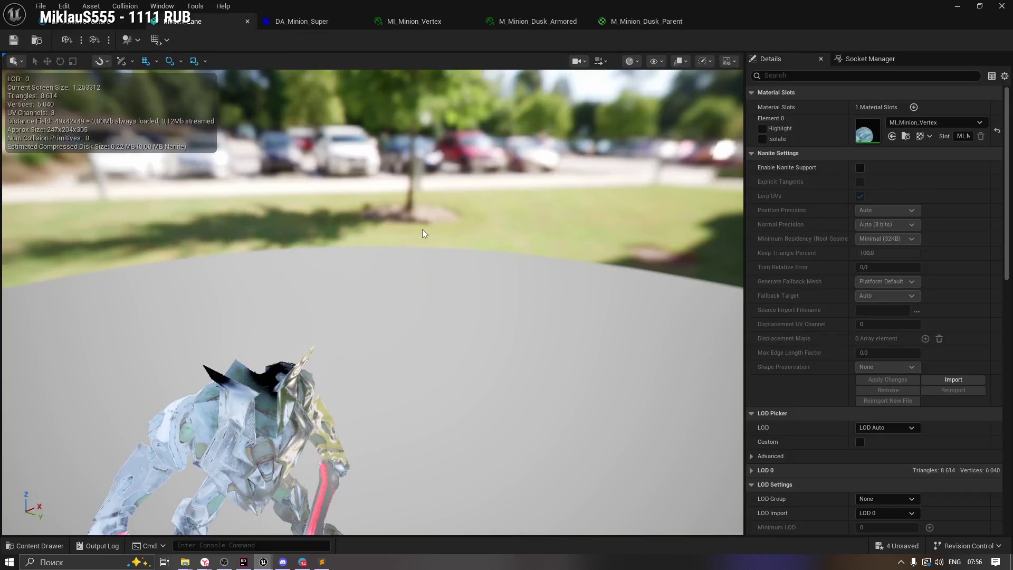
mouse_move(453, 244)
mouse_down()
mouse_move(437, 264)
mouse_move(448, 245)
mouse_move(440, 204)
mouse_move(433, 211)
mouse_up()
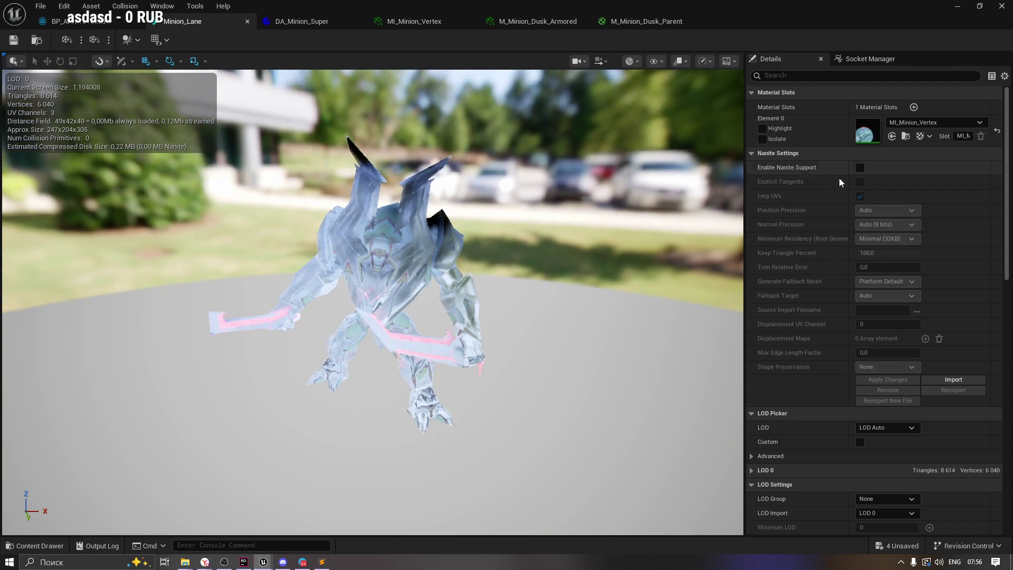
click(755, 154)
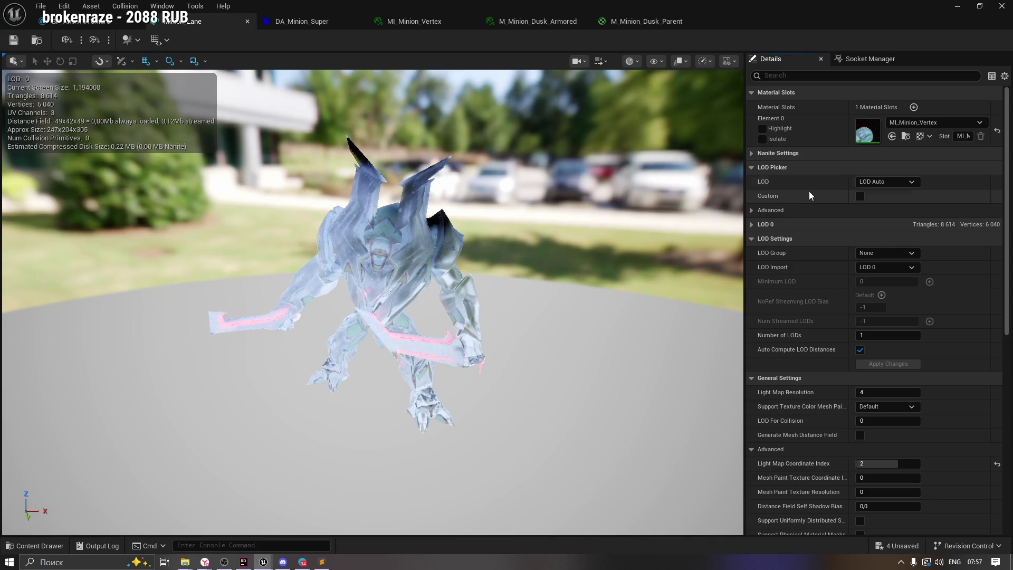
click(859, 196)
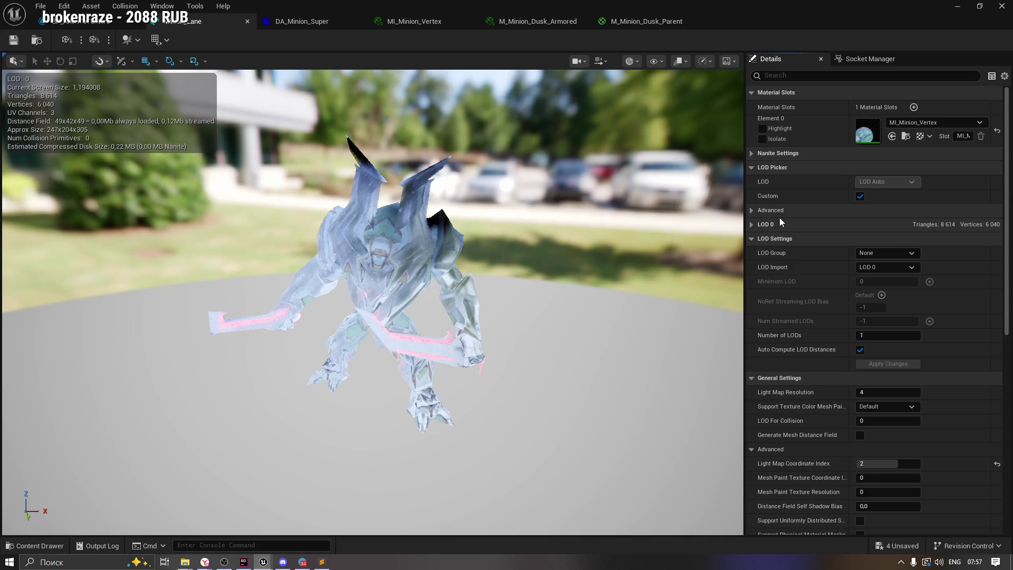
click(859, 196)
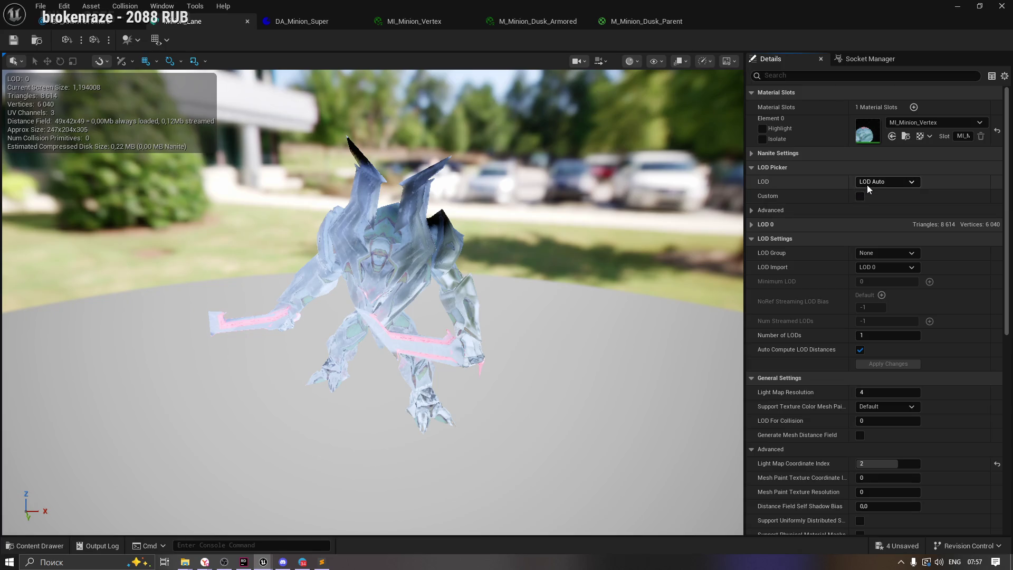
click(859, 196)
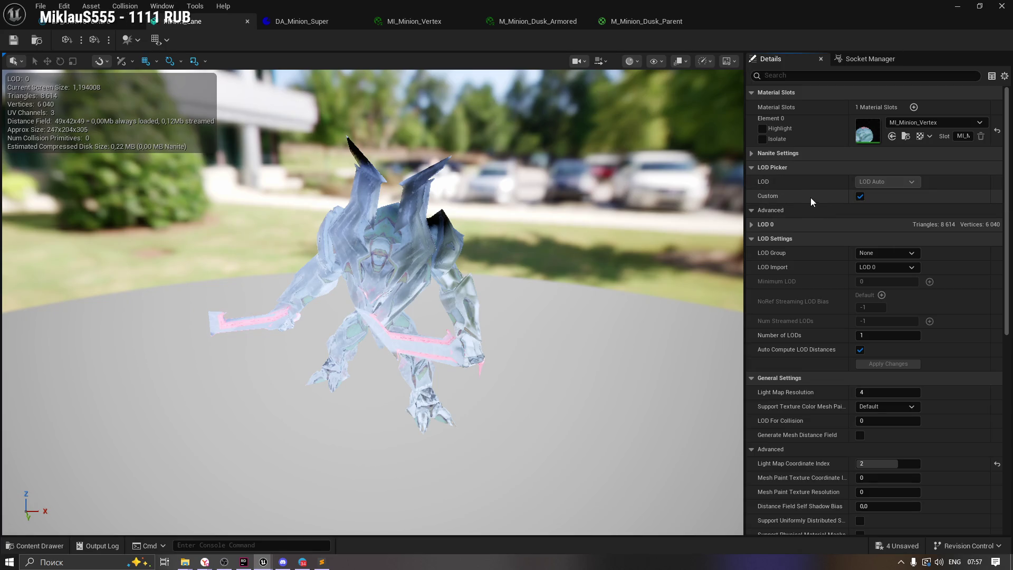
click(885, 265)
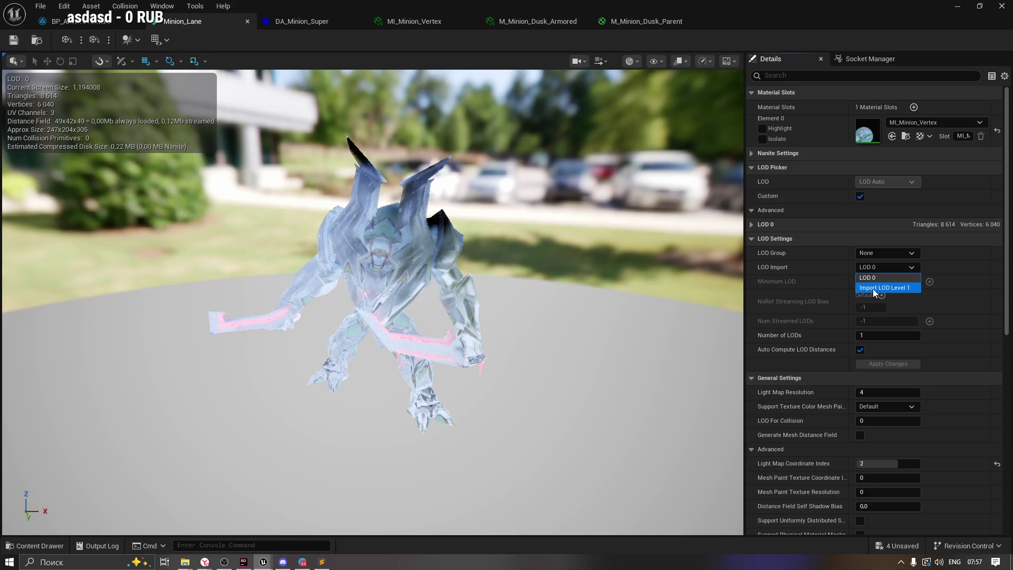
click(775, 268)
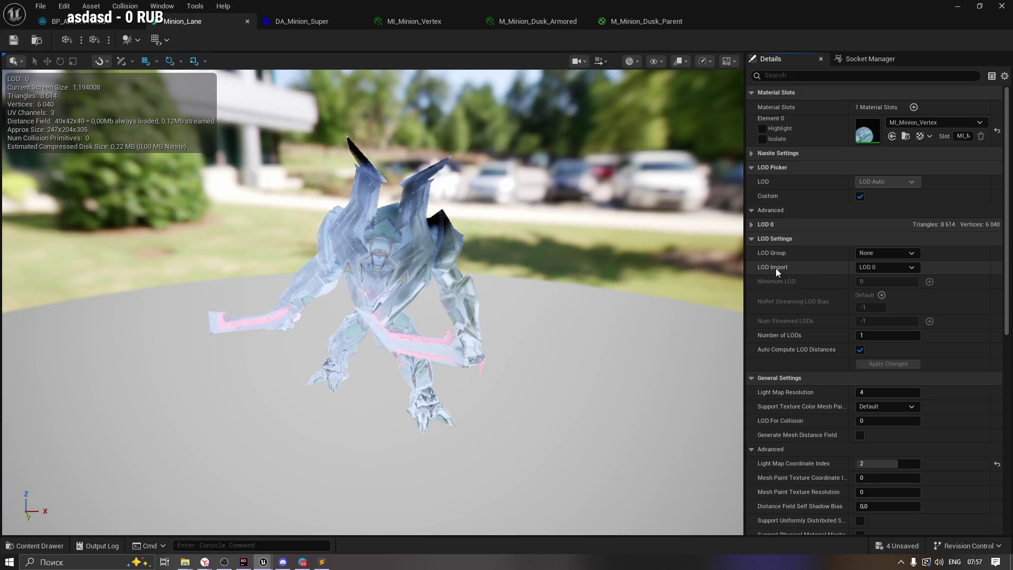
click(880, 252)
click(880, 253)
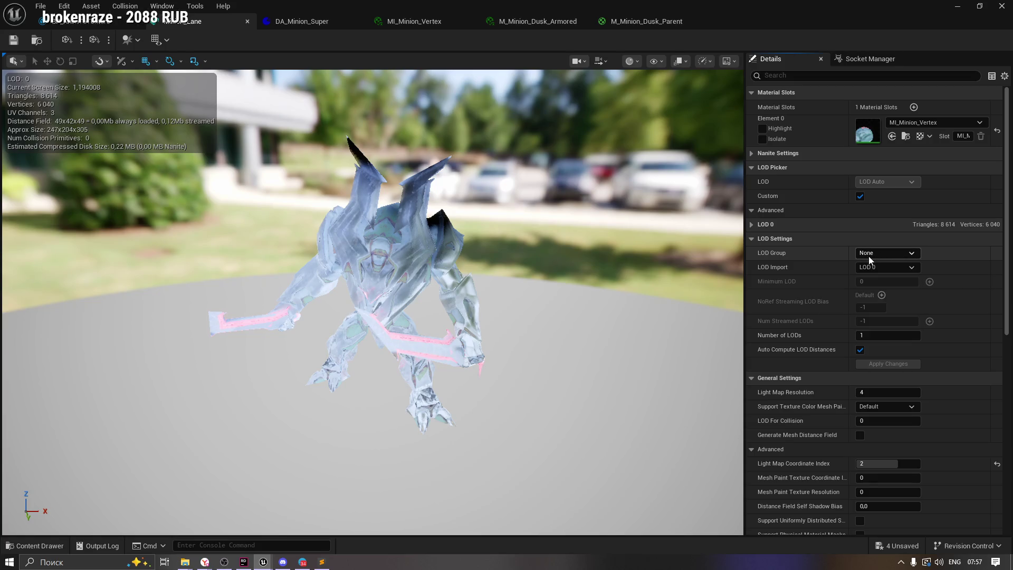
click(751, 223)
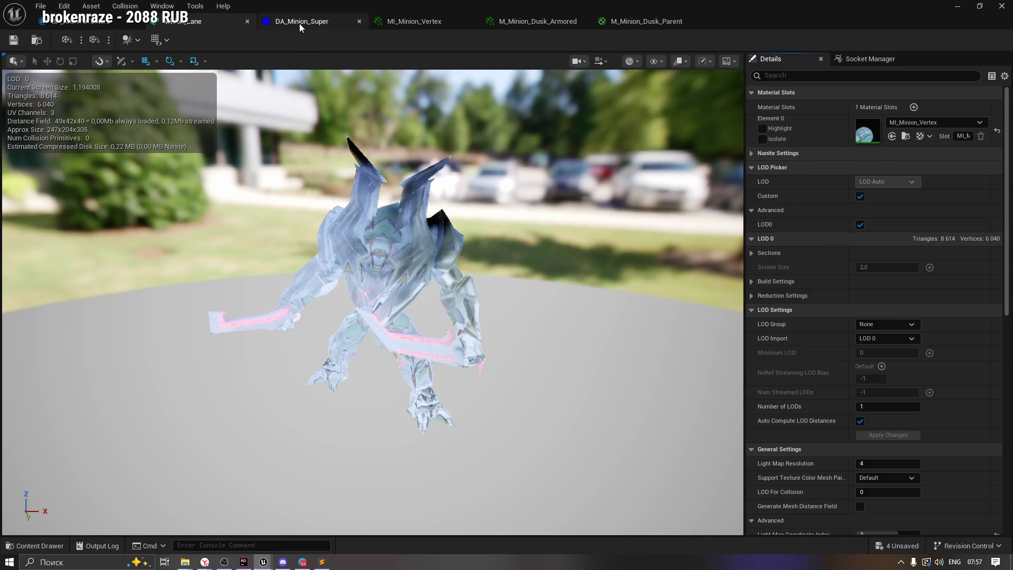
click(338, 20)
Close the M_Minion_Dusk_Armored, M_Minion_Dusk_Parent and MI_Minion_Vertex editors.
click(412, 23)
drag(508, 184, 583, 101)
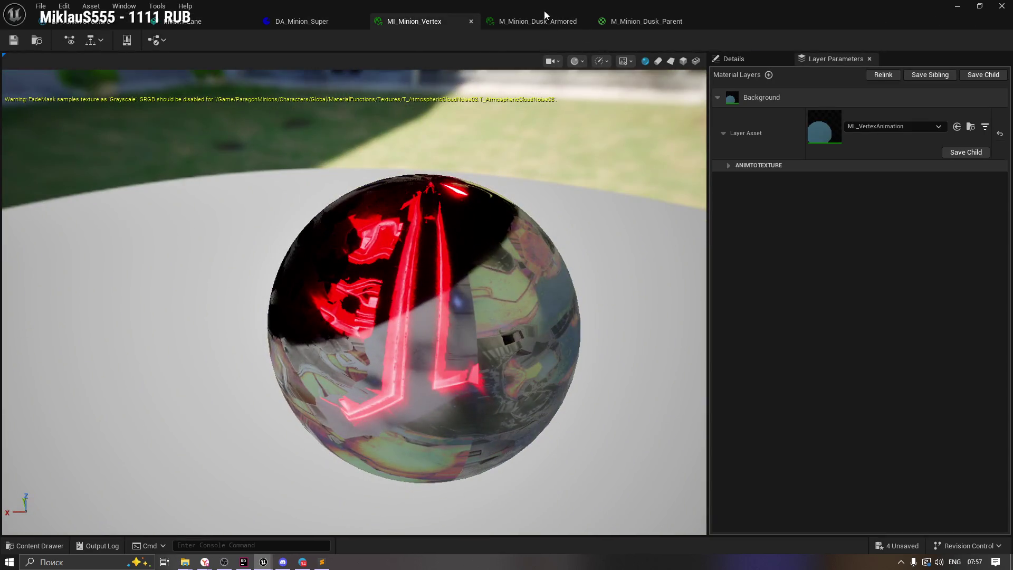
click(545, 19)
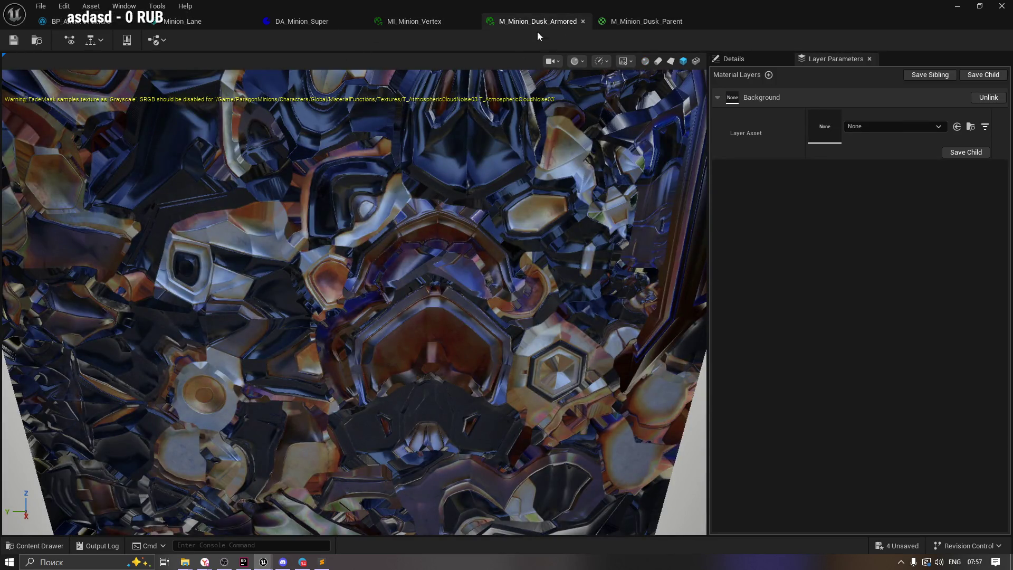
click(582, 22)
click(584, 21)
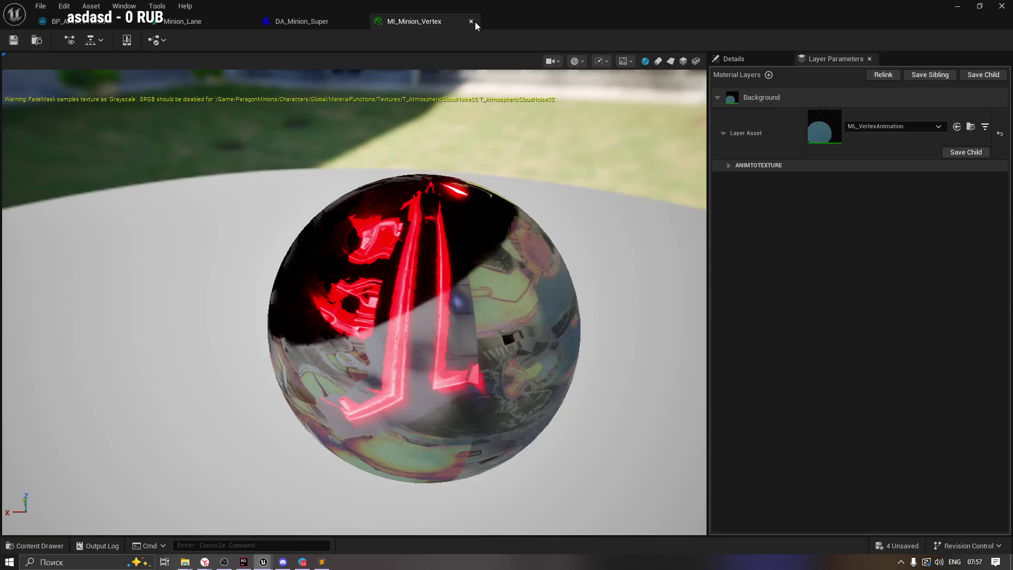
click(473, 21)
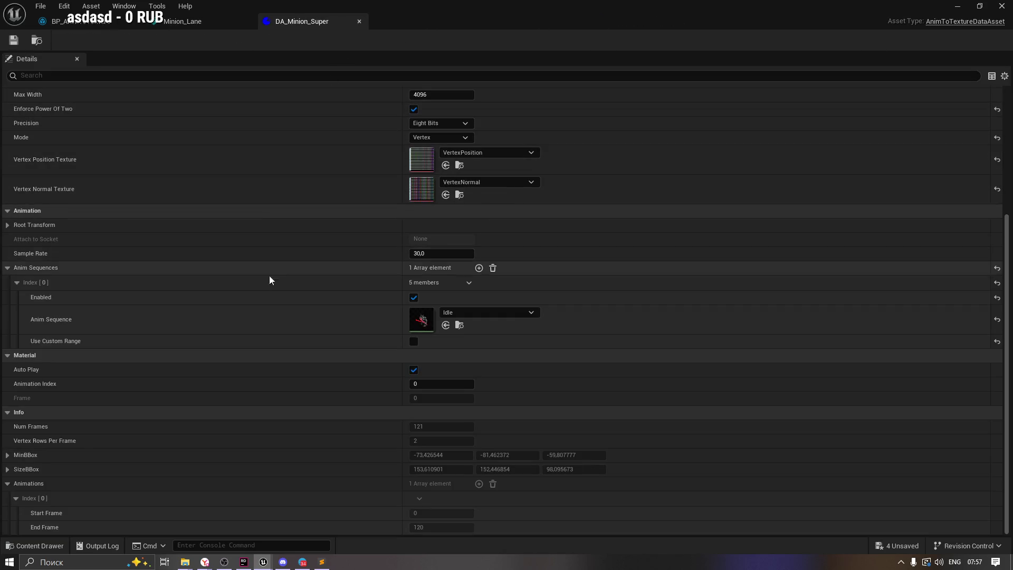
Run Animation To Texture on DA_Minion_Super from the VAT folder.
click(26, 546)
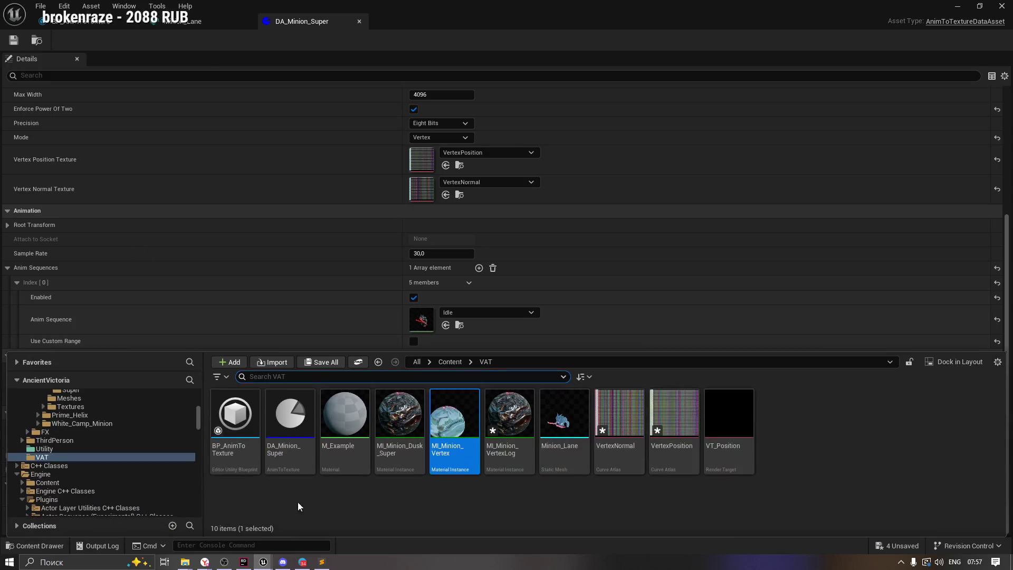
click(461, 433)
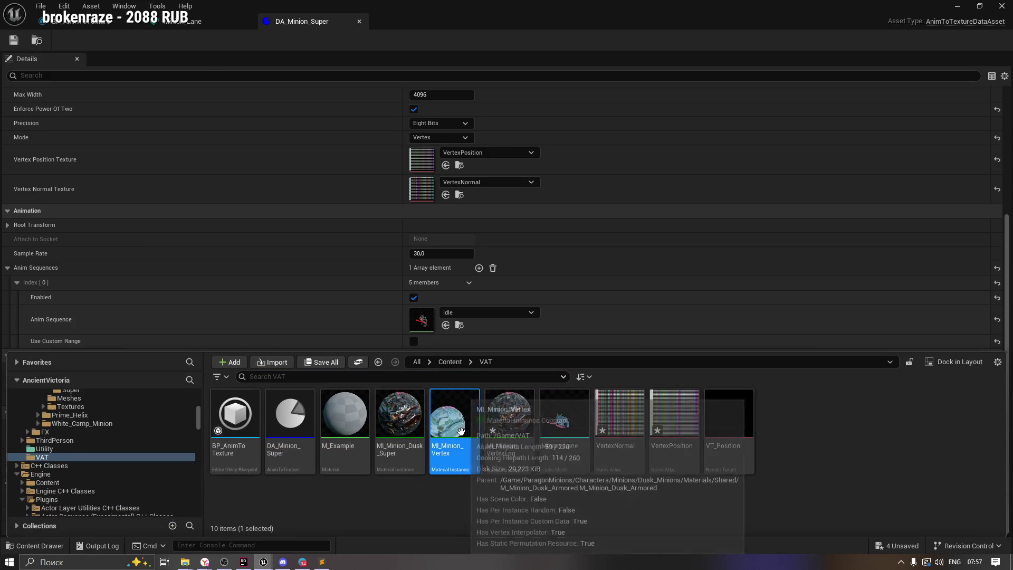
click(1008, 231)
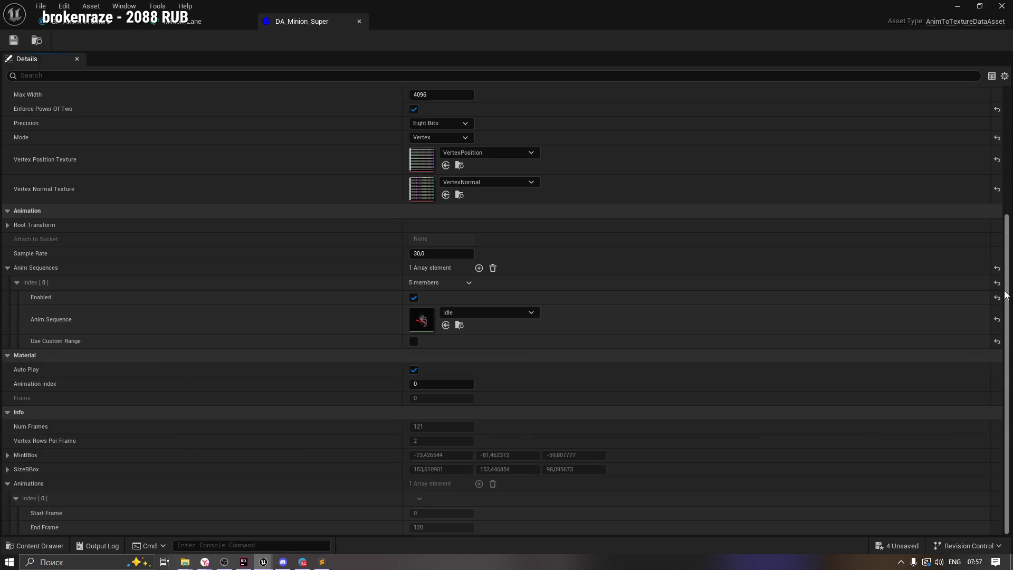
drag(1004, 264, 992, 100)
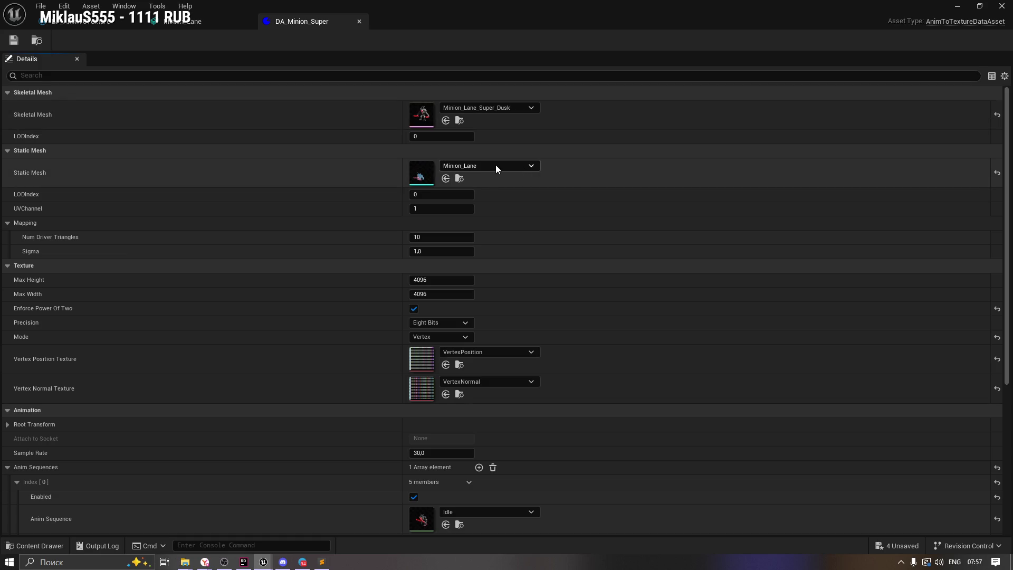
click(32, 546)
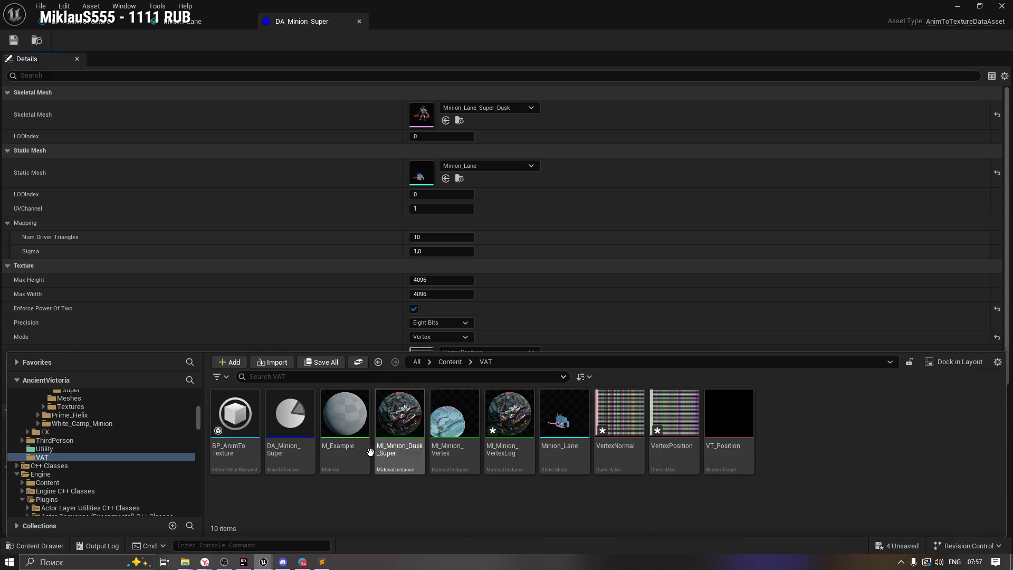
right_click(290, 417)
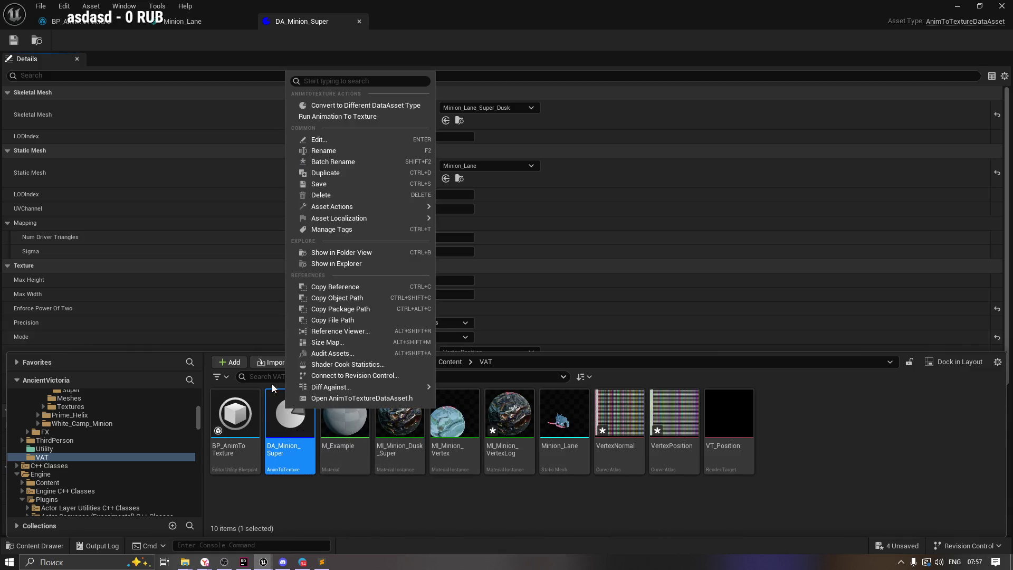
click(343, 116)
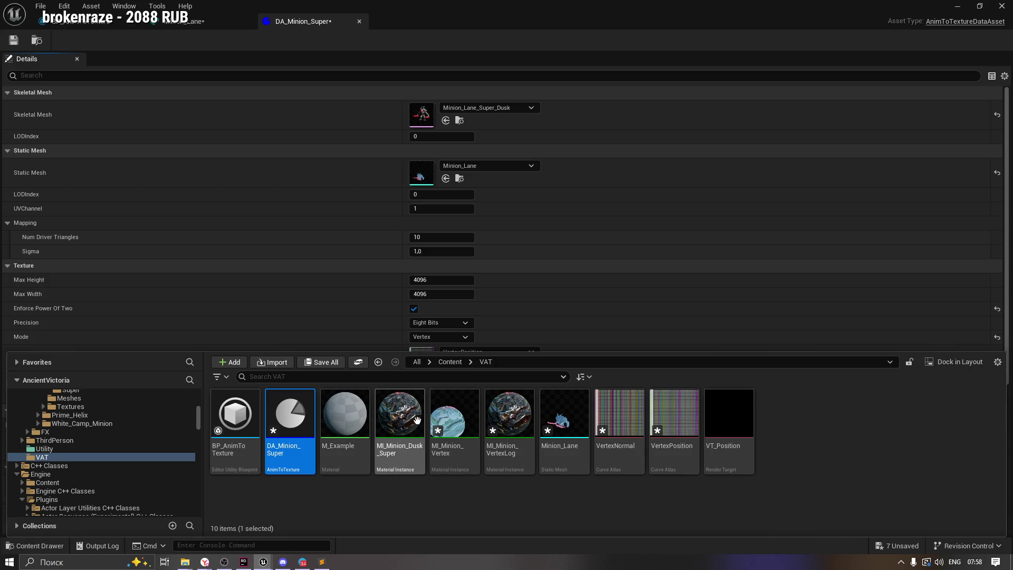
Open Minion_Lane, save all with Ctrl+S, and browse to its MI_Minion_Vertex material.
double_click(566, 419)
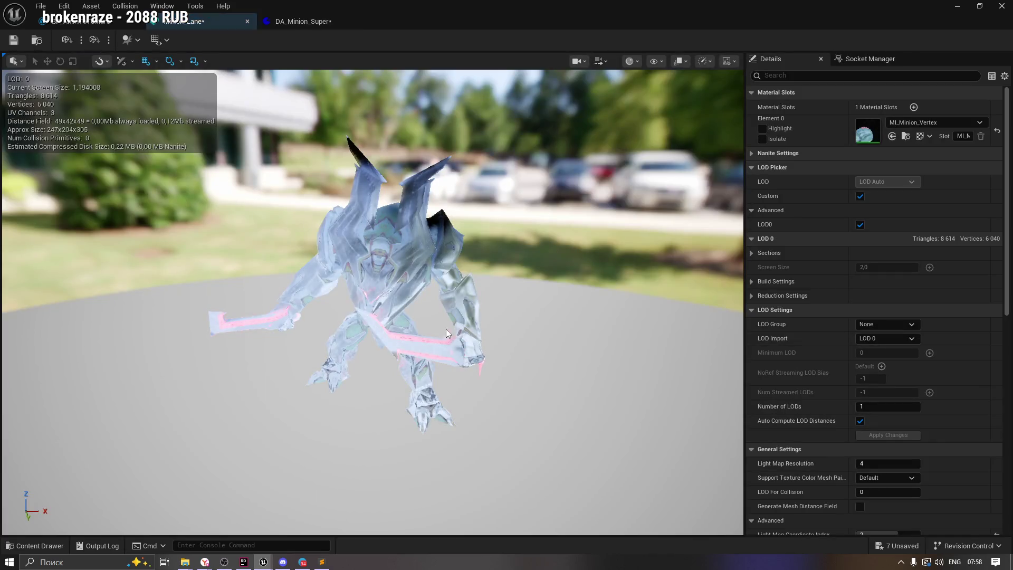
mouse_move(485, 283)
mouse_down()
mouse_move(469, 335)
mouse_move(464, 327)
mouse_up()
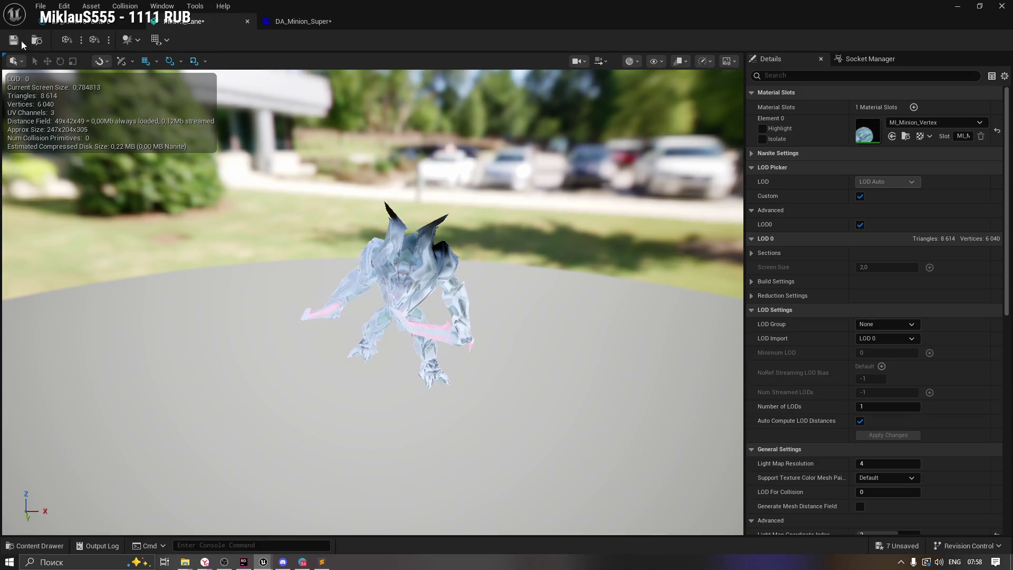
key(ctrl+s)
click(299, 21)
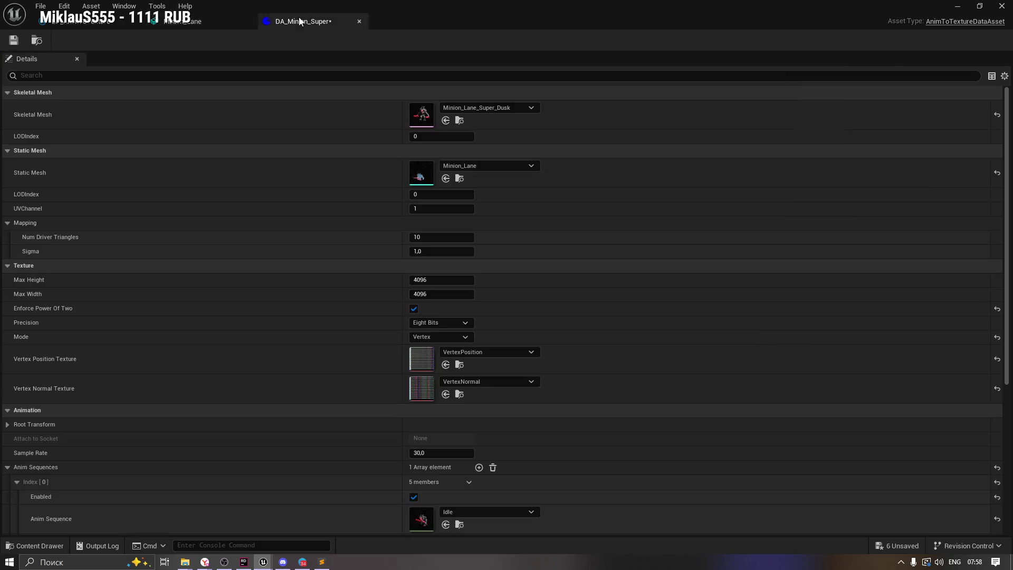
click(195, 22)
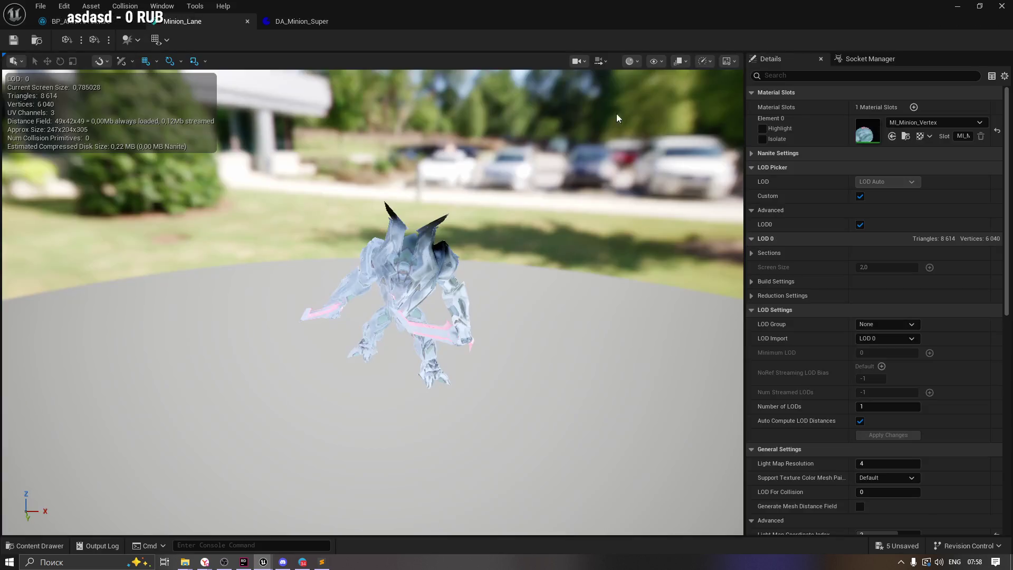
click(906, 137)
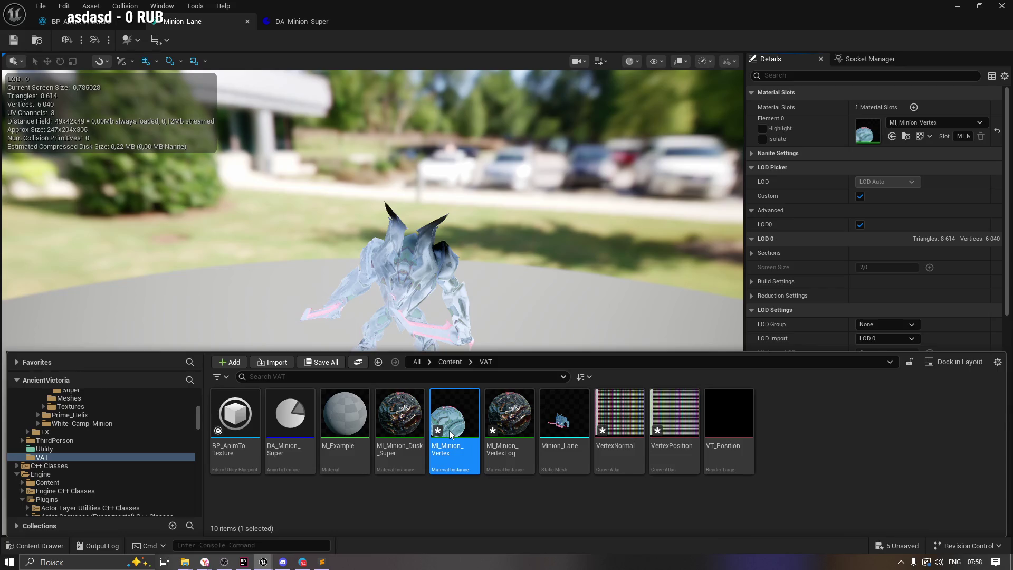
Check MI_Minion_Vertex's ML_VertexAnimation layer and parent, then bring up BP_AnimToTexture.
double_click(448, 430)
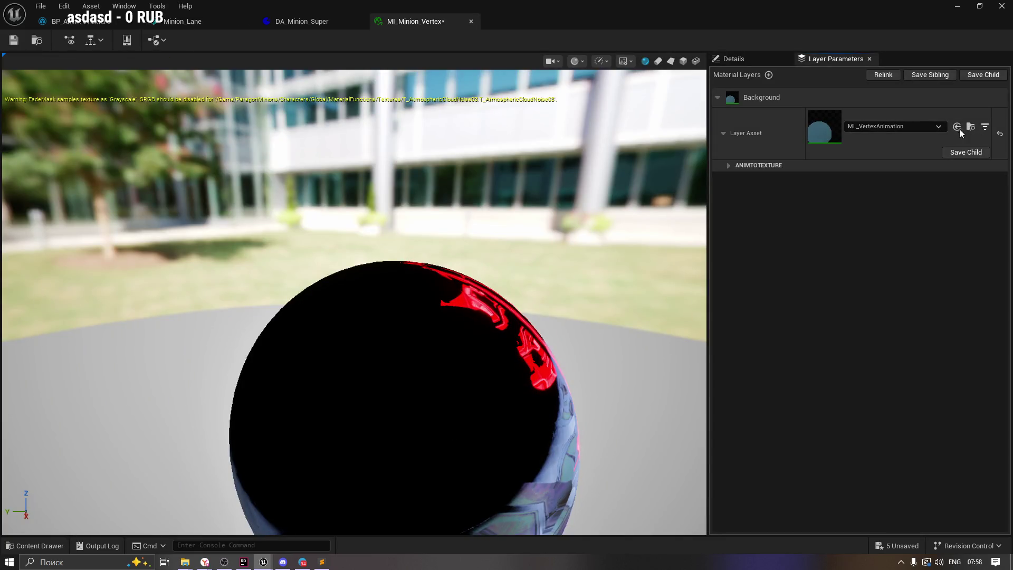
click(872, 126)
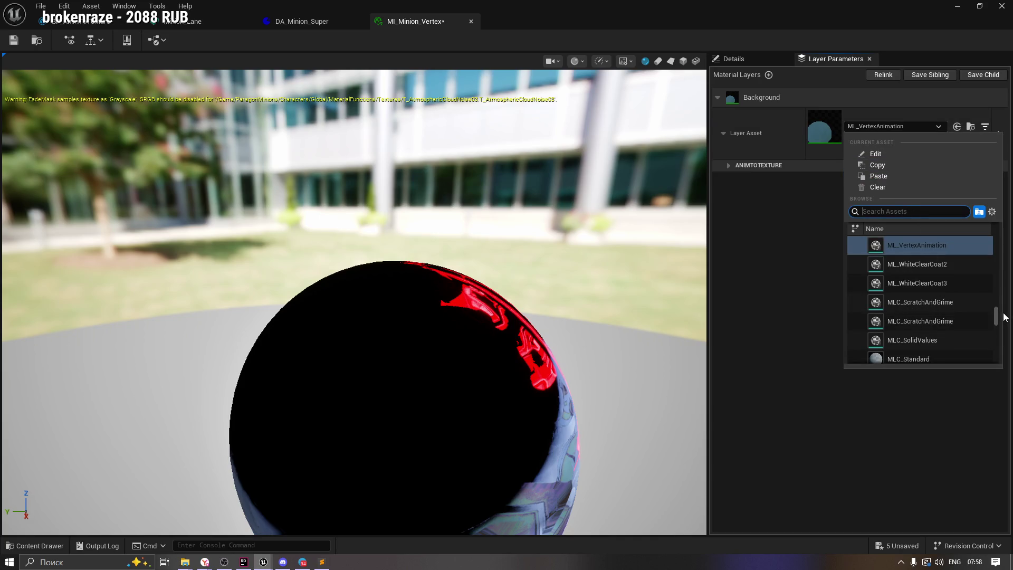
drag(997, 319, 997, 318)
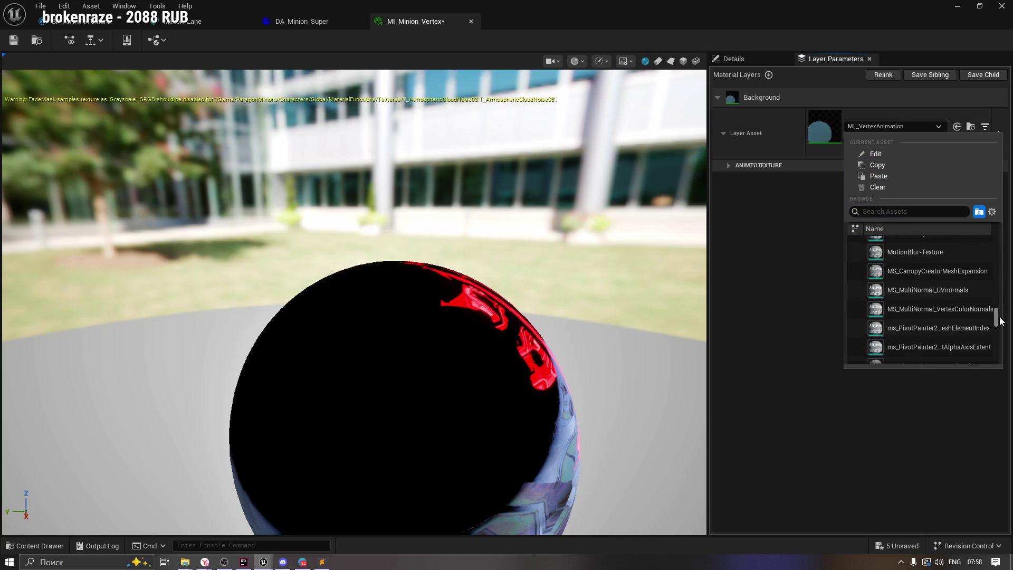
click(751, 228)
click(732, 60)
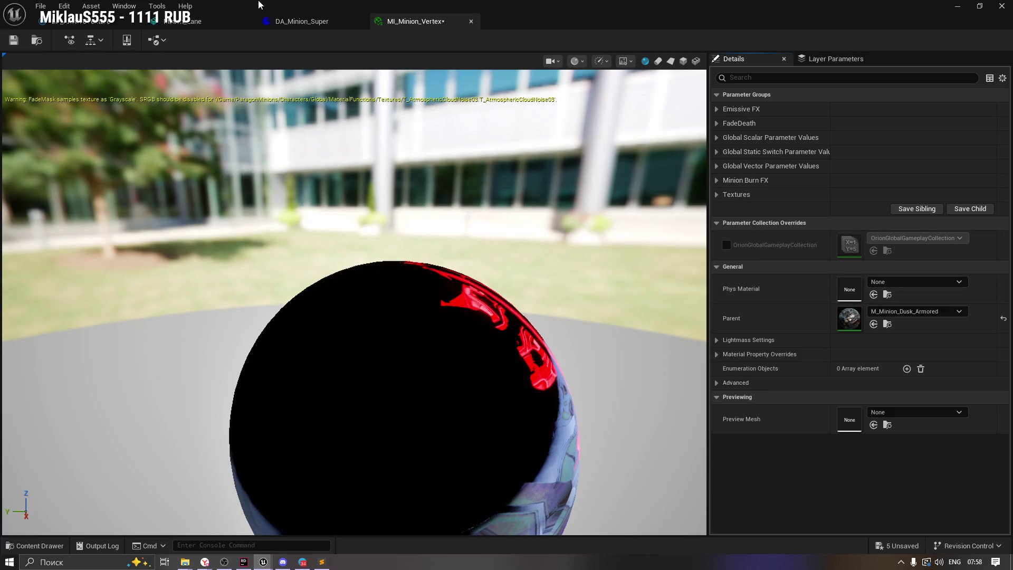
click(211, 22)
click(86, 24)
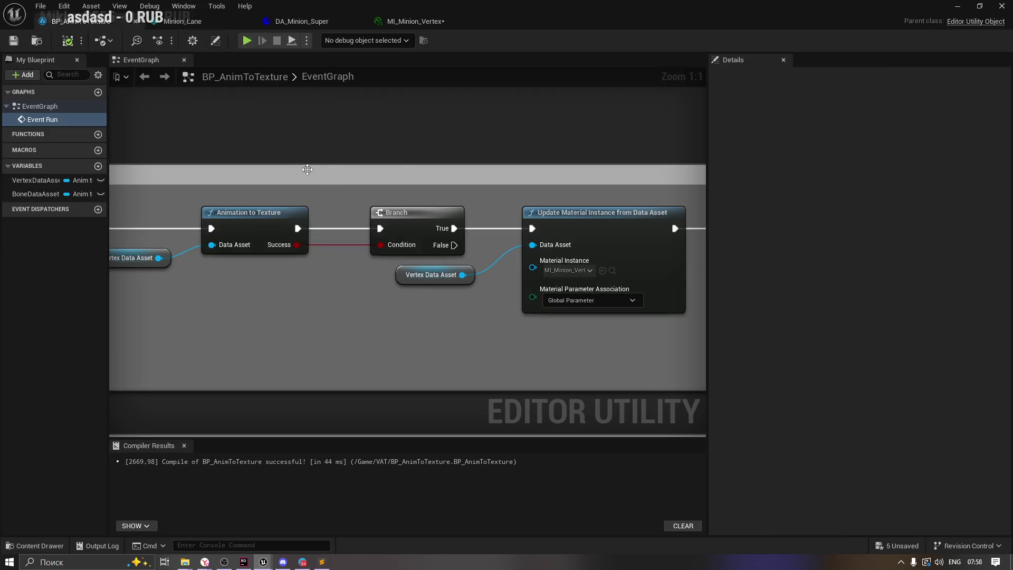
Inspect the light map setup nodes, Set Light Map Index, LODIndex getter and Vertex Data Asset node.
mouse_move(569, 181)
mouse_down()
mouse_move(463, 169)
mouse_move(220, 169)
mouse_up()
mouse_move(371, 194)
mouse_down()
mouse_move(199, 158)
mouse_move(406, 153)
mouse_move(413, 180)
mouse_move(409, 160)
mouse_up()
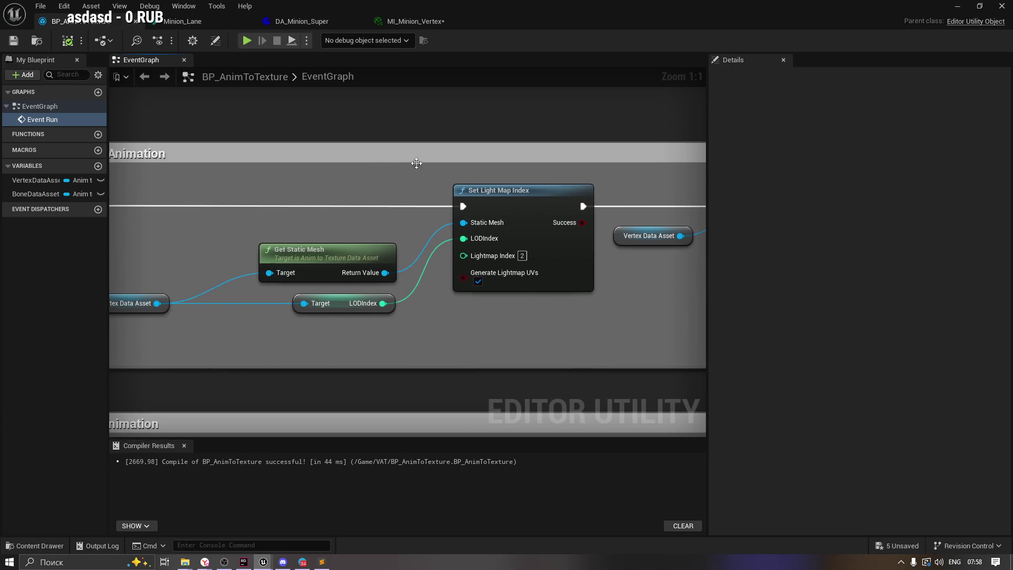
click(492, 196)
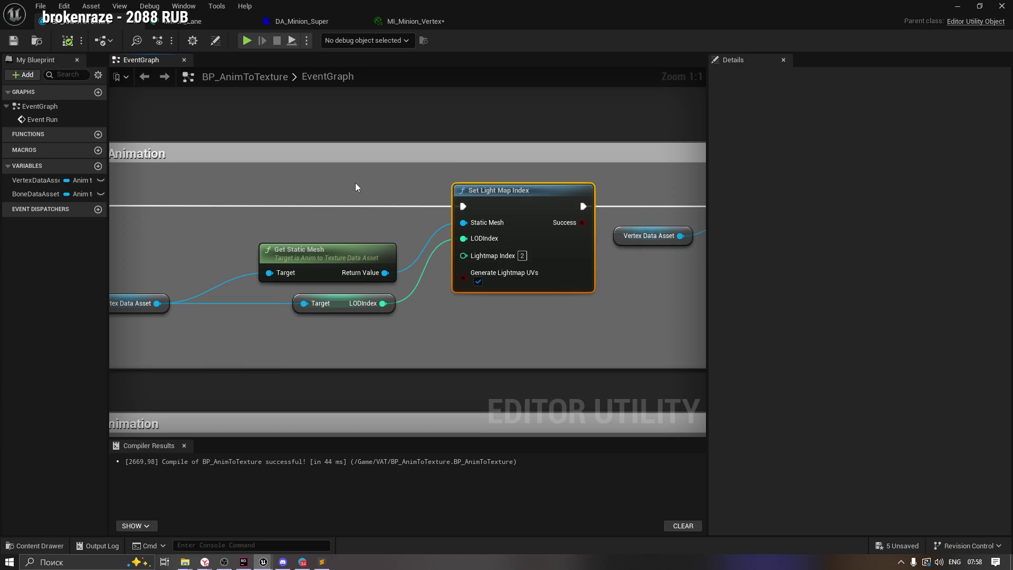
drag(356, 184, 443, 175)
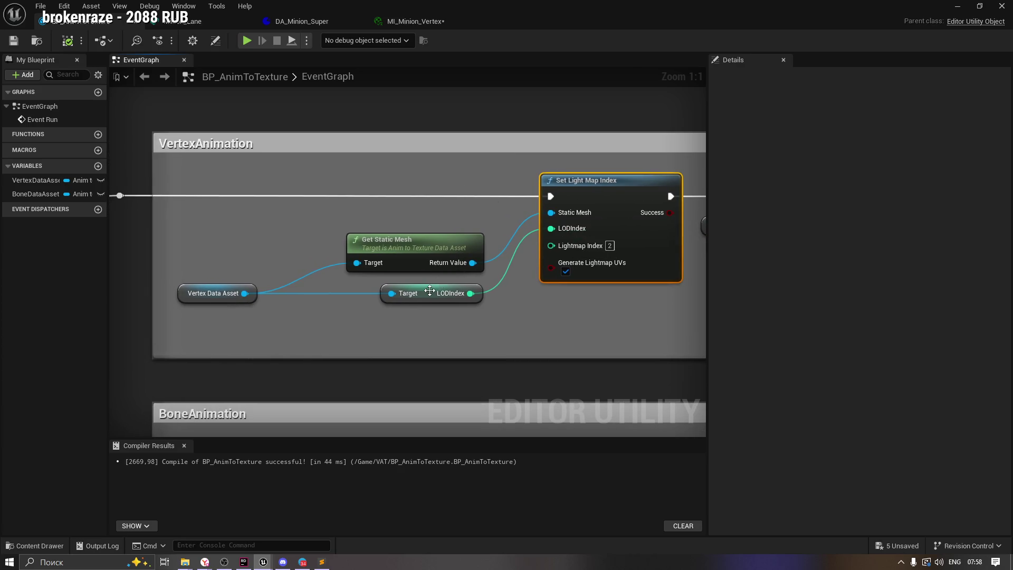
click(429, 290)
click(178, 294)
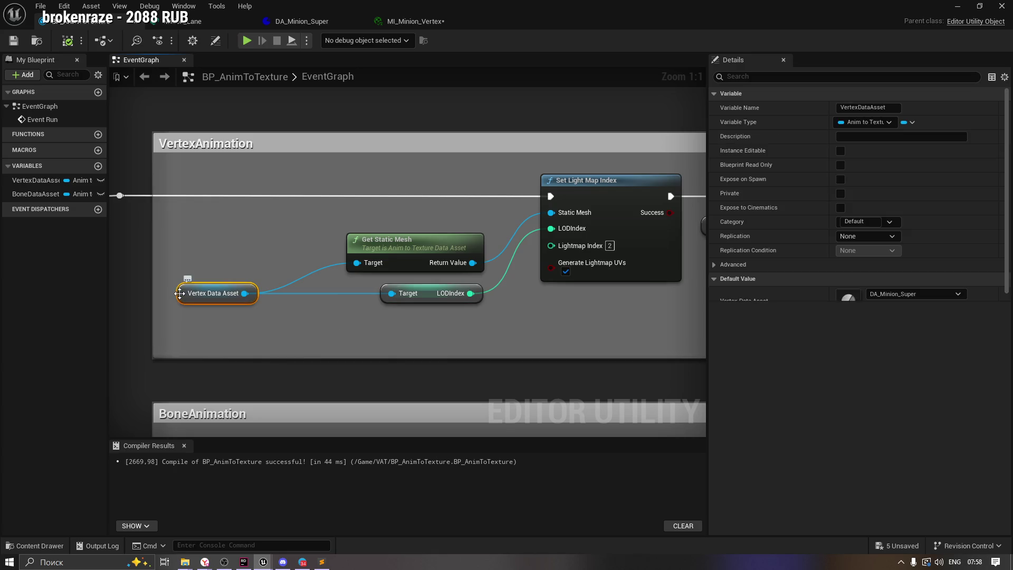
Trace the VertexAnimation chain from Event Run through Animation to Texture, Branch and Get Static Mesh.
mouse_move(272, 300)
mouse_down()
mouse_move(530, 289)
mouse_move(667, 188)
mouse_move(211, 165)
mouse_up()
mouse_move(326, 250)
mouse_down()
mouse_move(343, 192)
mouse_move(486, 232)
mouse_move(394, 152)
mouse_move(338, 180)
mouse_move(297, 181)
mouse_up()
drag(497, 150, 305, 160)
drag(582, 167, 449, 165)
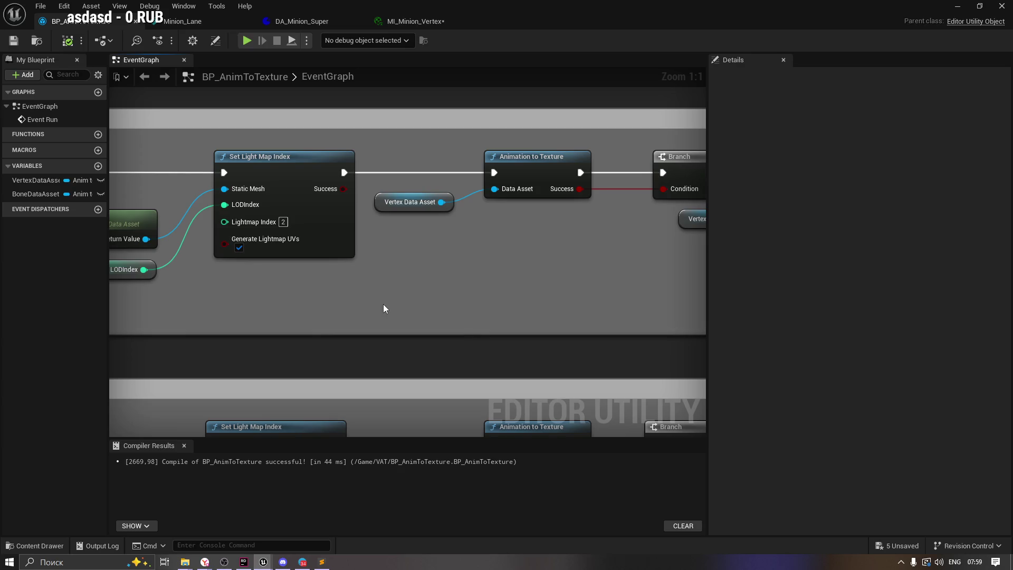
drag(297, 219, 402, 225)
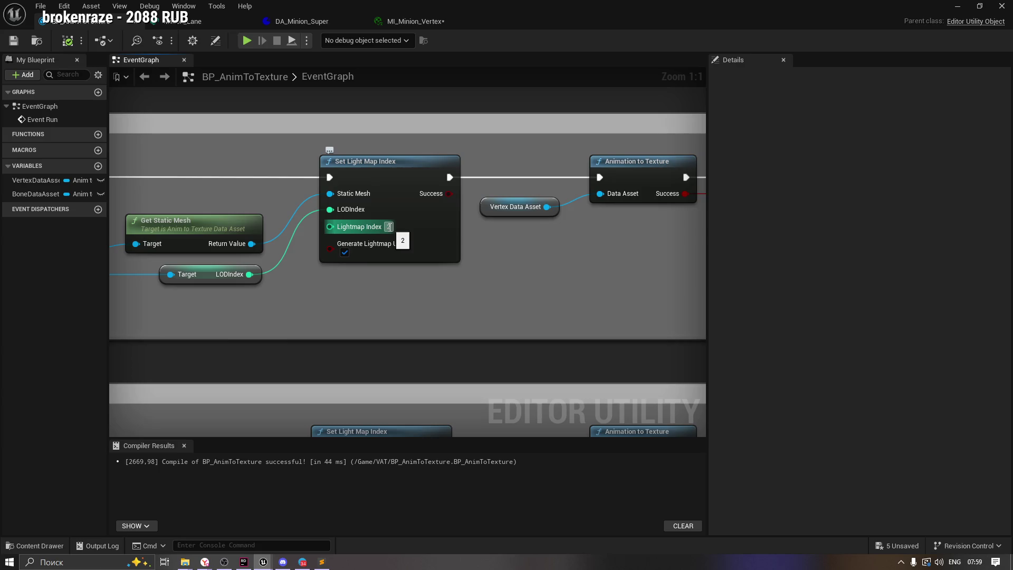
mouse_move(342, 230)
mouse_down()
mouse_move(318, 192)
mouse_move(278, 222)
mouse_move(343, 220)
mouse_move(231, 228)
mouse_up()
drag(355, 230, 561, 188)
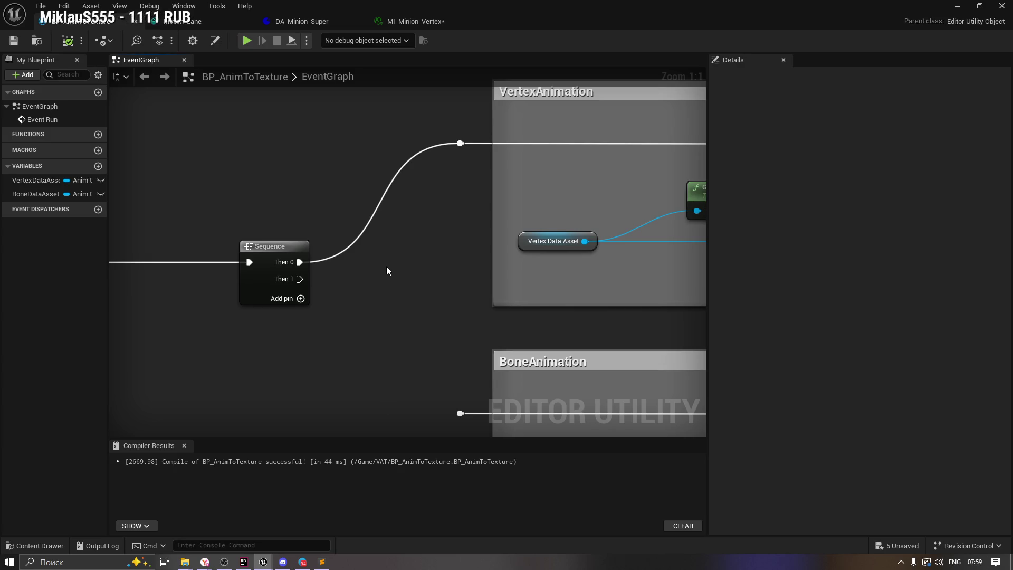
Review the BoneAnimation group's light map nodes, then show the VAT folder in the Content Drawer.
double_click(42, 119)
mouse_move(577, 287)
mouse_down()
mouse_move(396, 353)
mouse_move(464, 394)
mouse_move(312, 238)
mouse_up()
mouse_move(260, 199)
mouse_down()
mouse_move(526, 384)
mouse_move(622, 364)
mouse_move(653, 333)
mouse_up()
mouse_move(643, 239)
mouse_down()
mouse_move(429, 163)
mouse_move(463, 220)
mouse_move(705, 227)
mouse_up()
click(289, 258)
click(208, 226)
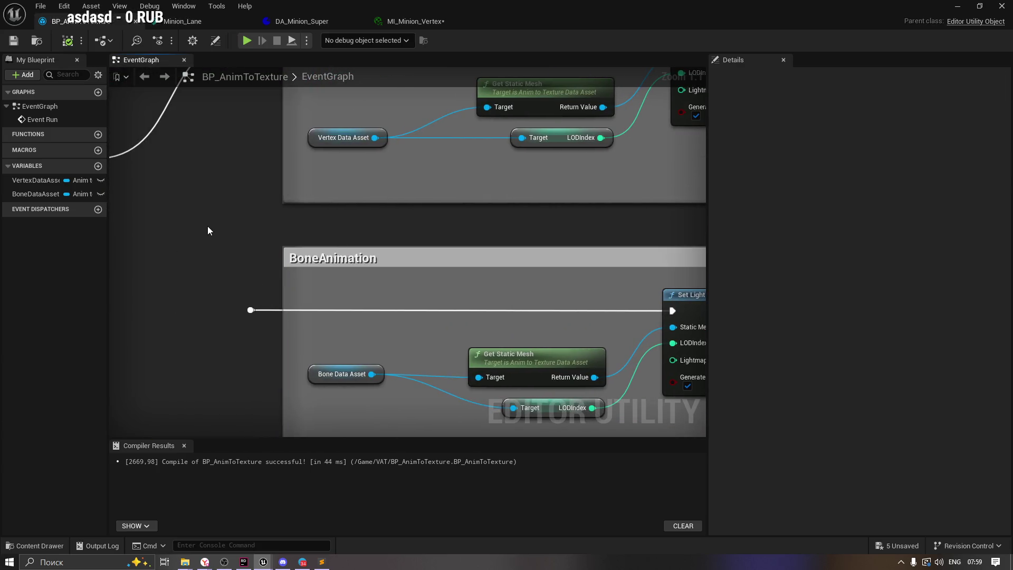
click(35, 545)
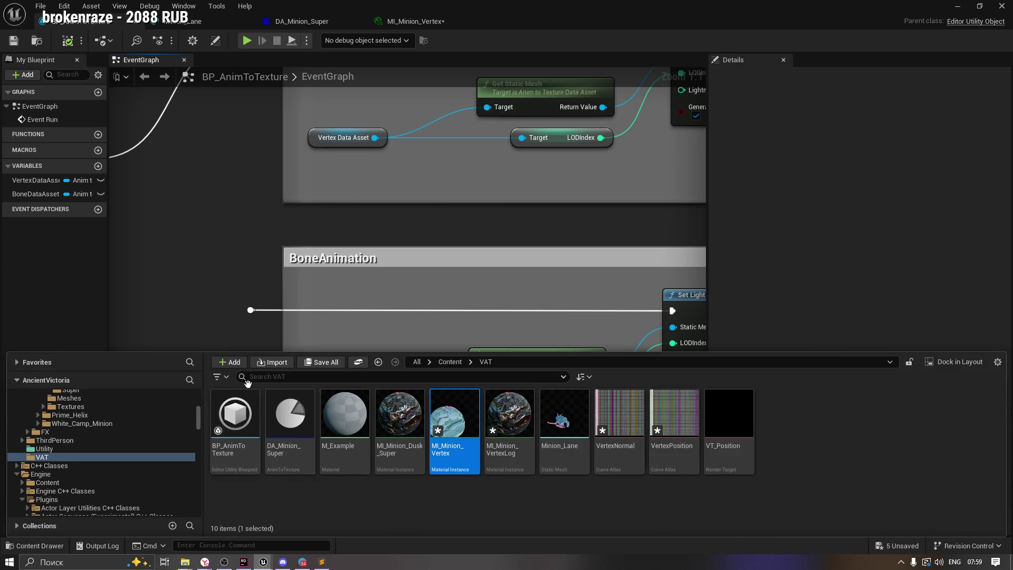
Save all modified assets, including MI_Minion_Vertex.
click(330, 364)
click(616, 403)
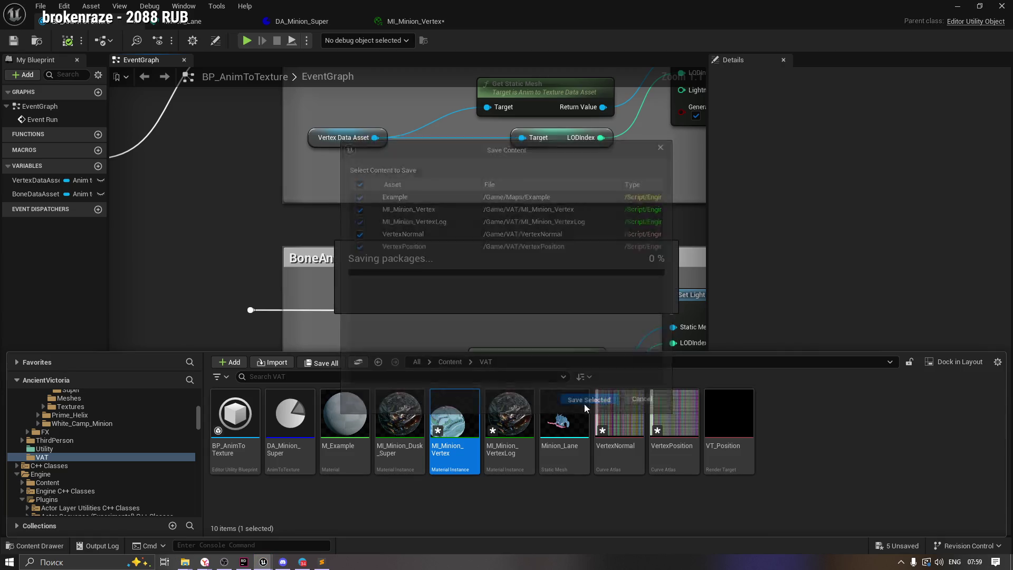
click(562, 499)
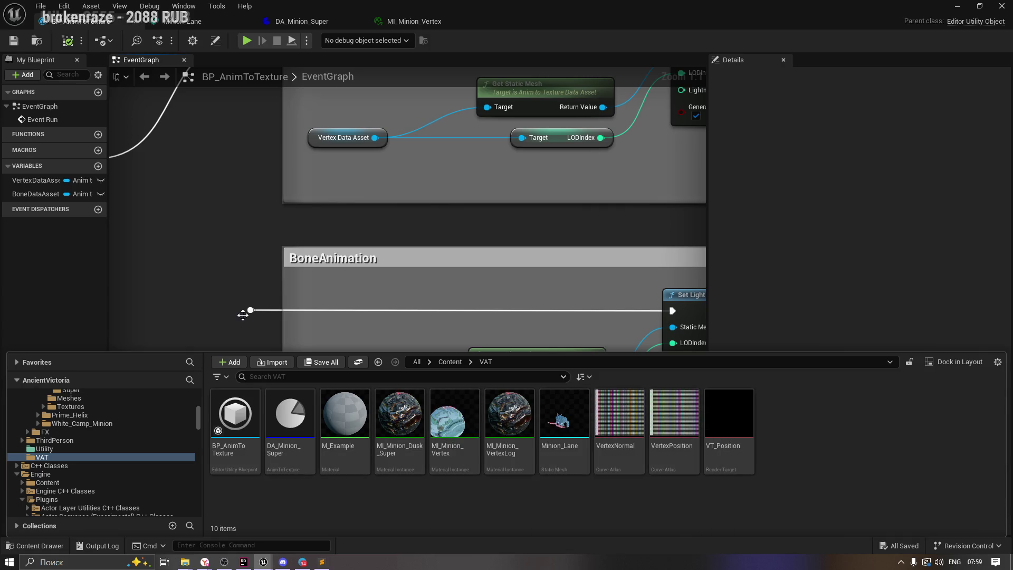
Confirm VertexDataAsset uses DA_Minion_Super and the first update node targets MI_Minion_Vertex.
mouse_move(331, 218)
mouse_down()
mouse_move(298, 228)
mouse_move(459, 288)
mouse_move(221, 337)
mouse_move(503, 298)
mouse_move(449, 303)
mouse_up()
click(38, 180)
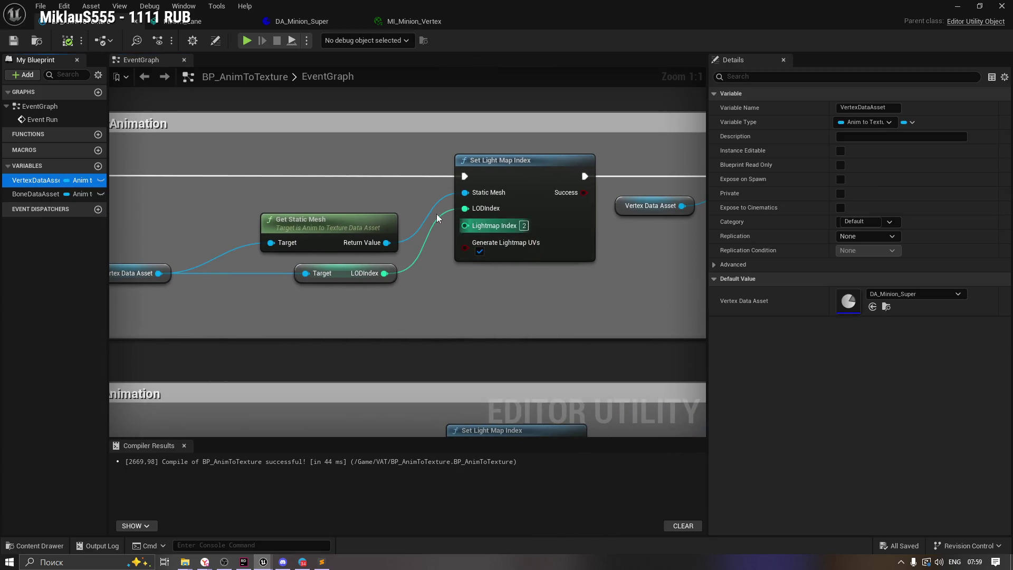
mouse_move(328, 185)
mouse_down()
mouse_move(249, 198)
mouse_move(398, 277)
mouse_move(502, 293)
mouse_move(503, 315)
mouse_move(344, 278)
mouse_up()
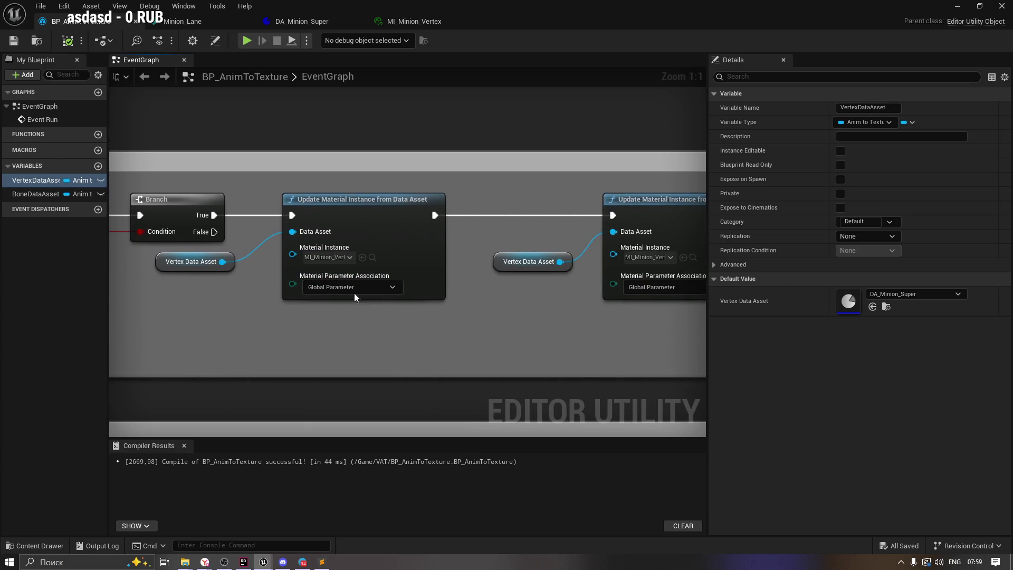
click(348, 257)
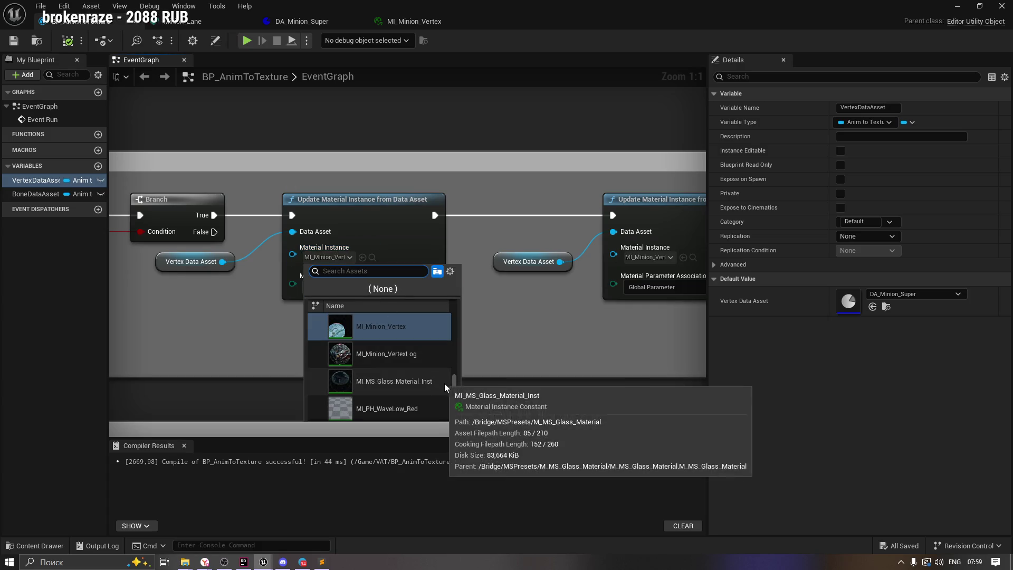
drag(453, 385, 455, 380)
click(248, 321)
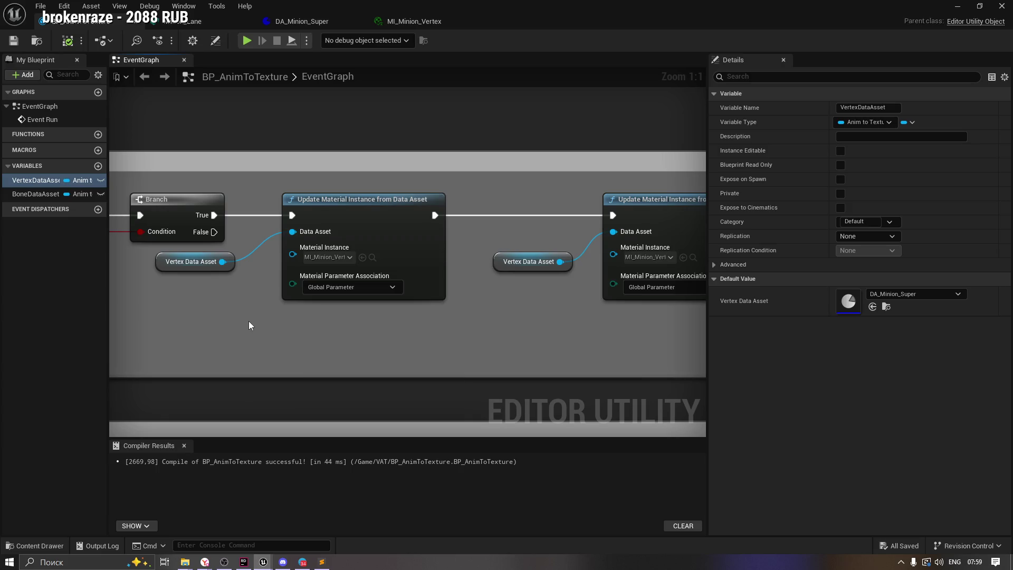
click(362, 258)
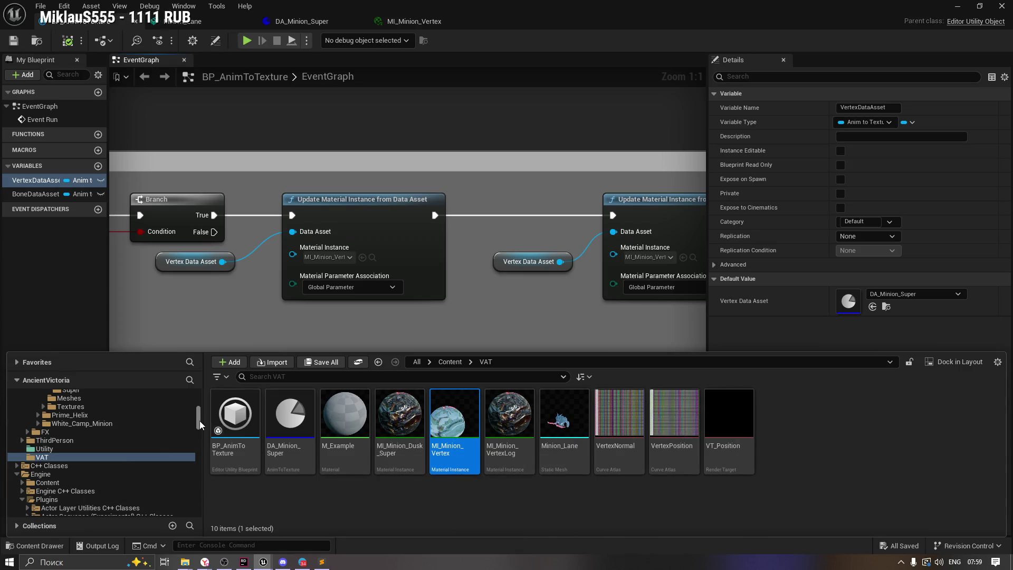
scroll(199, 420, down, 5)
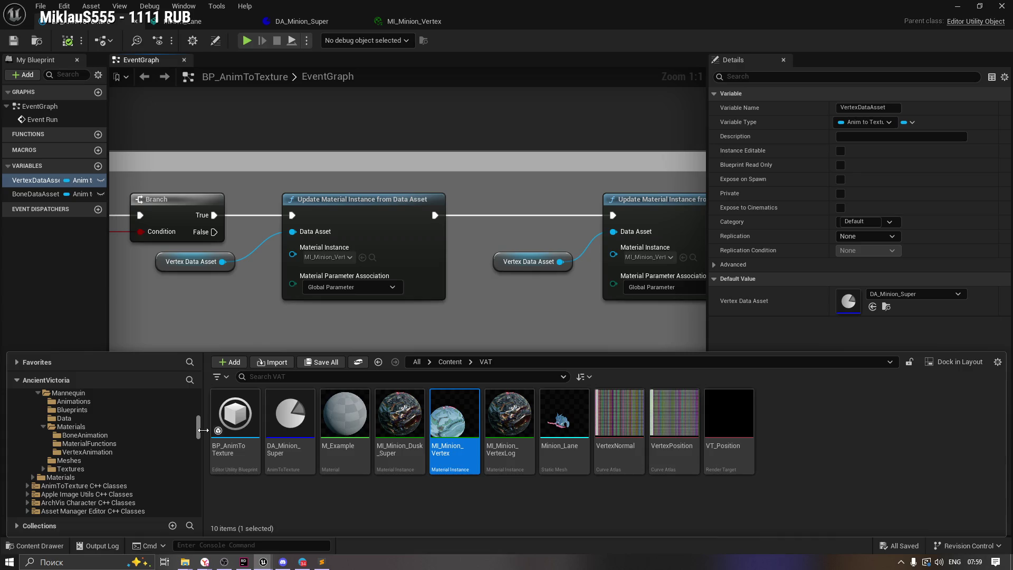
Browse the MaterialFunctions and Mannequin Materials folders, then check the first update node's material instance.
click(104, 444)
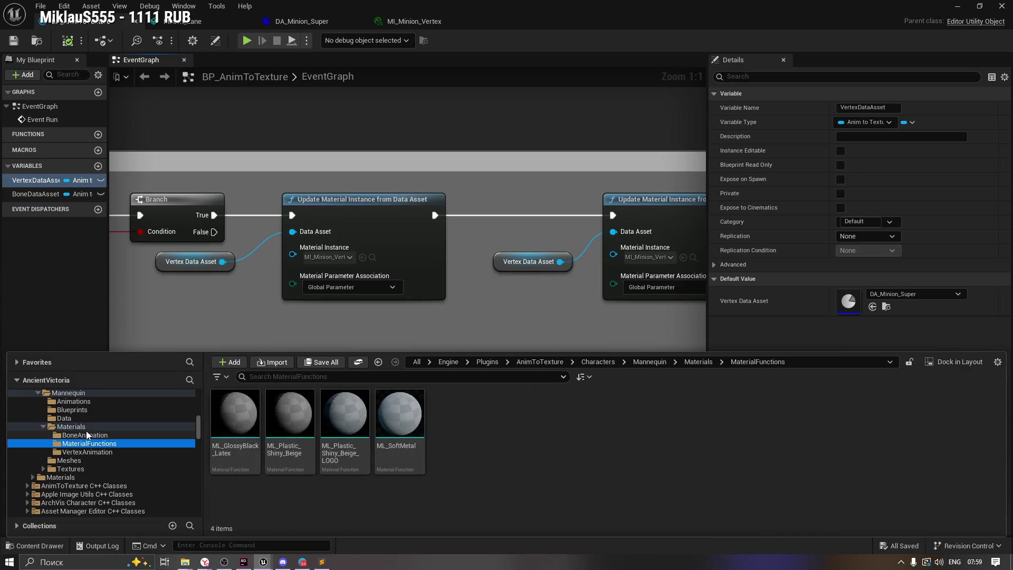
click(85, 427)
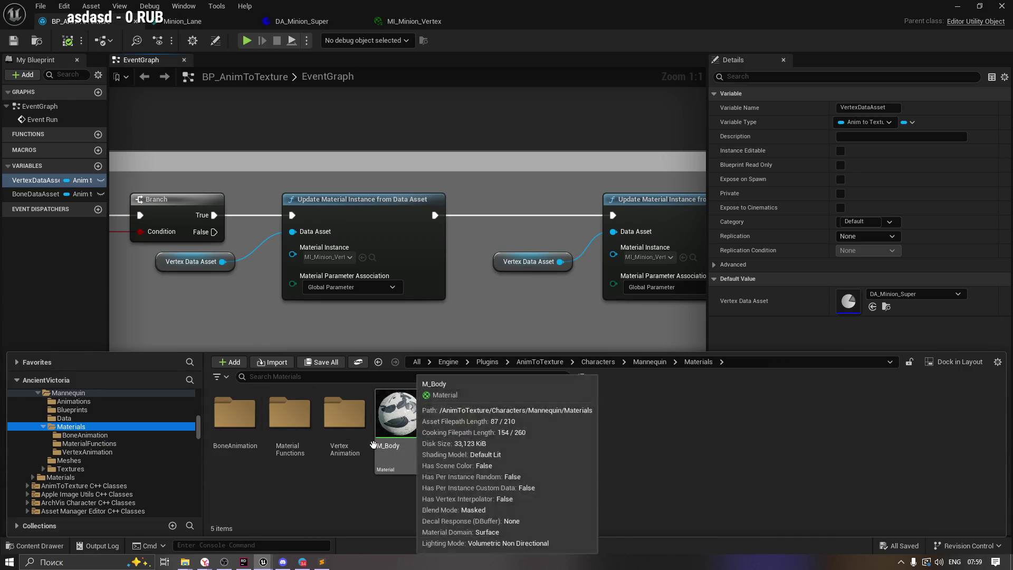
click(361, 325)
click(329, 257)
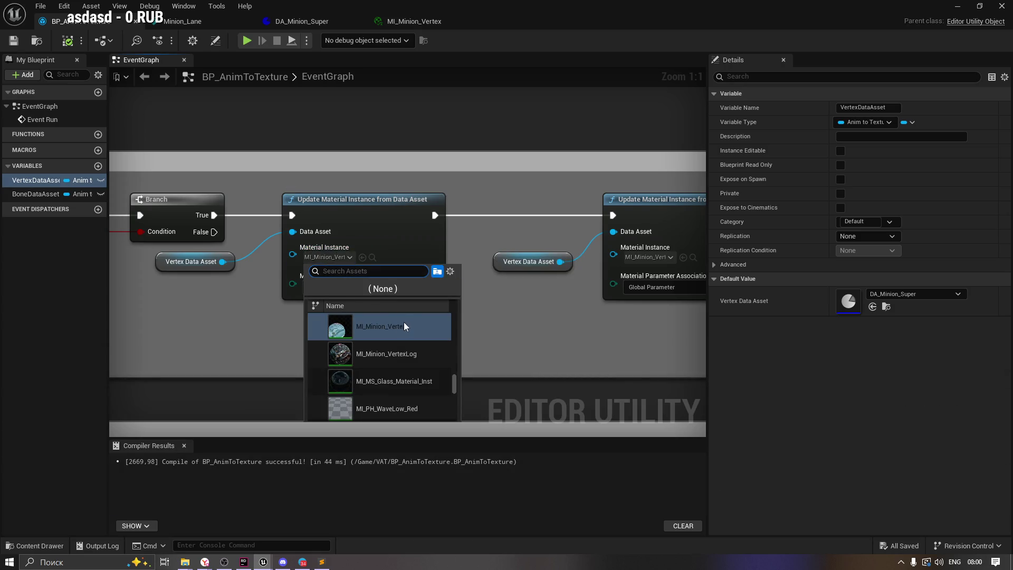
click(486, 327)
Check the second update node's material instance, then locate the vertex data asset in the browser.
mouse_move(486, 298)
mouse_down()
mouse_move(478, 253)
mouse_move(315, 196)
mouse_up()
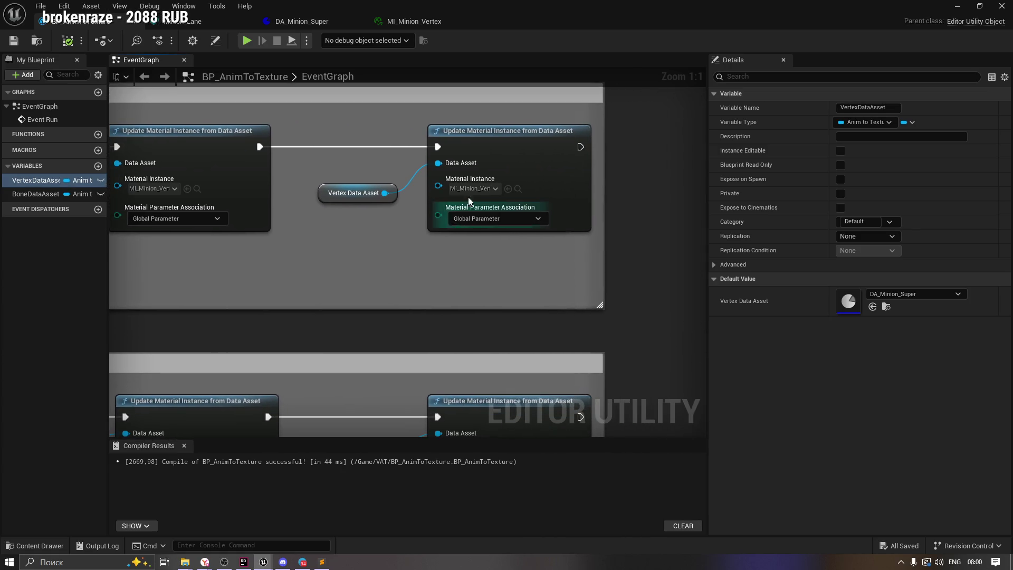
click(473, 188)
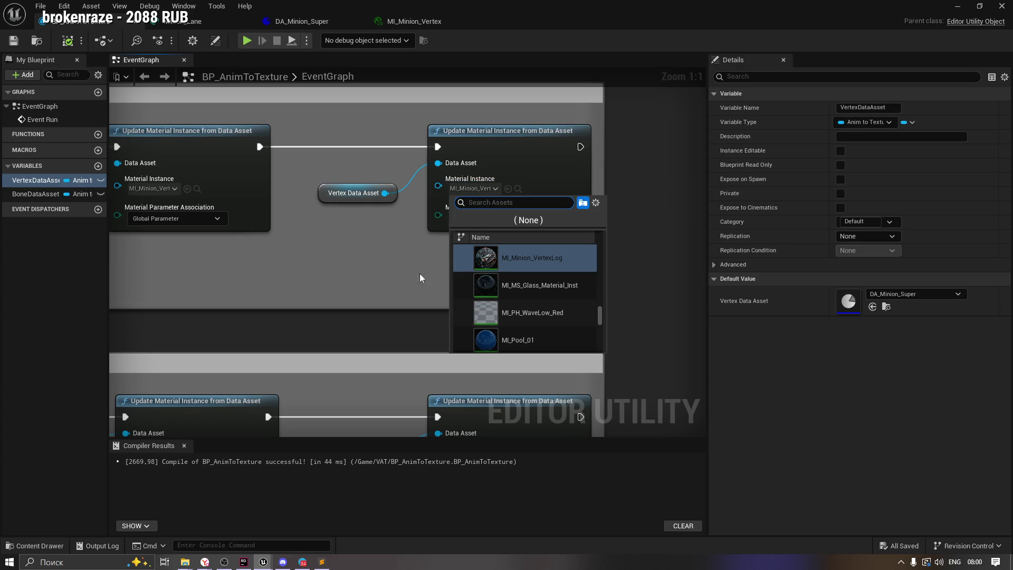
click(352, 263)
drag(344, 259, 610, 269)
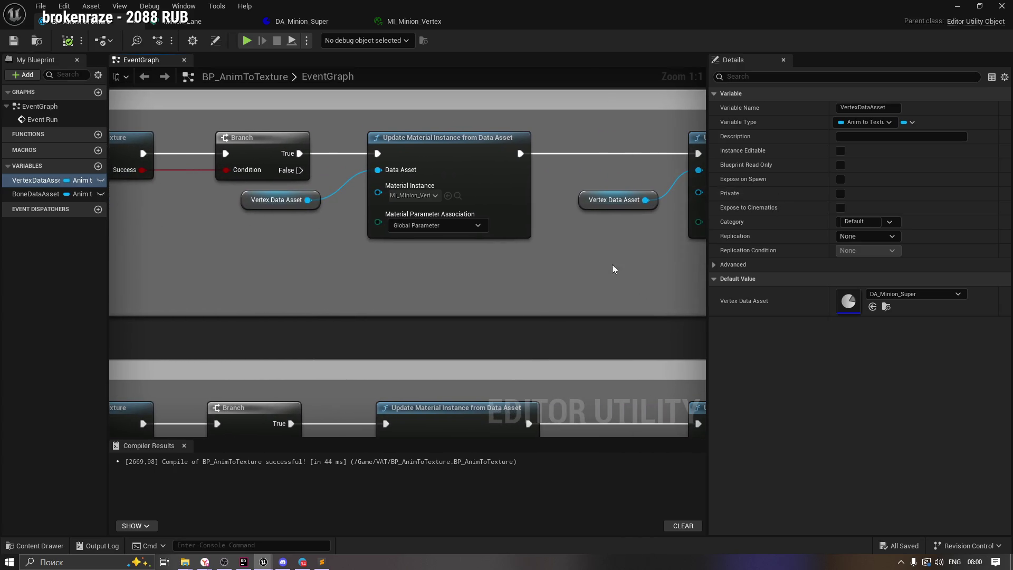
click(887, 307)
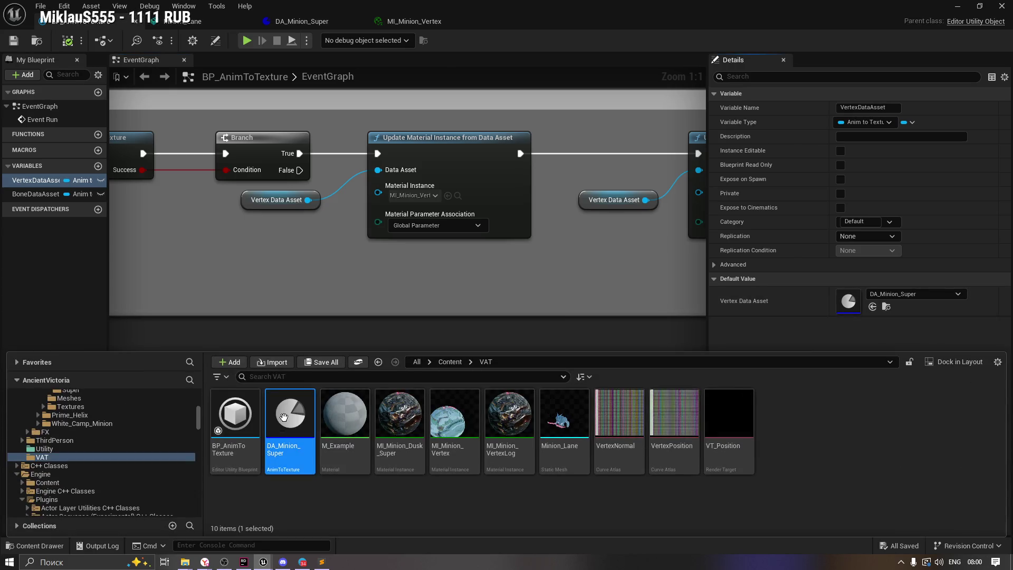
Change DA_Minion_Super's Static Mesh UV Channel from 1 to 0 and save the data asset.
double_click(285, 422)
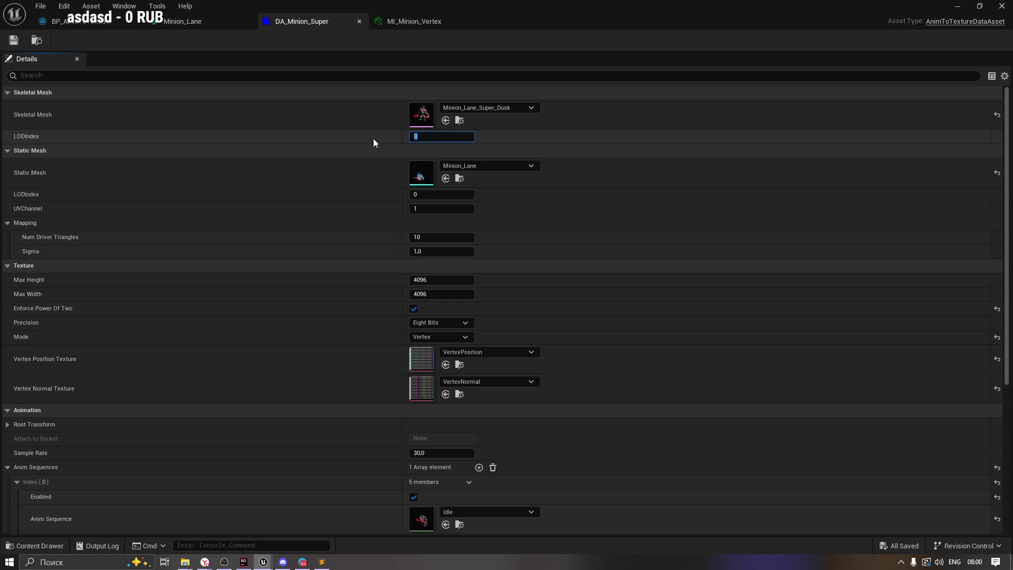
click(431, 138)
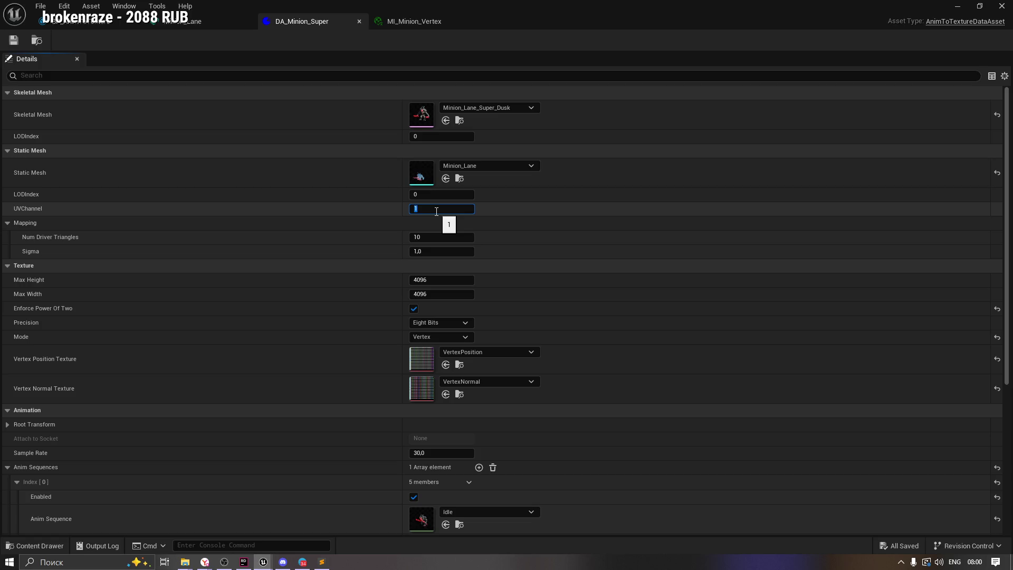
click(432, 207)
text(0)
key(shift+Tab)
scroll(322, 277, down, 3)
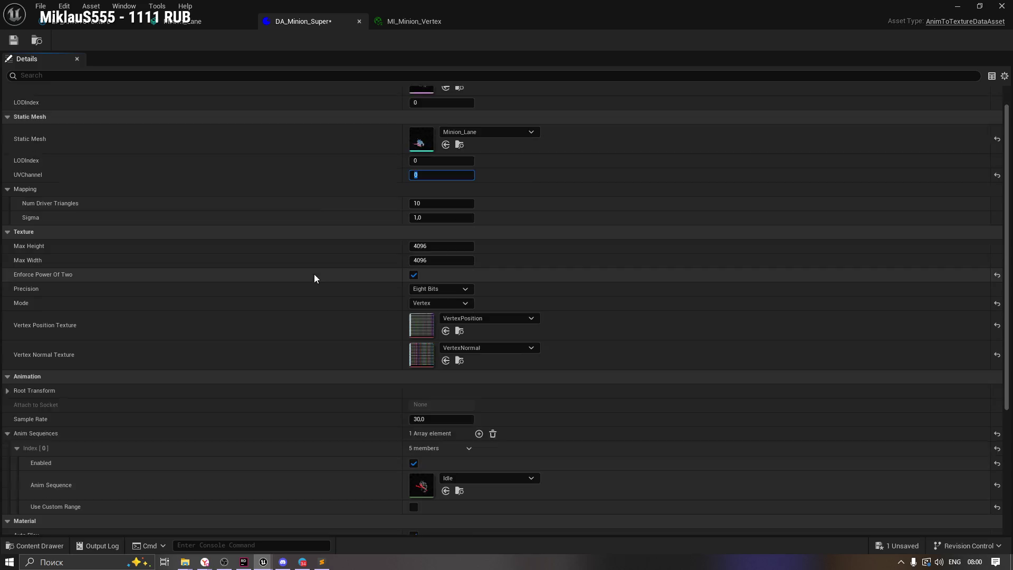
scroll(309, 278, down, 3)
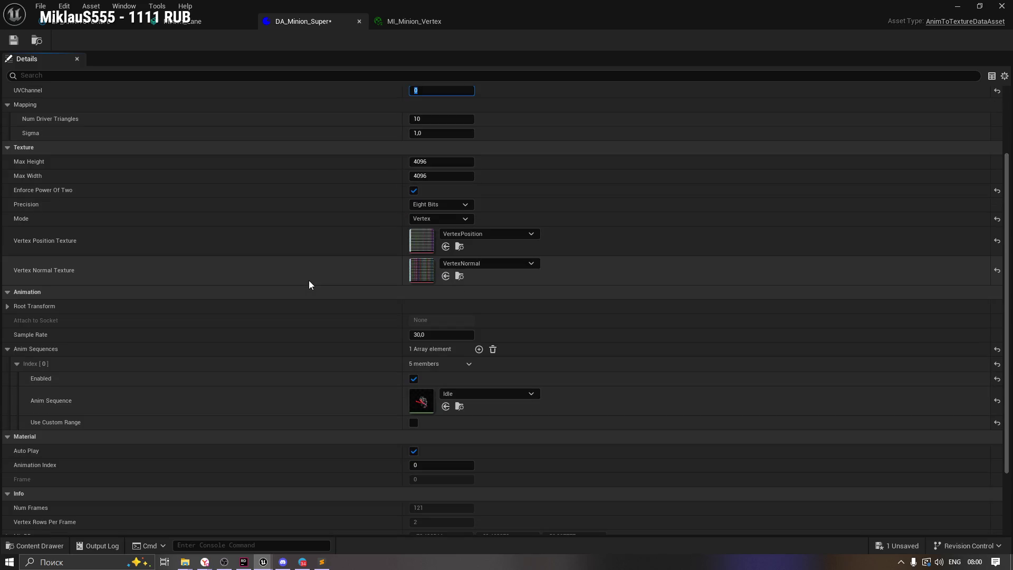
click(12, 42)
click(36, 41)
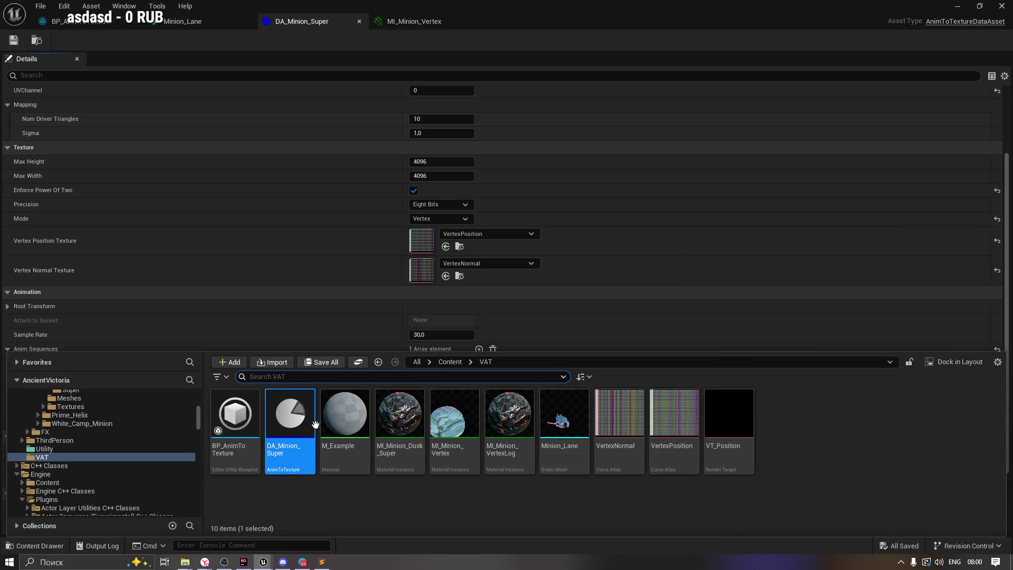
Run Animation To Texture on DA_Minion_Super to rebake its vertex position and normal textures.
right_click(287, 418)
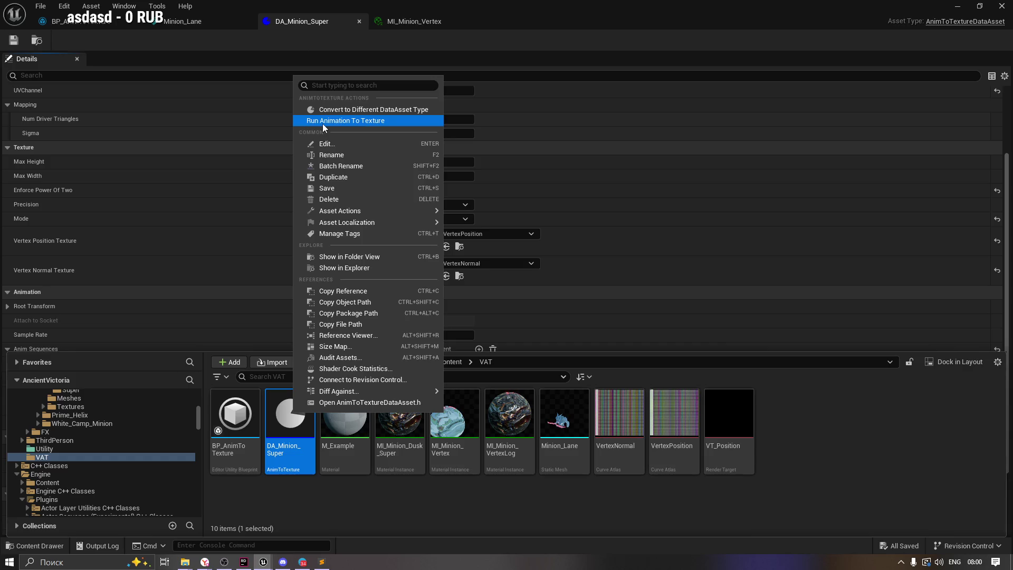
click(323, 123)
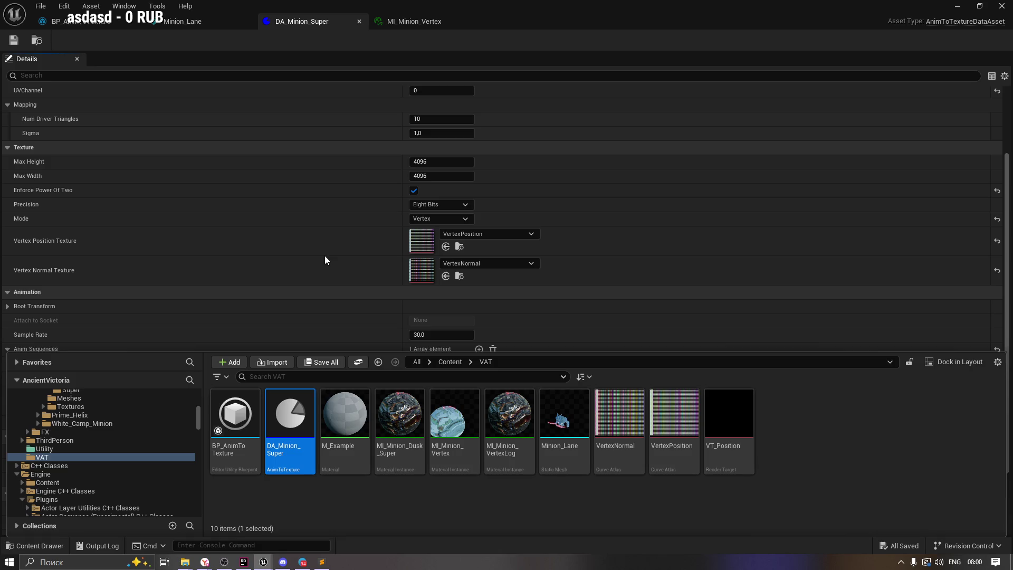
click(204, 29)
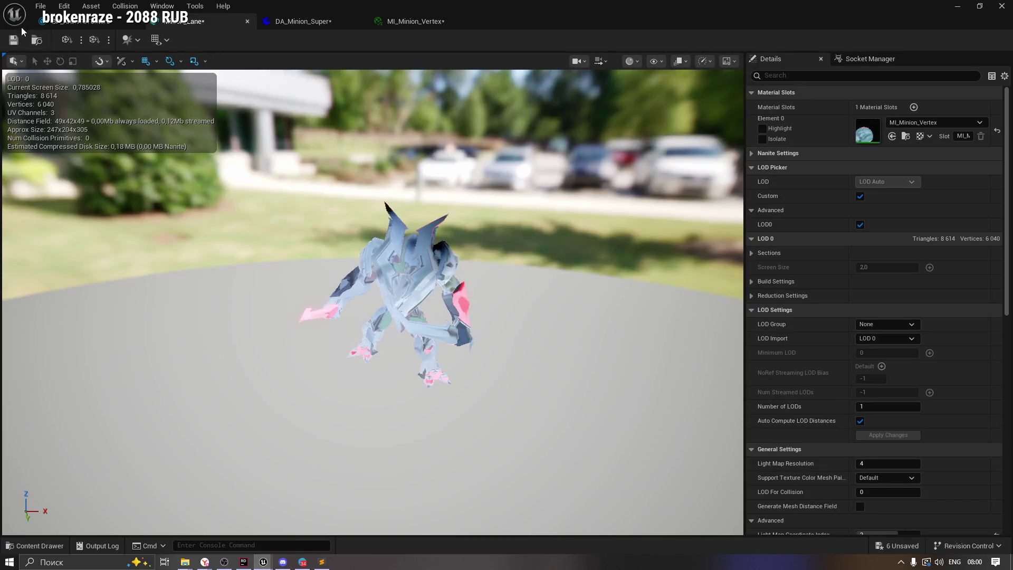
Save the Minion_Lane static mesh and frame the minion in its preview.
click(280, 22)
click(203, 21)
click(14, 41)
drag(214, 172, 214, 172)
key(f)
Turn Realtime viewport off and back on to watch the minion animate.
click(701, 62)
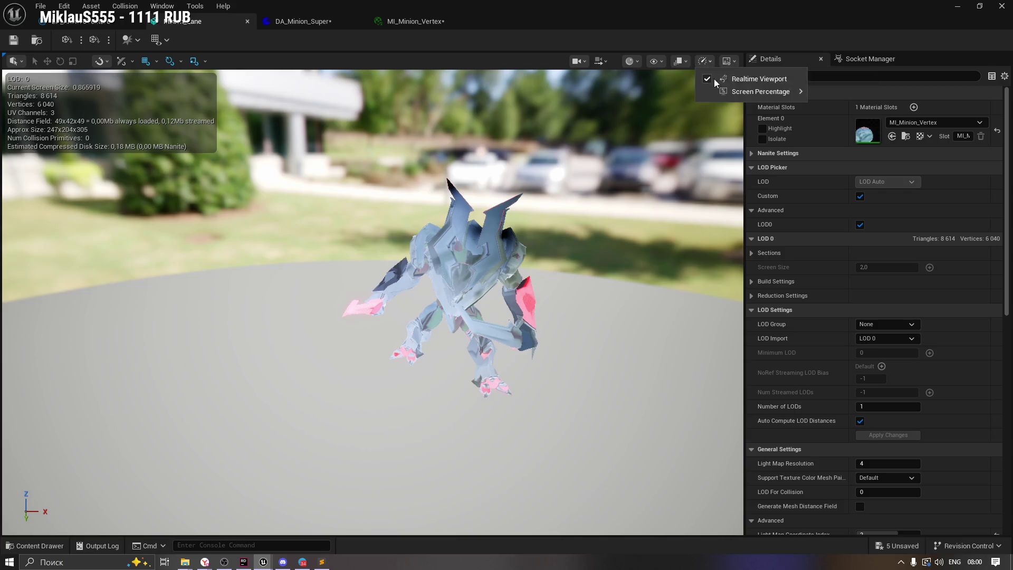
click(742, 78)
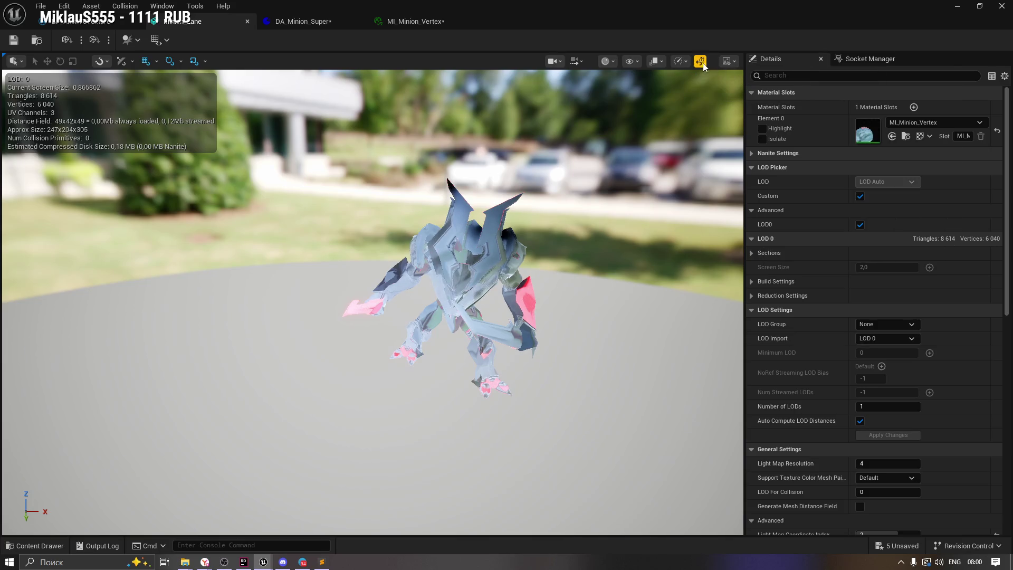
drag(502, 171, 560, 154)
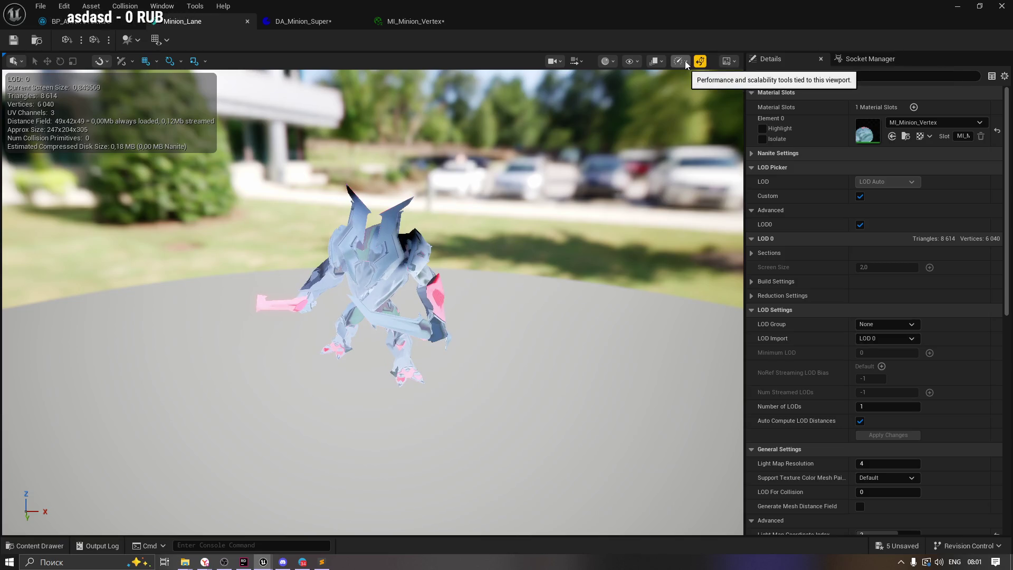
click(685, 62)
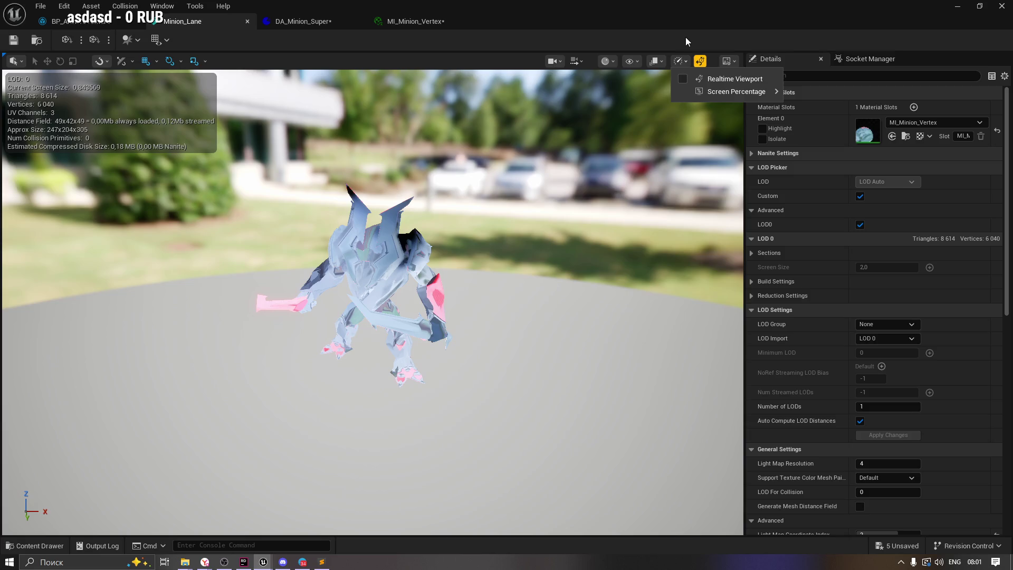
click(701, 40)
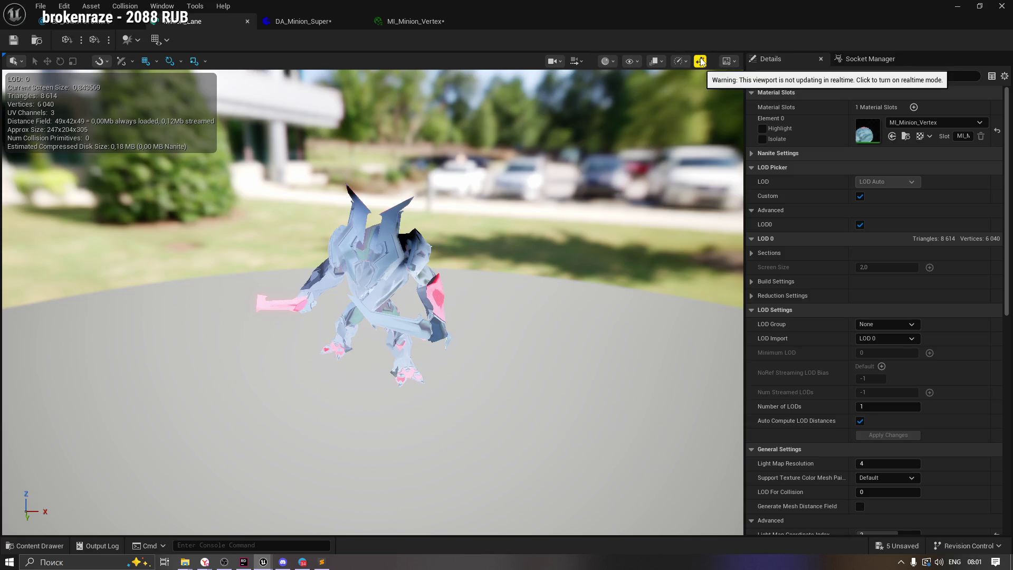
click(700, 61)
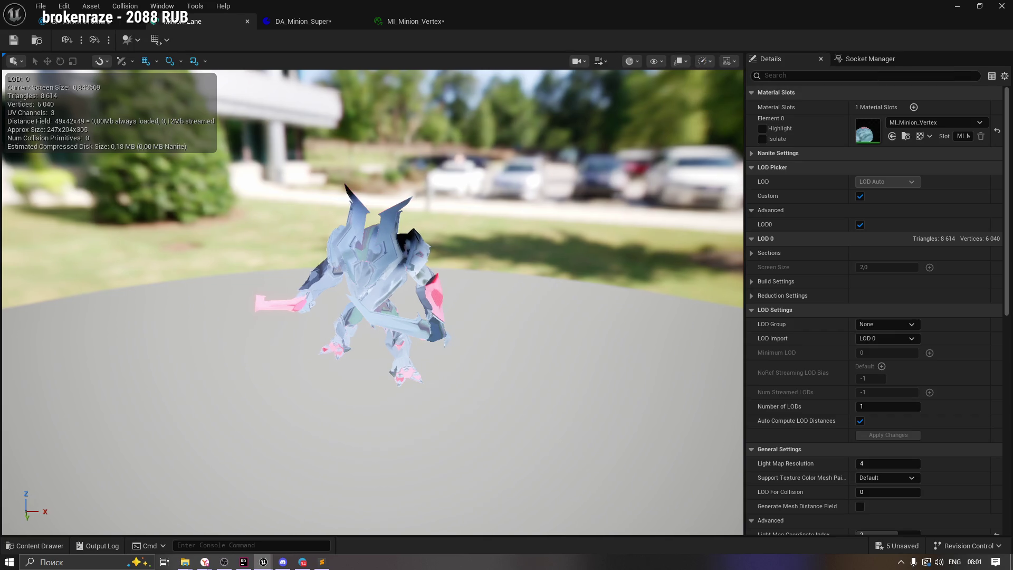
drag(486, 185, 522, 185)
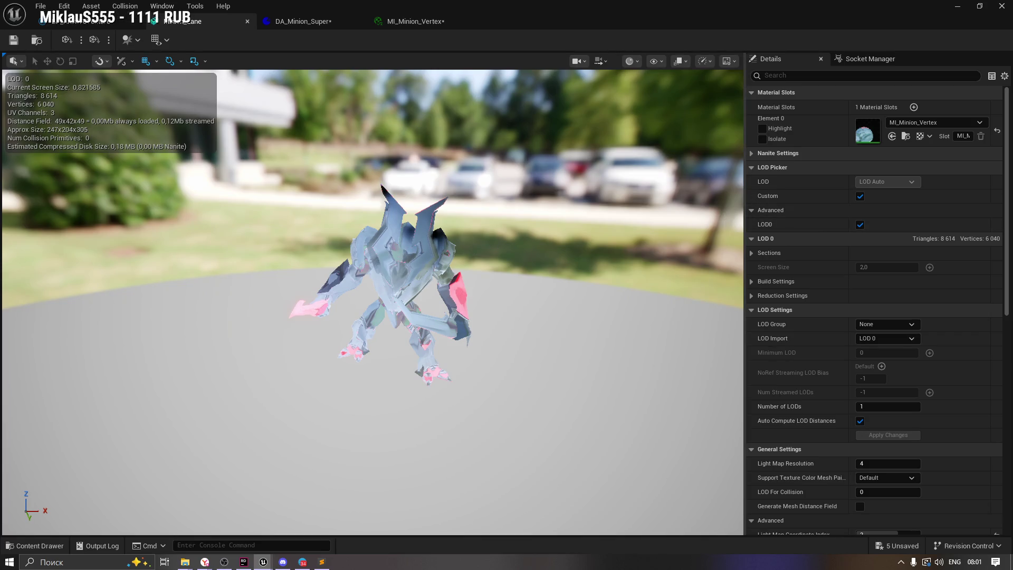
click(289, 22)
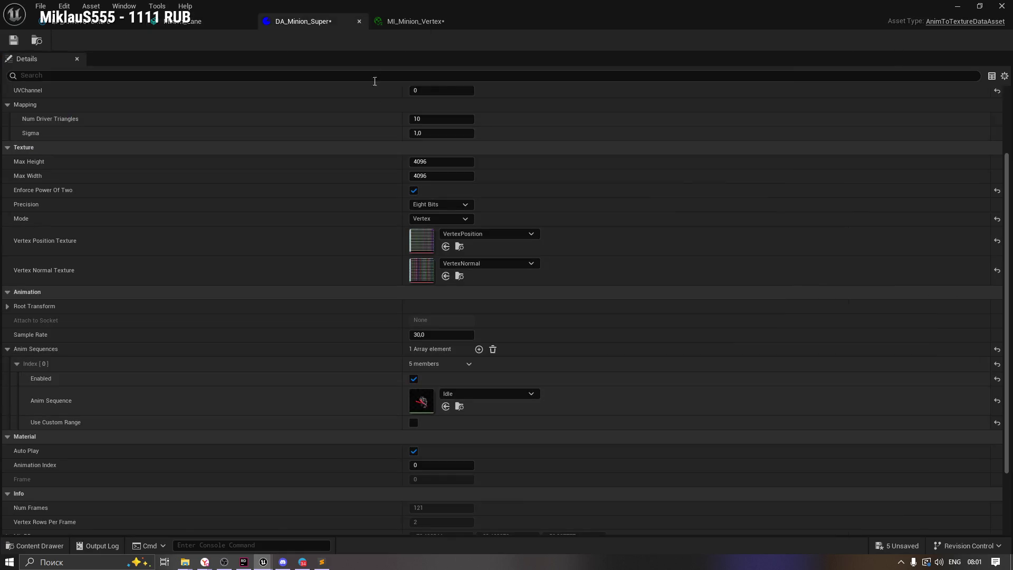
Review MI_Minion_Vertex's material preview and its Layer Parameters.
scroll(990, 240, up, 5)
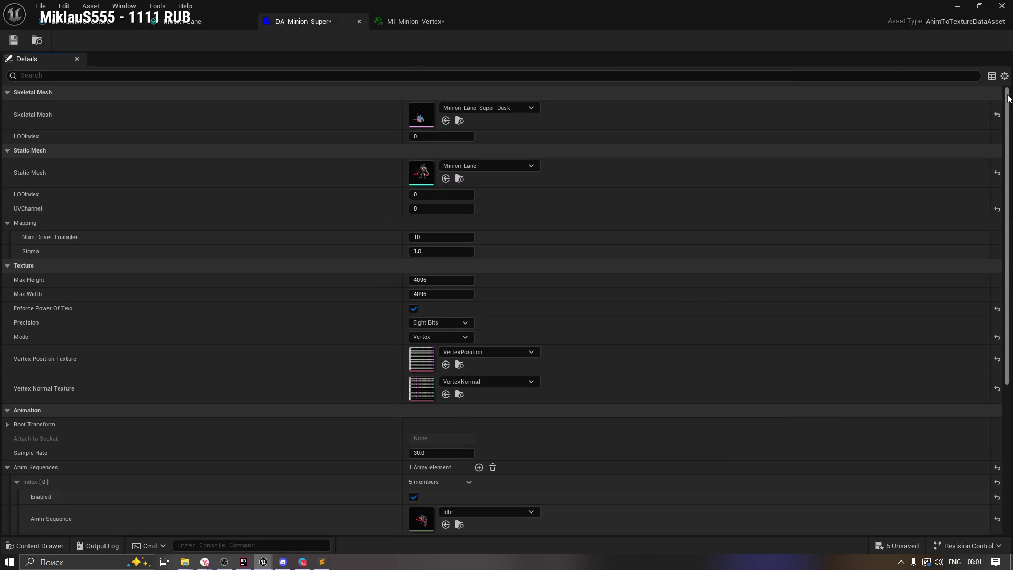
click(413, 21)
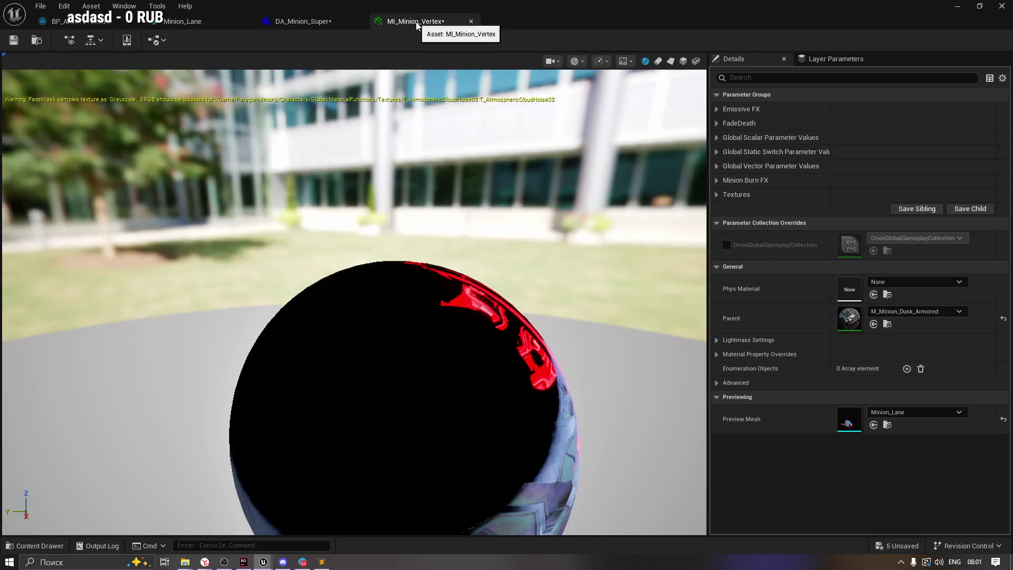
scroll(448, 296, down, 5)
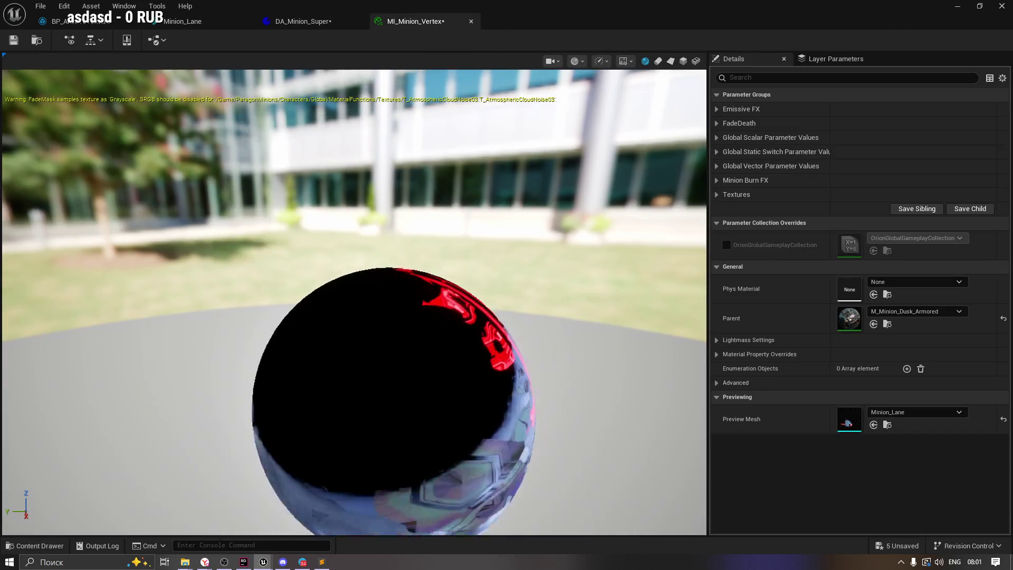
mouse_move(447, 297)
mouse_down()
mouse_move(475, 297)
mouse_move(459, 285)
mouse_move(490, 253)
mouse_move(491, 290)
mouse_up()
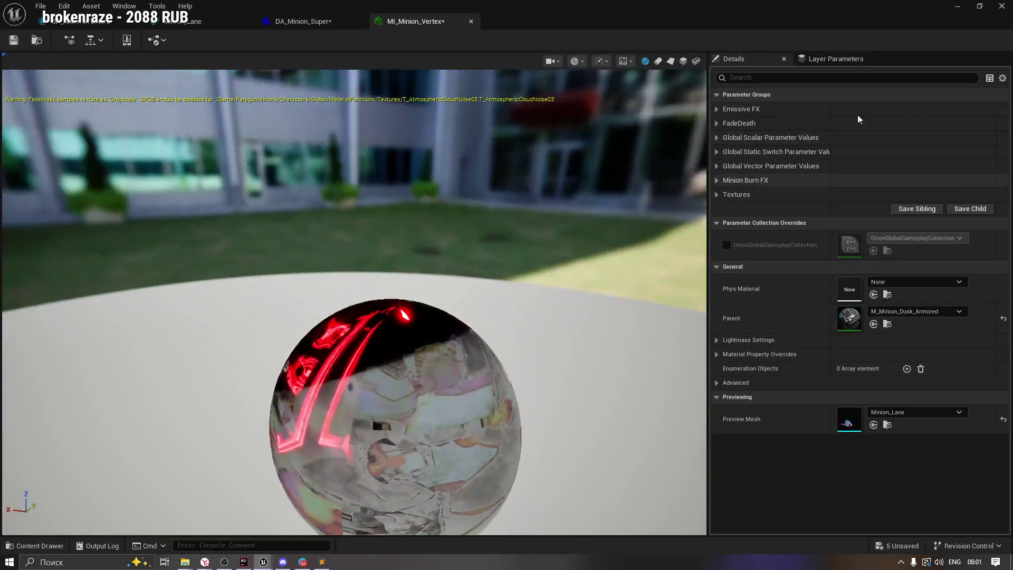
click(835, 58)
click(733, 58)
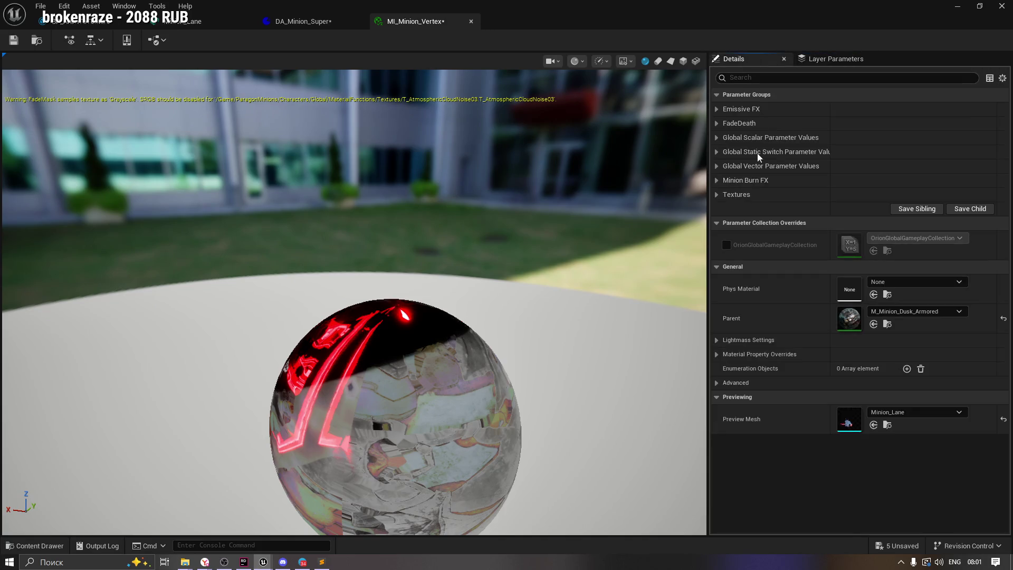
Locate the parent material in the Shared folder and select M_Minion_Dusk_Parent.
key(ctrl+space)
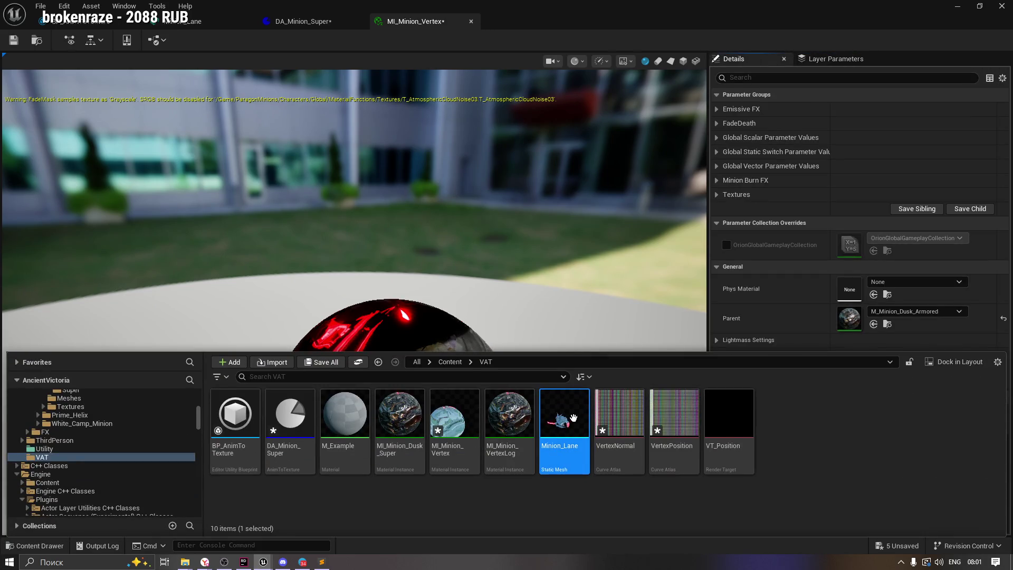
click(888, 324)
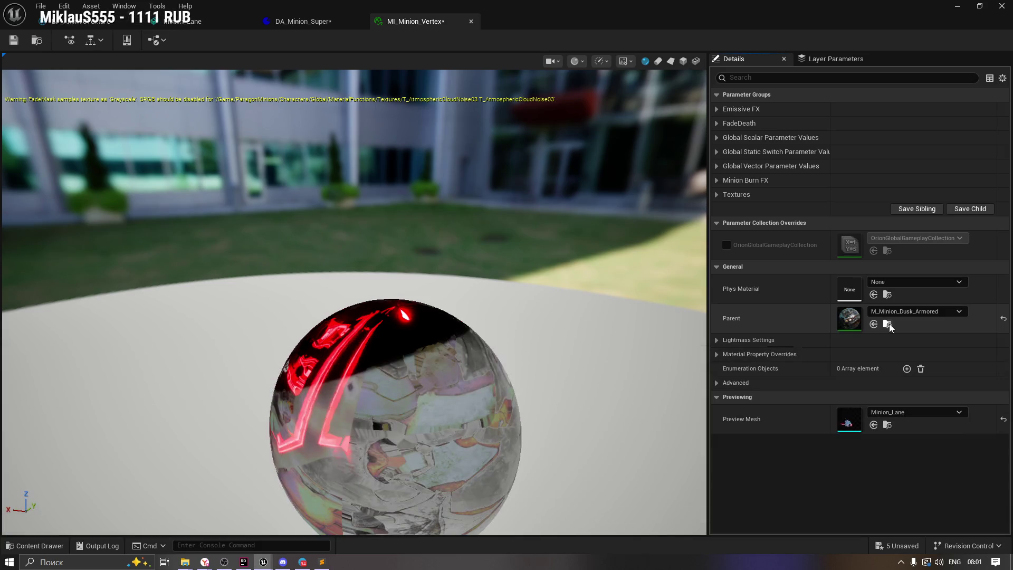
click(888, 324)
click(290, 418)
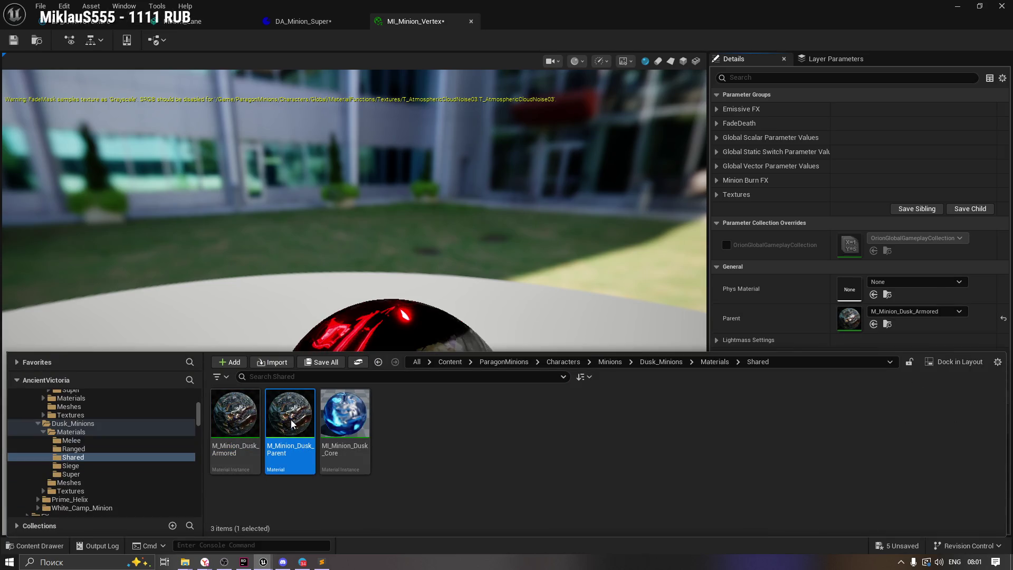
Open M_Minion_Dusk_Parent's graph, enlarge the properties panel, and check its Parameters and textures views.
double_click(292, 423)
drag(377, 372, 419, 365)
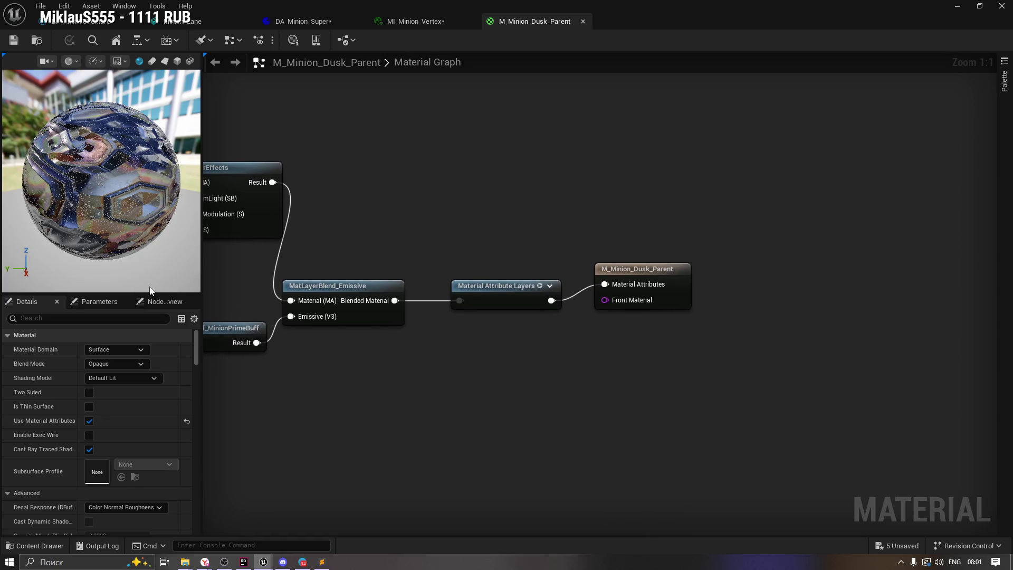
drag(154, 293, 152, 242)
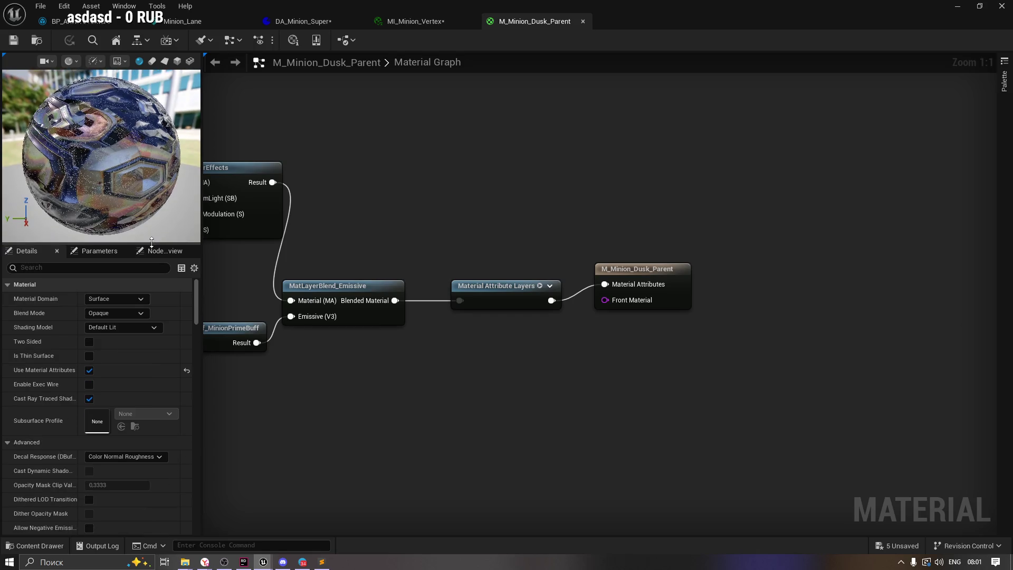
click(98, 250)
click(146, 251)
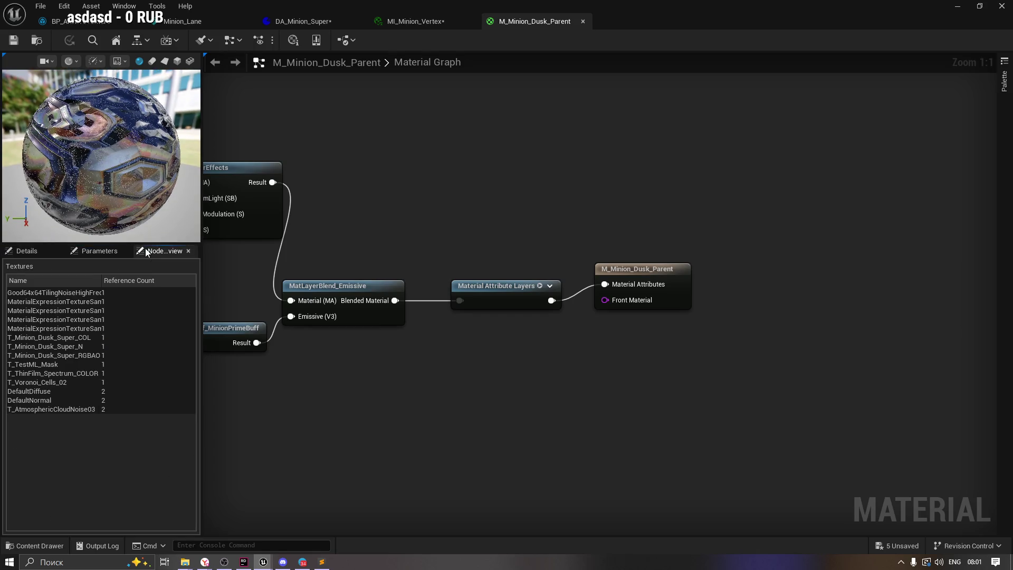
click(95, 251)
click(27, 251)
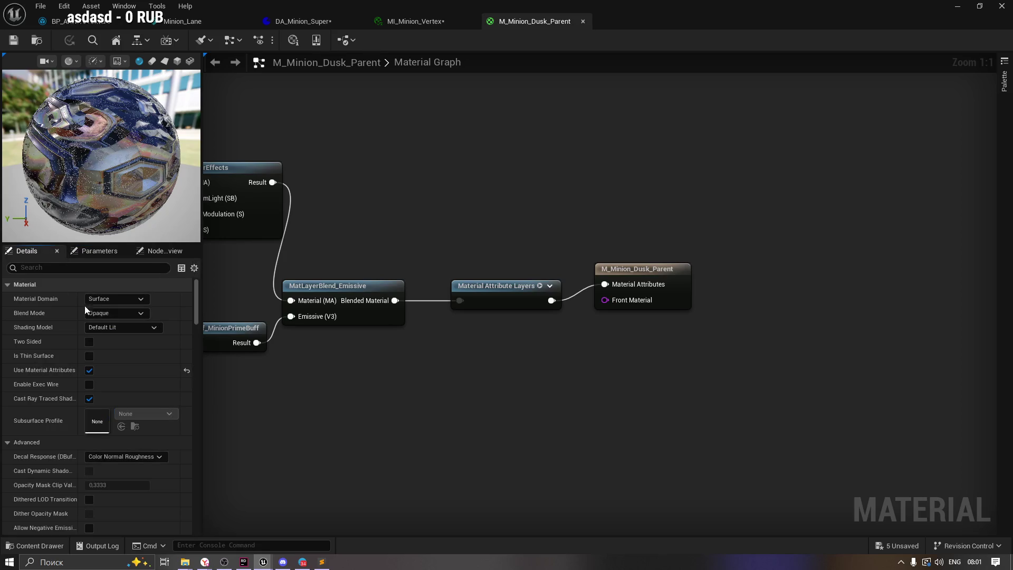
Select the Material Attribute Layers node, then switch to the ChatGPT guide in the browser.
drag(243, 301, 274, 297)
click(534, 295)
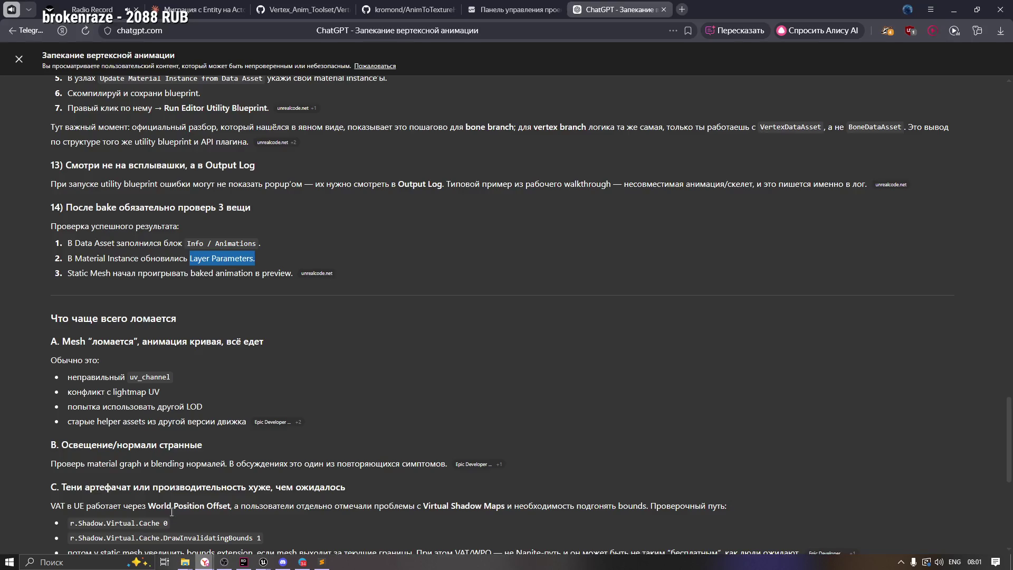
click(204, 562)
click(147, 278)
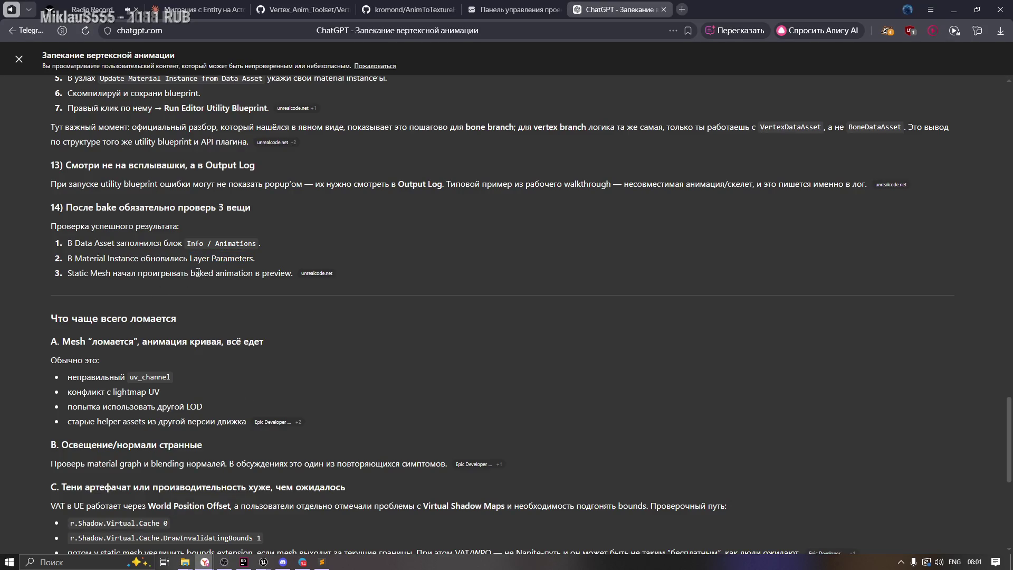
drag(190, 273, 276, 273)
click(151, 274)
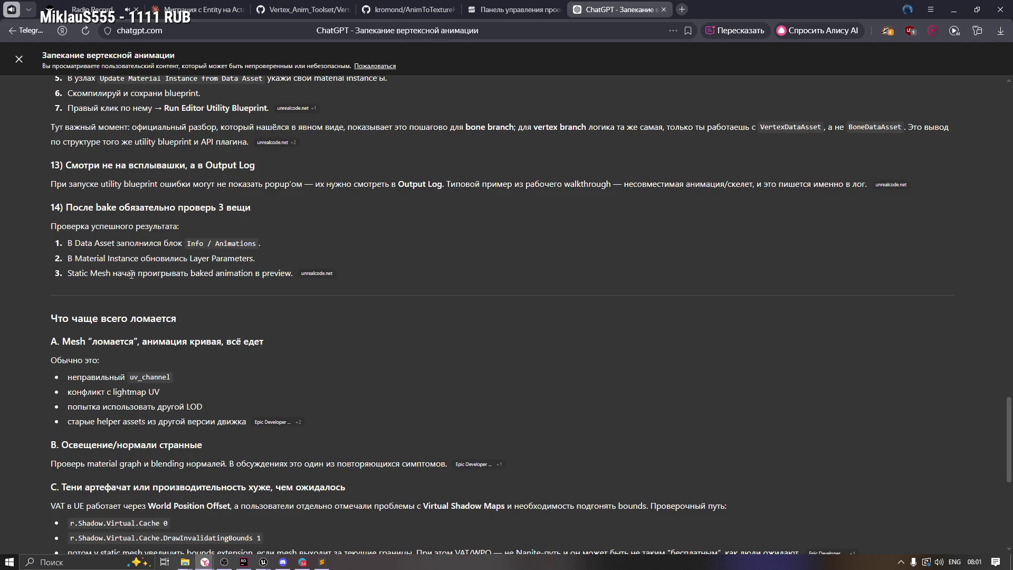
drag(65, 273, 226, 273)
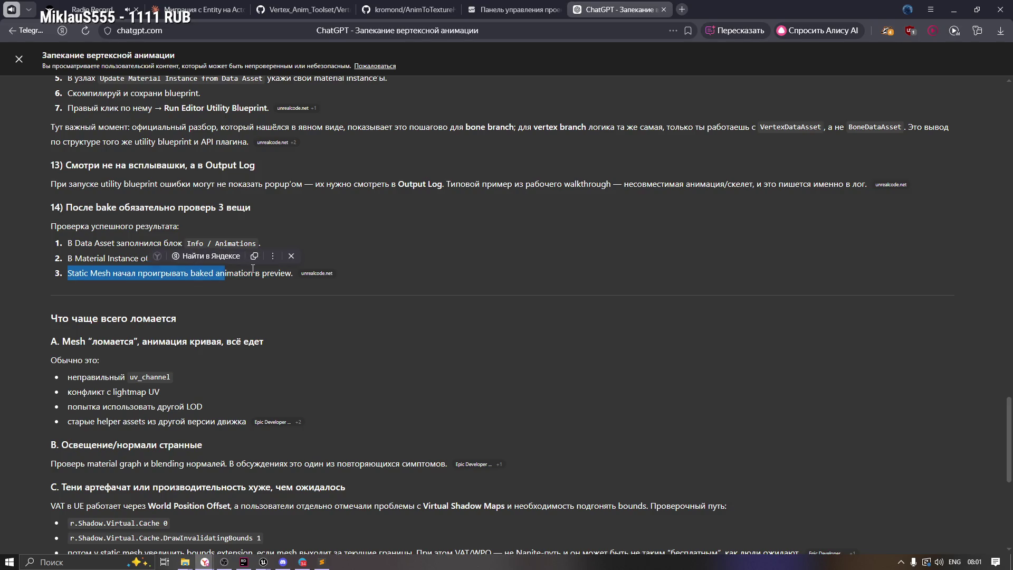
click(253, 269)
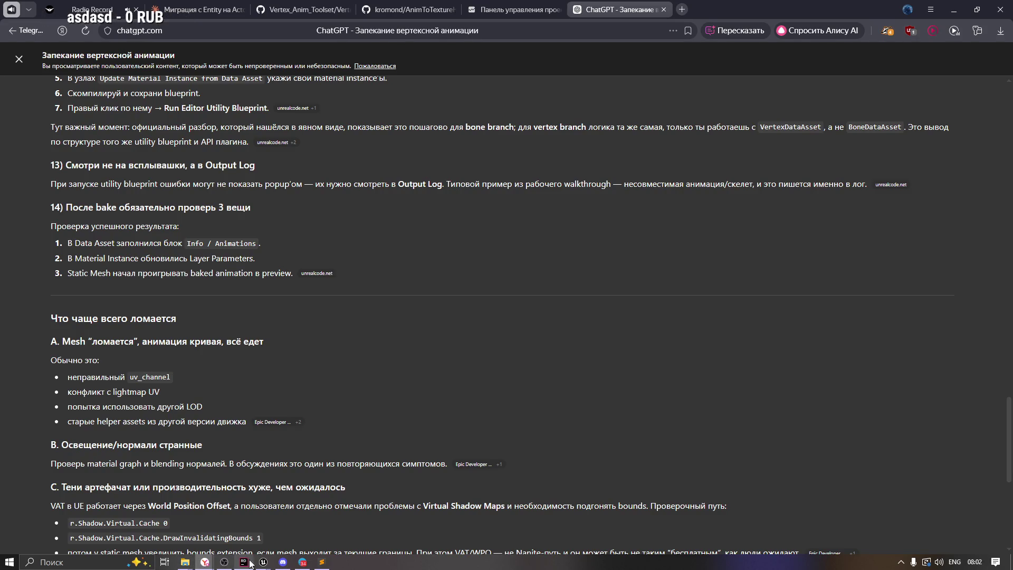
click(266, 544)
Reselect the Material Attribute Layers node in M_Minion_Dusk_Parent's graph.
click(471, 342)
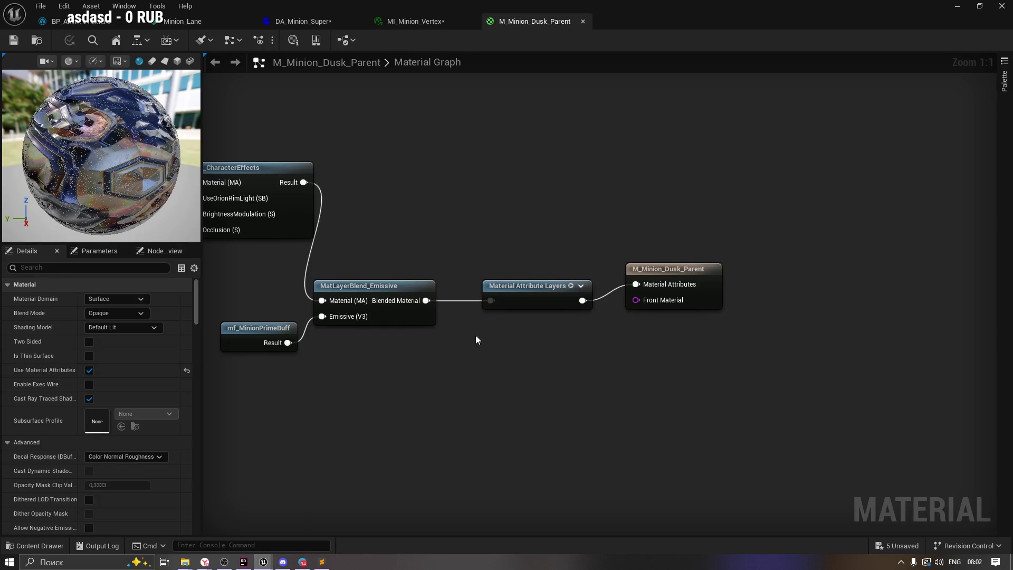
click(528, 292)
drag(485, 244, 538, 359)
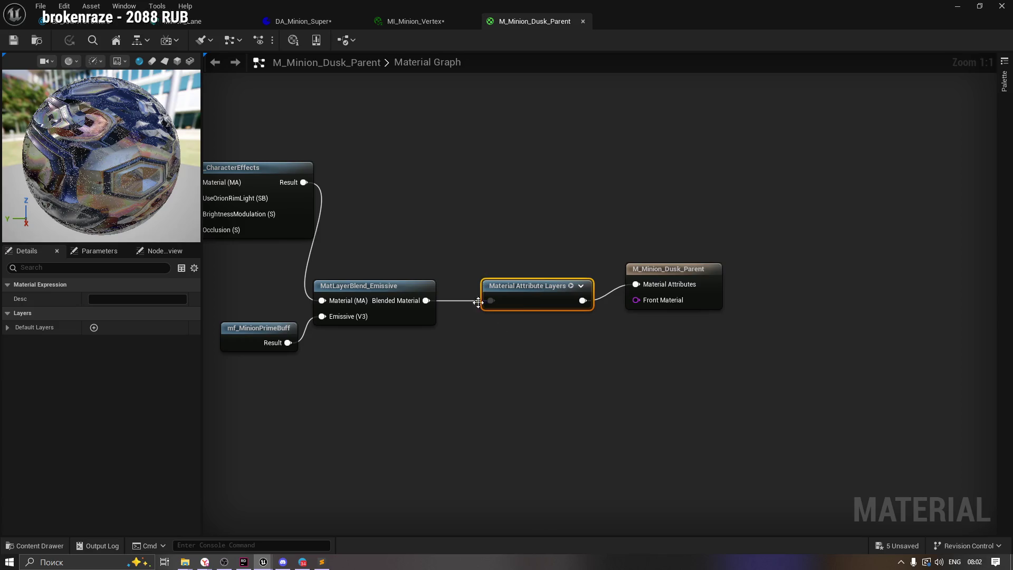
Search the output node's properties for 'att' to confirm Use Material Attributes is enabled.
click(668, 270)
click(62, 268)
text(att)
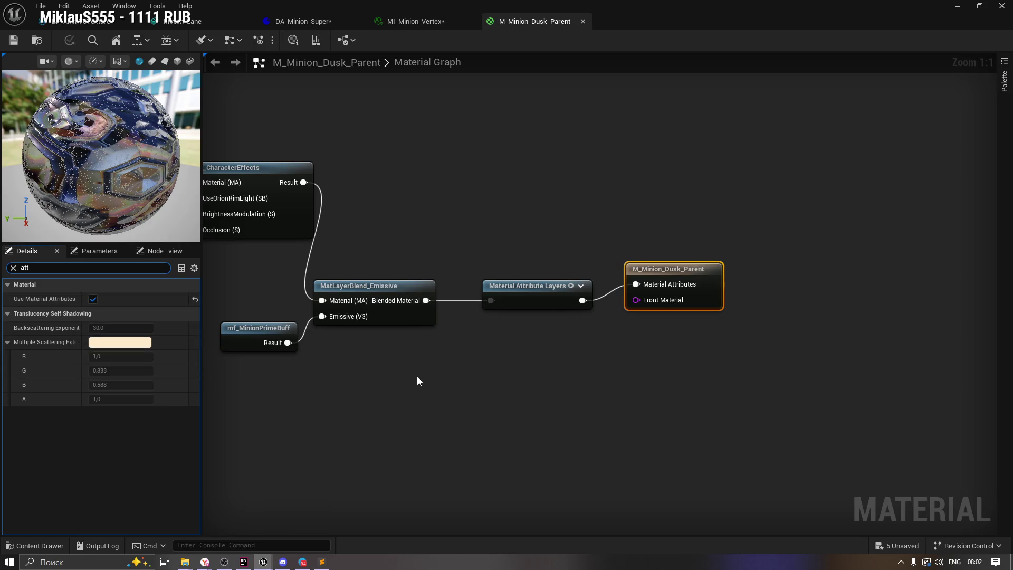
click(13, 268)
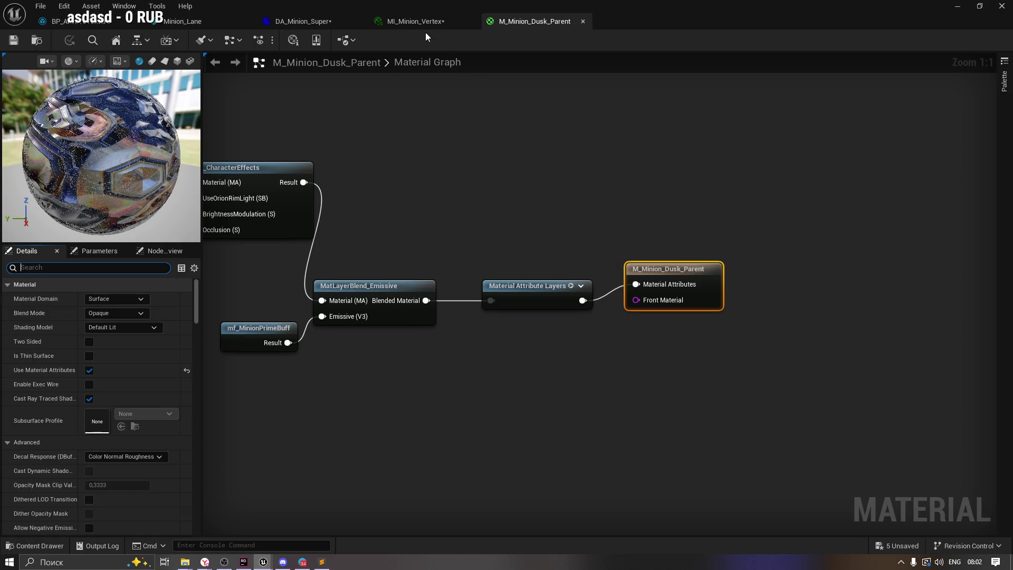
click(401, 21)
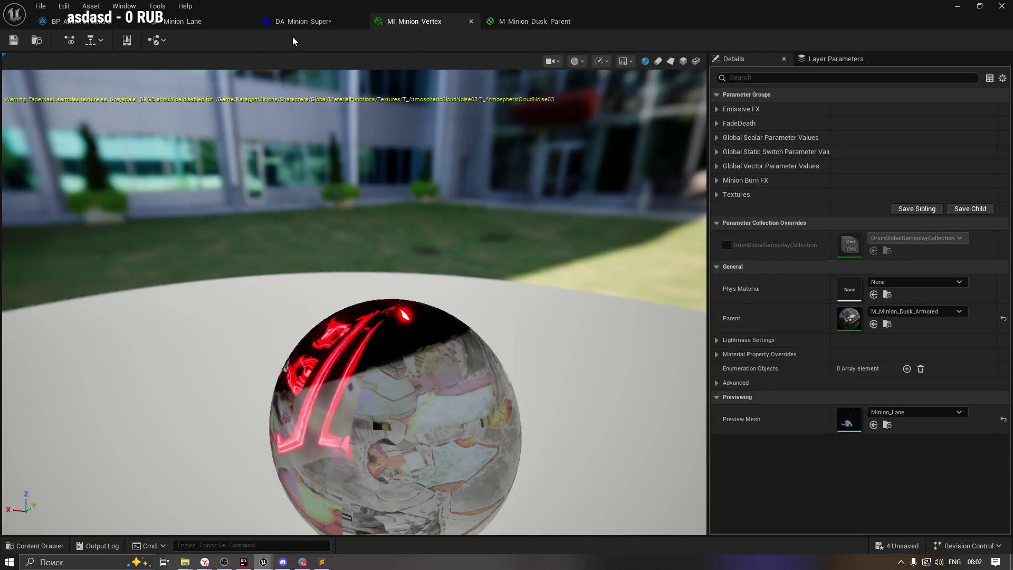
Save DA_Minion_Super, then show MI_Minion_Vertex's layers with ML_VertexAnimation as the Background layer.
click(311, 21)
click(16, 39)
click(417, 21)
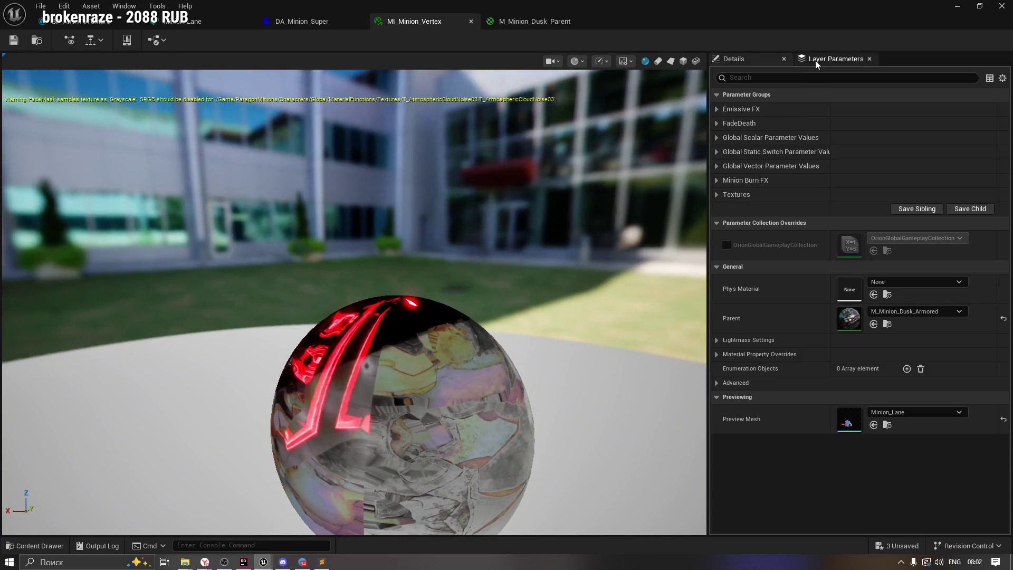
click(814, 60)
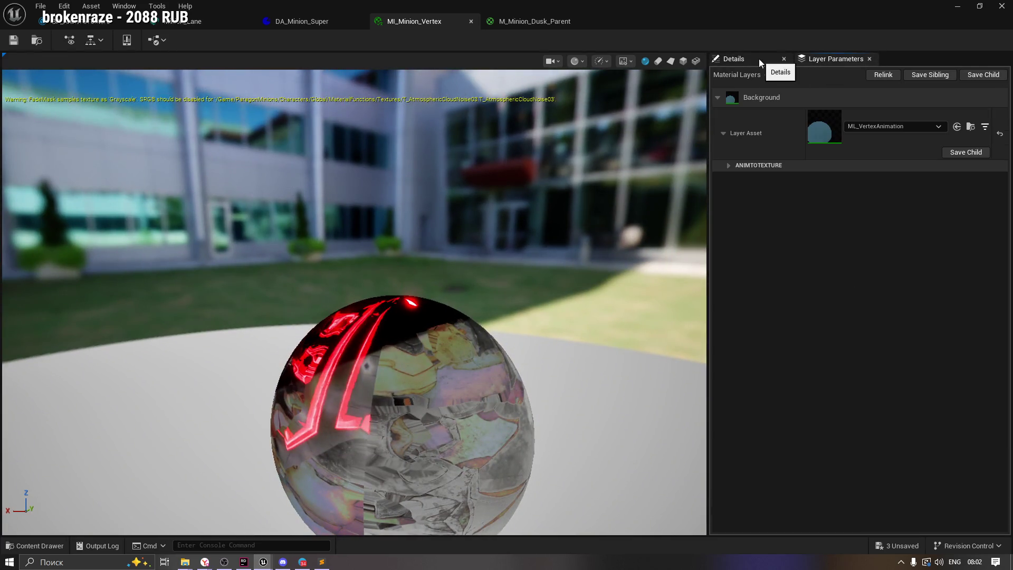
click(529, 23)
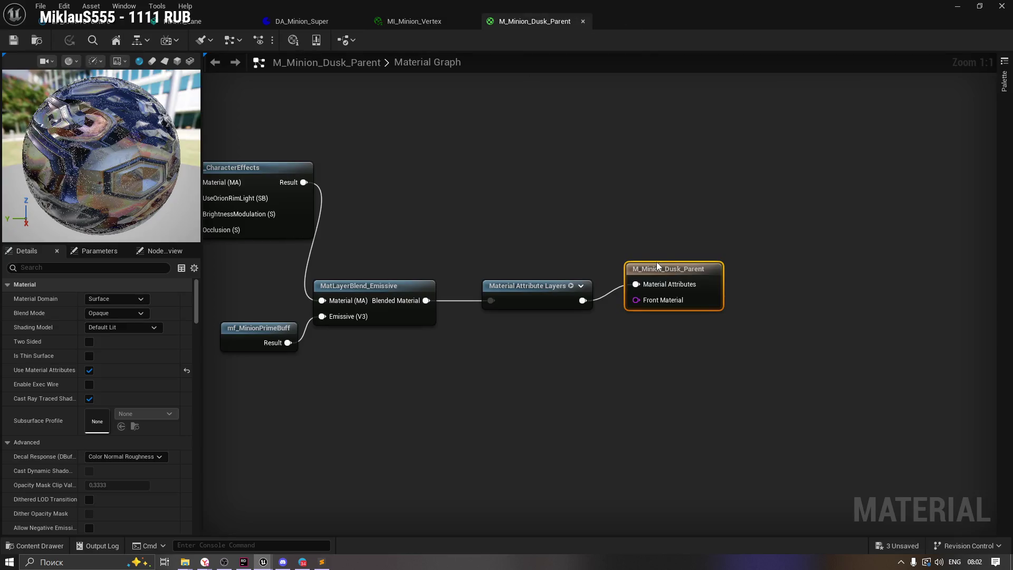
Shift the output node right and add a MakeMaterialAttributes node from the 'make' search.
drag(663, 265, 748, 282)
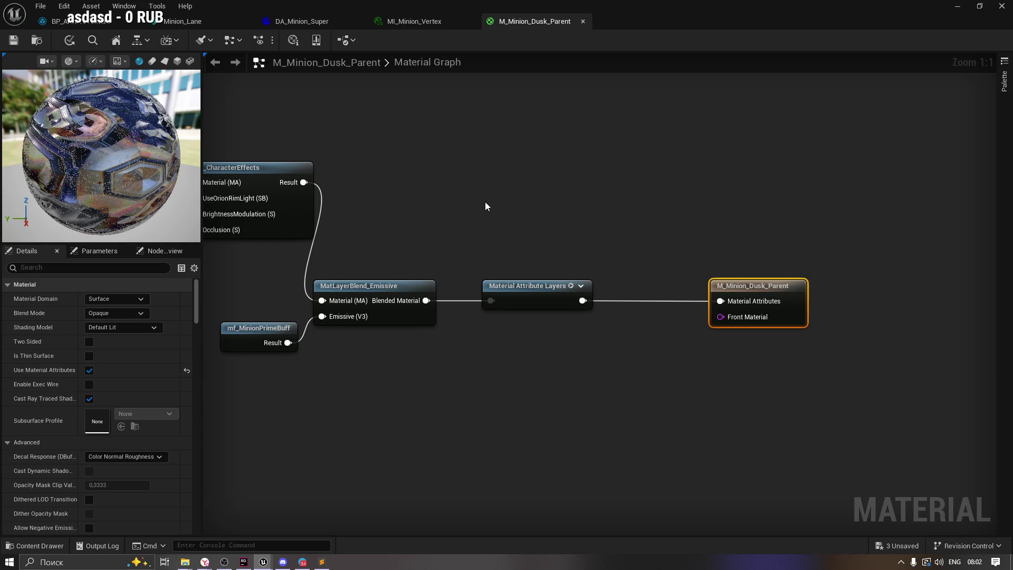
right_click(518, 356)
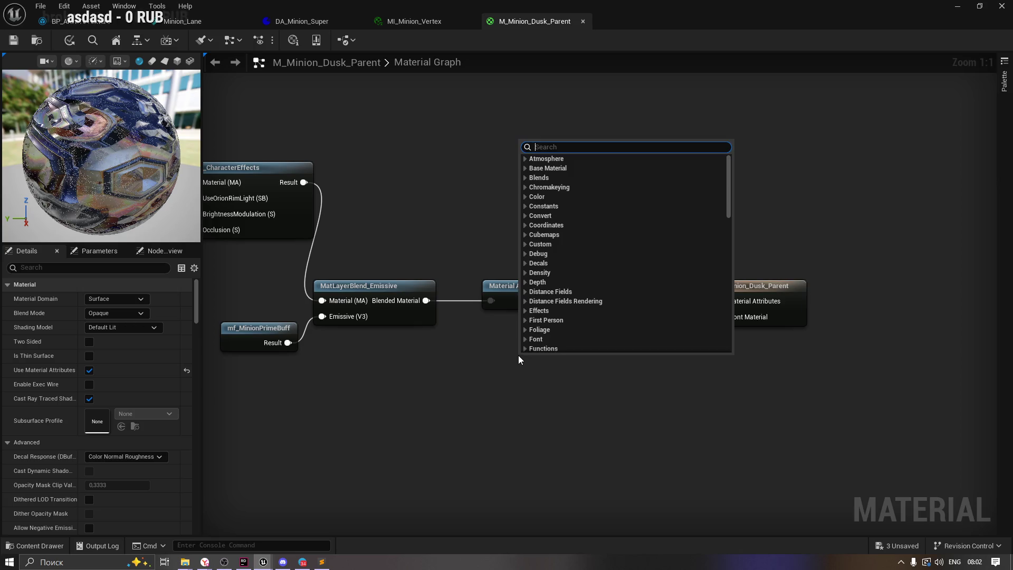
text(make)
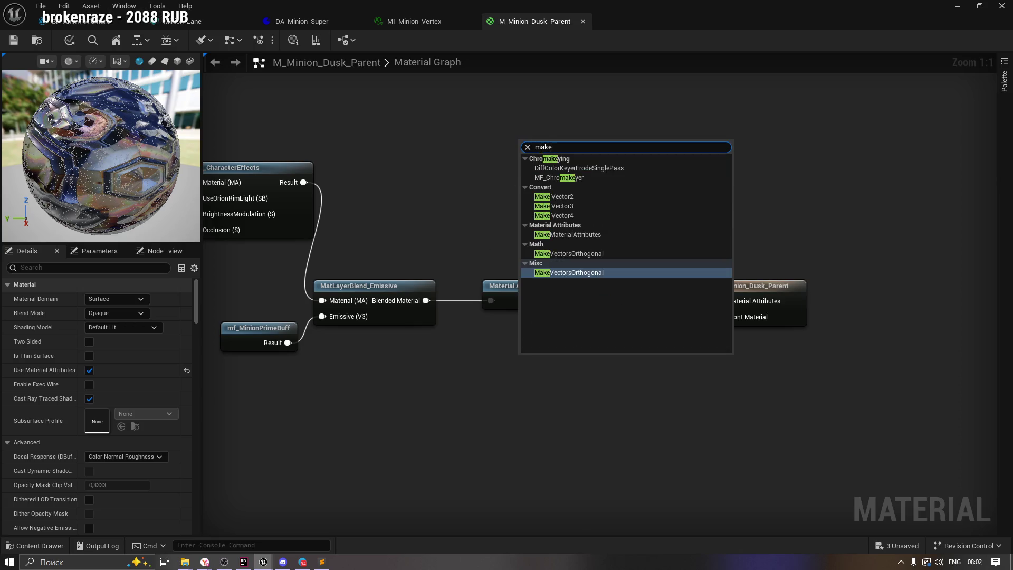
click(567, 232)
drag(544, 362, 478, 294)
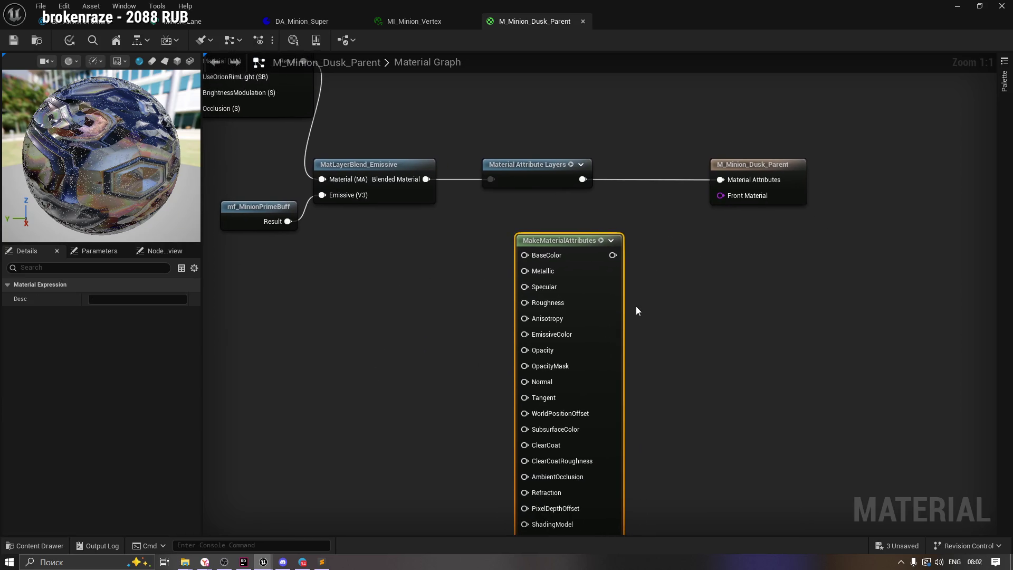
scroll(636, 306, down, 1)
Position MakeMaterialAttributes below the layer chain, then open the Content Drawer.
mouse_move(623, 263)
mouse_down()
mouse_move(702, 274)
mouse_move(630, 251)
mouse_up()
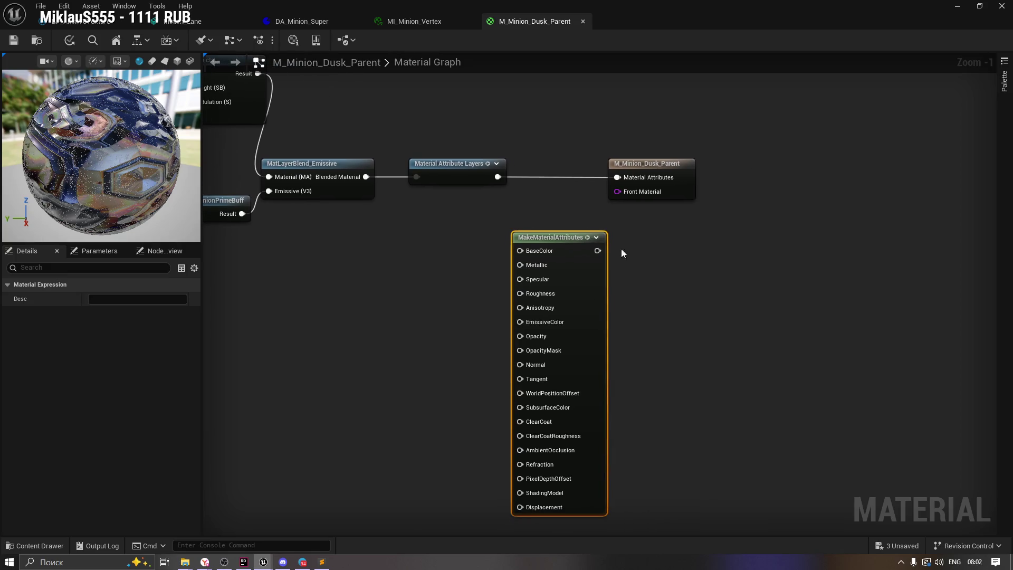
drag(554, 239, 586, 251)
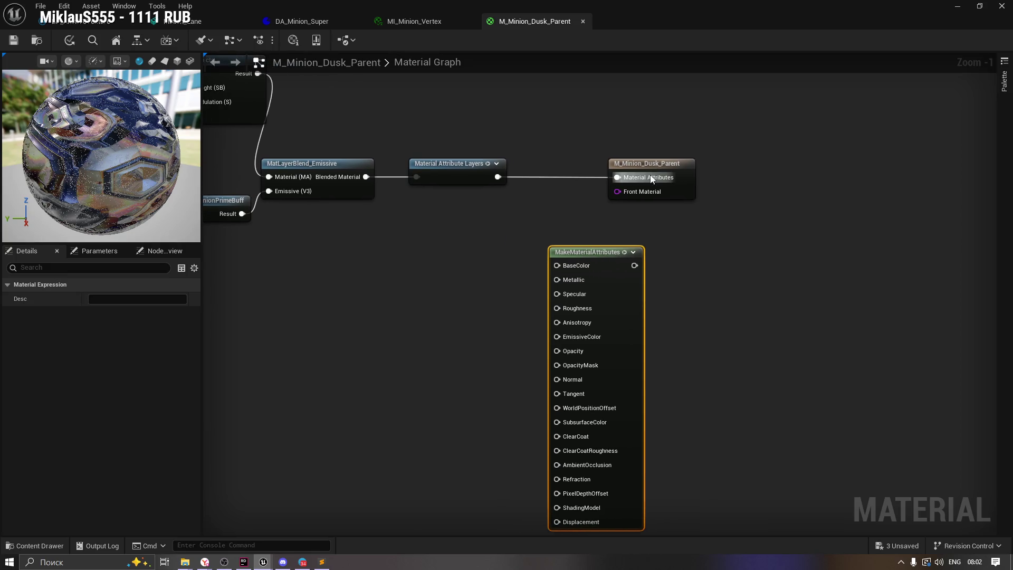
drag(661, 158, 671, 110)
drag(505, 189, 705, 512)
click(416, 304)
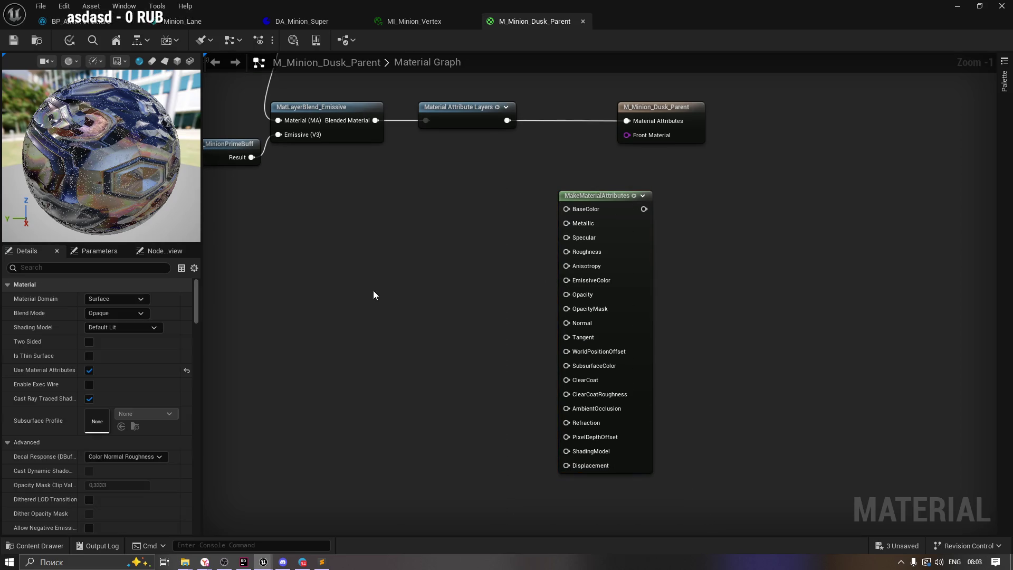
click(35, 545)
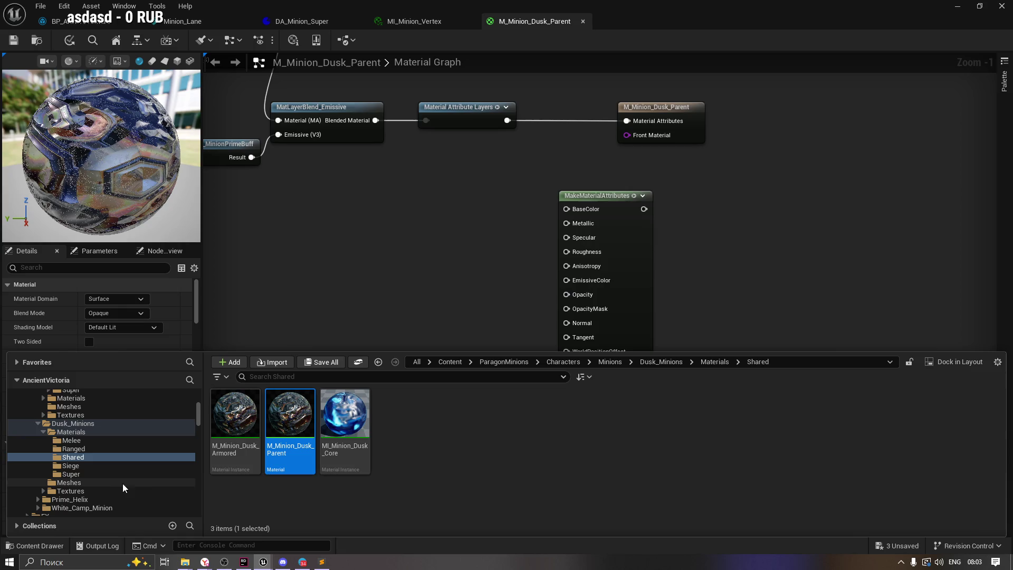
Browse the Content Drawer to Content > VAT and inspect the VertexNormal curve atlas info.
drag(198, 419, 202, 406)
scroll(74, 480, down, 3)
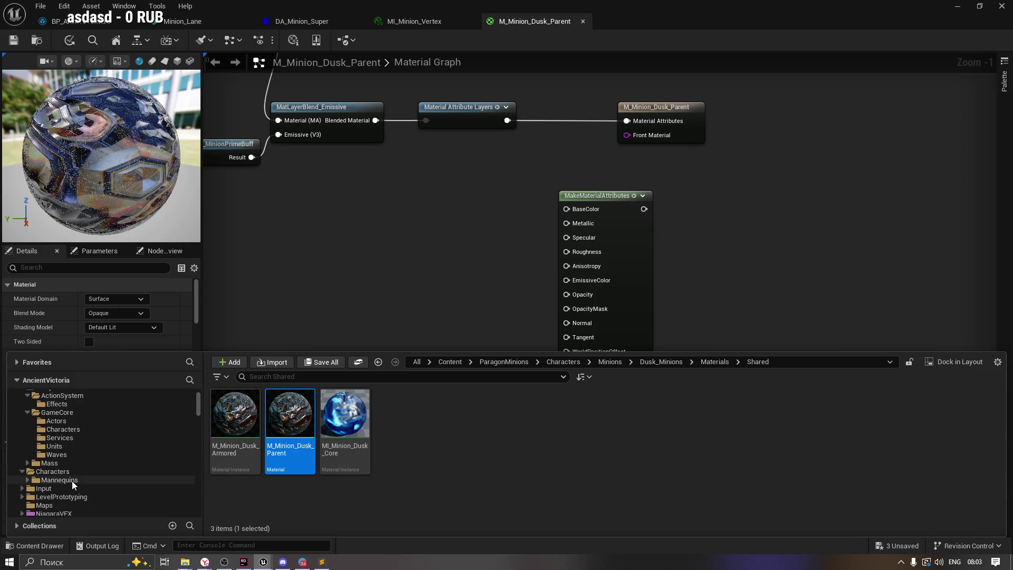
scroll(47, 478, up, 3)
scroll(47, 478, down, 3)
click(53, 492)
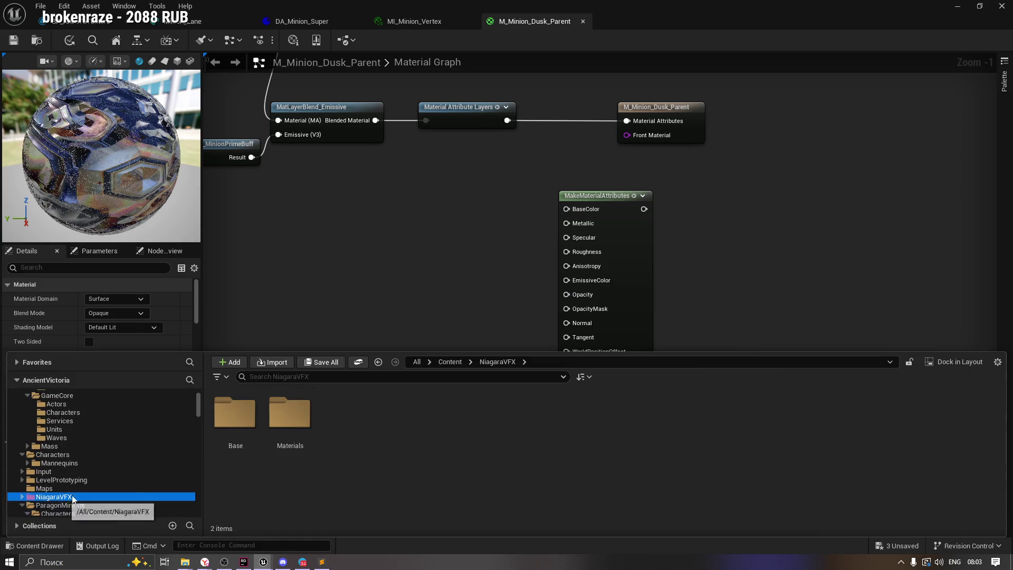
scroll(55, 488, down, 3)
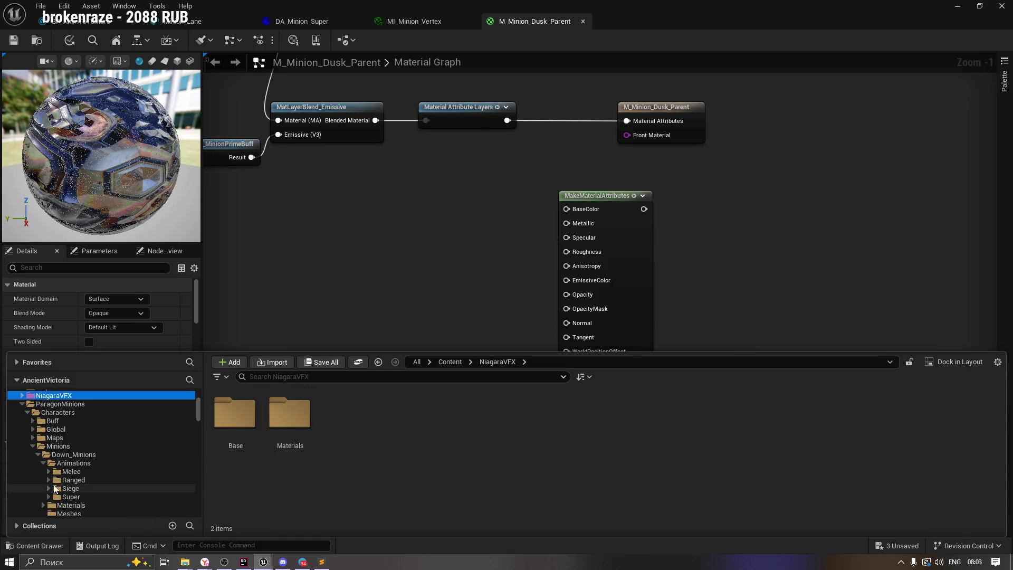
click(22, 404)
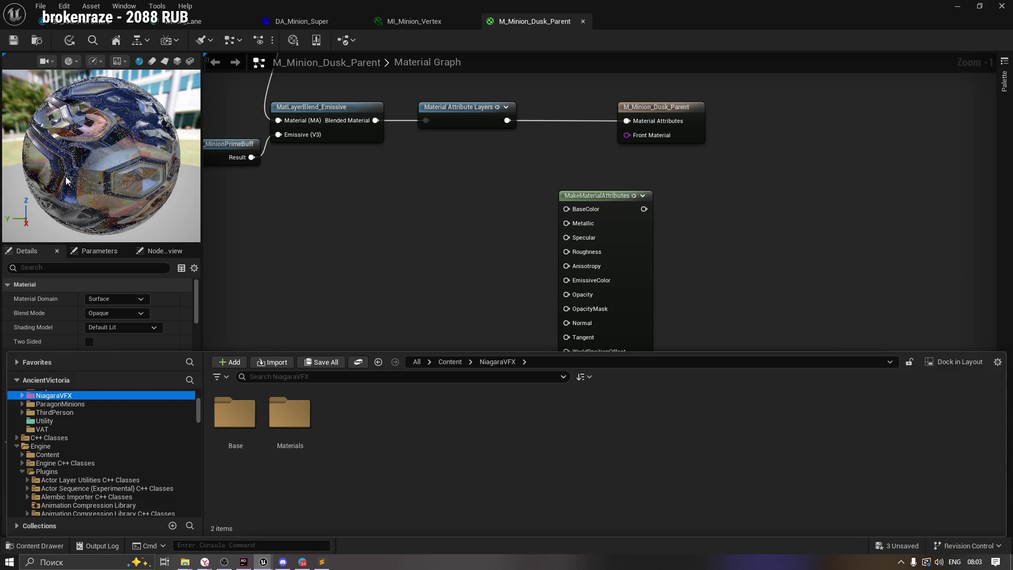
click(42, 428)
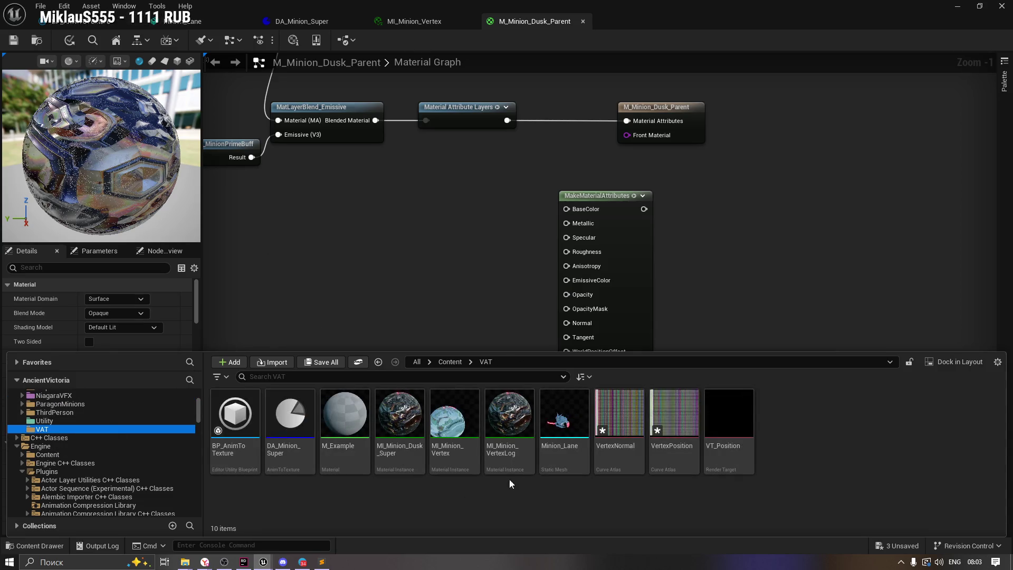
mouse_move(610, 411)
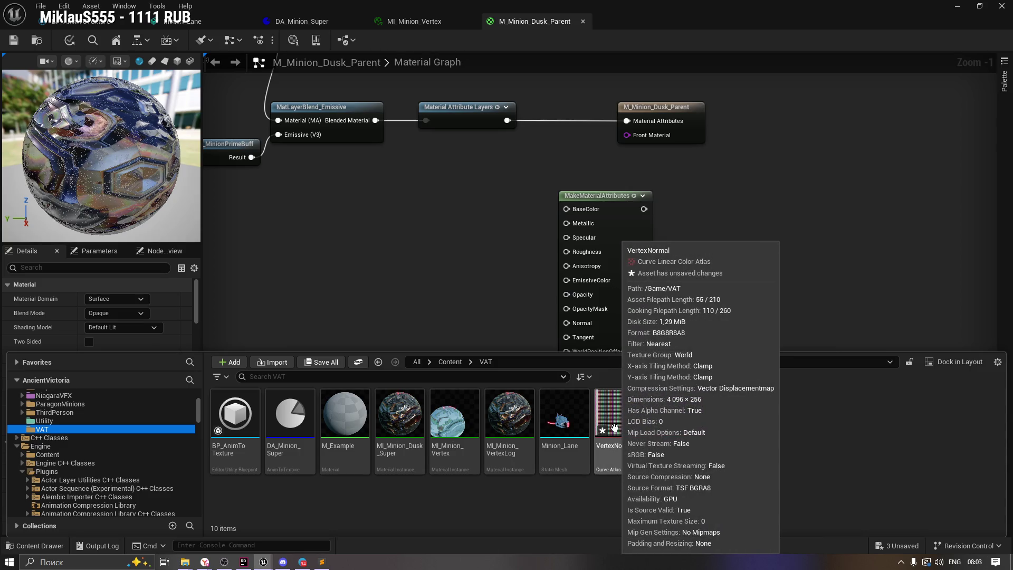
scroll(362, 221, down, 6)
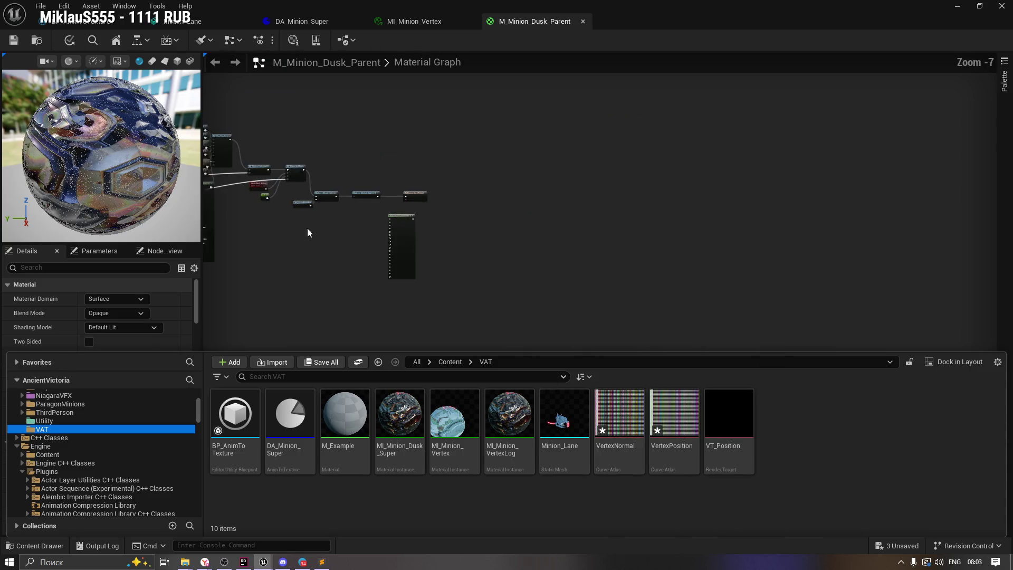
Place the Texture Sample below RGBAO and move both nodes up together.
mouse_move(515, 254)
mouse_down()
mouse_move(486, 264)
mouse_move(500, 282)
mouse_up()
scroll(259, 216, up, 8)
scroll(259, 217, down, 5)
drag(276, 263, 363, 240)
mouse_move(388, 192)
mouse_down()
mouse_move(327, 261)
mouse_move(340, 257)
mouse_up()
scroll(422, 190, up, 2)
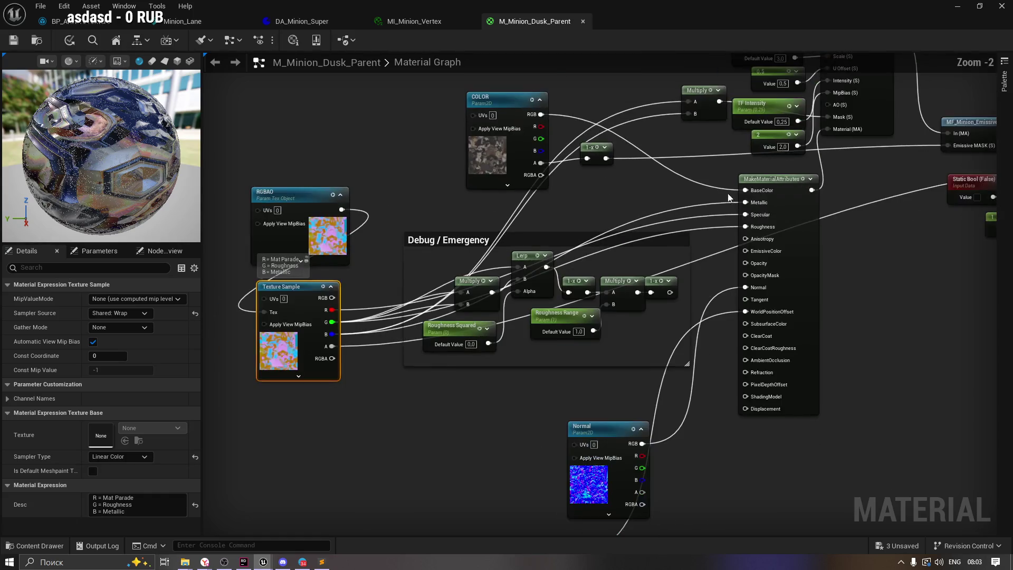
click(759, 183)
scroll(580, 211, up, 2)
mouse_move(423, 241)
mouse_down()
mouse_move(459, 248)
mouse_move(713, 186)
mouse_up()
drag(390, 219, 508, 223)
click(319, 197)
drag(258, 144, 407, 420)
drag(359, 300, 342, 148)
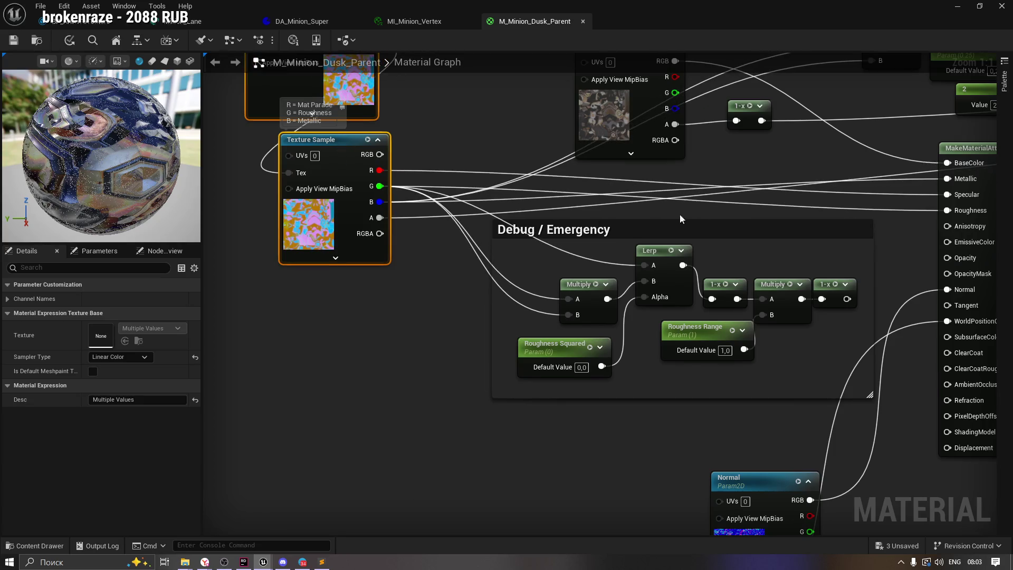
Check the parameter list, then move MakeMaterialAttributes lower and further left.
mouse_move(656, 216)
mouse_down()
mouse_move(922, 283)
mouse_move(724, 322)
mouse_up()
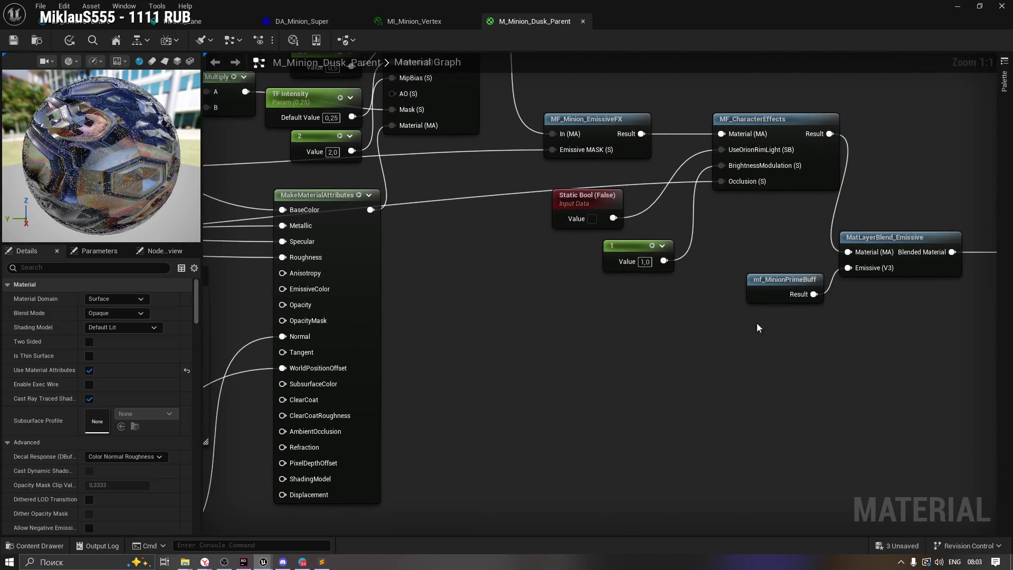
drag(991, 249, 895, 274)
click(948, 378)
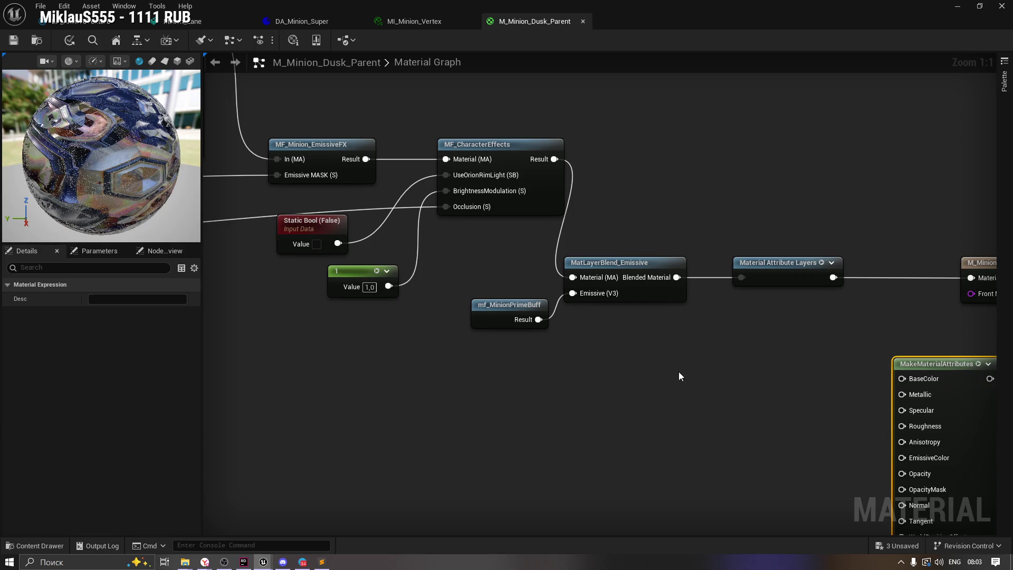
mouse_move(667, 380)
mouse_down()
mouse_move(626, 368)
mouse_move(553, 389)
mouse_up()
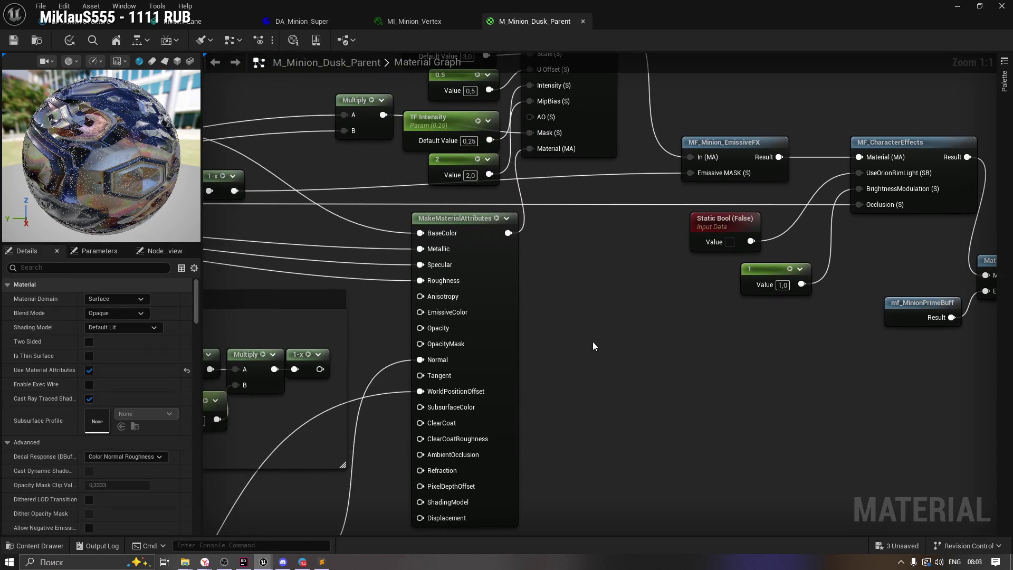
drag(332, 250, 476, 269)
click(626, 239)
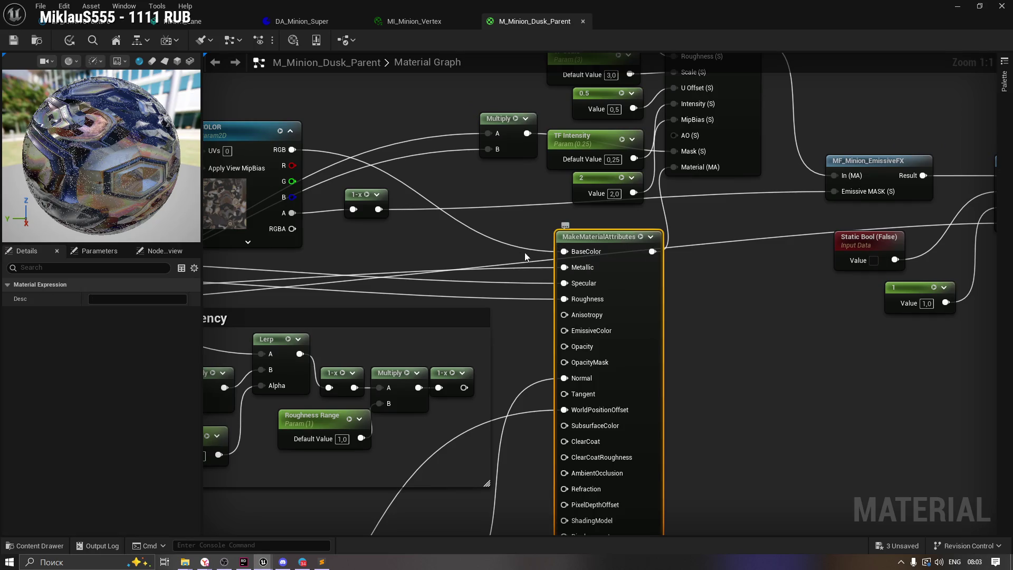
click(74, 251)
click(31, 253)
drag(640, 248, 560, 275)
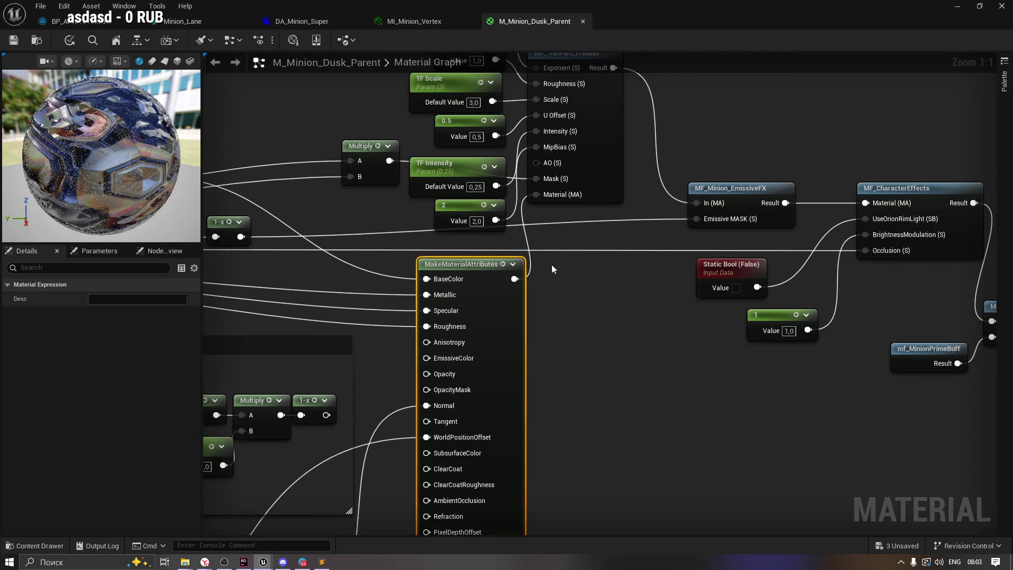
mouse_move(484, 262)
mouse_down()
mouse_move(550, 320)
mouse_move(437, 322)
mouse_up()
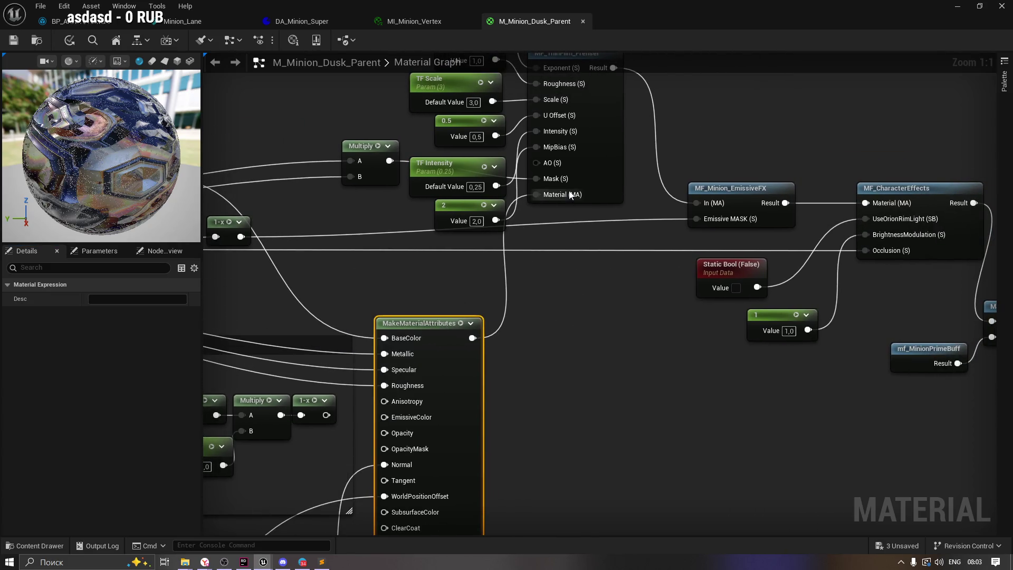
Nudge MF_ThinFilm_Frensel slightly right and raise MakeMaterialAttributes a little.
drag(572, 266, 541, 361)
click(541, 148)
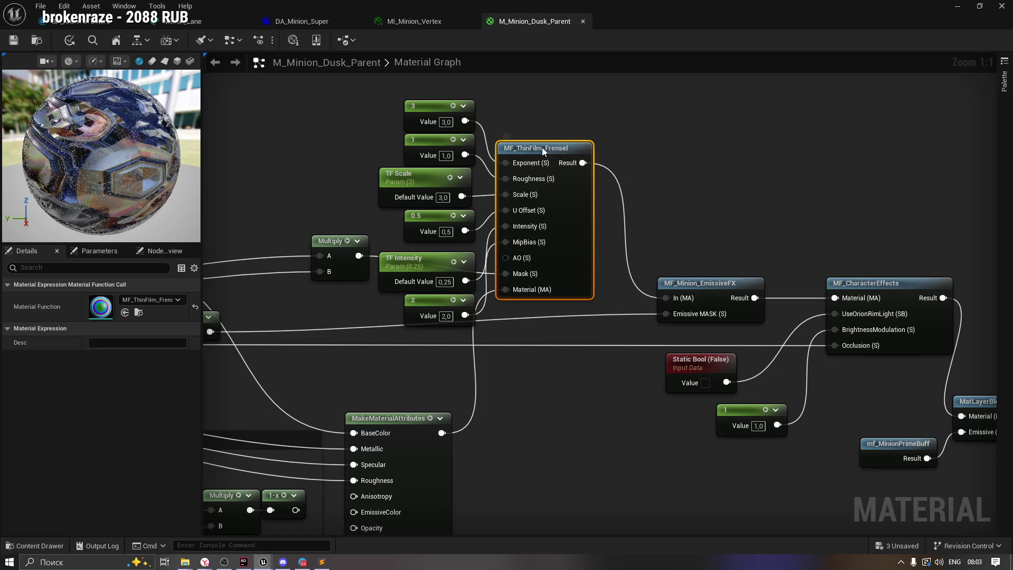
drag(541, 150, 558, 150)
click(553, 419)
mouse_move(553, 418)
mouse_down()
mouse_move(523, 384)
mouse_move(644, 295)
mouse_up()
drag(467, 289, 475, 255)
Review the chain to the M_Minion_Dusk_Parent output and select Material Attribute Layers.
mouse_move(689, 349)
mouse_down()
mouse_move(785, 385)
mouse_move(623, 384)
mouse_up()
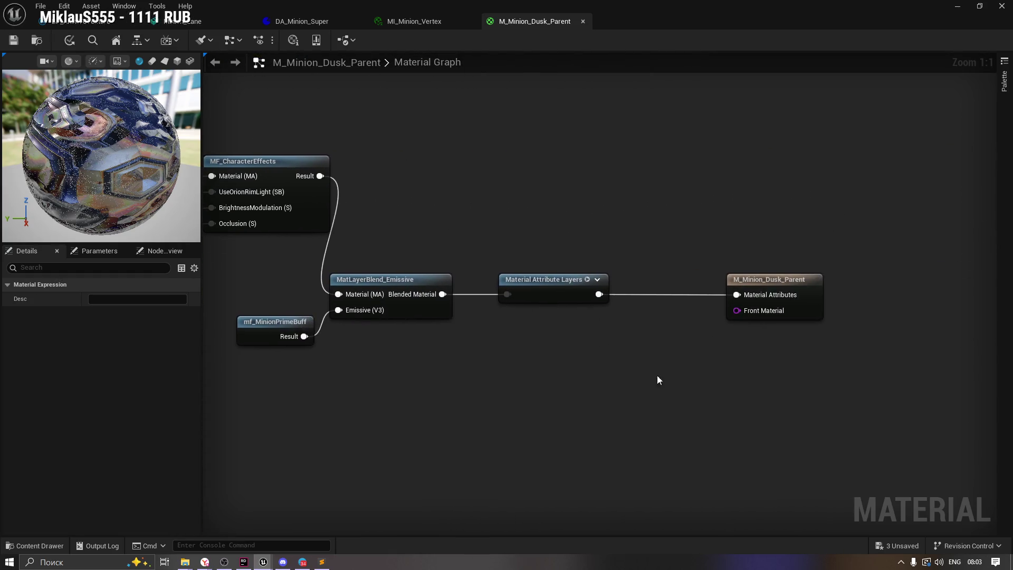
click(787, 313)
drag(788, 312, 704, 313)
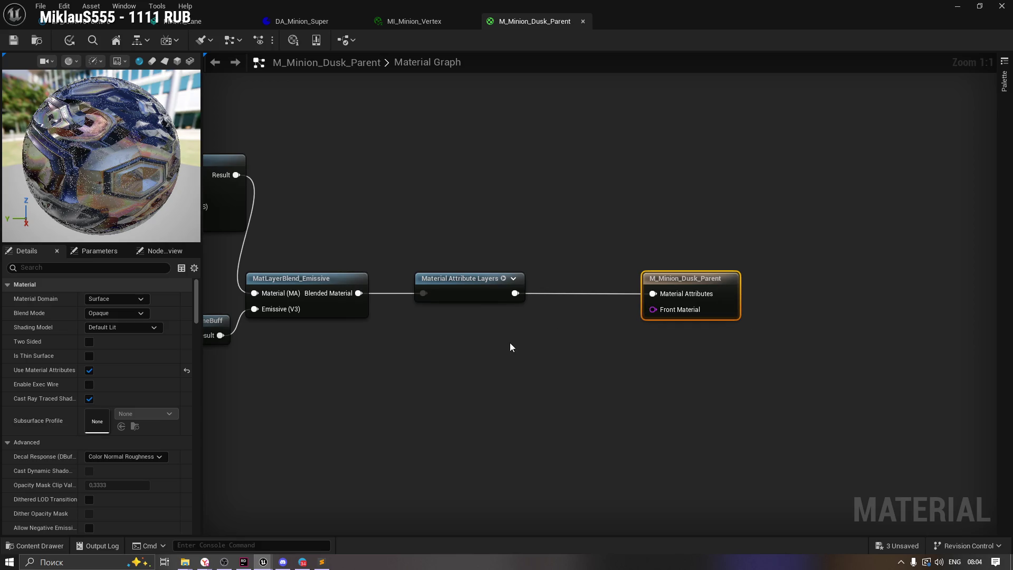
mouse_move(346, 362)
mouse_down()
mouse_move(657, 371)
mouse_move(969, 329)
mouse_up()
click(358, 225)
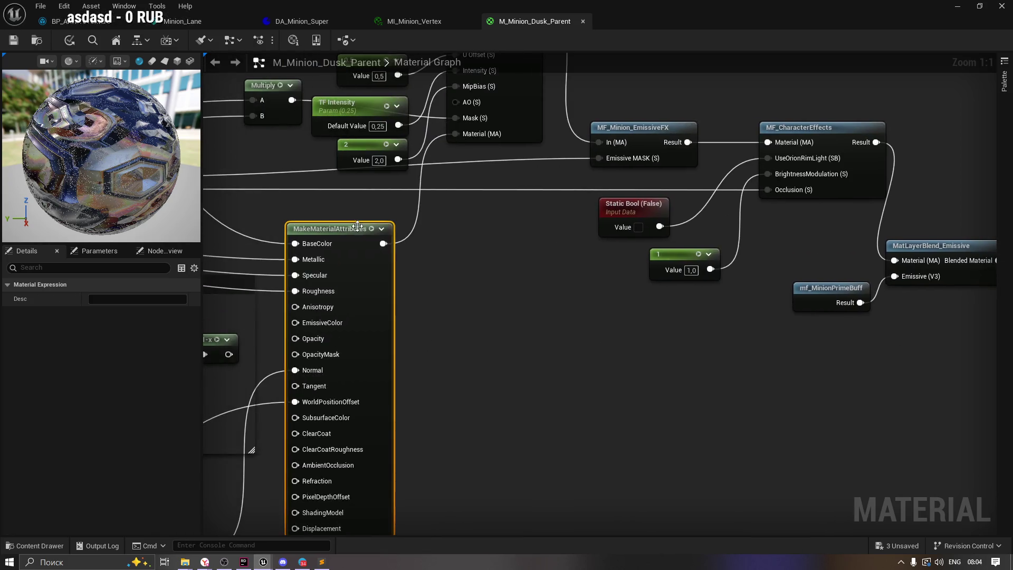
mouse_move(617, 353)
mouse_down()
mouse_move(479, 358)
mouse_move(654, 384)
mouse_move(567, 361)
mouse_up()
drag(490, 217, 665, 295)
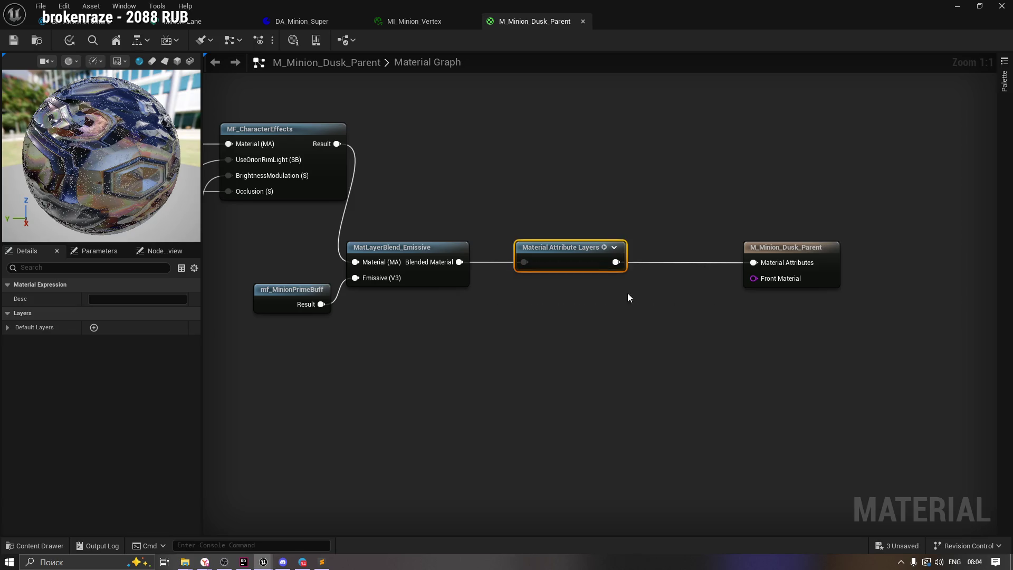
Break Material Attribute Layers' input and output wires and move the node up out of the way.
click(621, 323)
drag(621, 323, 549, 329)
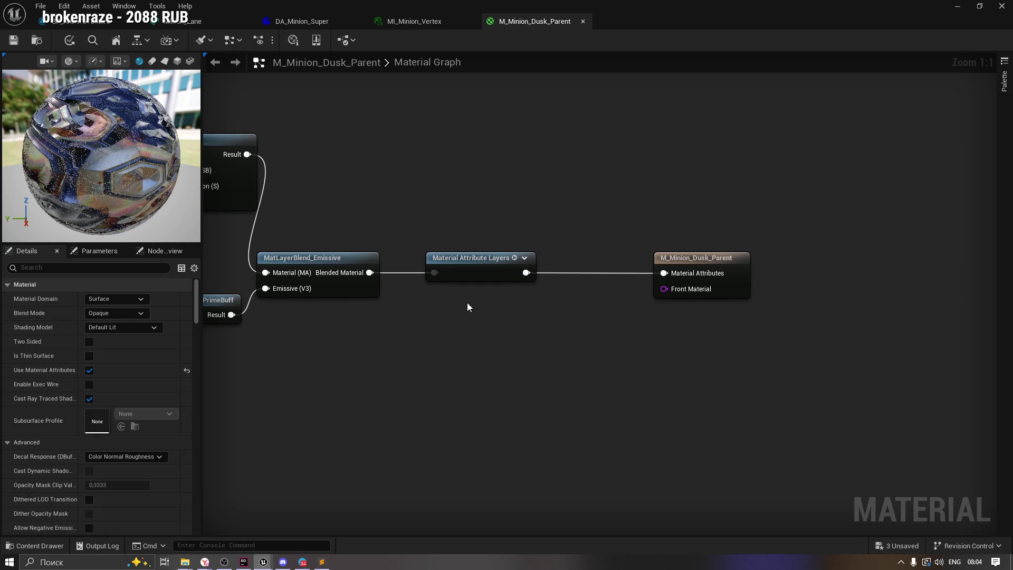
alt+click(434, 272)
alt+click(525, 272)
drag(484, 264, 601, 131)
click(488, 324)
mouse_move(461, 345)
mouse_down()
mouse_move(461, 295)
mouse_move(468, 335)
mouse_move(456, 327)
mouse_up()
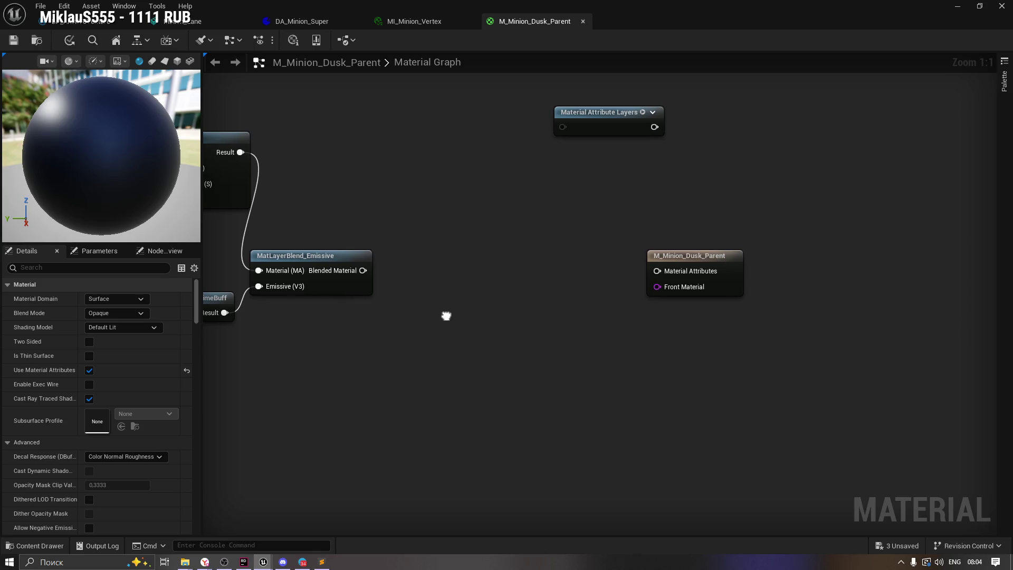
Add a GetMaterialAttributes node fed by Blended Material, beside MatLayerBlend_Emissive.
right_click(445, 317)
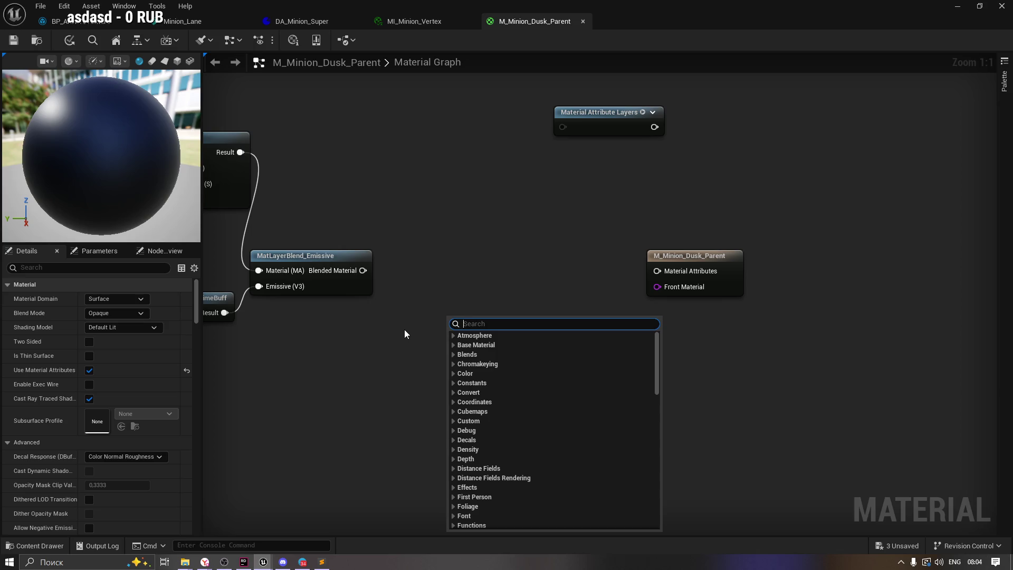
text(get mater)
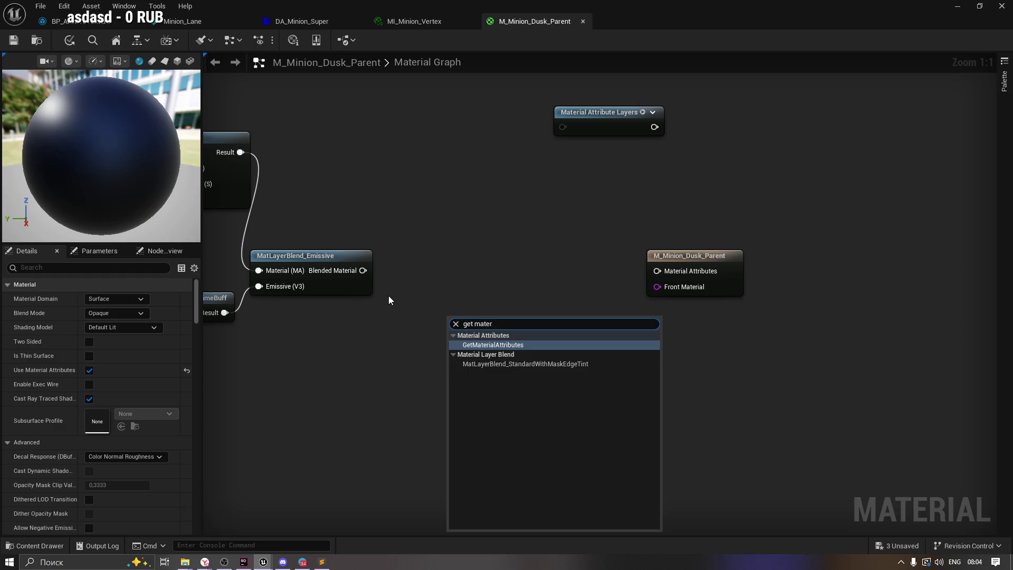
click(475, 344)
drag(469, 321, 427, 330)
drag(363, 270, 413, 338)
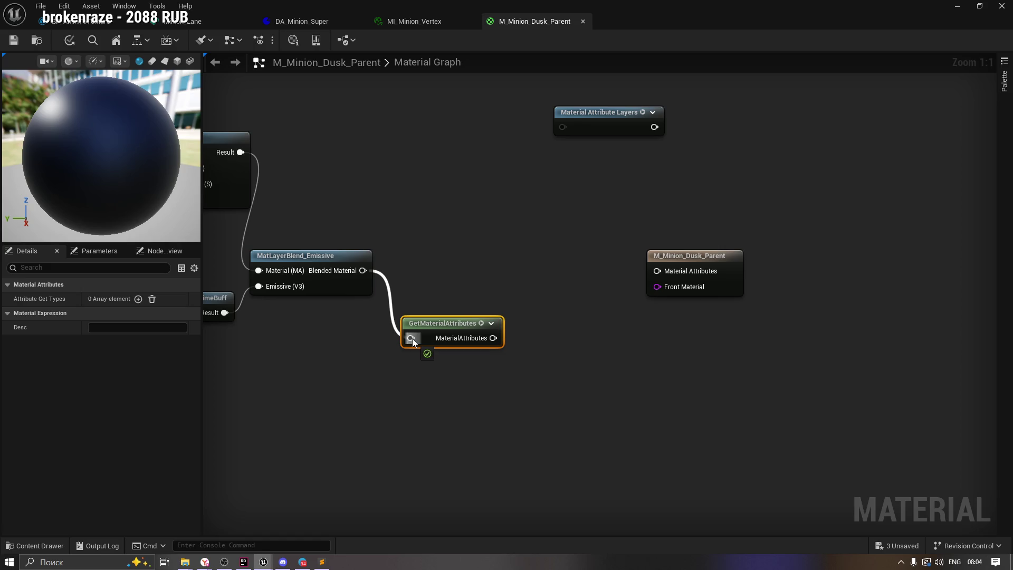
mouse_move(413, 338)
mouse_down()
mouse_move(447, 264)
mouse_move(413, 257)
mouse_up()
Add a SetMaterialAttributes node wired from GetMaterialAttributes' output and line it up.
drag(483, 270, 514, 331)
text(set ma)
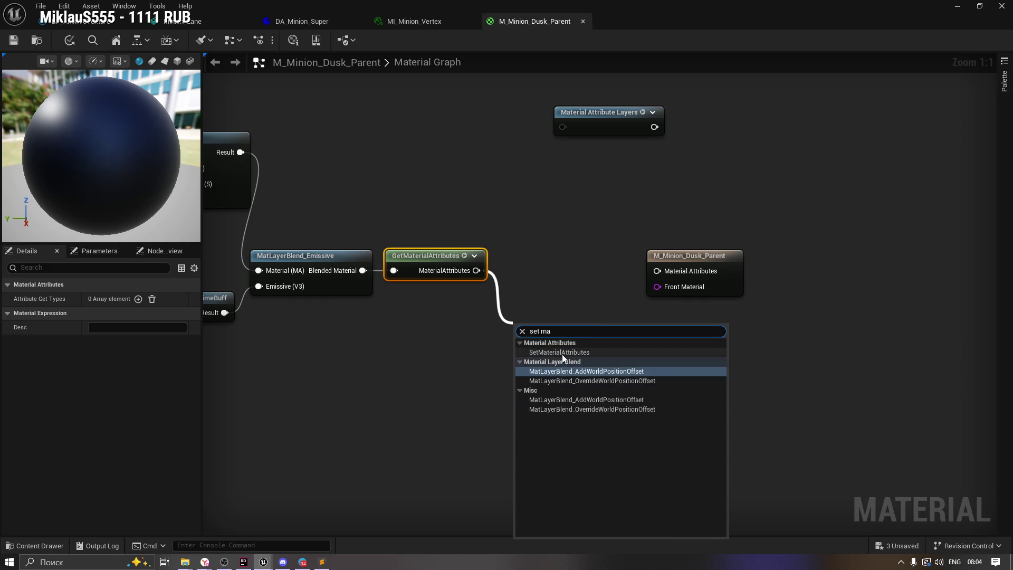
click(559, 351)
mouse_move(547, 325)
mouse_down()
mouse_move(532, 265)
mouse_move(656, 297)
mouse_up()
click(409, 296)
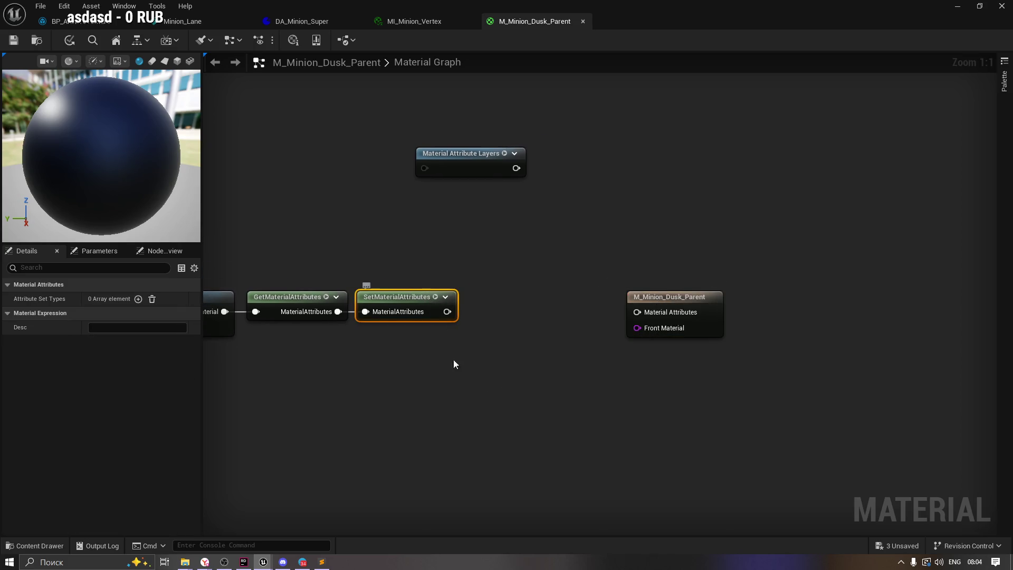
Connect SetMaterialAttributes to the material output and expand both attribute nodes' previews.
drag(440, 368, 493, 341)
drag(500, 285, 695, 288)
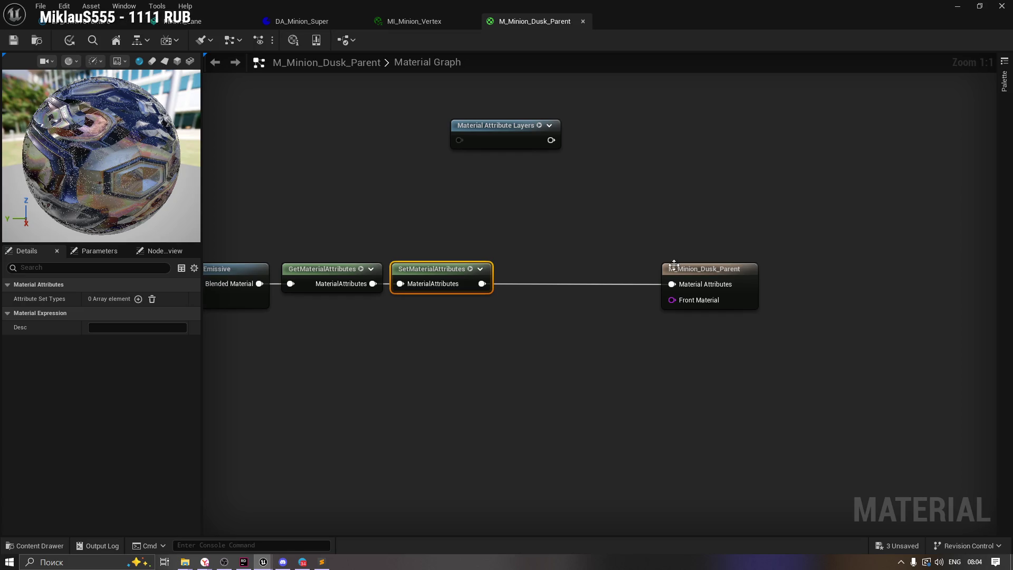
click(480, 269)
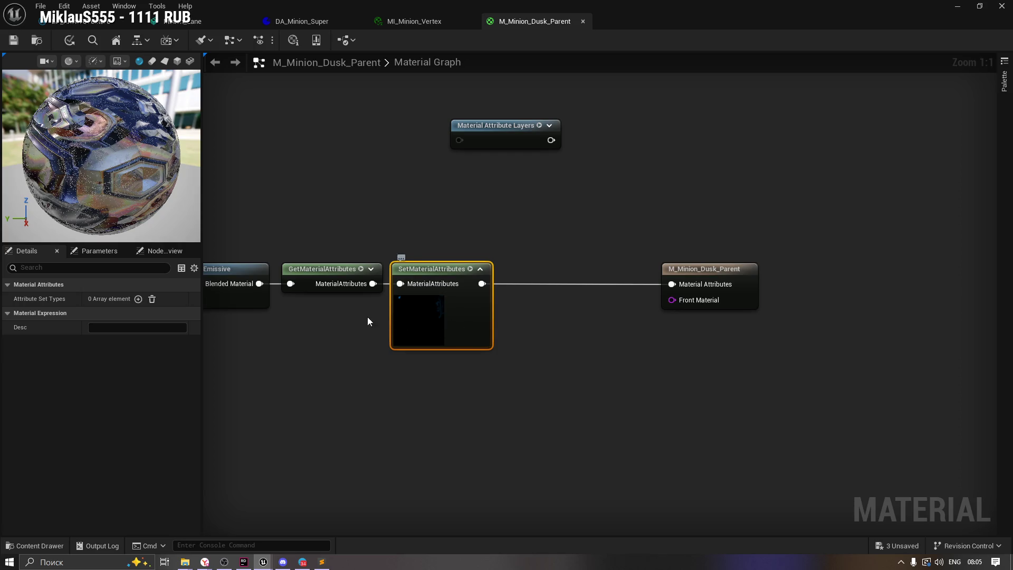
click(370, 269)
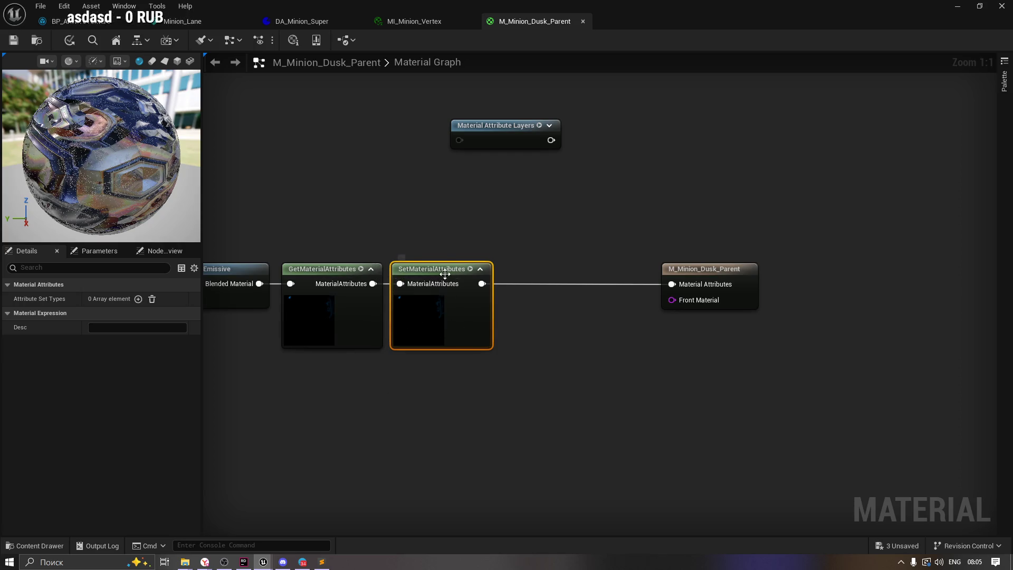
click(472, 272)
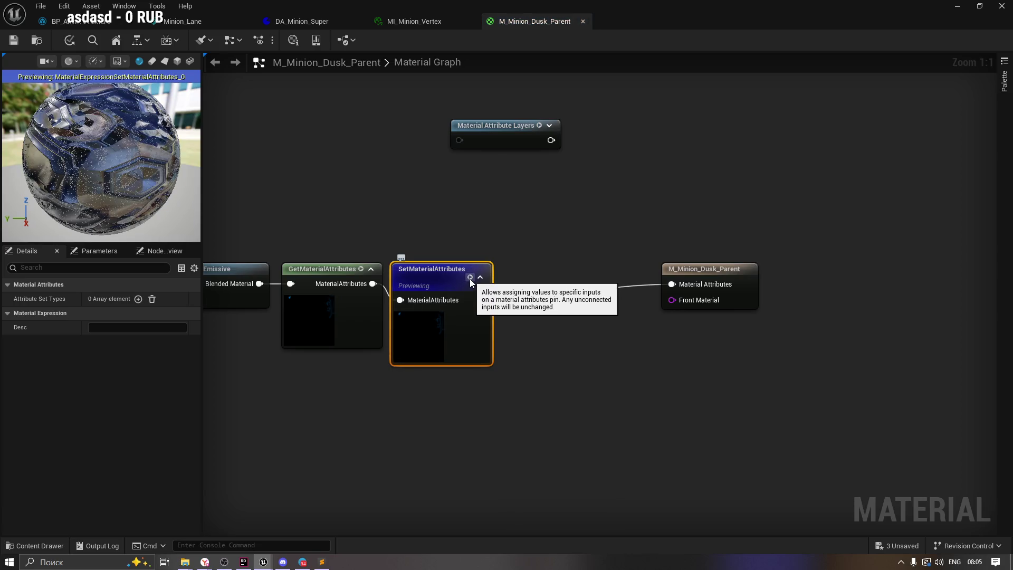
Disconnect all of SetMaterialAttributes' links via its node actions.
right_click(455, 310)
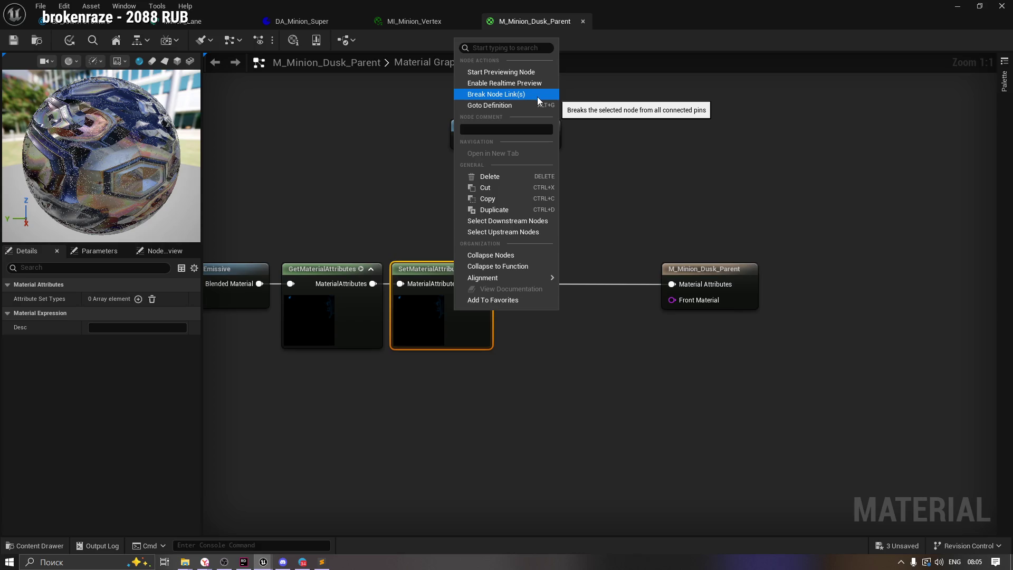
right_click(427, 269)
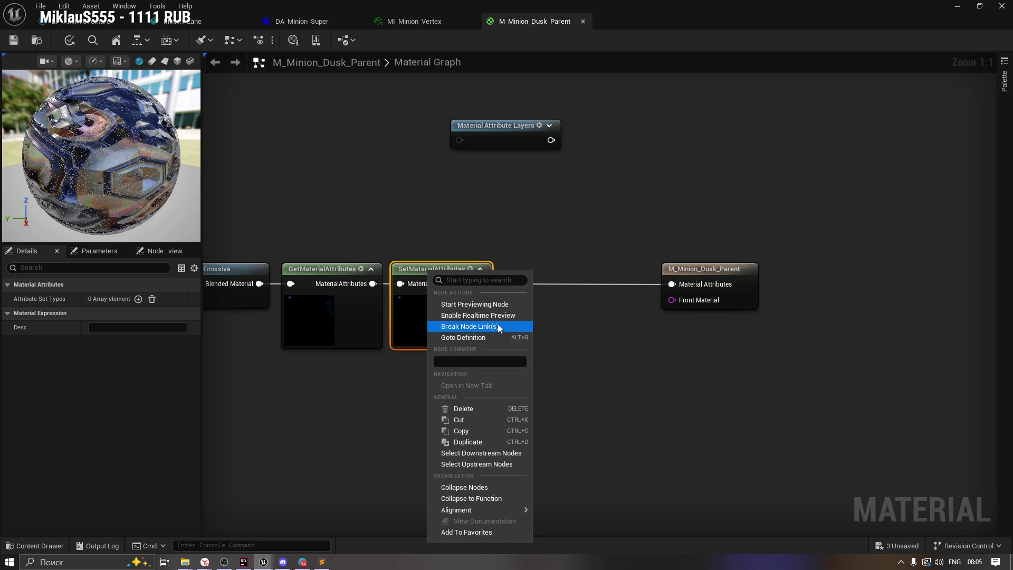
click(417, 315)
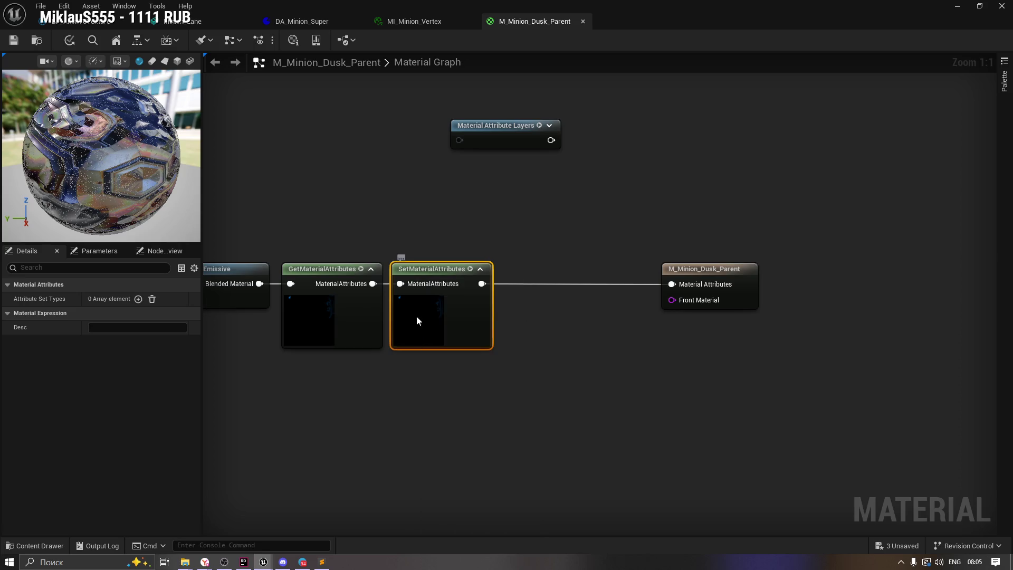
click(432, 378)
click(423, 316)
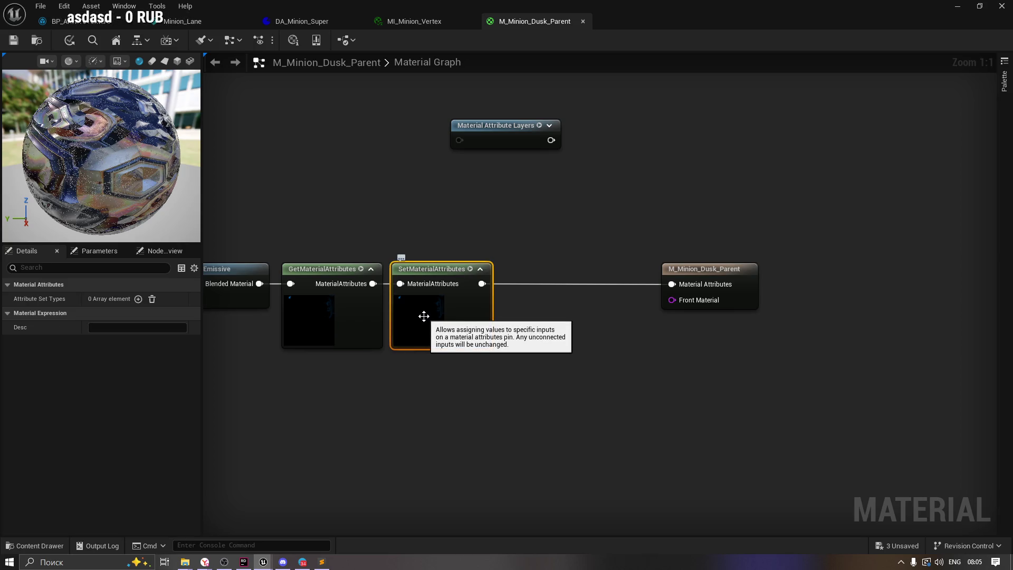
right_click(425, 286)
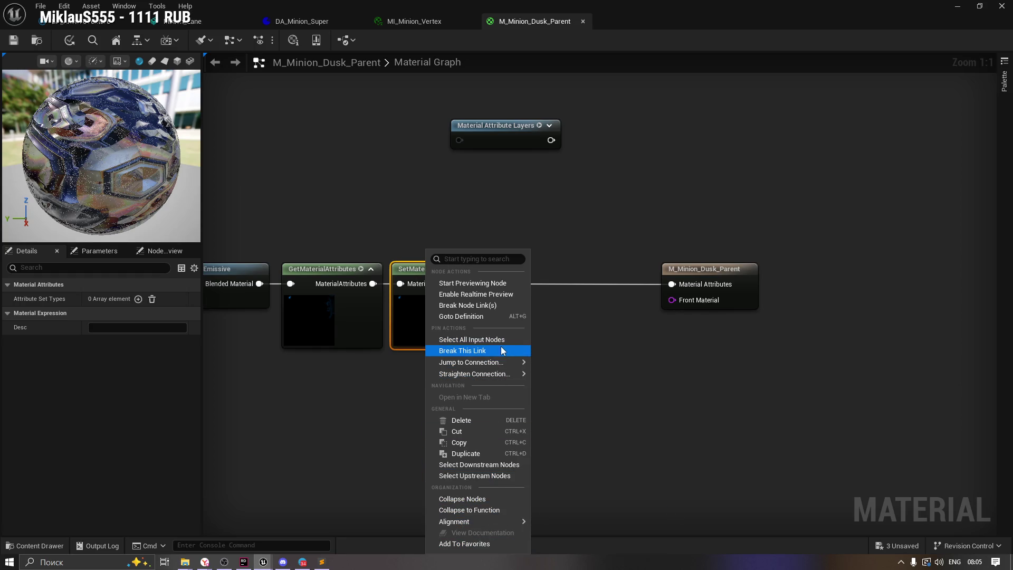
click(491, 304)
Move SetMaterialAttributes further right and review its node actions without changes.
drag(436, 272, 553, 263)
right_click(541, 294)
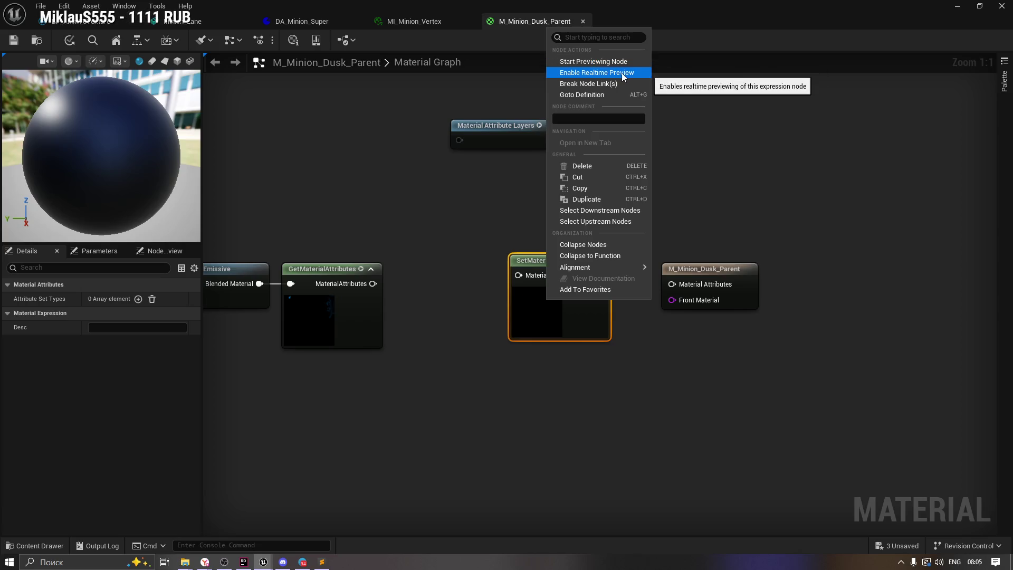
click(528, 279)
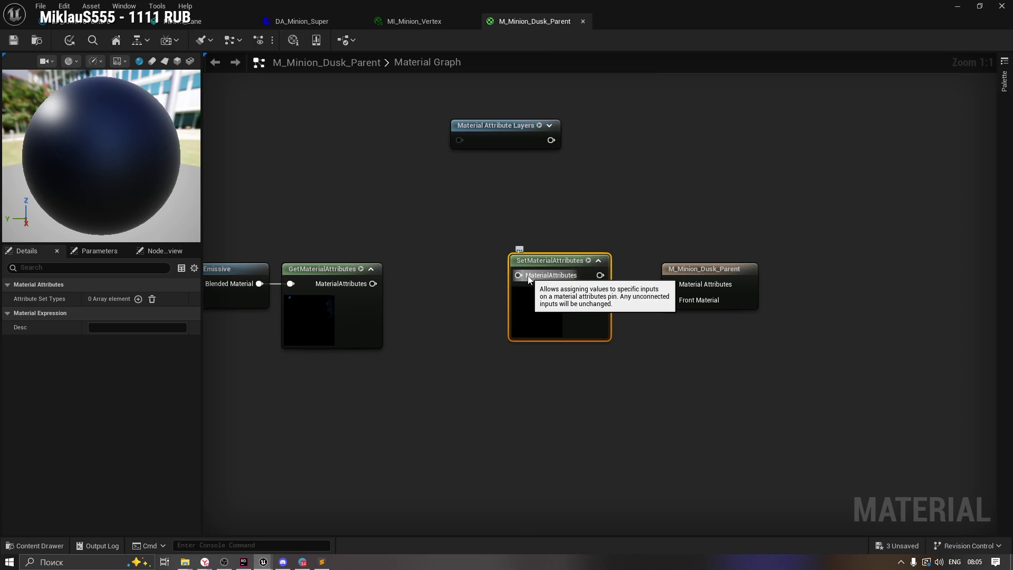
drag(528, 279, 555, 276)
right_click(538, 262)
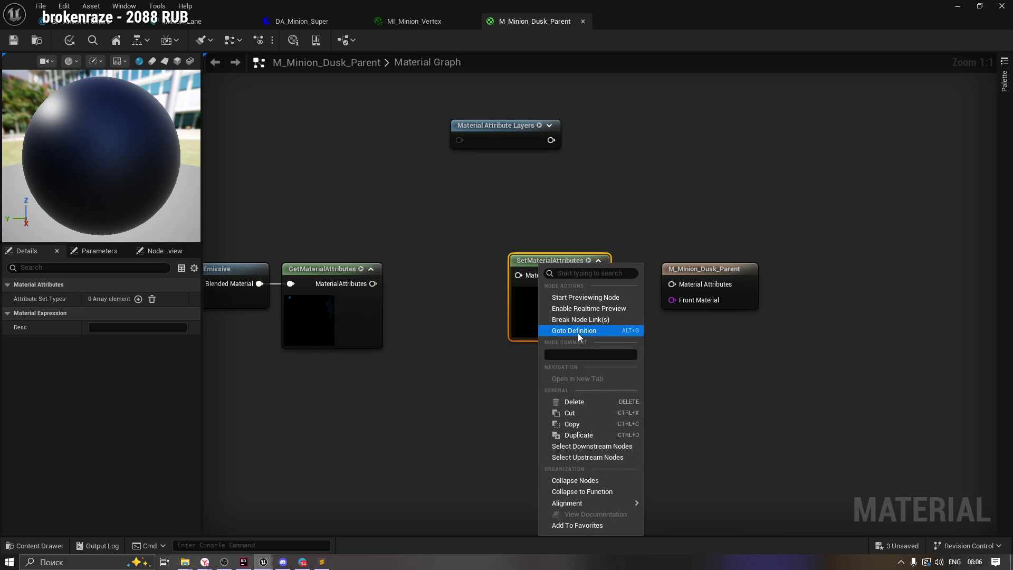
click(603, 447)
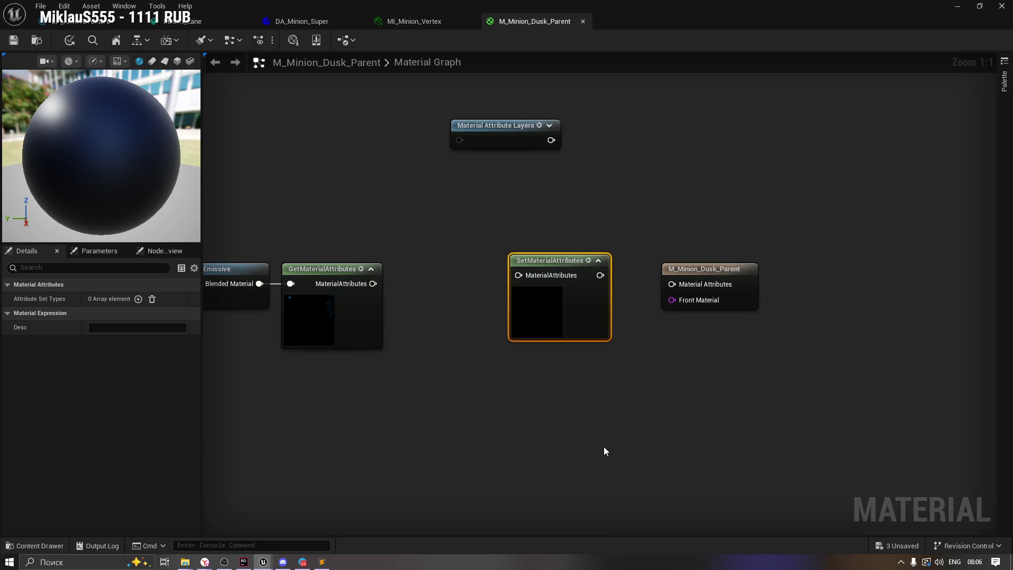
Add two elements to SetMaterialAttributes' Attribute Set Types list.
click(555, 391)
click(547, 312)
click(138, 298)
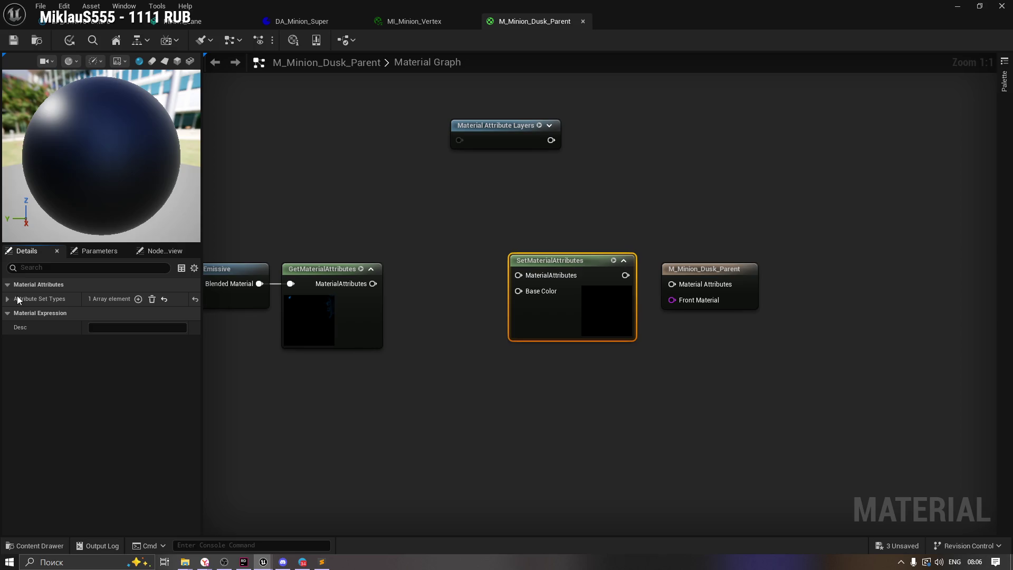
click(8, 299)
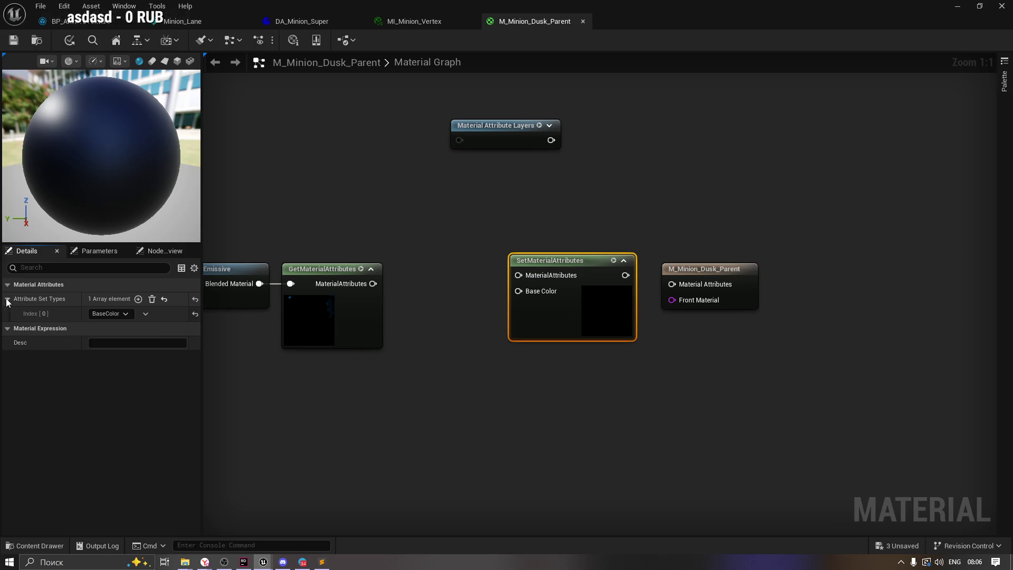
click(138, 298)
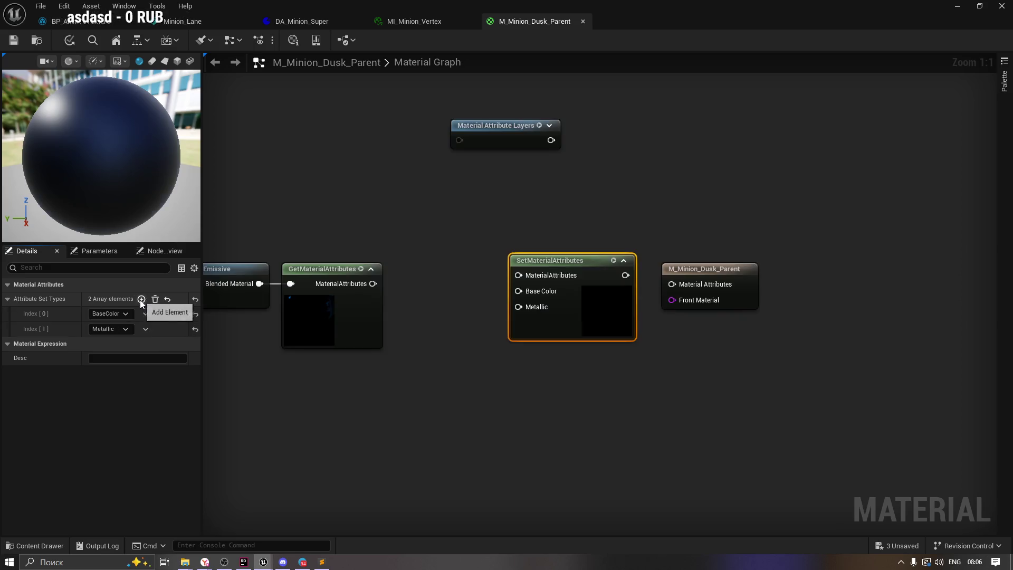
Set Index 0 to Normal and Index 1 to WorldPositionOffset, then shift the output node up-right.
click(122, 330)
click(122, 328)
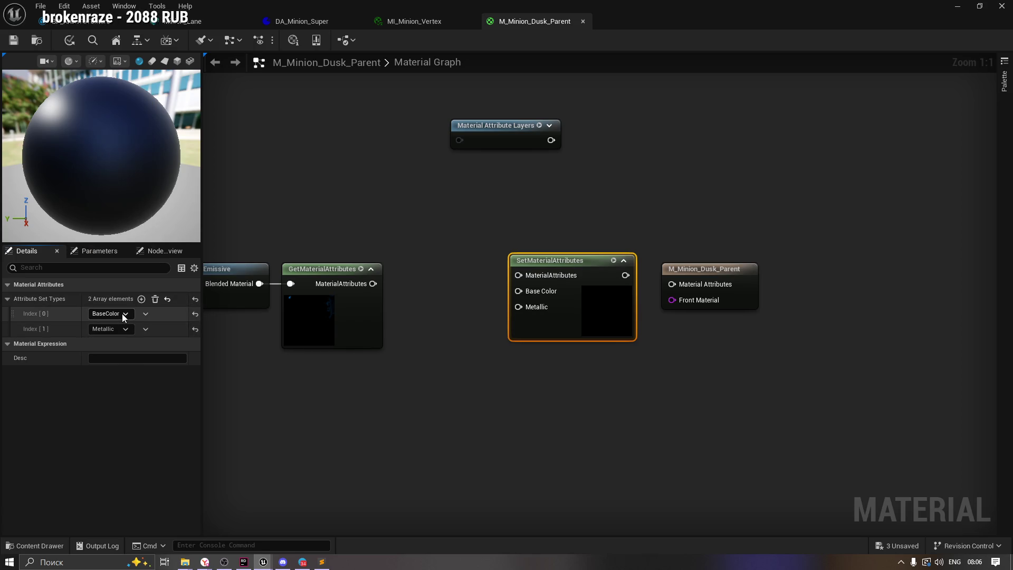
click(122, 313)
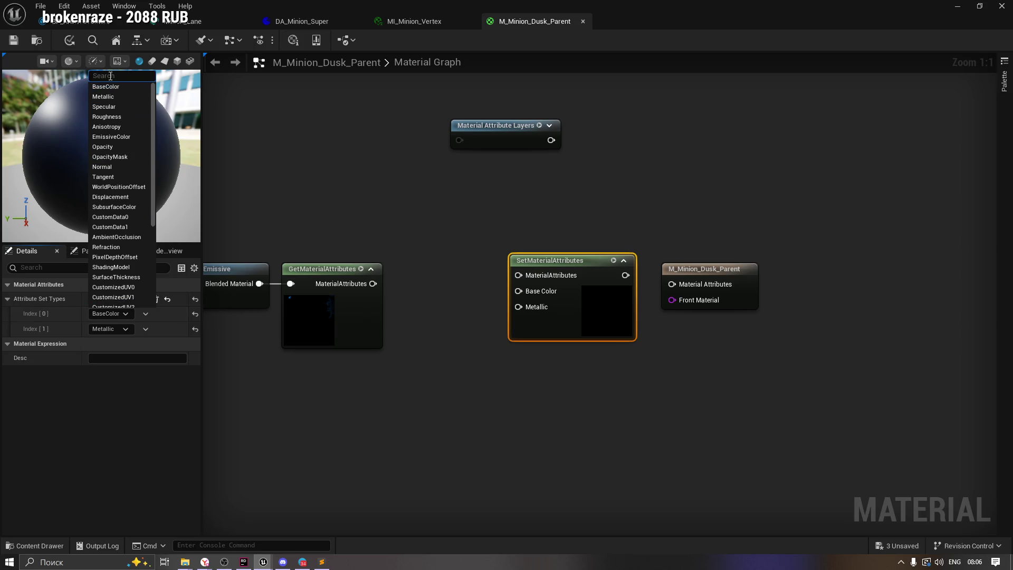
text(nor)
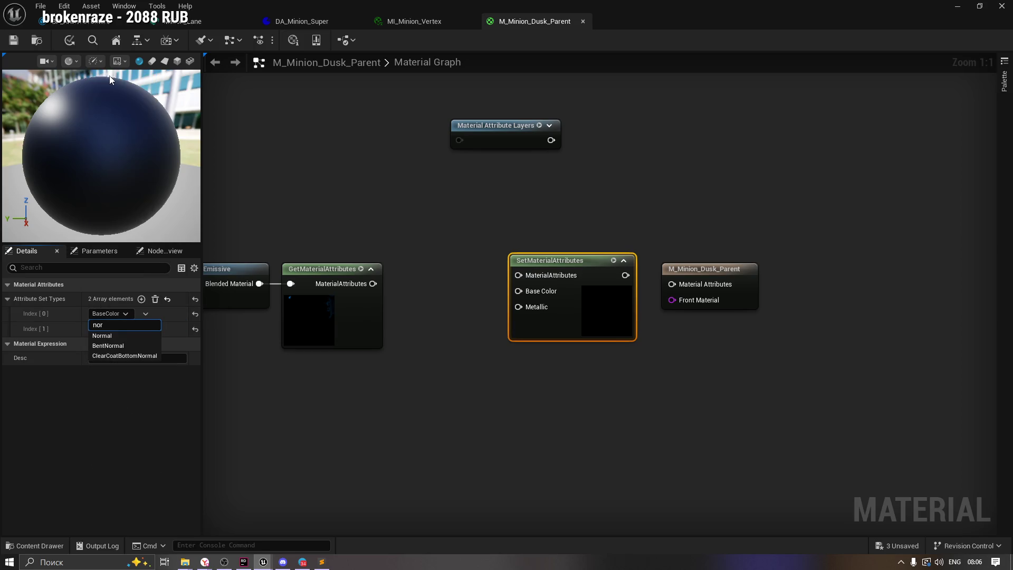
scroll(110, 81, down, 5)
key(Return)
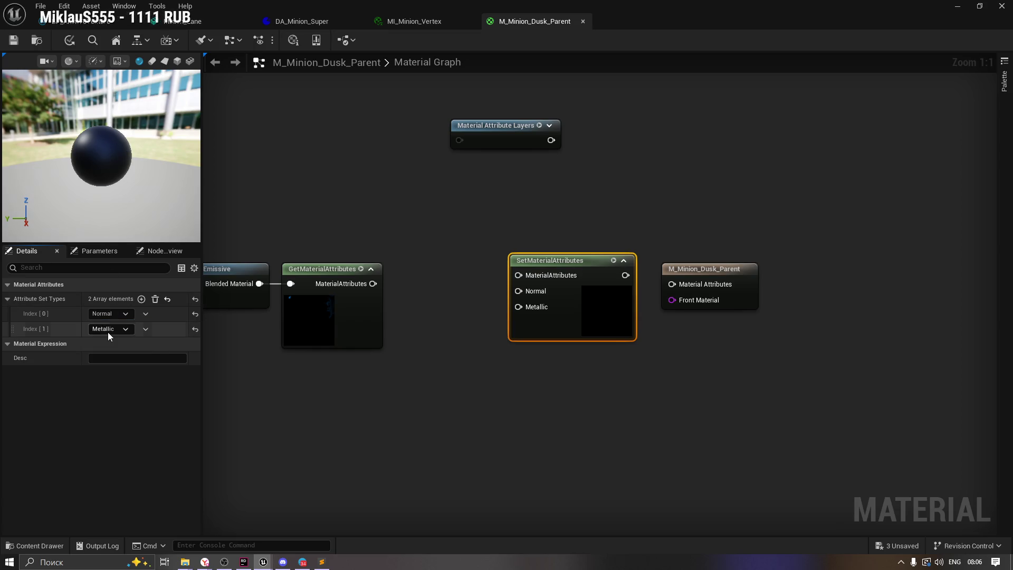
click(112, 328)
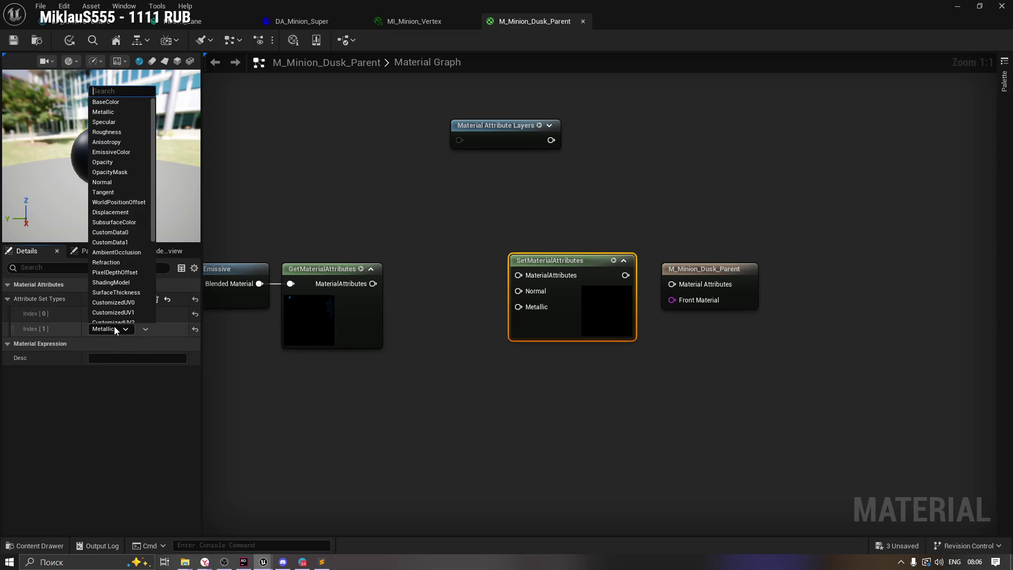
text(w)
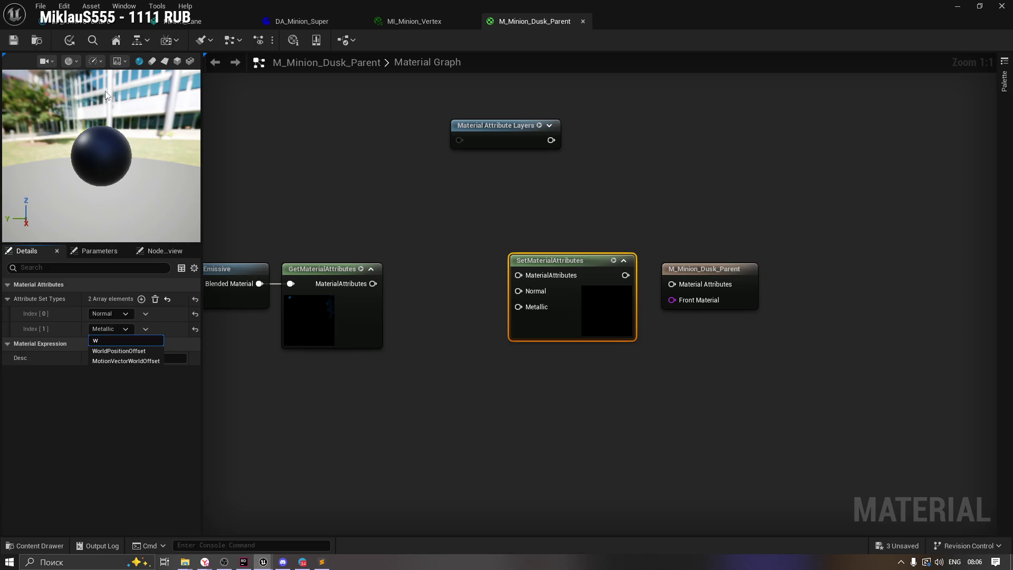
click(117, 350)
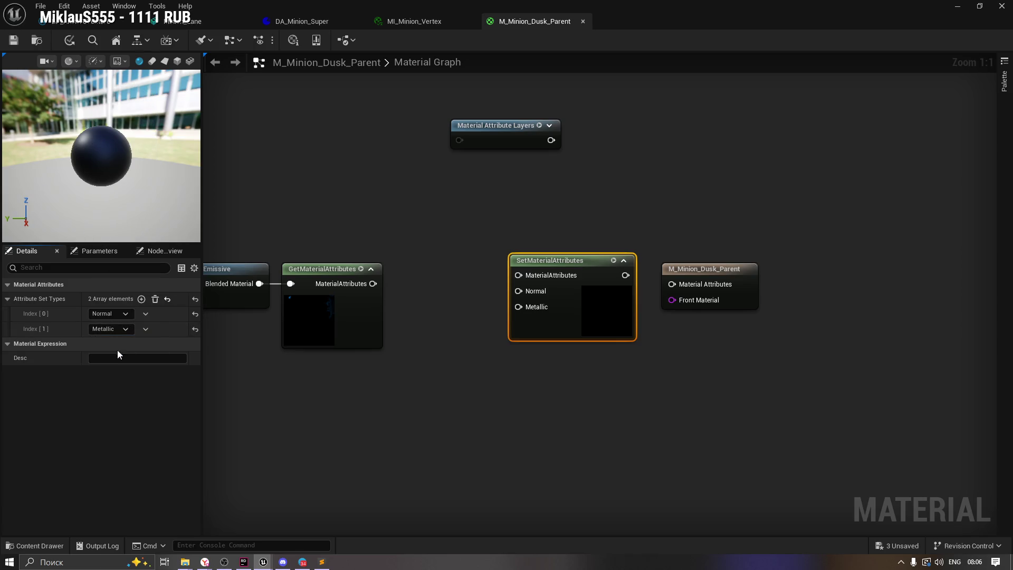
click(707, 274)
drag(706, 273, 732, 258)
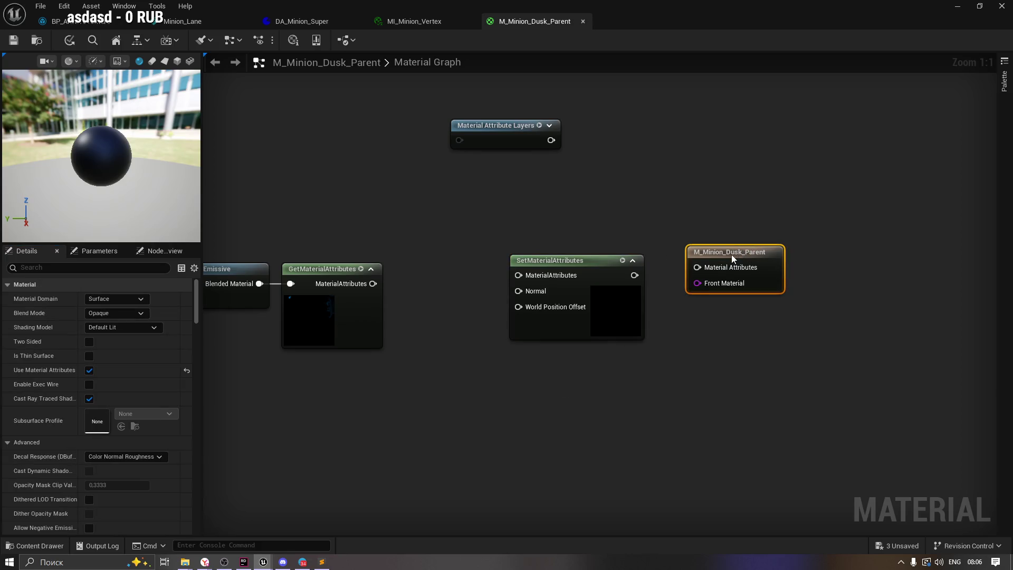
Wire GetMaterialAttributes into SetMaterialAttributes' MaterialAttributes input and nudge it right.
mouse_move(373, 283)
mouse_down()
mouse_move(393, 291)
mouse_move(518, 278)
mouse_move(496, 272)
mouse_up()
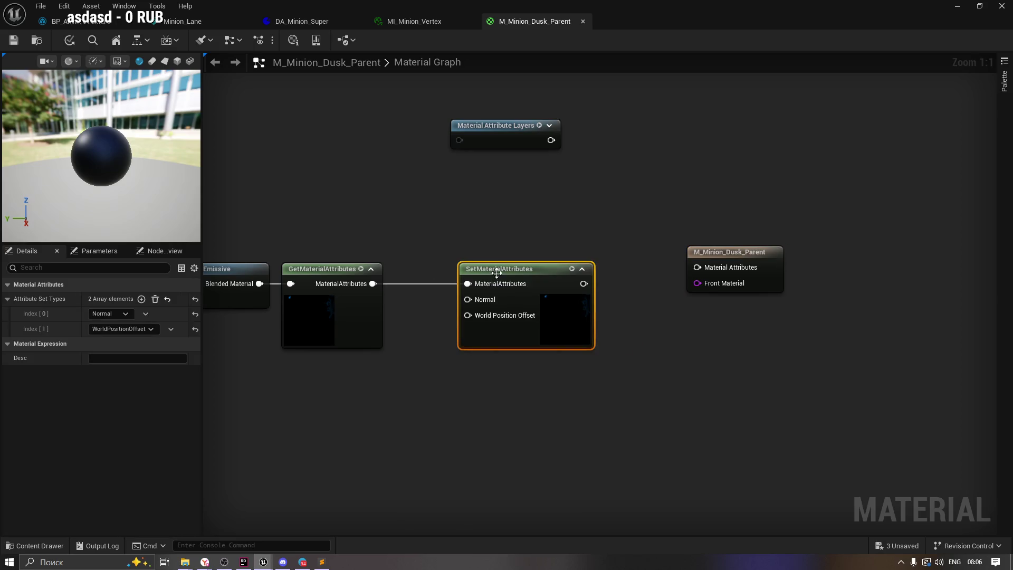
click(415, 381)
drag(440, 375, 501, 357)
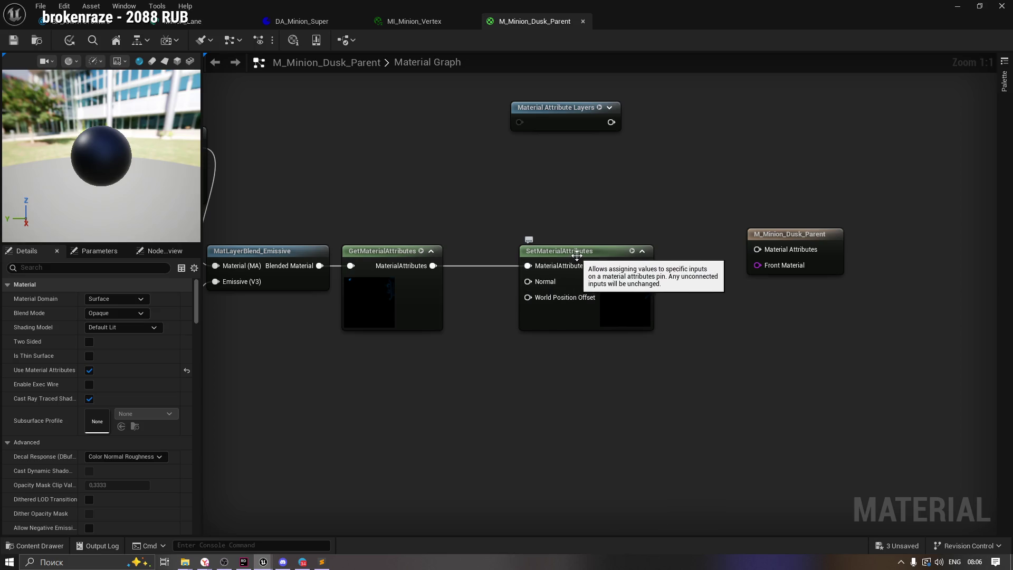
drag(567, 258, 576, 258)
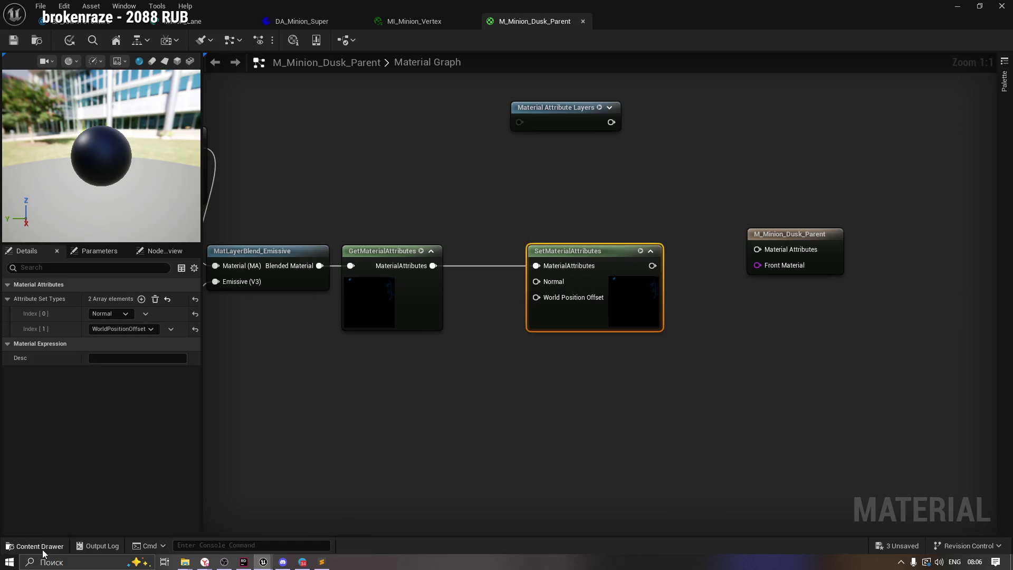
click(42, 549)
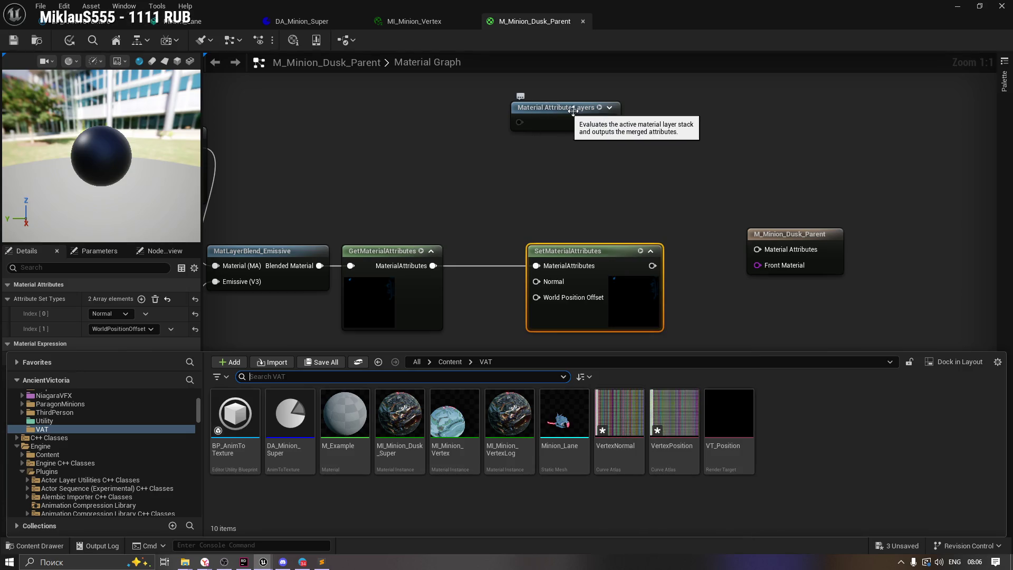
Move the output node further right and place Material Attribute Layers below GetMaterialAttributes.
mouse_move(546, 107)
mouse_down()
mouse_move(703, 157)
mouse_move(737, 189)
mouse_up()
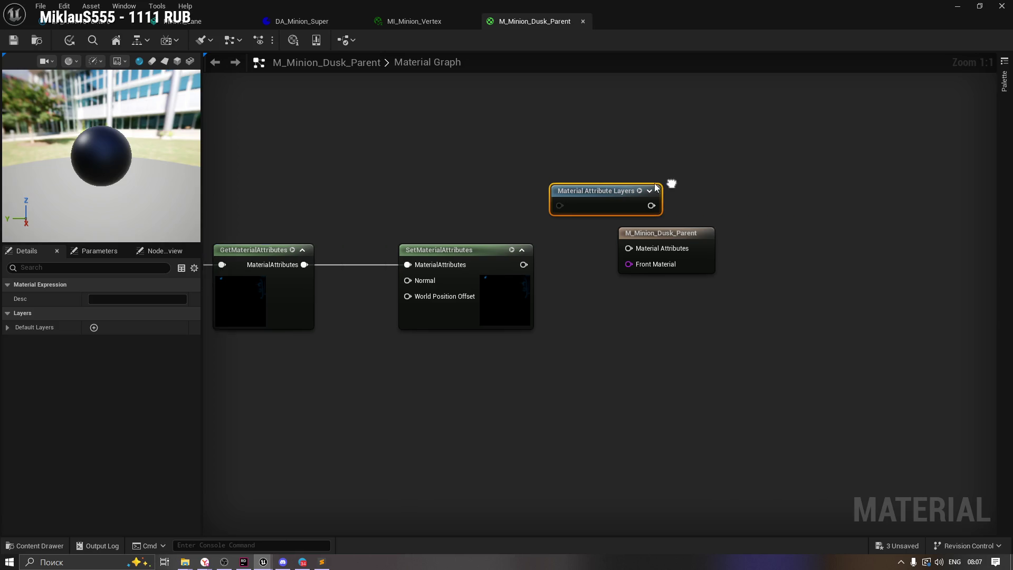
drag(615, 233, 766, 233)
drag(575, 193, 619, 260)
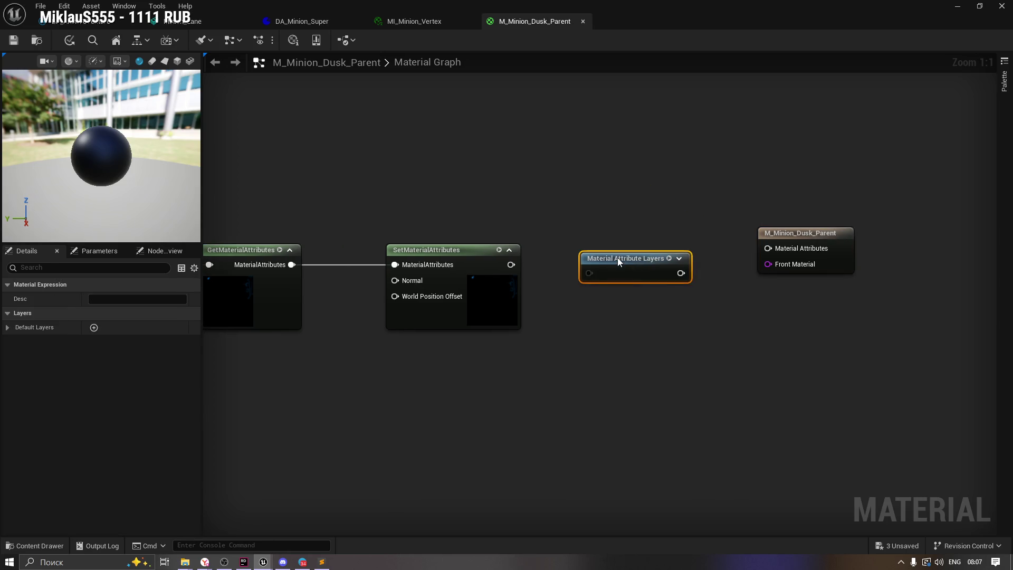
mouse_move(507, 265)
mouse_down()
mouse_move(590, 276)
mouse_move(536, 217)
mouse_up()
click(483, 210)
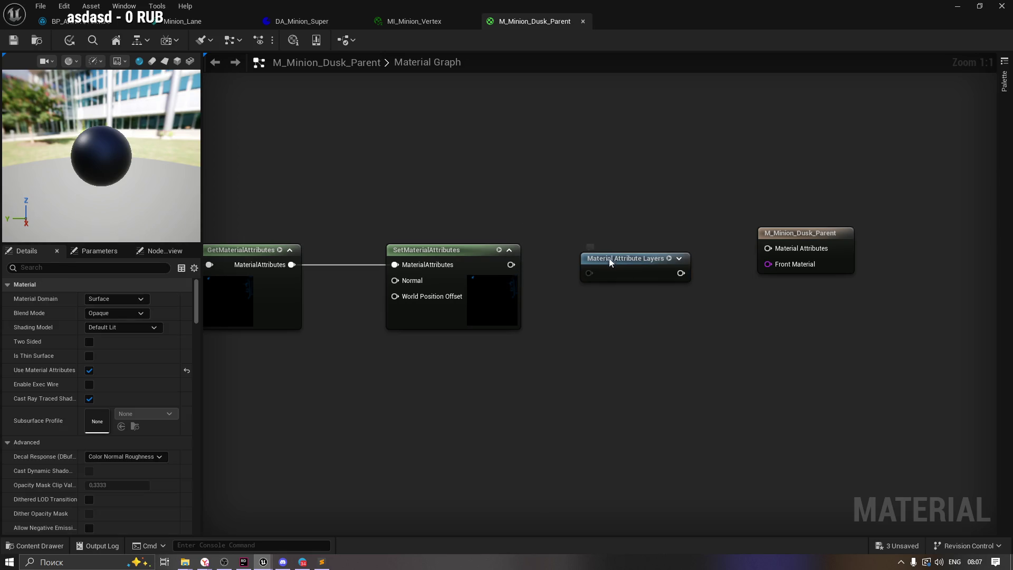
drag(610, 262, 591, 254)
click(467, 373)
drag(467, 373, 573, 365)
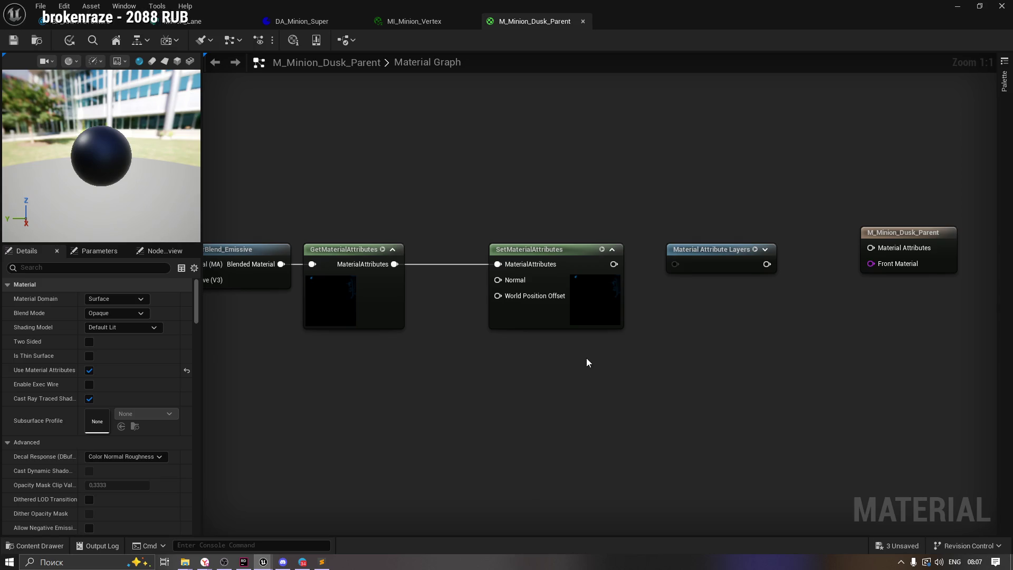
mouse_move(712, 255)
mouse_down()
mouse_move(321, 379)
mouse_move(341, 356)
mouse_up()
click(432, 414)
drag(433, 415, 475, 414)
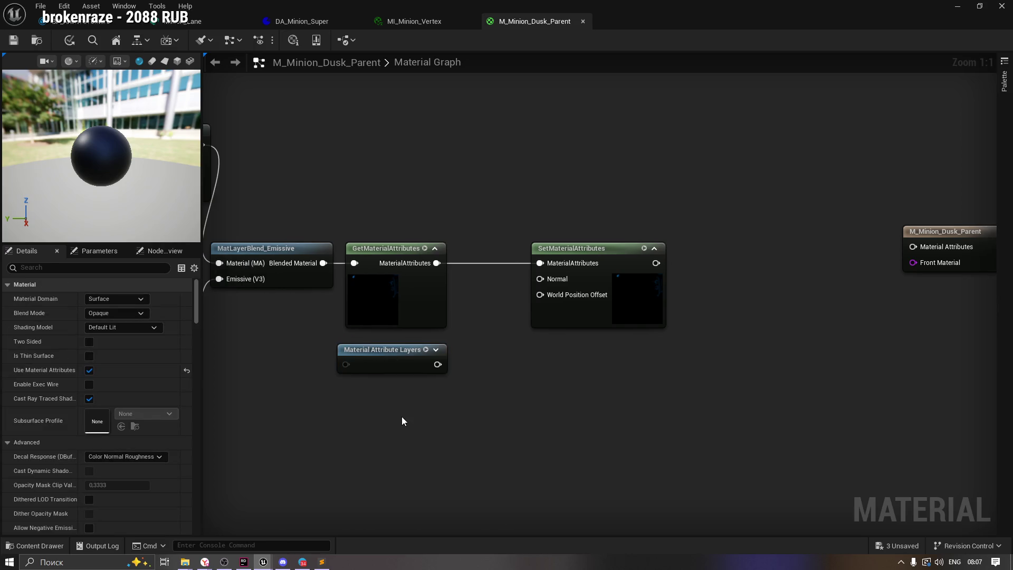
drag(437, 364, 505, 366)
Add a GetMaterialAttributes node fed by Material Attribute Layers and place it beside that node.
text(get)
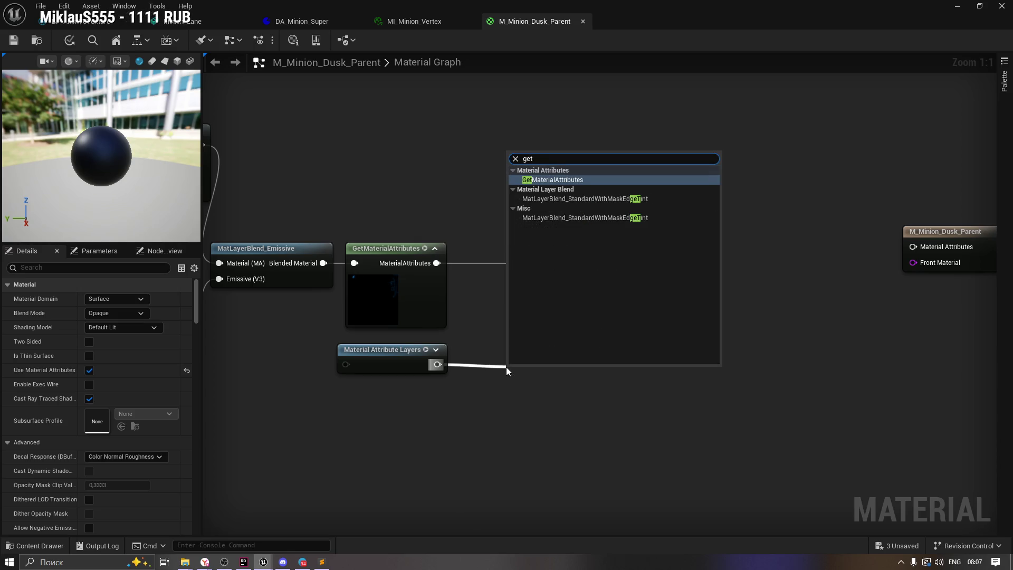
key(Return)
drag(543, 370, 495, 354)
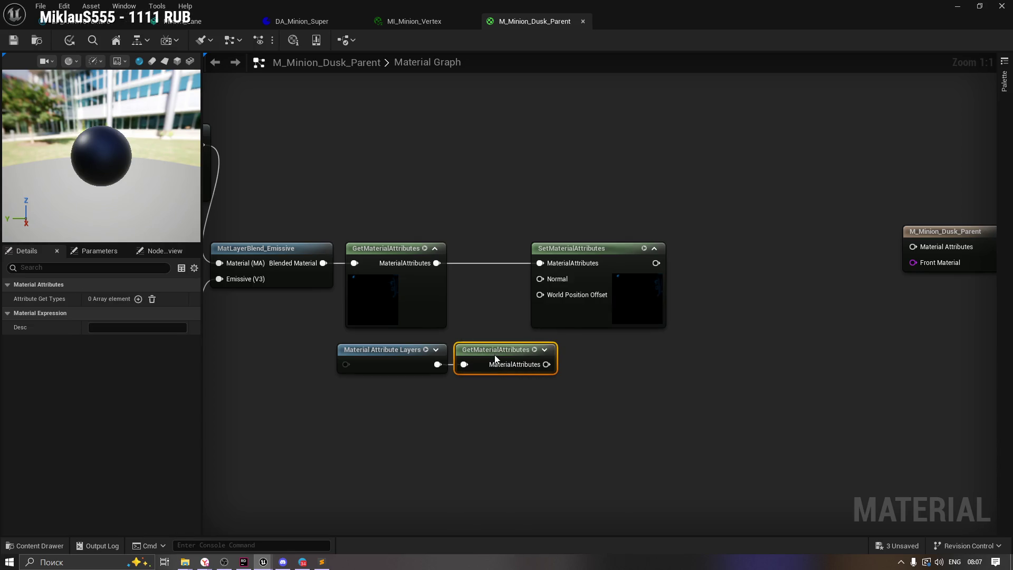
mouse_move(382, 390)
mouse_down()
mouse_move(485, 354)
mouse_move(376, 353)
mouse_up()
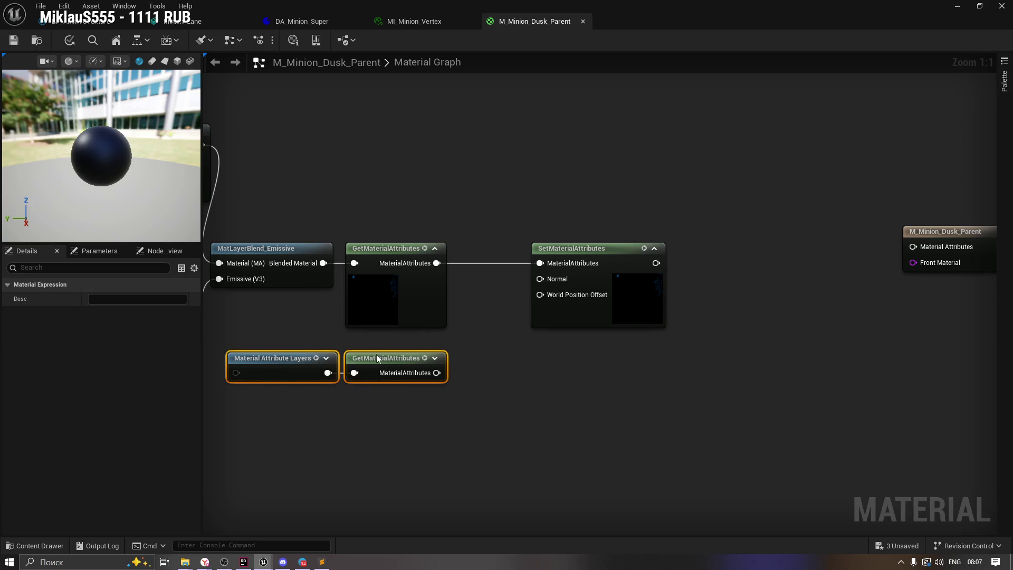
click(532, 363)
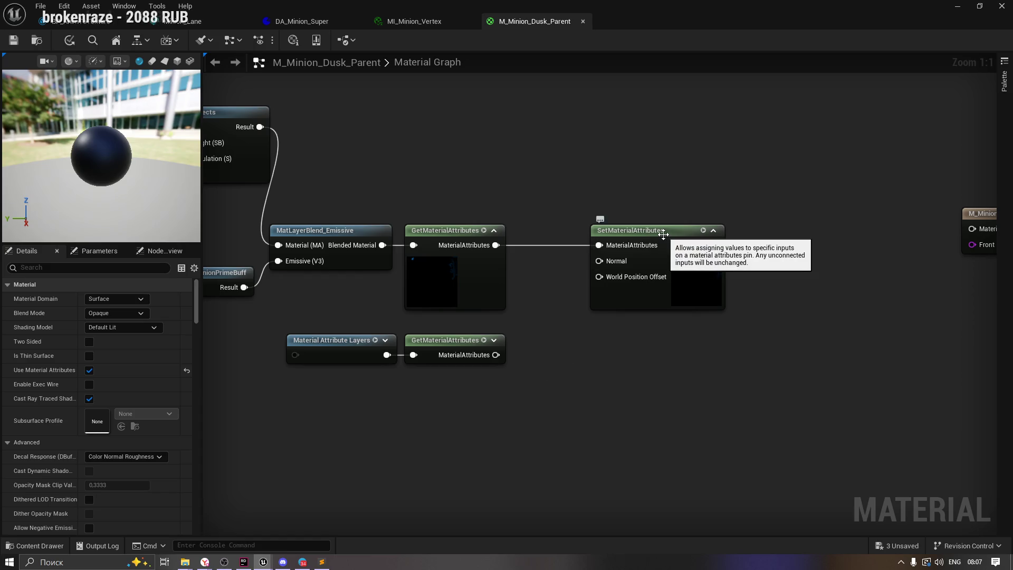
click(703, 262)
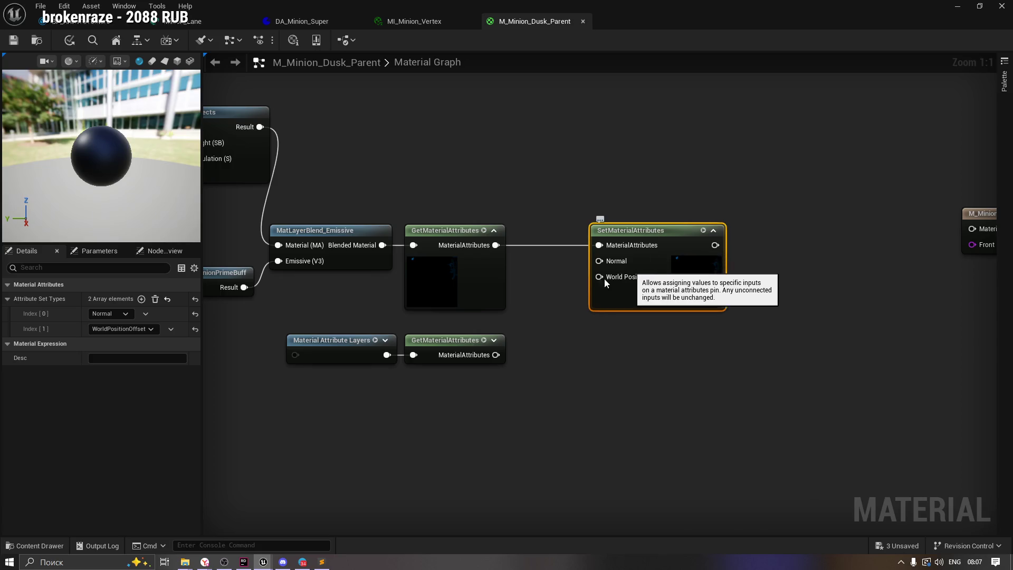
Give the lower GetMaterialAttributes node a first output attribute set to Normal.
click(446, 340)
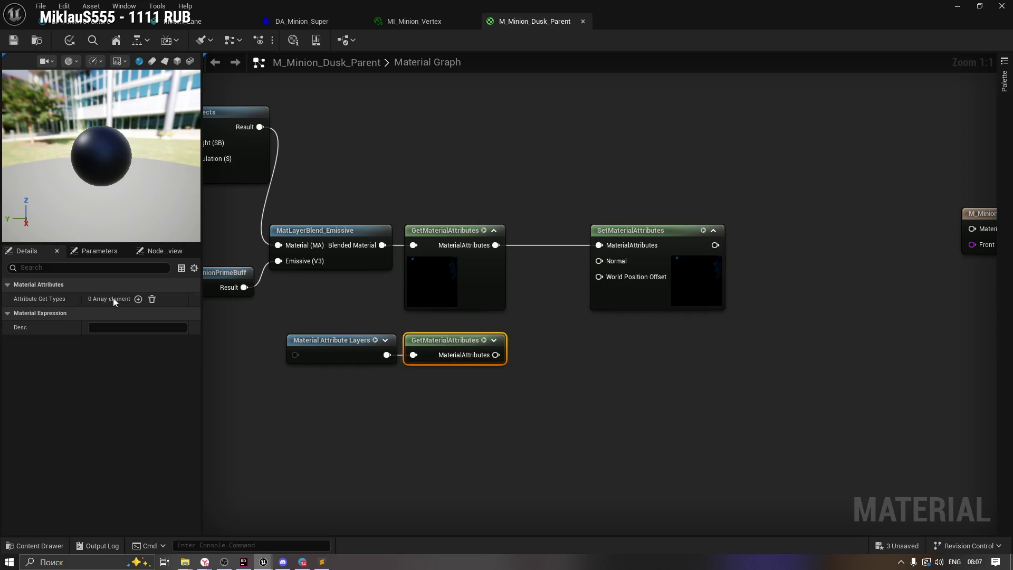
click(138, 299)
click(17, 299)
click(108, 313)
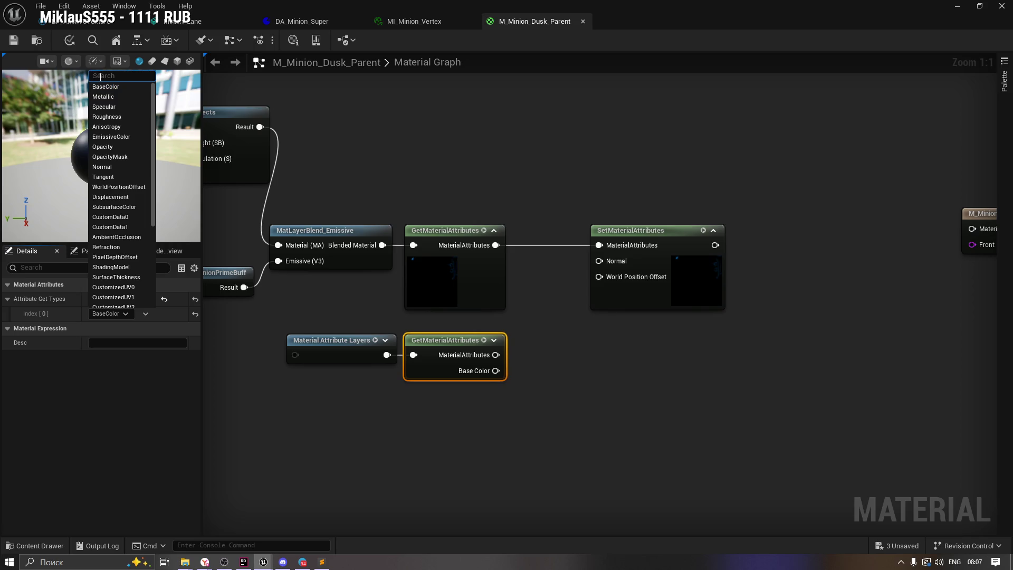
text(norm)
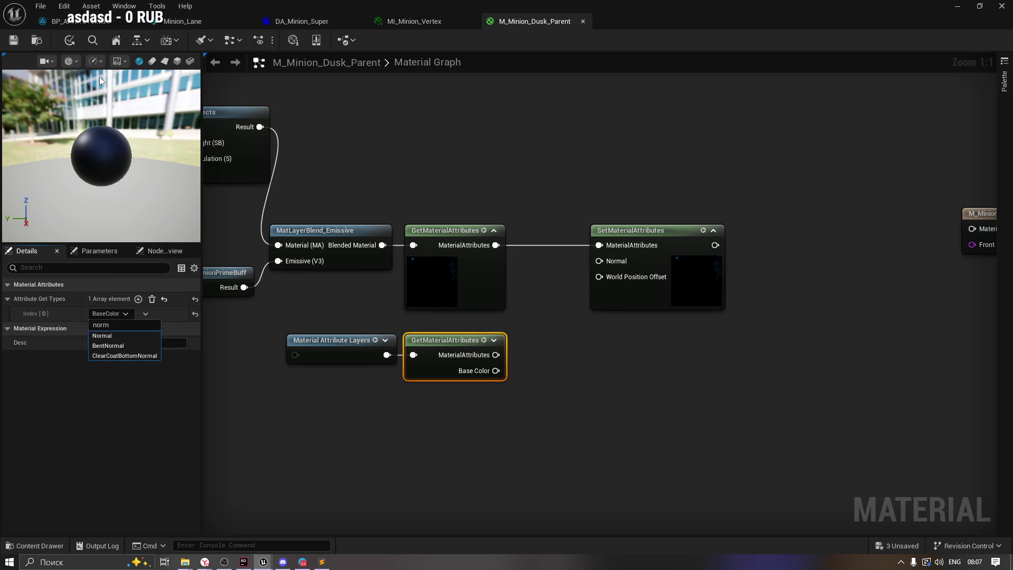
click(106, 334)
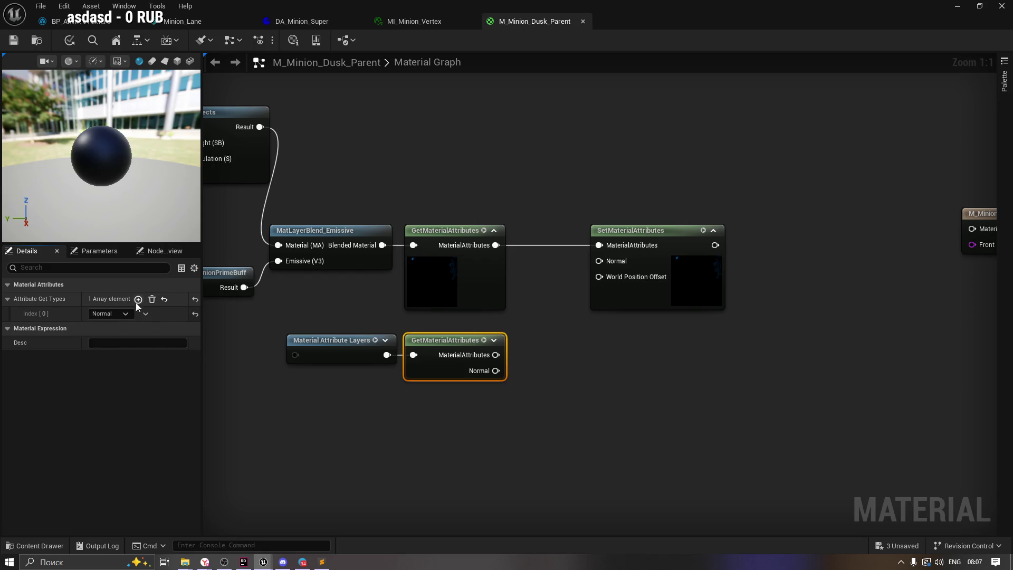
Add a second output attribute on that node set to WorldPositionOffset.
click(138, 298)
click(113, 329)
click(113, 329)
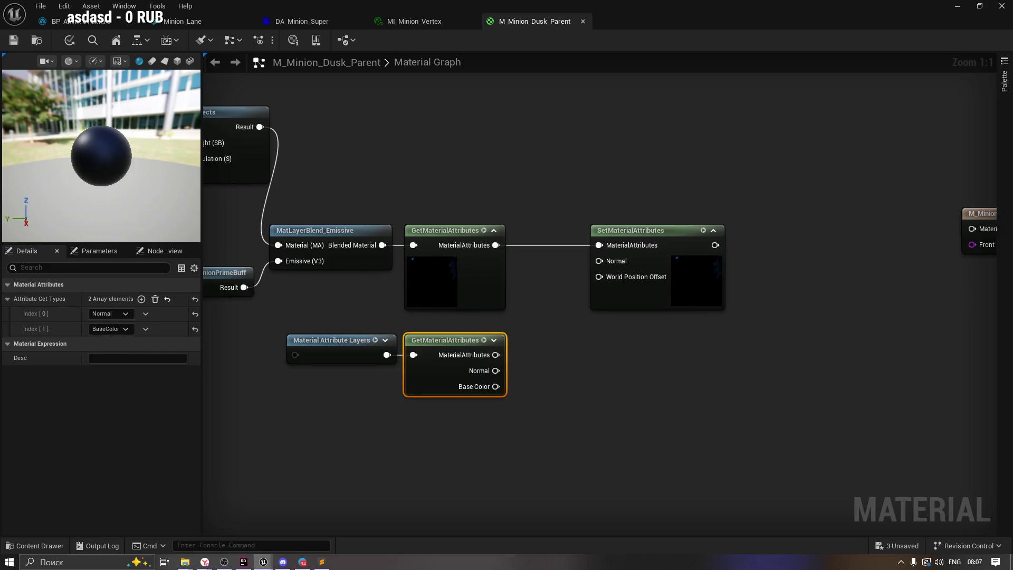
click(113, 327)
text(world)
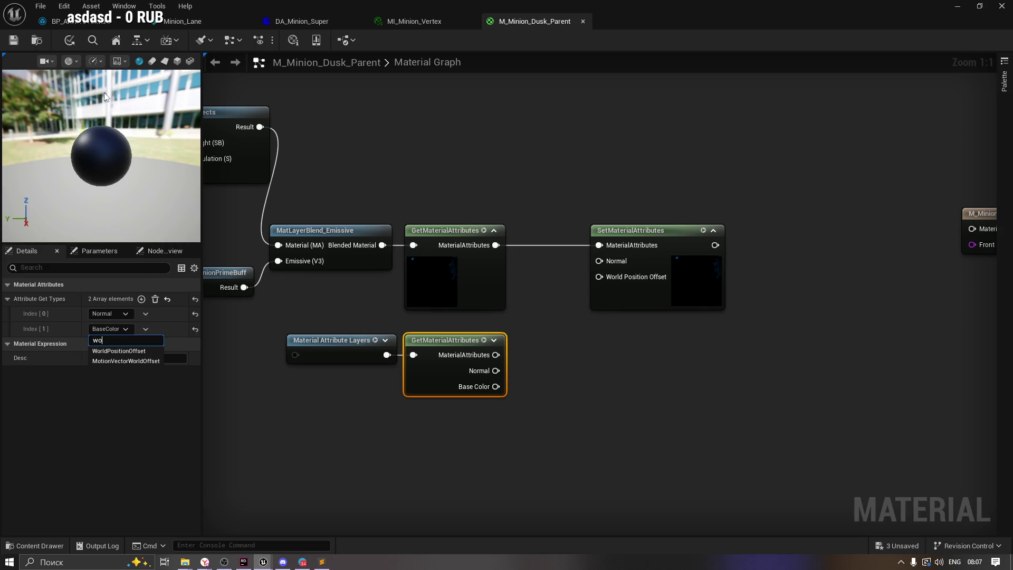
click(122, 350)
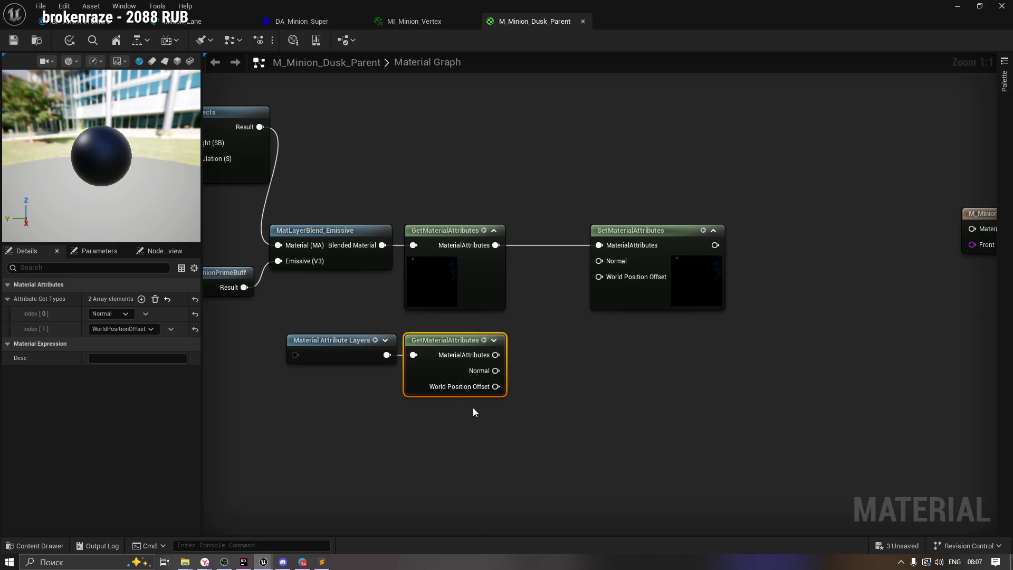
click(492, 284)
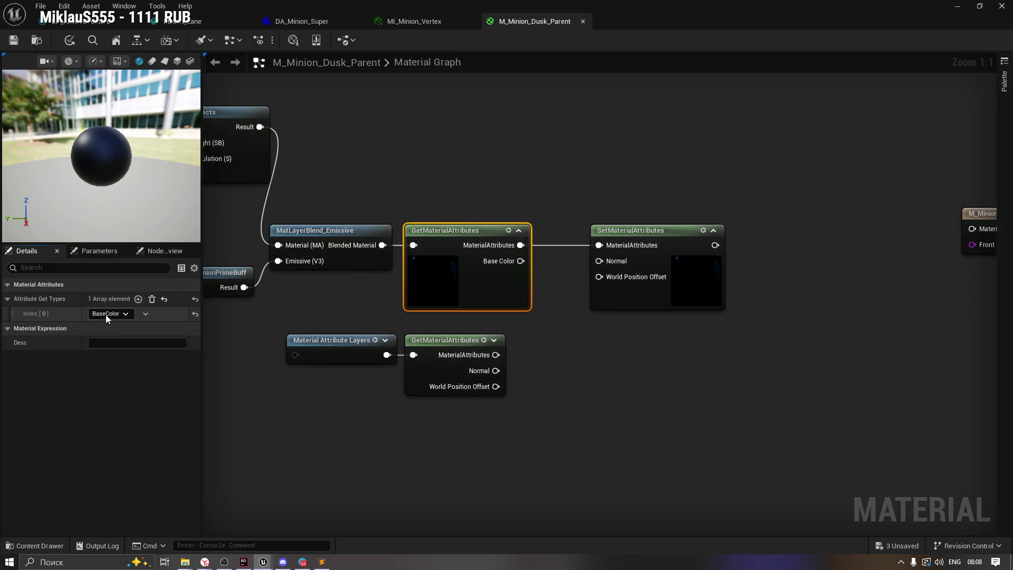
Set the upper GetMaterialAttributes node's attribute to Normal.
click(108, 313)
text(norm)
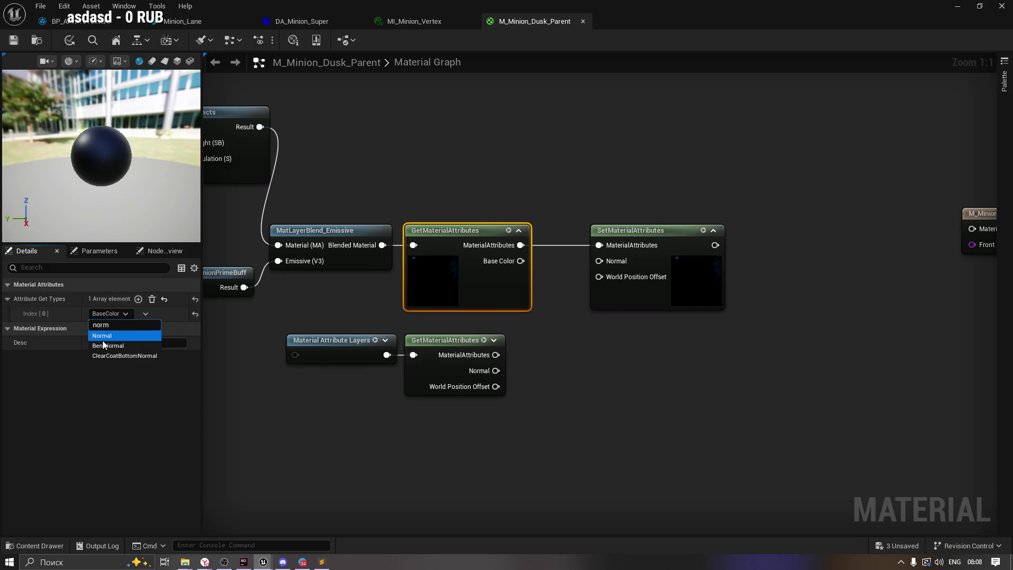
key(Return)
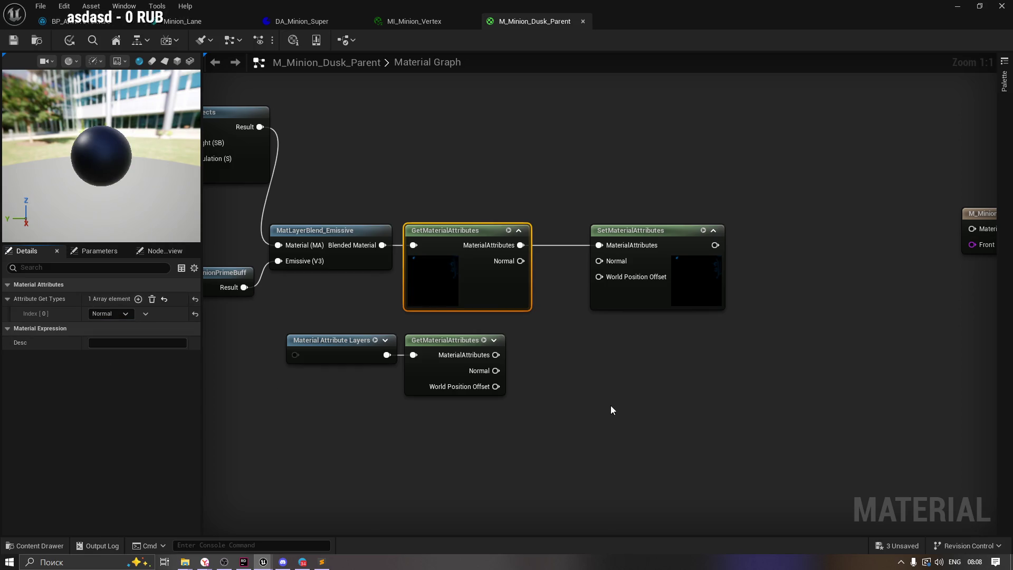
key(Home)
drag(563, 239, 580, 239)
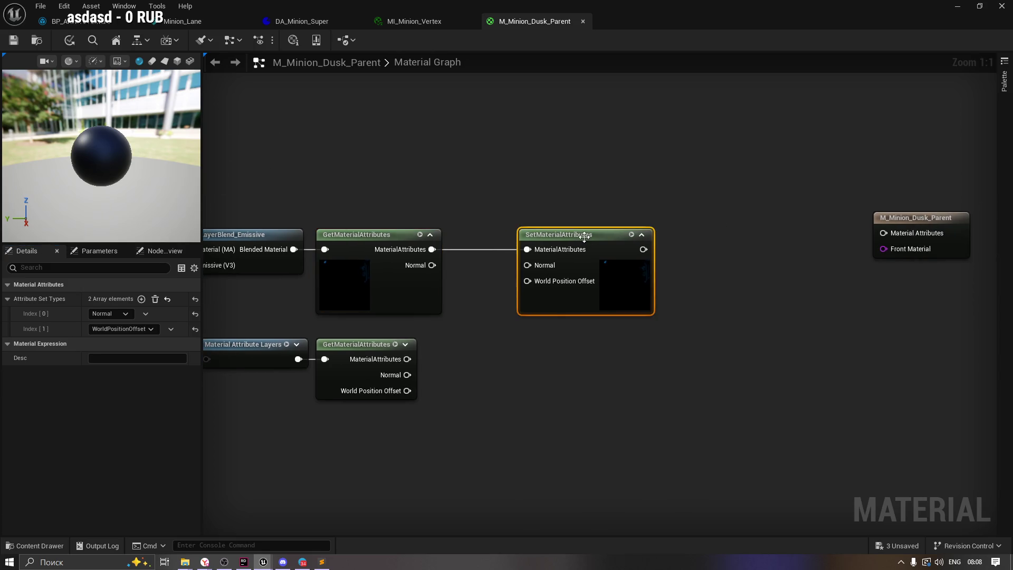
click(481, 352)
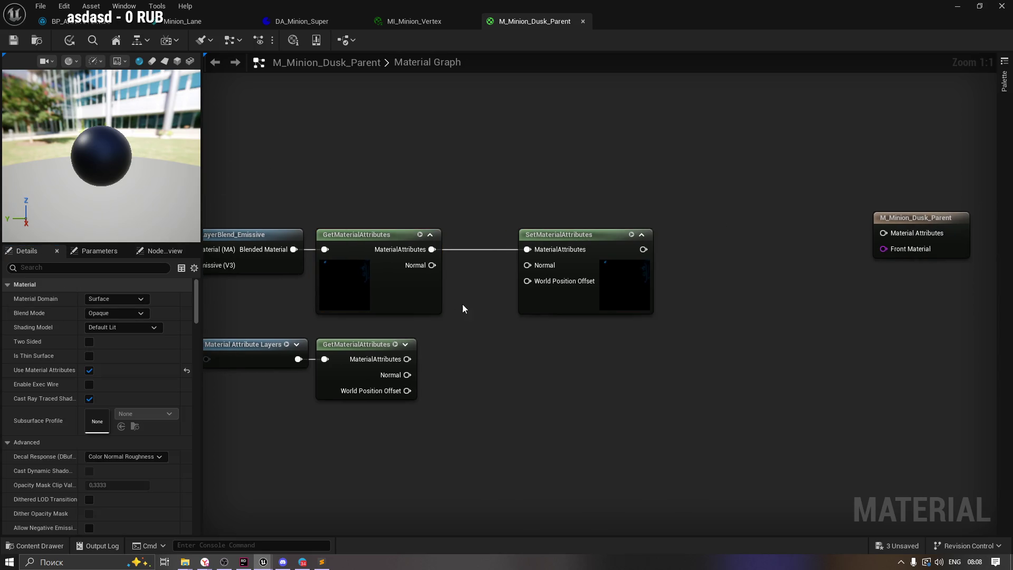
Add a BlendAngleCorrectedNormals node between the GetMaterialAttributes and SetMaterialAttributes nodes.
right_click(463, 346)
text(bl)
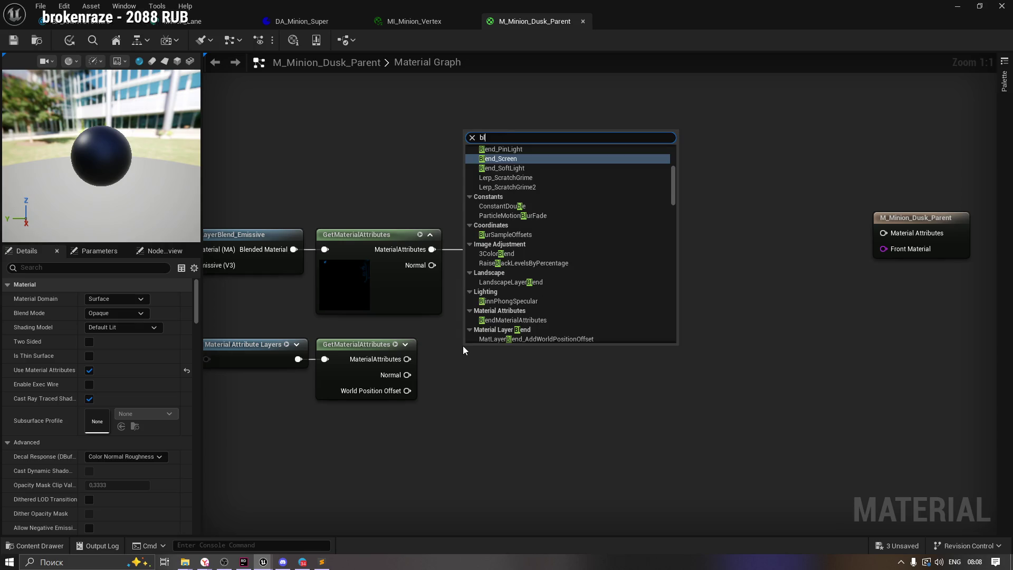
text(en)
key(BackSpace)
key(BackSpace)
text(end)
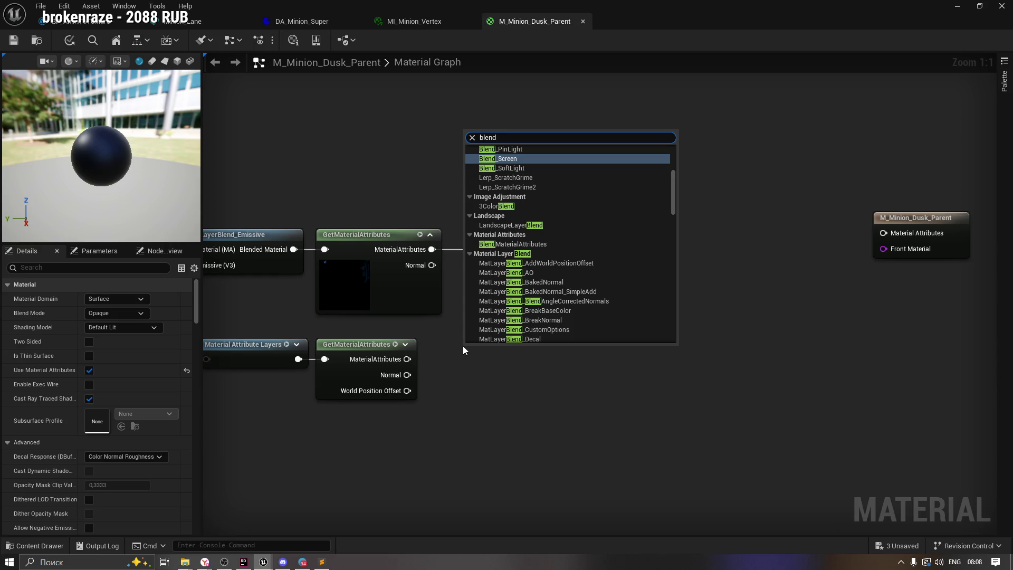
text(a)
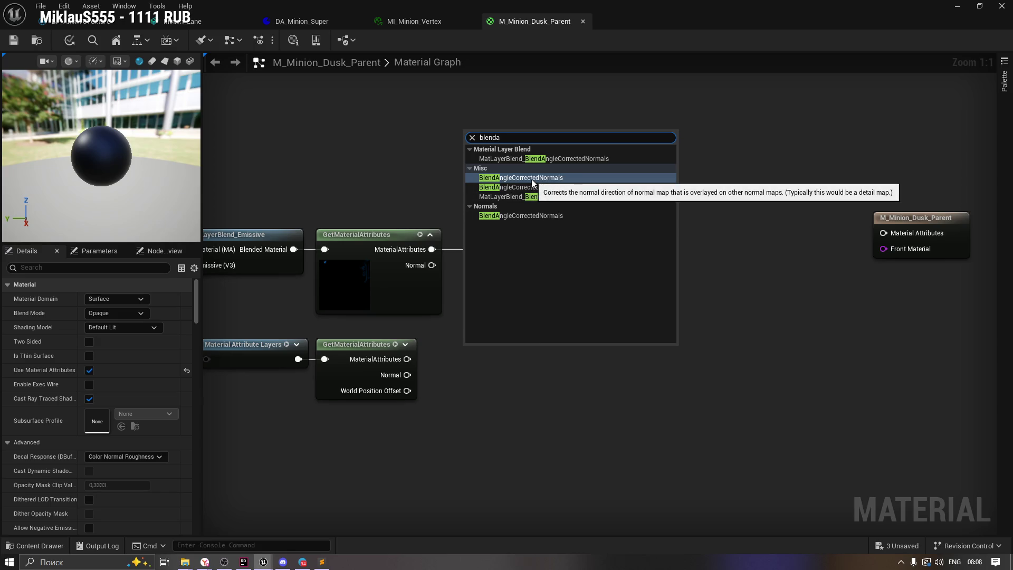
click(518, 218)
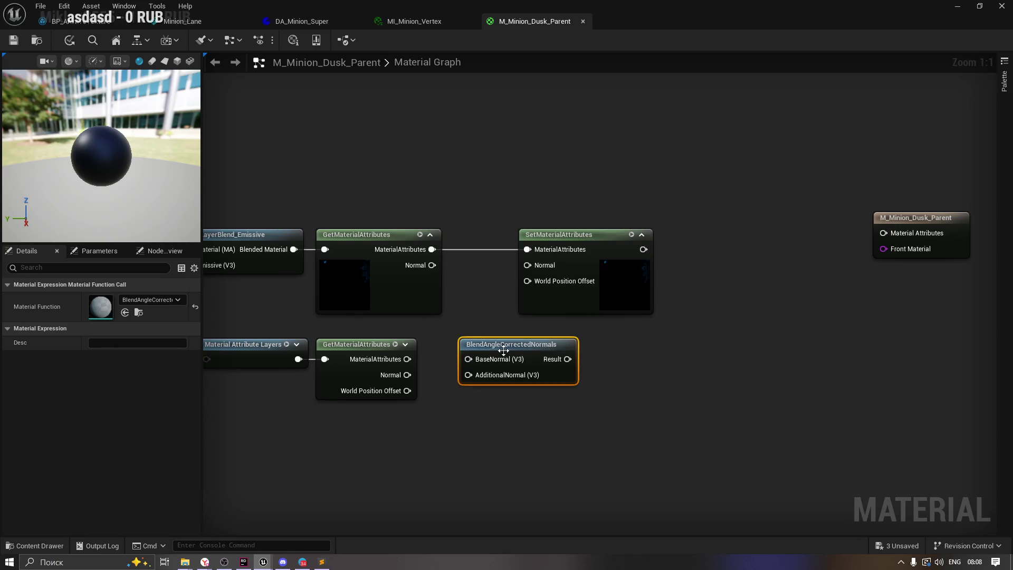
mouse_move(503, 346)
mouse_down()
mouse_move(579, 458)
mouse_move(663, 332)
mouse_up()
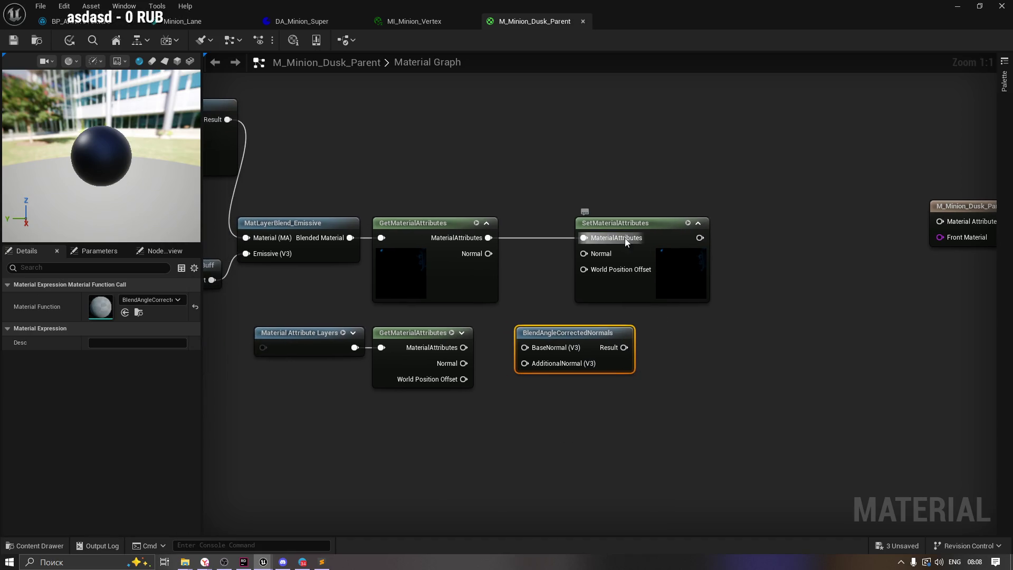
drag(630, 222, 749, 225)
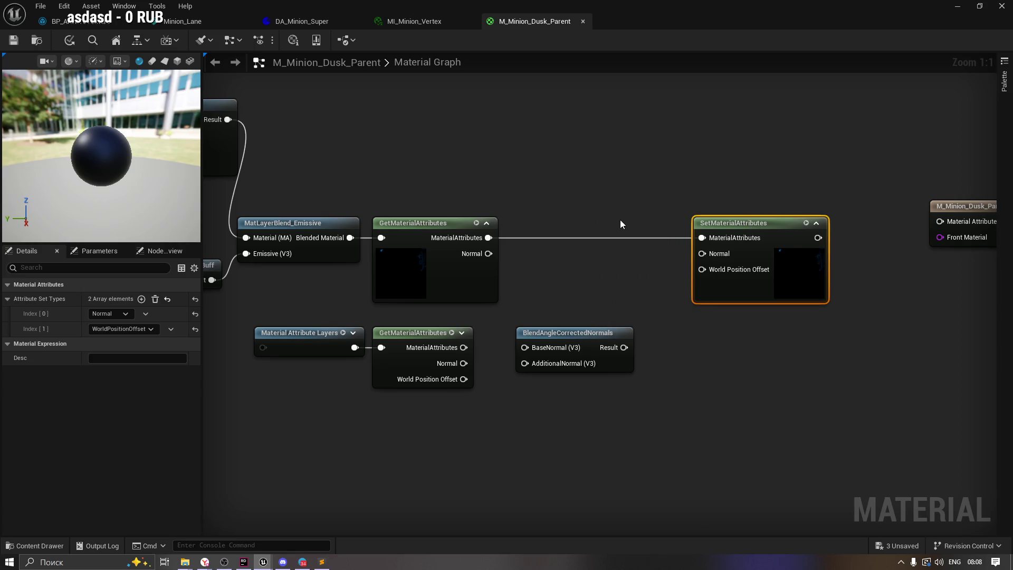
click(568, 242)
drag(561, 334, 578, 309)
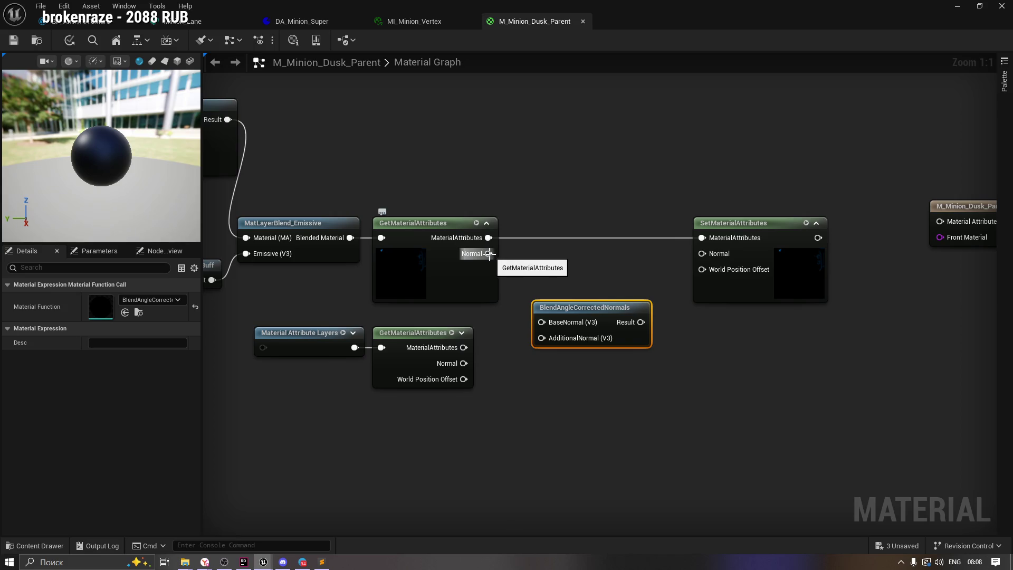
Wire the two Normals into BaseNormal and AdditionalNormal, and the blended result into Set Normal.
mouse_move(463, 363)
mouse_down()
mouse_move(537, 354)
mouse_move(548, 337)
mouse_move(542, 324)
mouse_move(566, 338)
mouse_up()
mouse_move(488, 254)
mouse_down()
mouse_move(516, 290)
mouse_move(531, 366)
mouse_up()
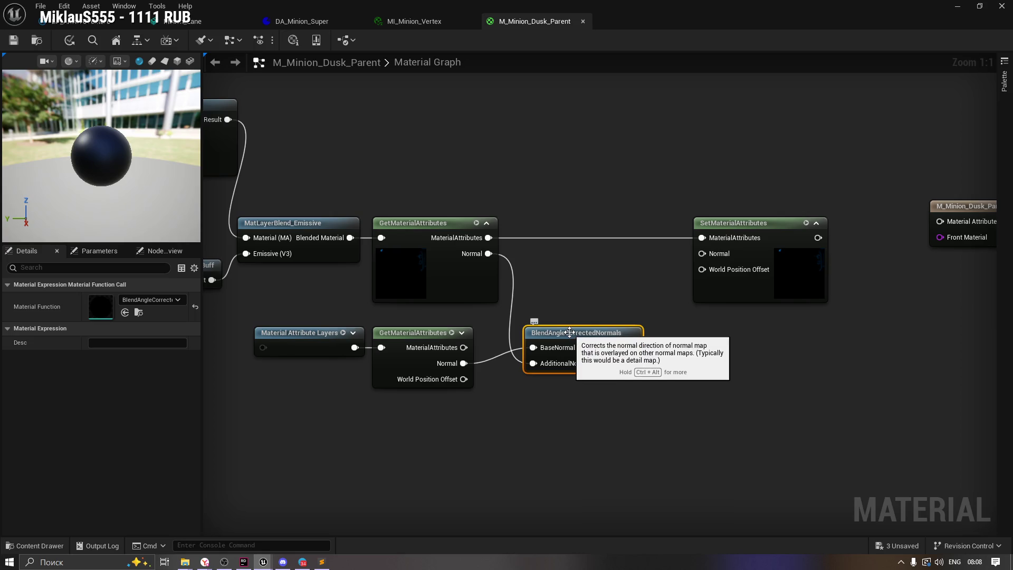
drag(576, 290, 527, 291)
drag(601, 352, 673, 259)
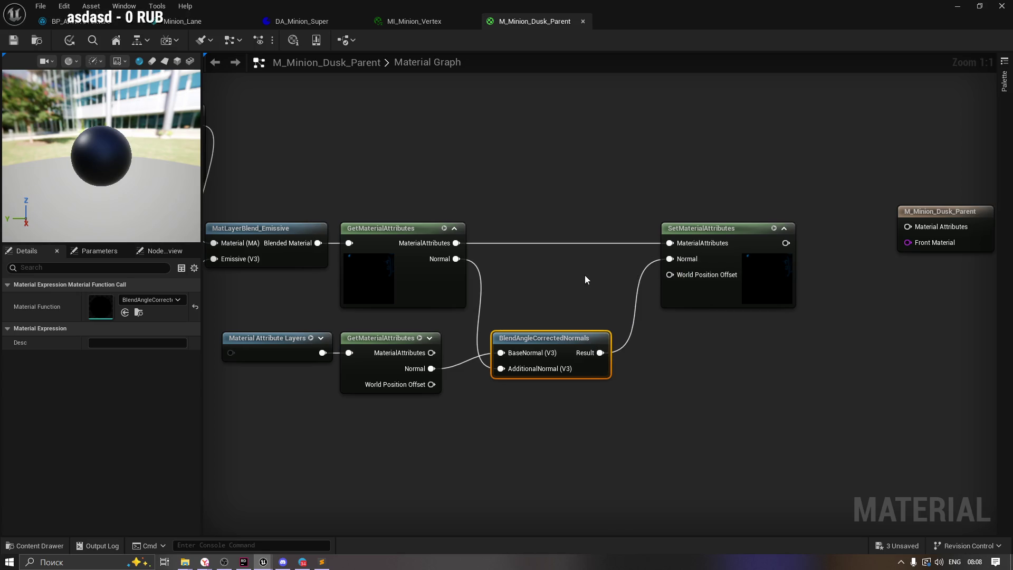
Connect the layers' World Position Offset to SetMaterialAttributes through a reroute point.
mouse_move(431, 384)
mouse_down()
mouse_move(448, 387)
mouse_move(672, 275)
mouse_up()
drag(556, 340, 564, 263)
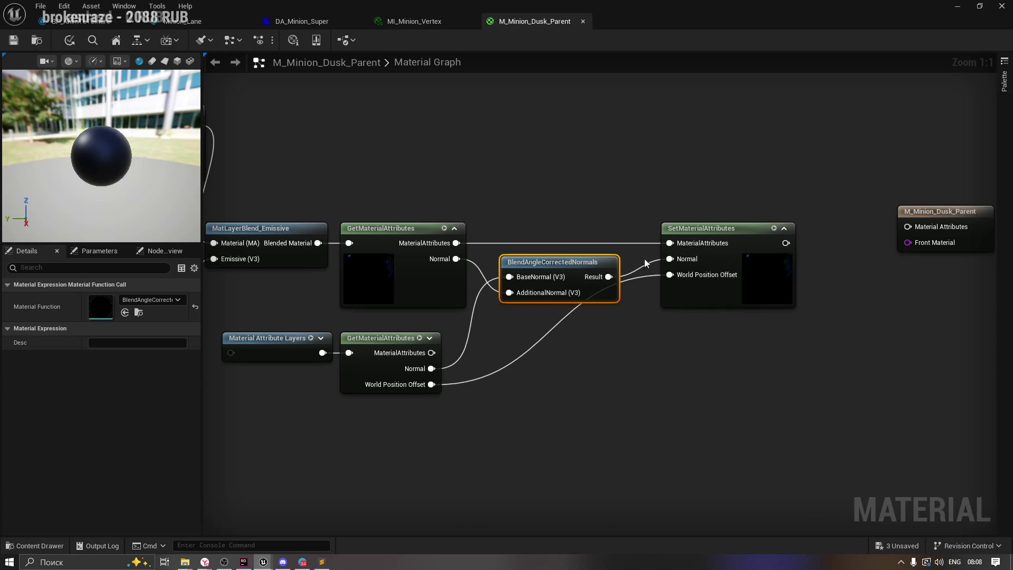
double_click(549, 329)
drag(549, 330, 628, 372)
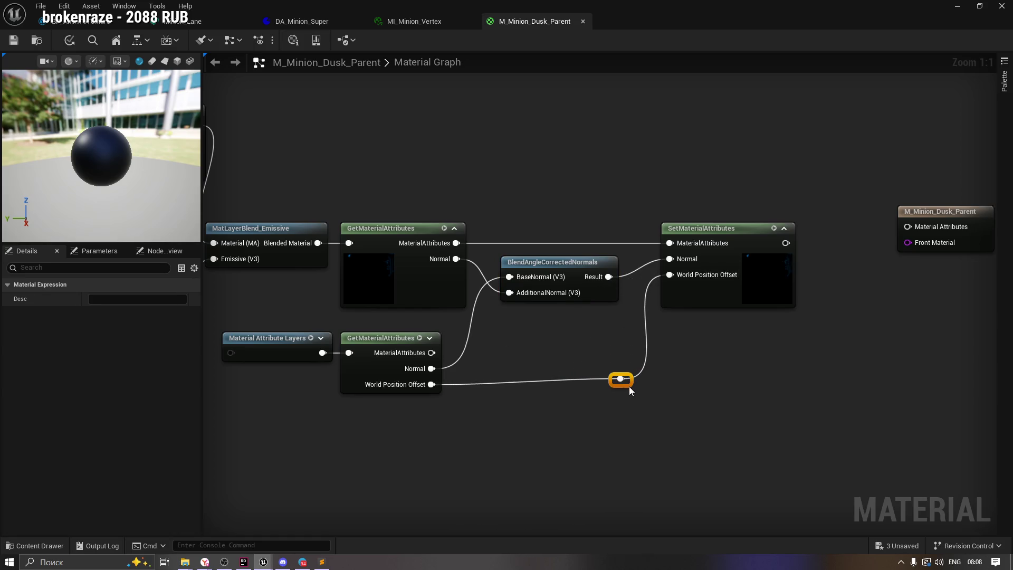
click(489, 349)
drag(463, 354, 567, 347)
Wire SetMaterialAttributes into the M_Minion_Dusk_Parent output's Material Attributes input.
click(383, 338)
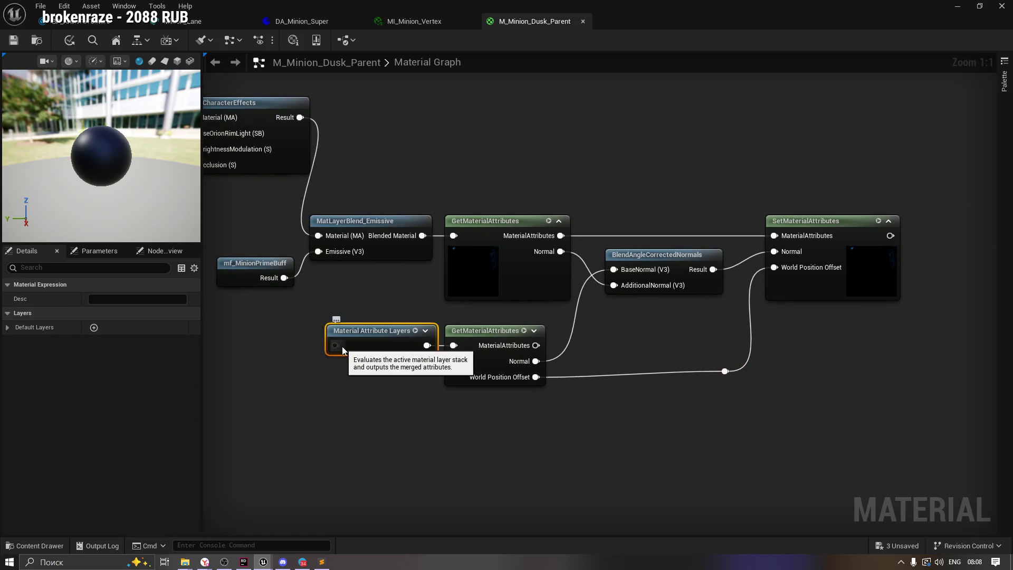
click(376, 313)
click(387, 338)
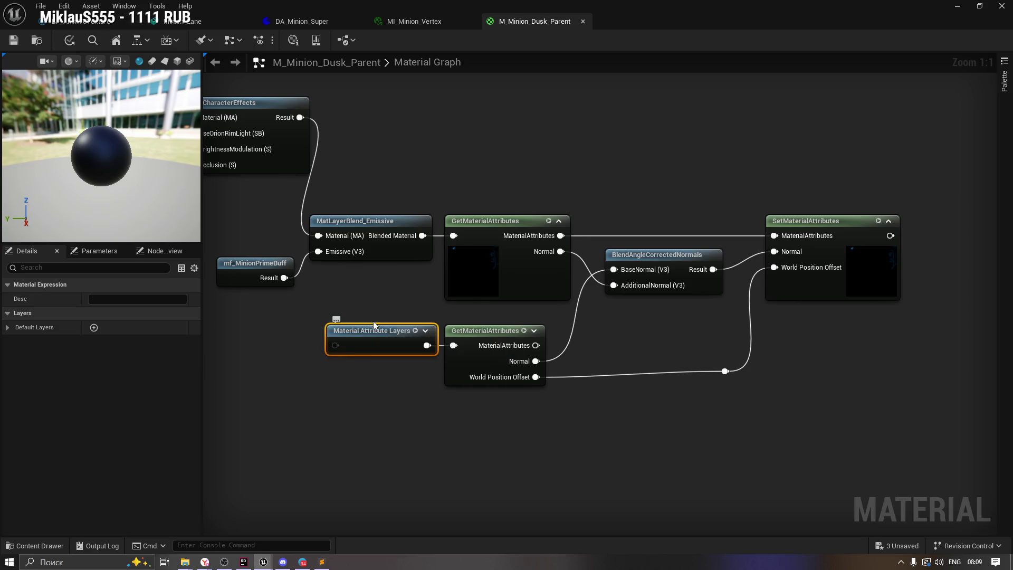
drag(434, 402, 166, 371)
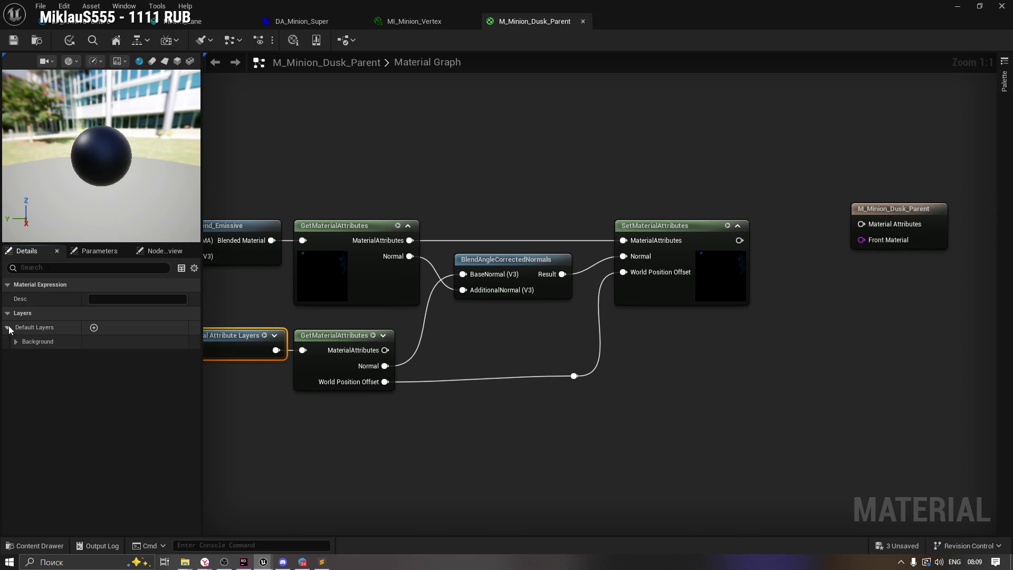
click(113, 255)
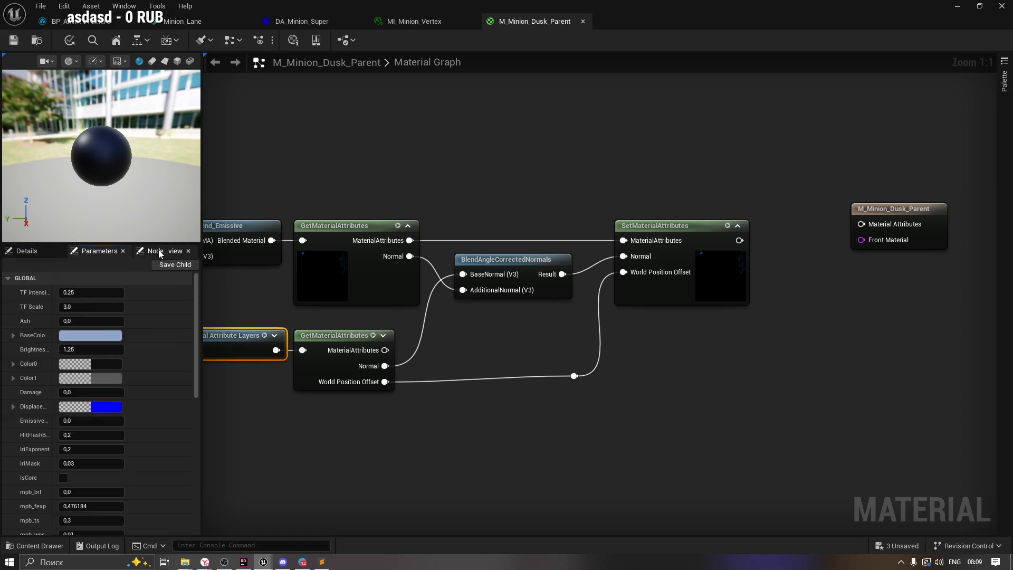
click(45, 253)
drag(823, 261, 648, 296)
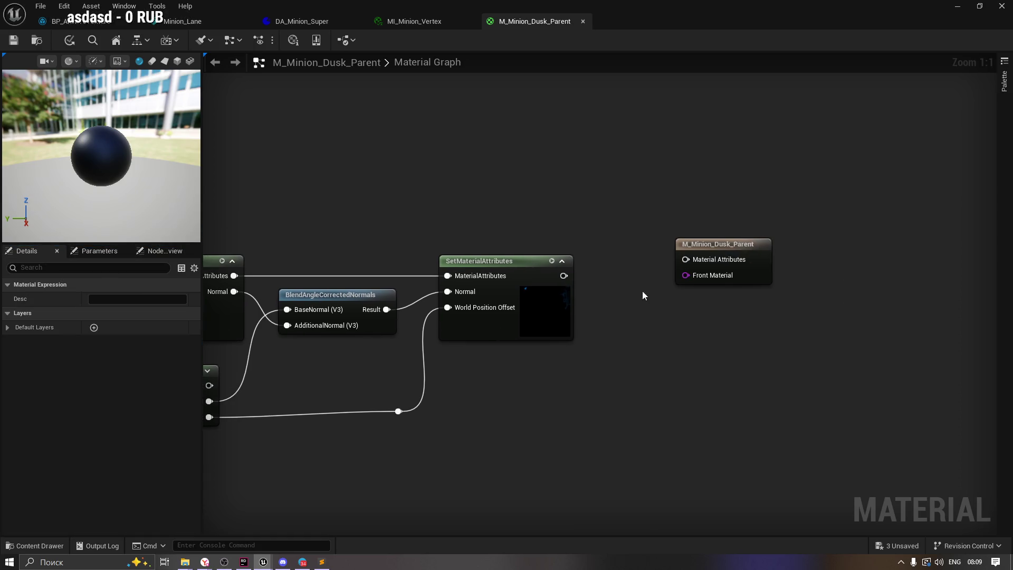
mouse_move(564, 275)
mouse_down()
mouse_move(699, 264)
mouse_move(622, 263)
mouse_up()
Reselect the Material Attribute Layers node and return to the Minion_Lane mesh editor.
drag(389, 227, 536, 184)
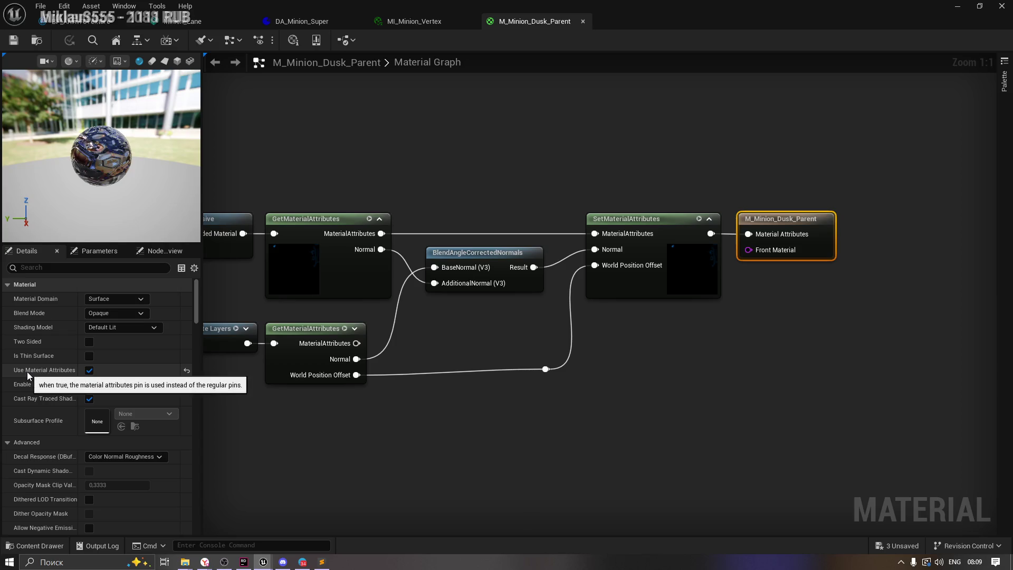
mouse_move(375, 416)
mouse_down()
mouse_move(517, 417)
mouse_move(620, 394)
mouse_up()
click(406, 308)
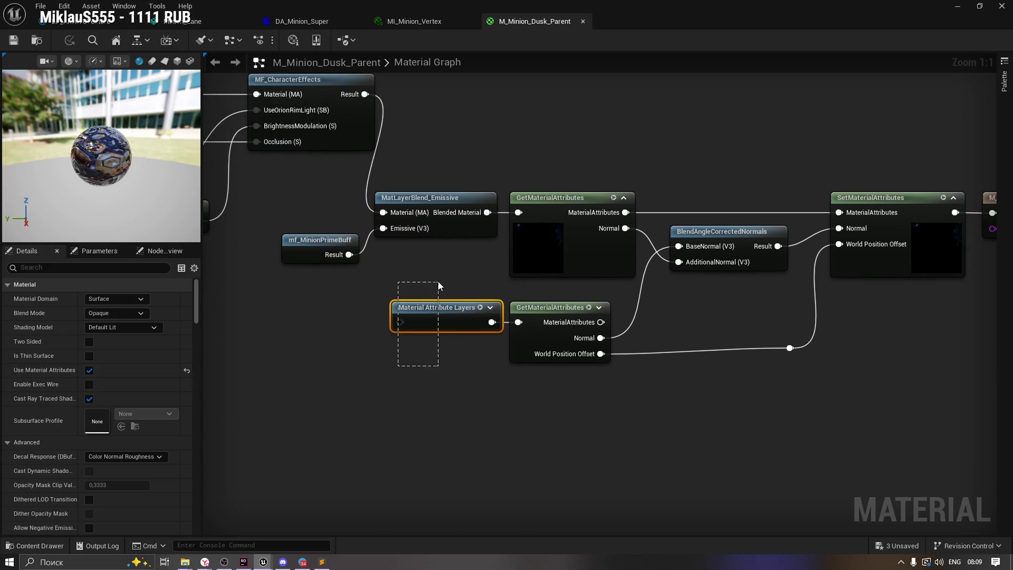
click(201, 18)
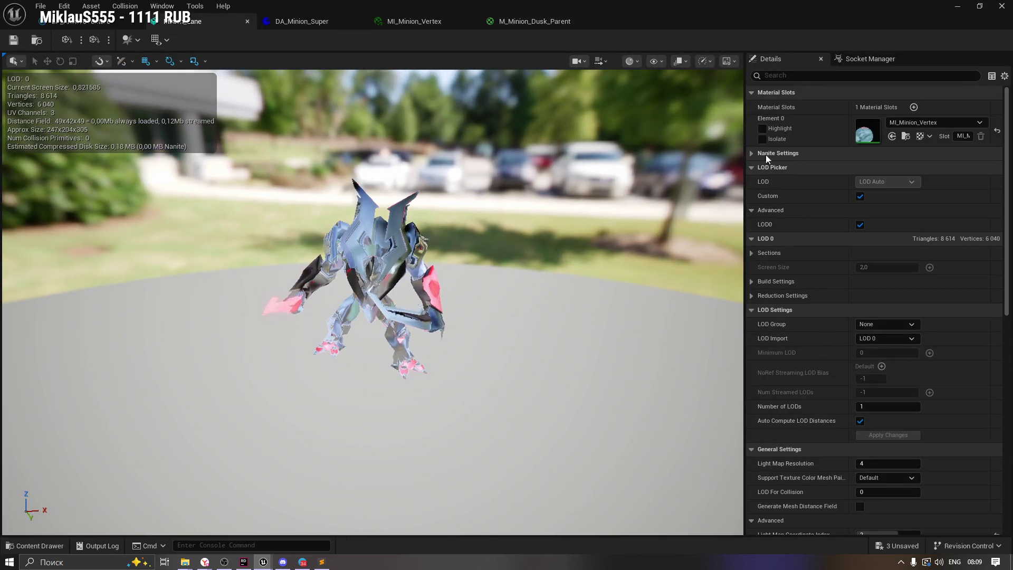
Open MI_Minion_Vertex from the mesh's material slot and inspect its preview and layer choices.
click(905, 136)
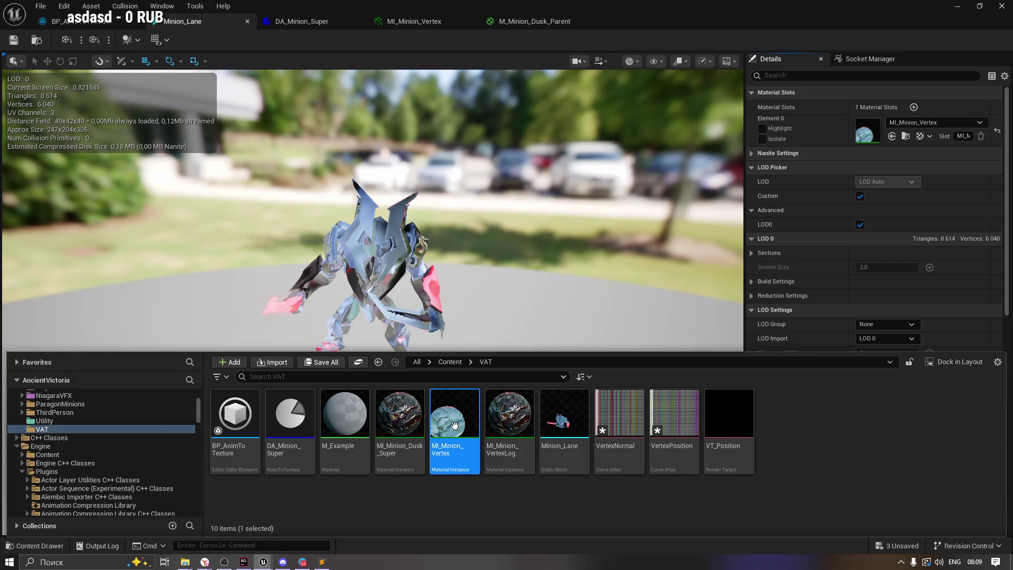
double_click(455, 426)
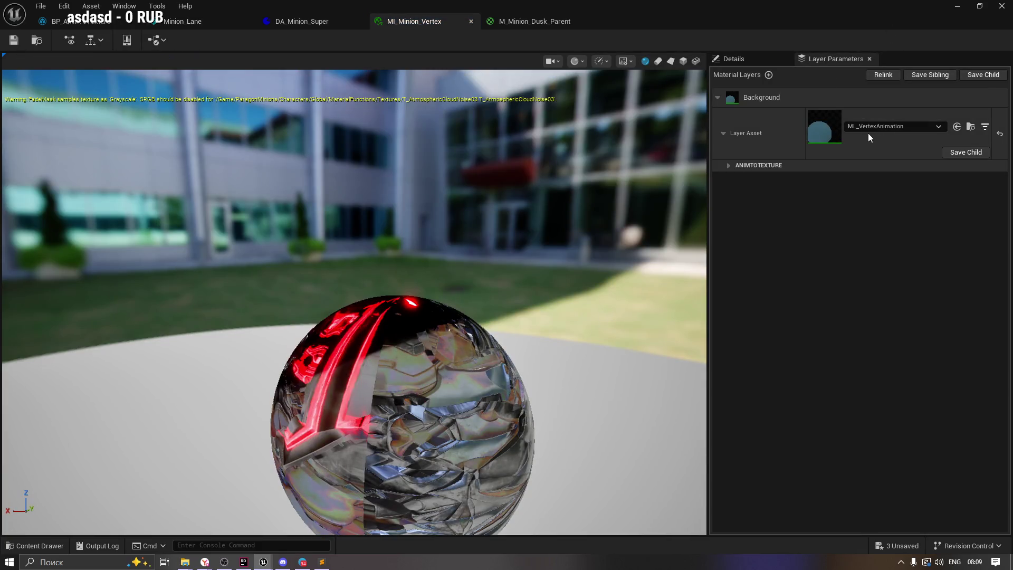
scroll(454, 176, up, 3)
scroll(454, 178, down, 5)
drag(456, 180, 484, 243)
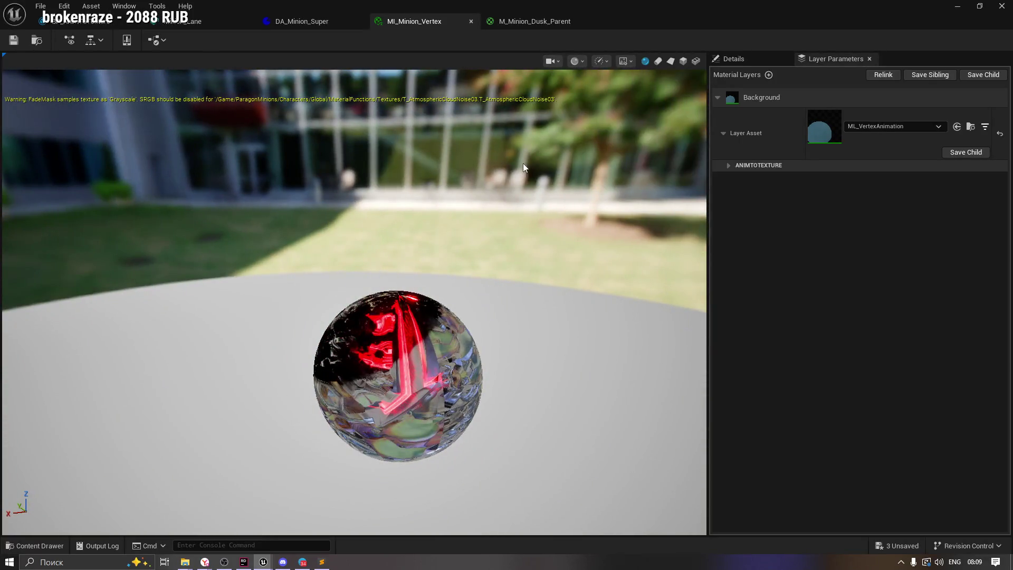
click(923, 128)
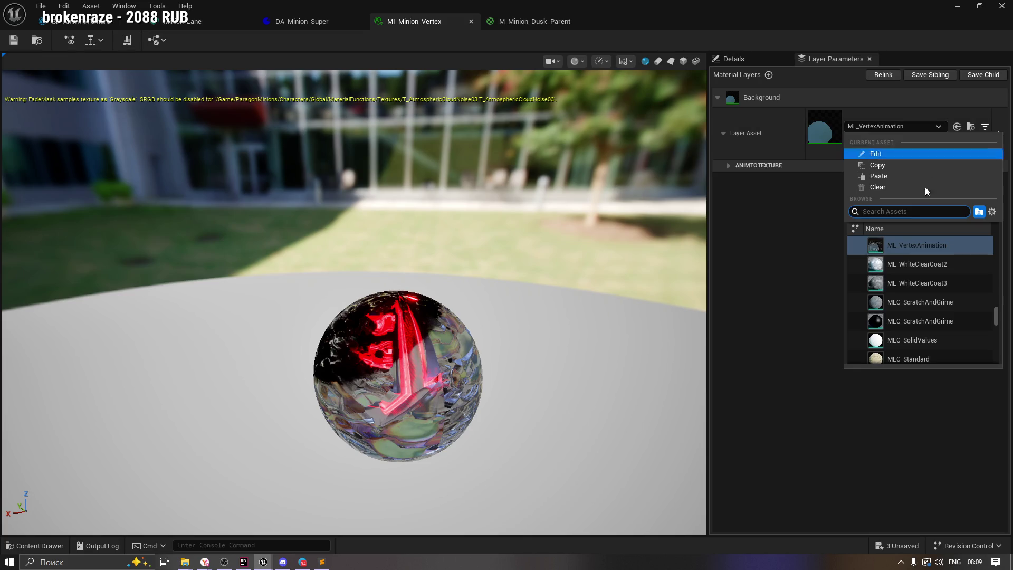
click(319, 25)
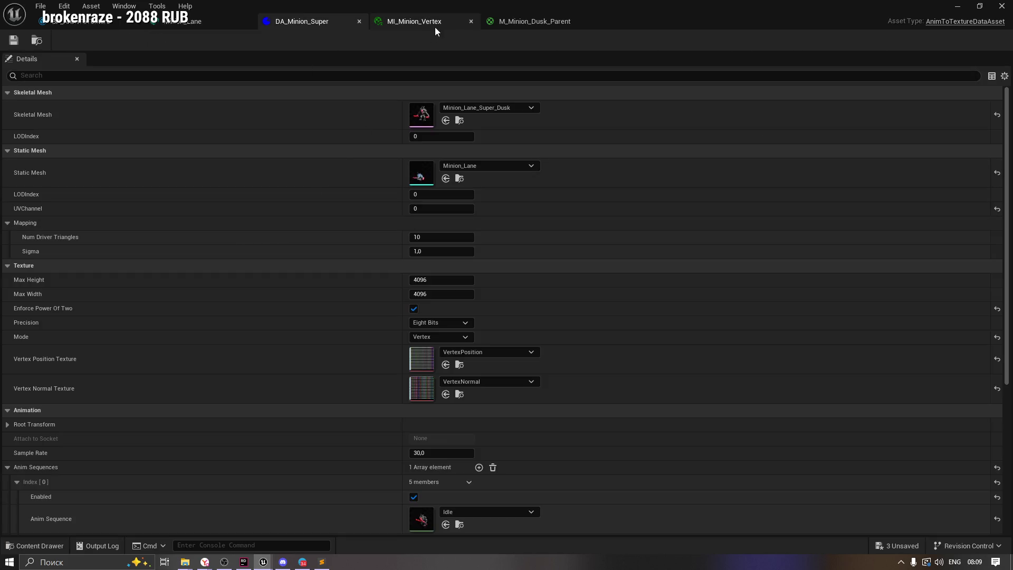
Close MI_Minion_Vertex, return to M_Minion_Dusk_Parent, and select BP_AnimToTexture in the VAT folder.
click(469, 20)
click(456, 22)
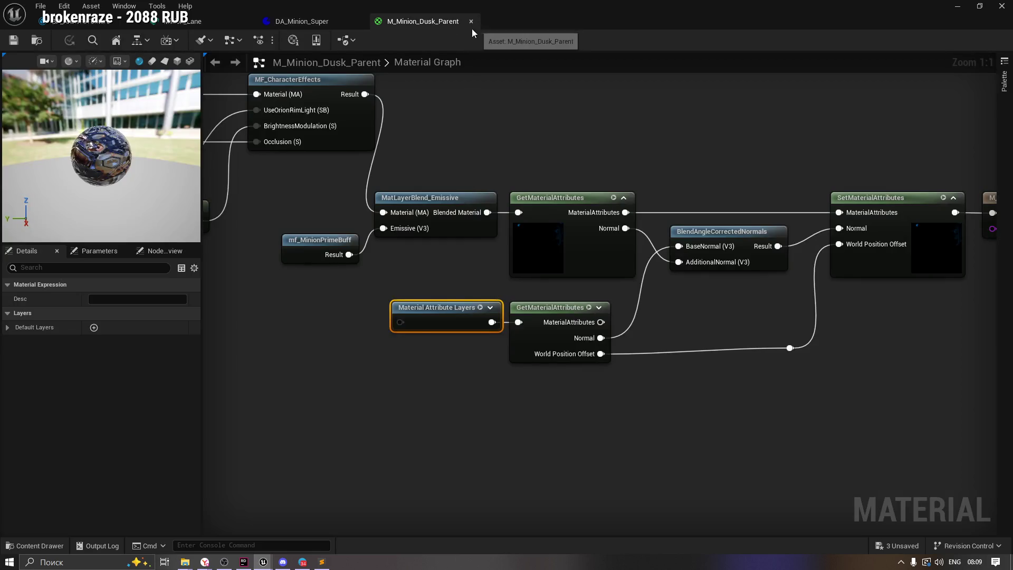
click(16, 546)
click(353, 503)
click(287, 422)
right_click(285, 422)
Run BP_AnimToTexture as an editor utility, then save the Minion_Lane mesh and DA_Minion_Super.
right_click(235, 414)
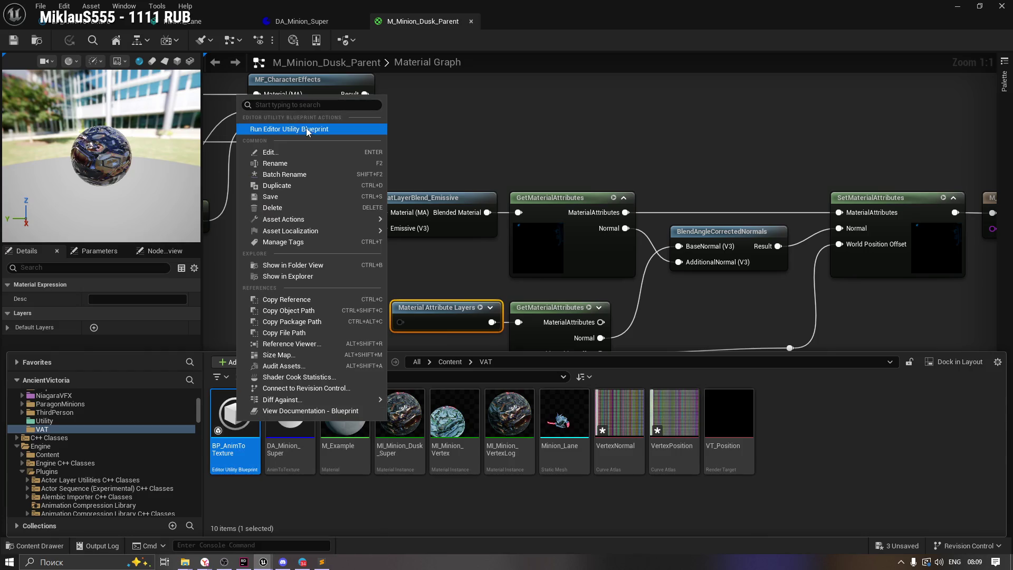
click(289, 128)
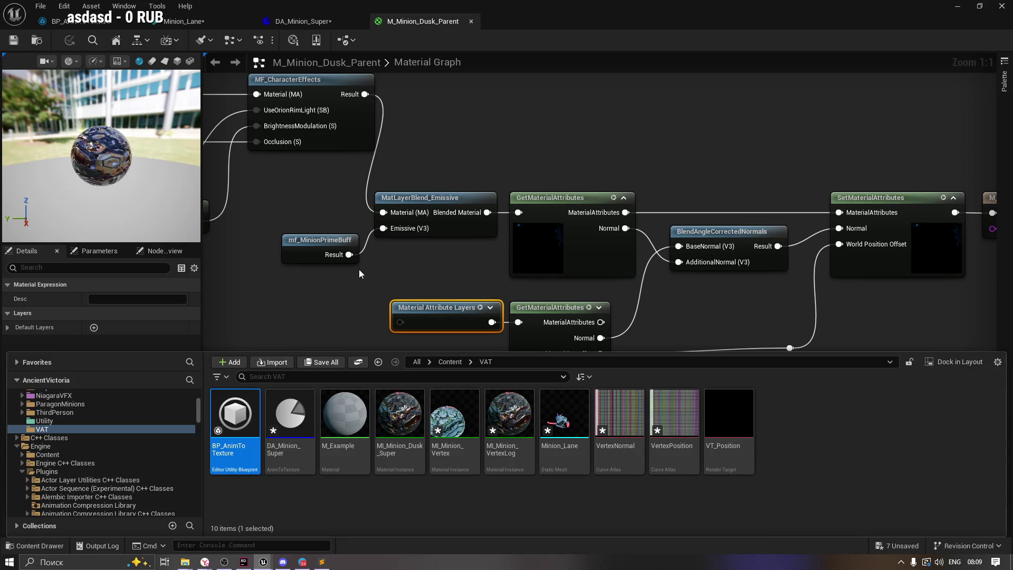
click(201, 20)
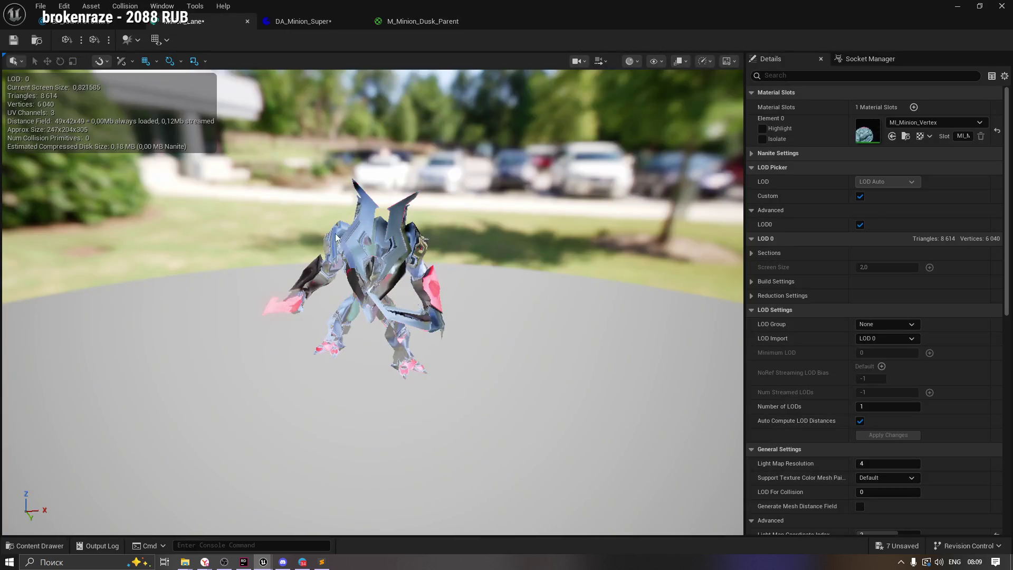
click(13, 41)
click(293, 33)
key(ctrl+s)
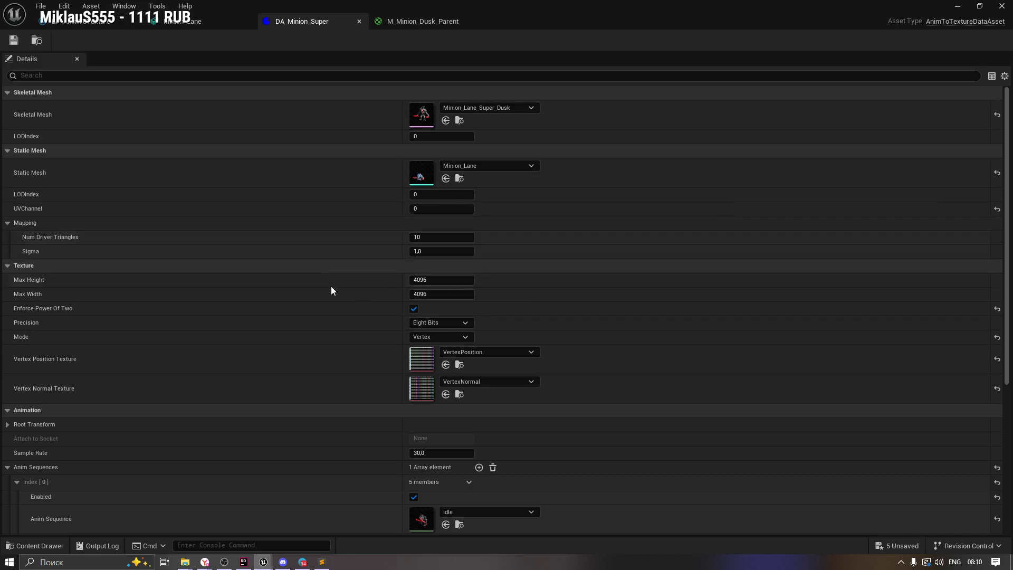
Open Minion_Lane from the VAT folder and browse to its MI_Minion_Vertex material.
scroll(332, 286, down, 2)
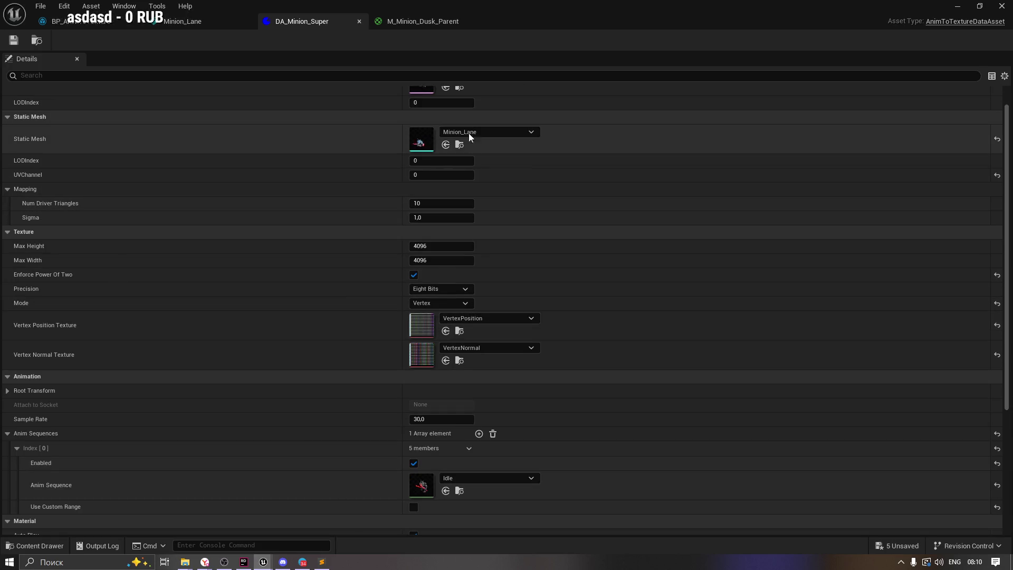
scroll(997, 265, up, 2)
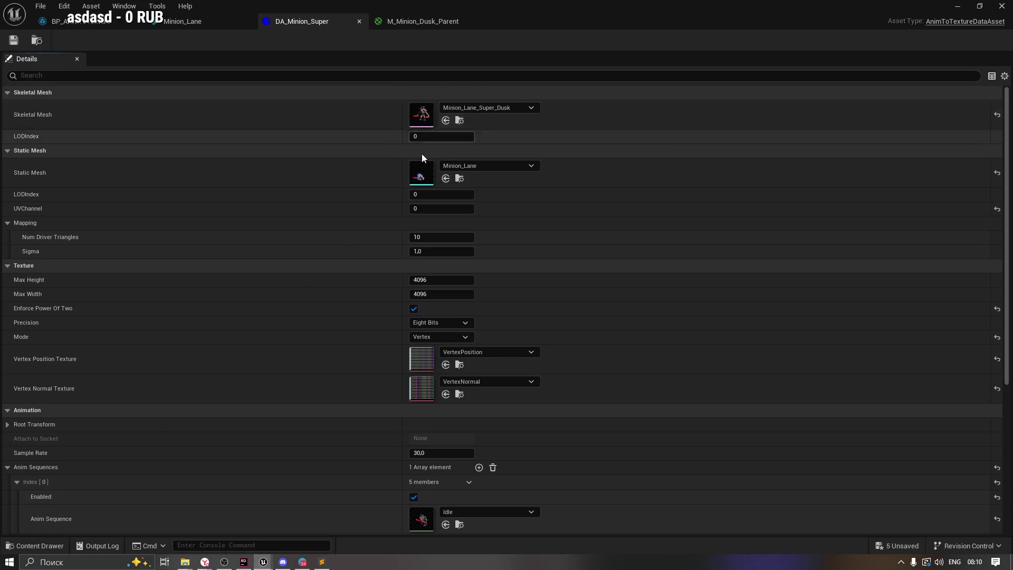
click(459, 178)
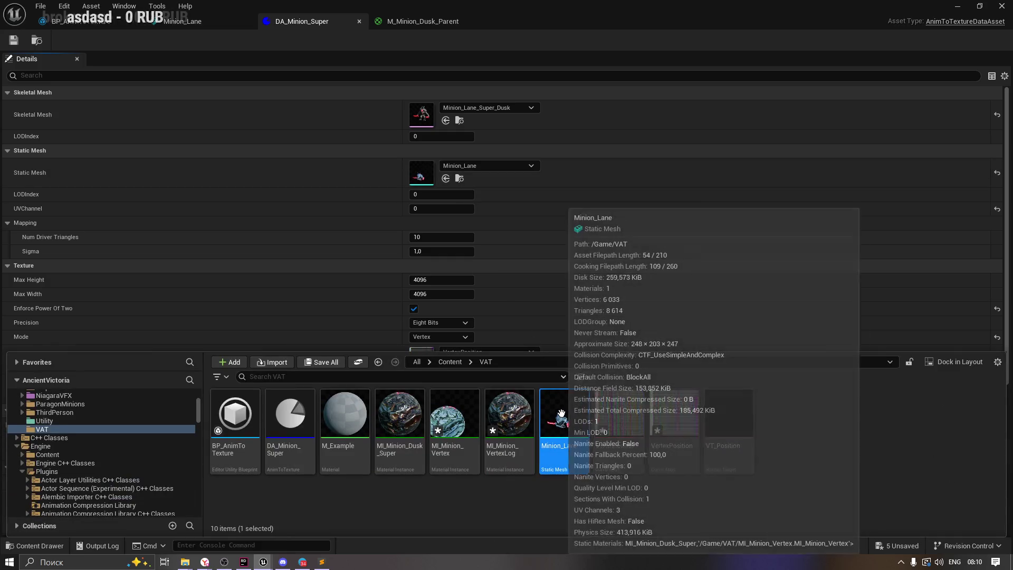
double_click(561, 413)
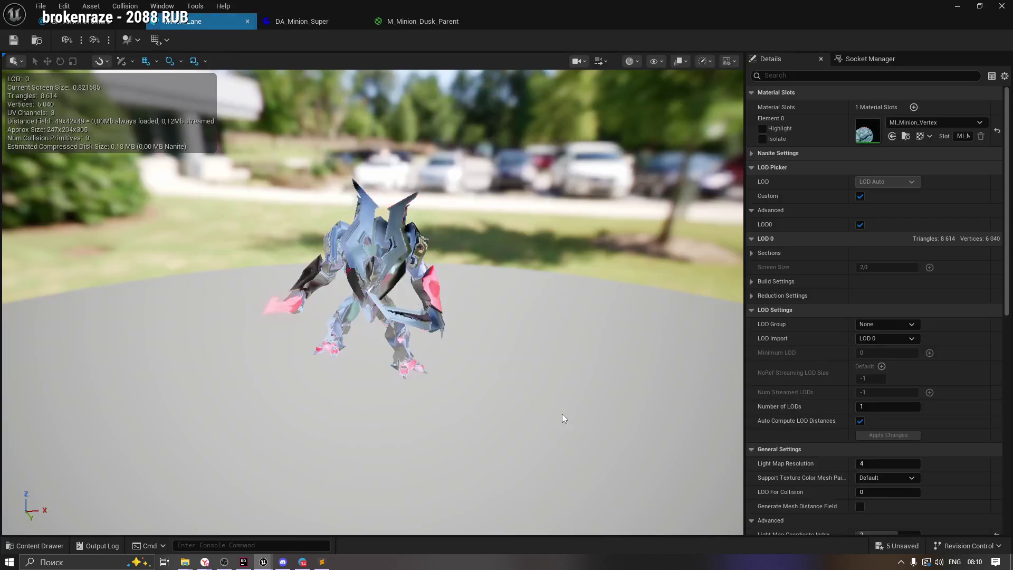
click(896, 136)
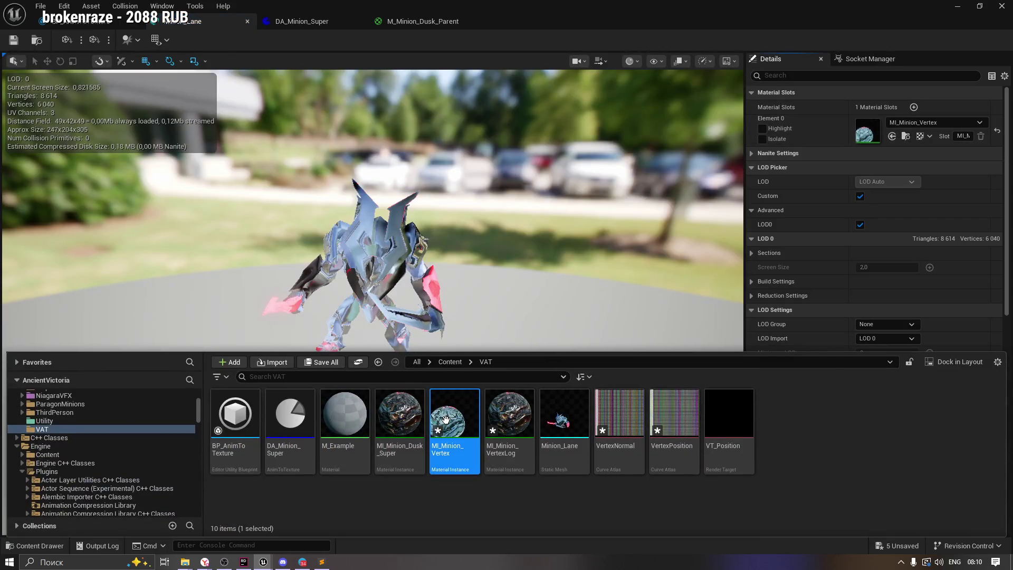
Open the MI_Minion_Vertex instance and save it.
double_click(447, 425)
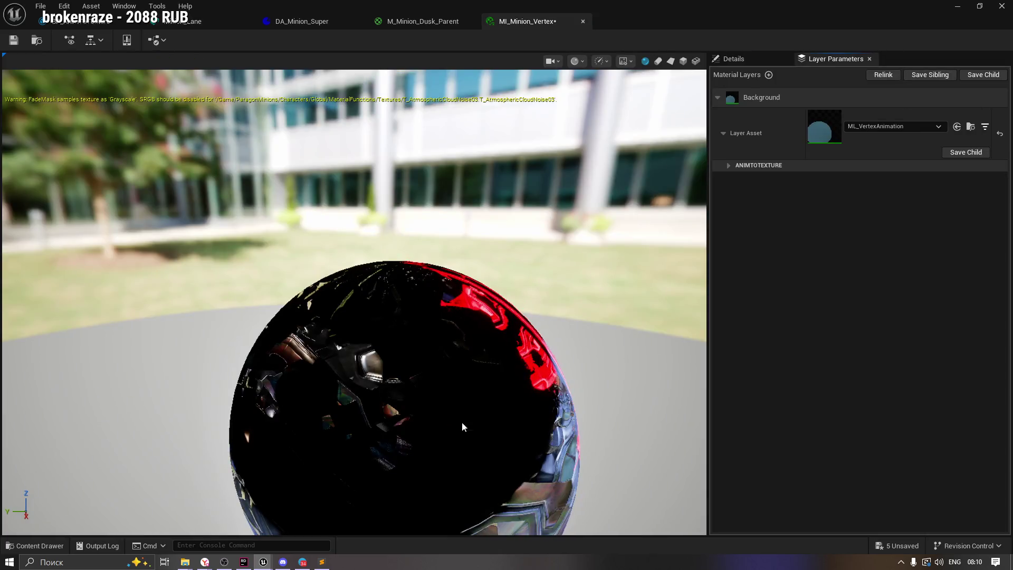
click(183, 23)
click(482, 20)
click(13, 39)
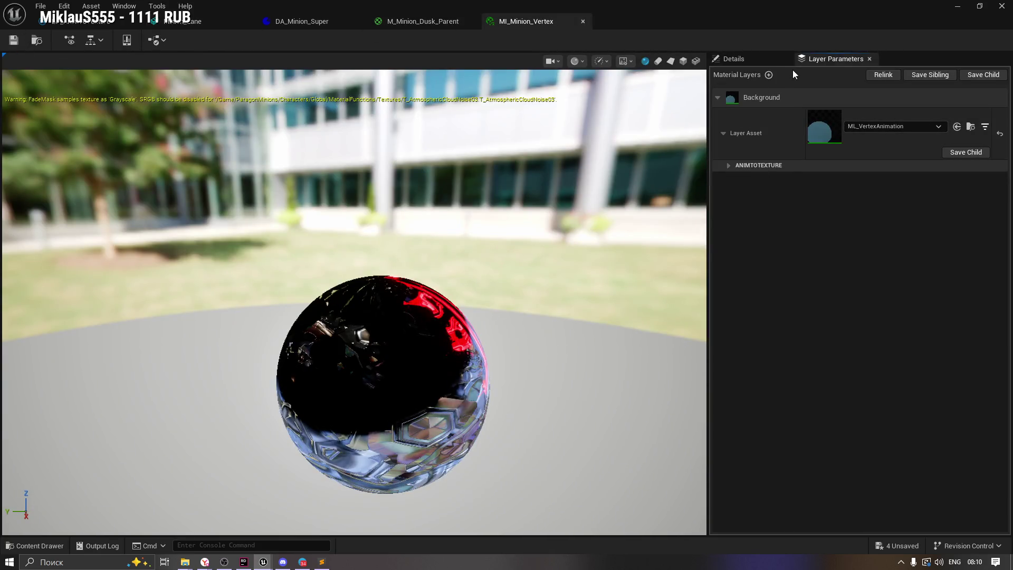
click(760, 59)
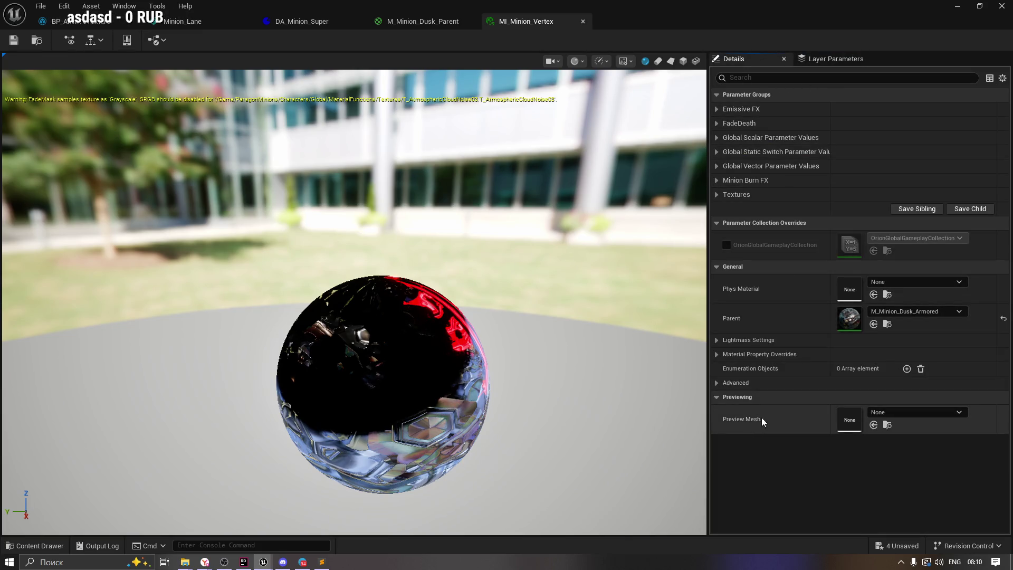
Preview the instance on Minion_Siege, reset Preview Mesh to None, and show Layer Parameters.
click(887, 414)
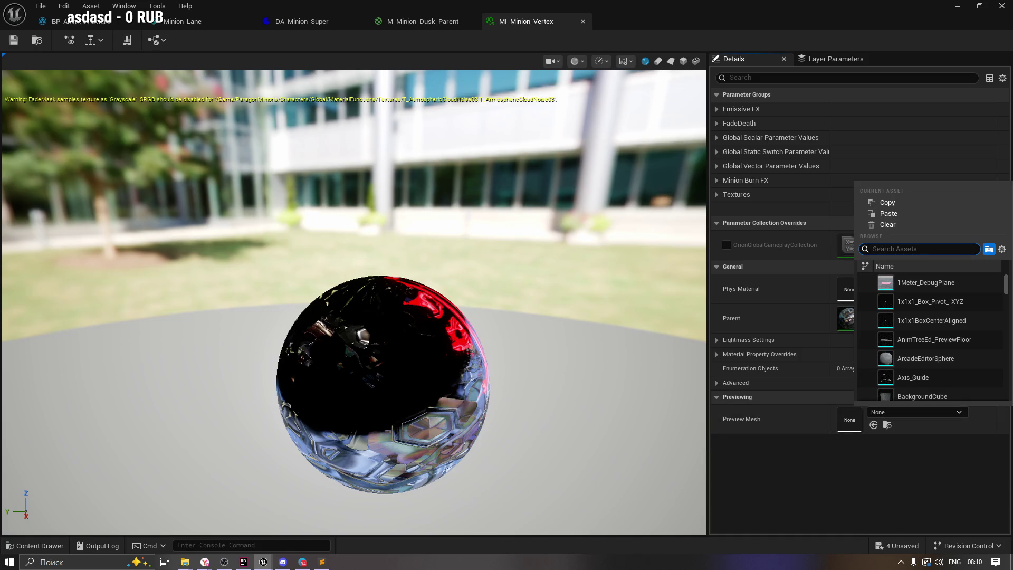
text(Minion_)
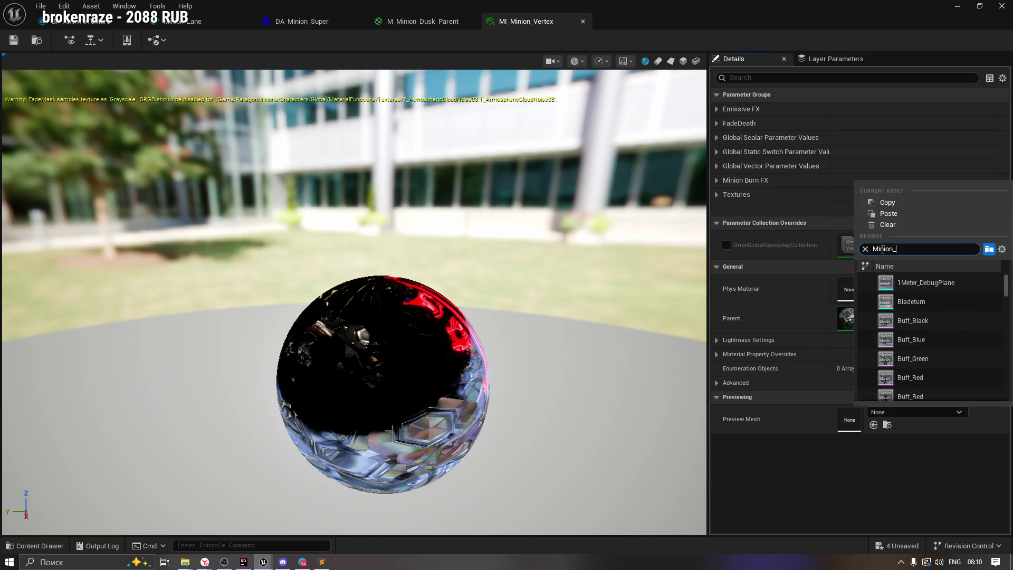
text(su)
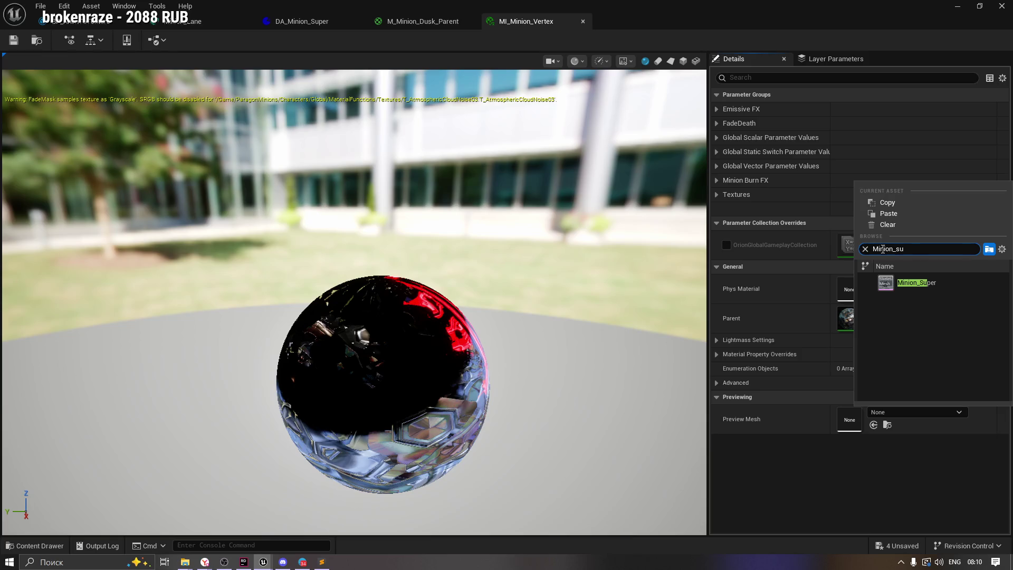
key(BackSpace)
click(937, 285)
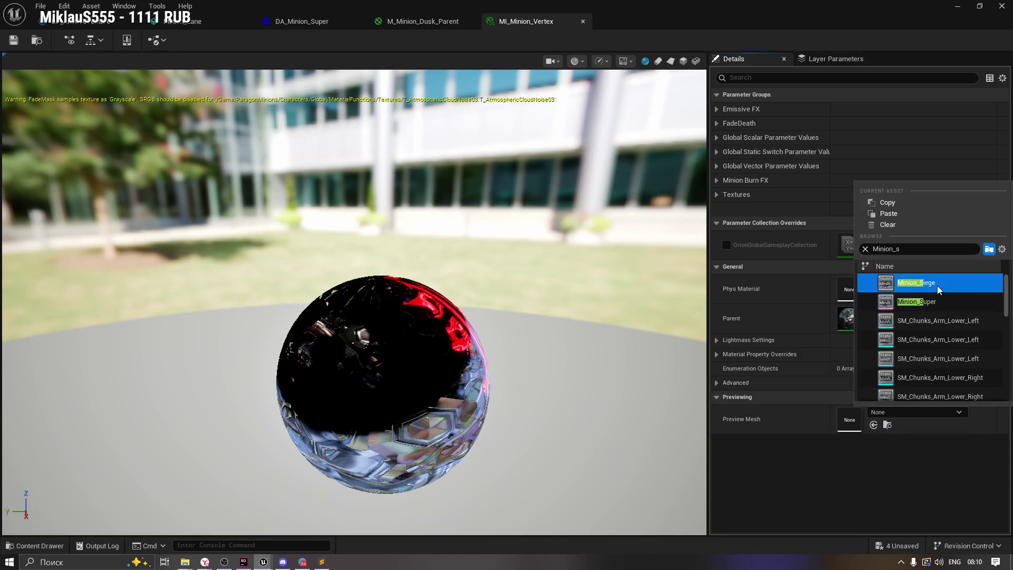
scroll(378, 352, up, 5)
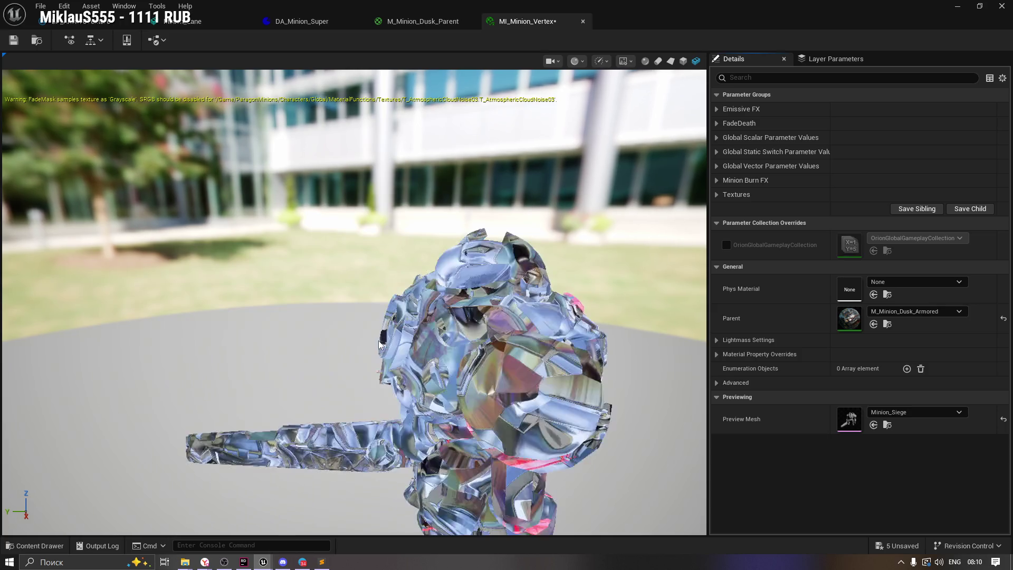
scroll(514, 344, down, 5)
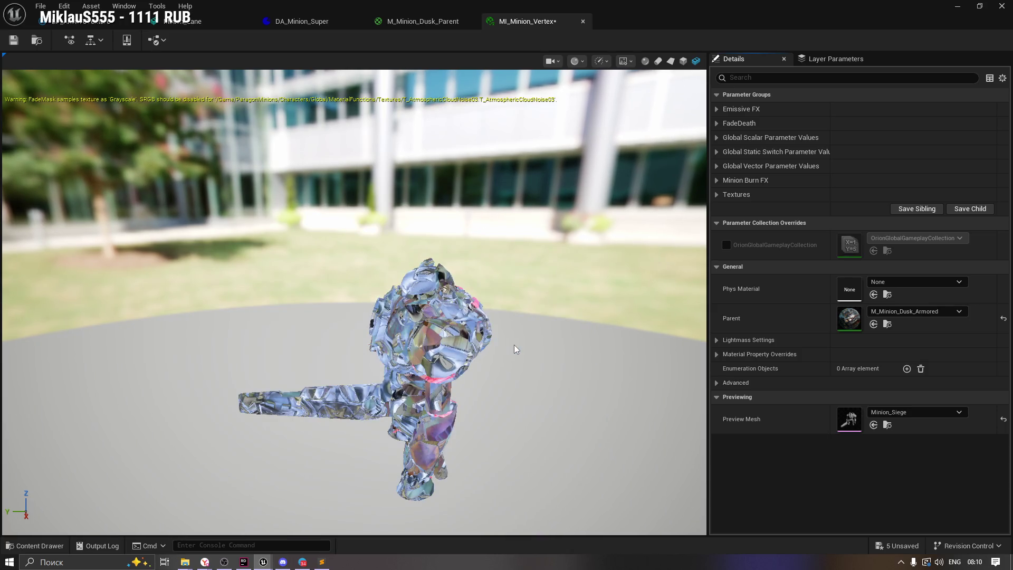
click(1002, 419)
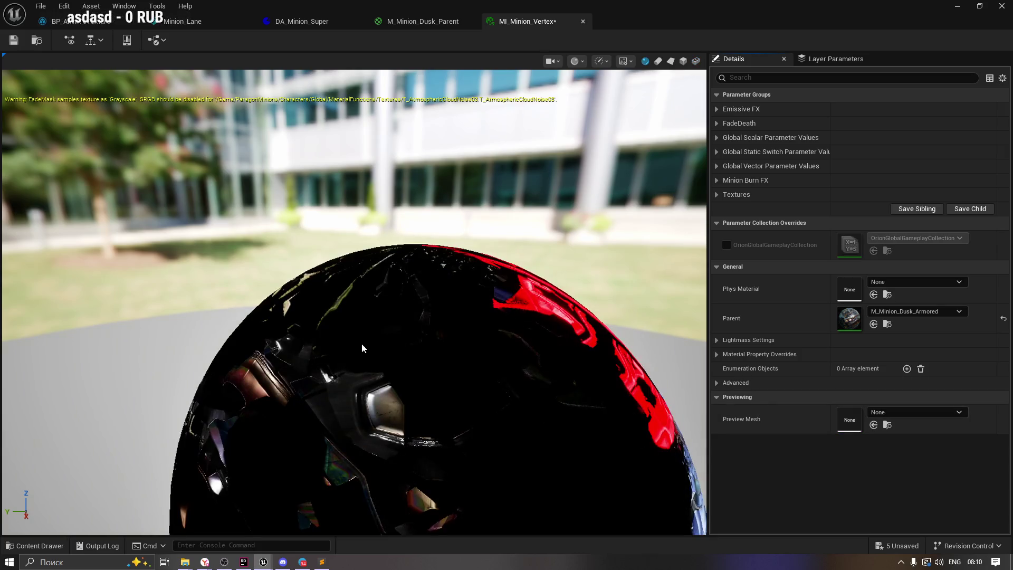
click(821, 60)
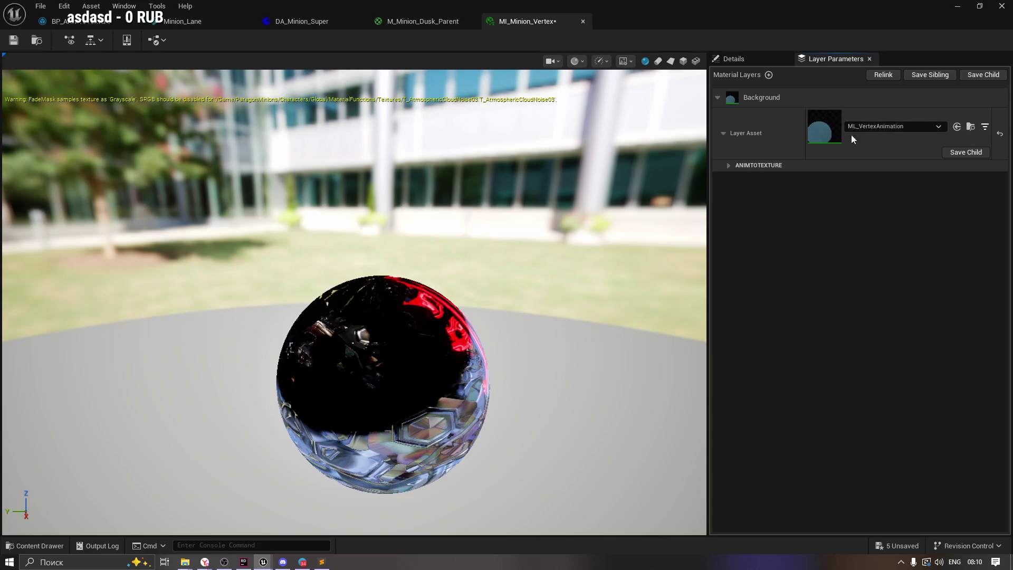
Expand ANIMTOTEXTURE on the ML_VertexAnimation layer and override Playrate at 1.0.
click(871, 127)
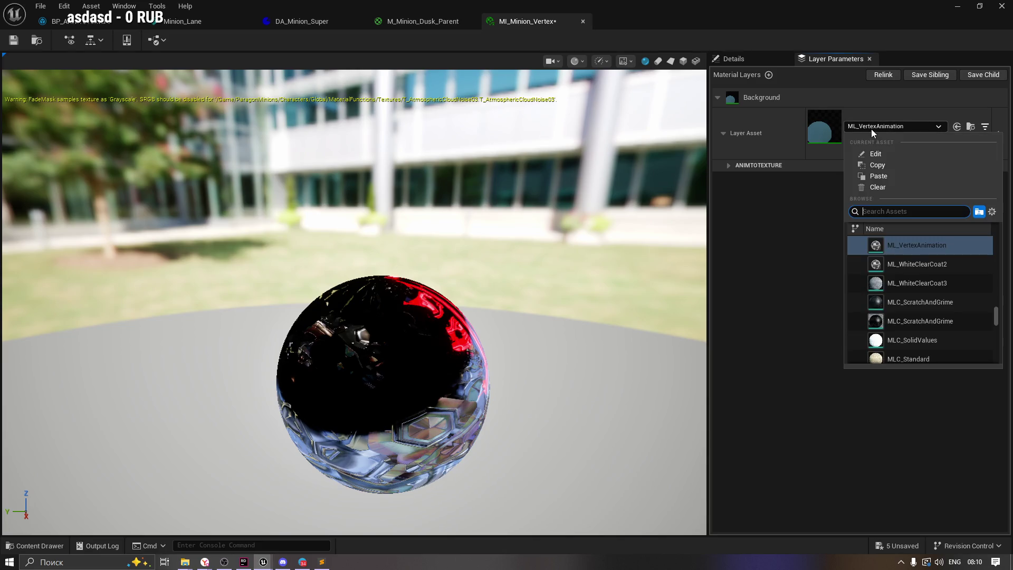
click(836, 224)
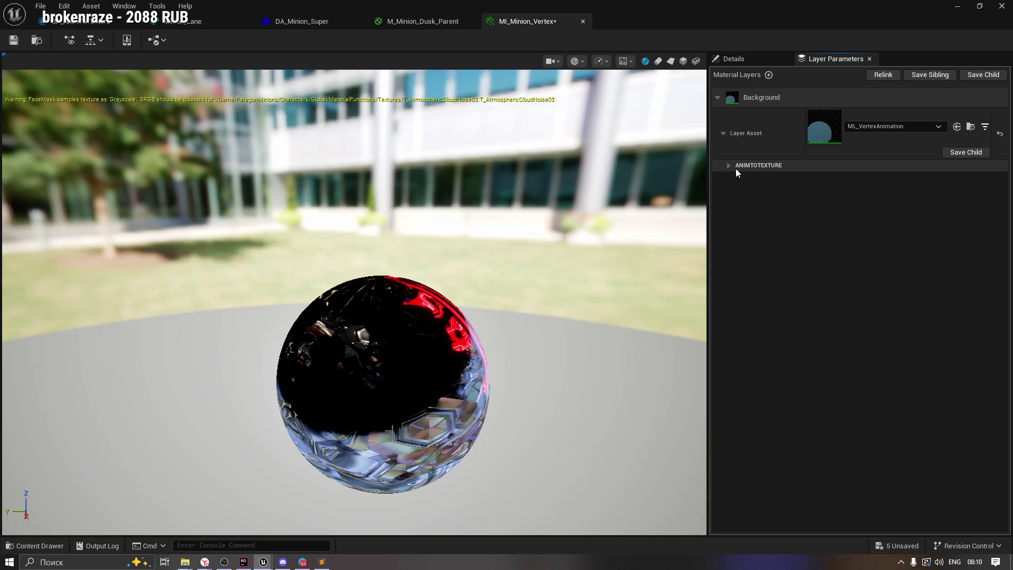
click(728, 166)
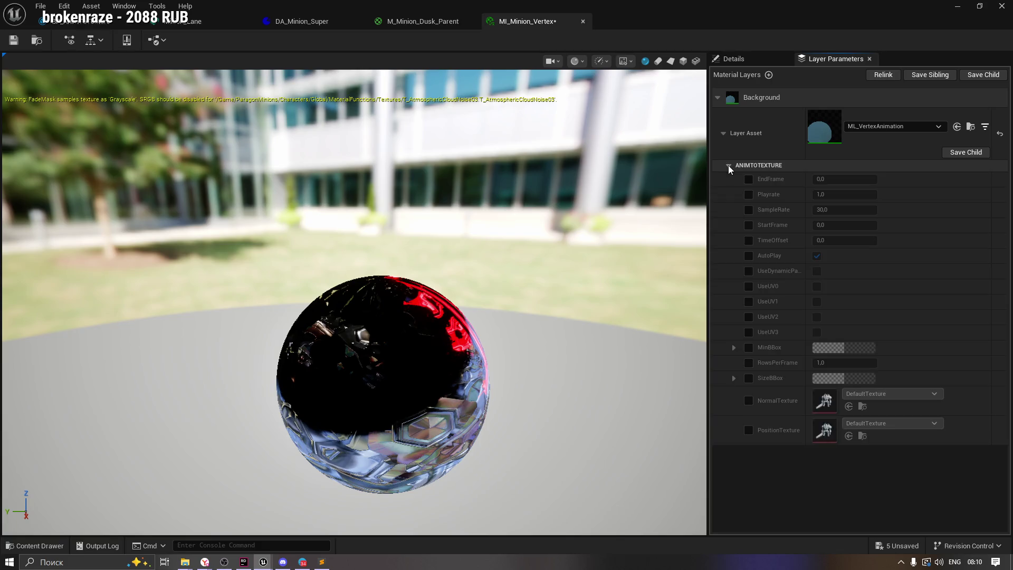
click(748, 194)
click(833, 194)
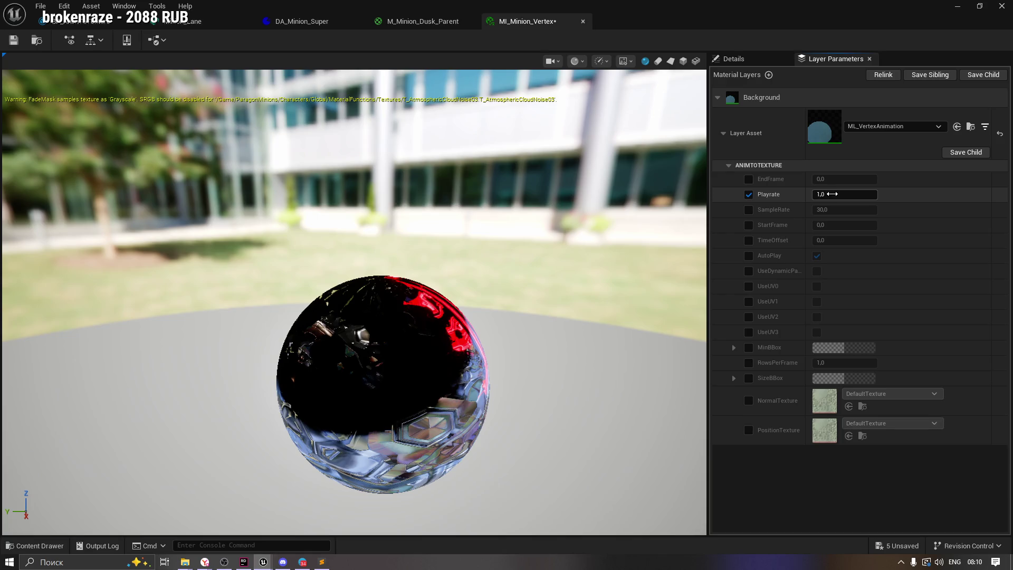
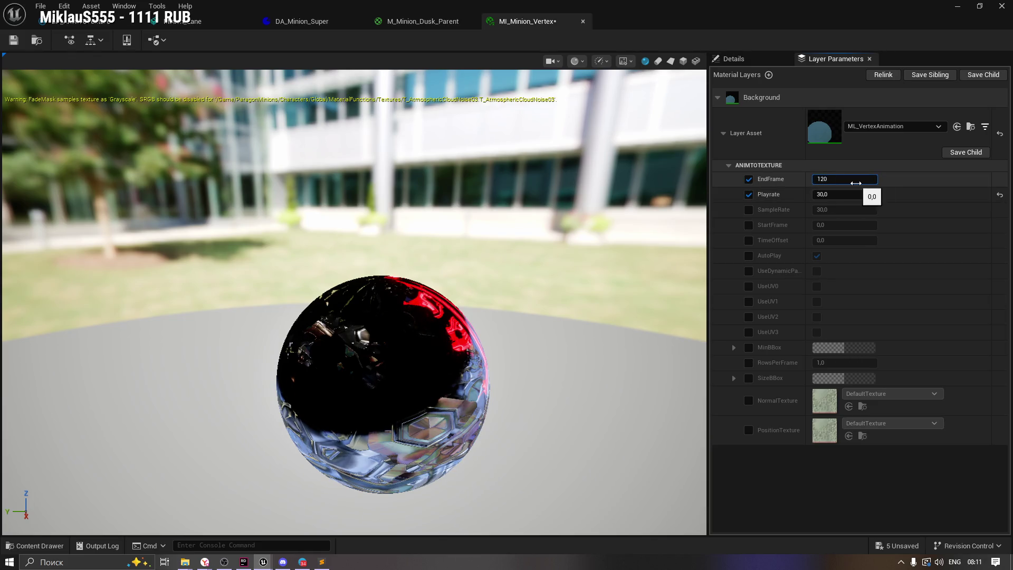
Enable the SampleRate and StartFrame overrides and edit the EndFrame and SampleRate values.
click(208, 23)
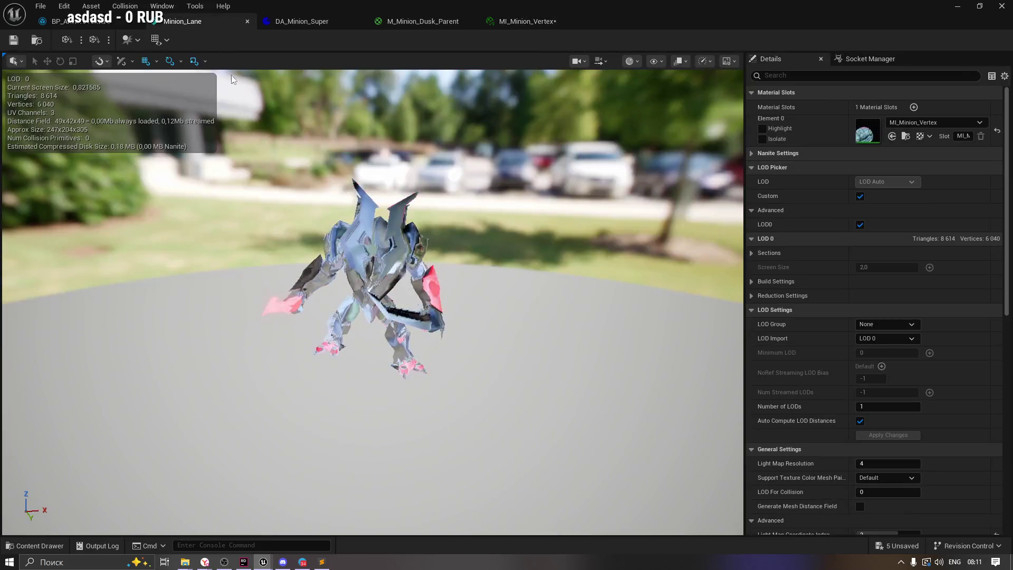
click(516, 21)
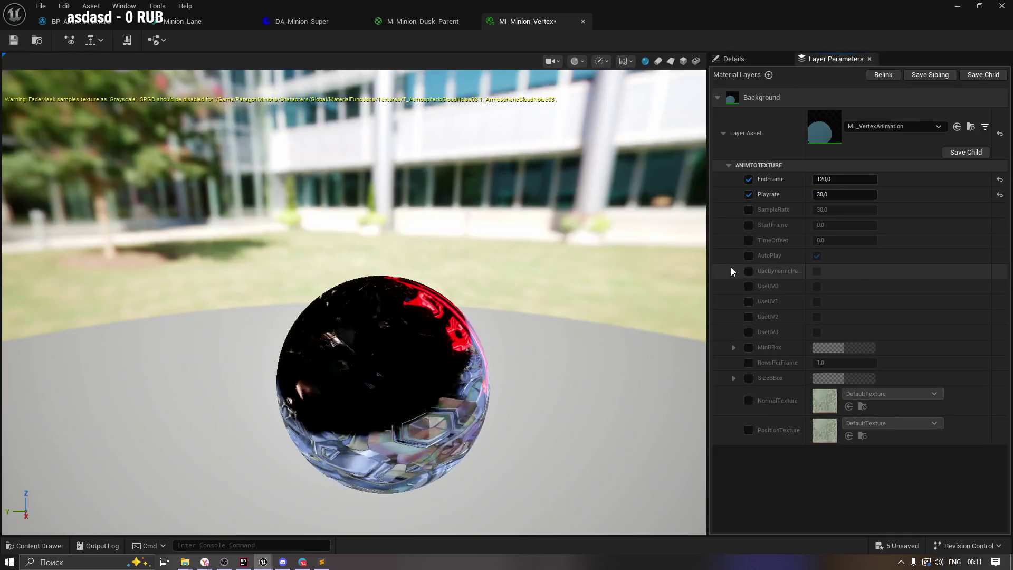
click(748, 210)
text(1)
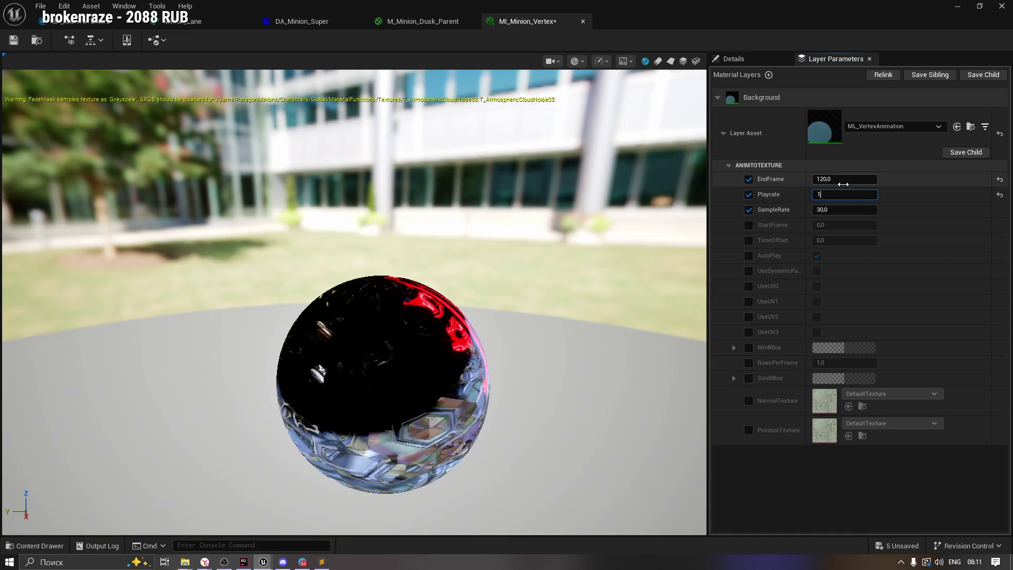
click(182, 21)
mouse_move(369, 263)
mouse_down()
mouse_move(422, 295)
mouse_move(401, 264)
mouse_up()
click(415, 21)
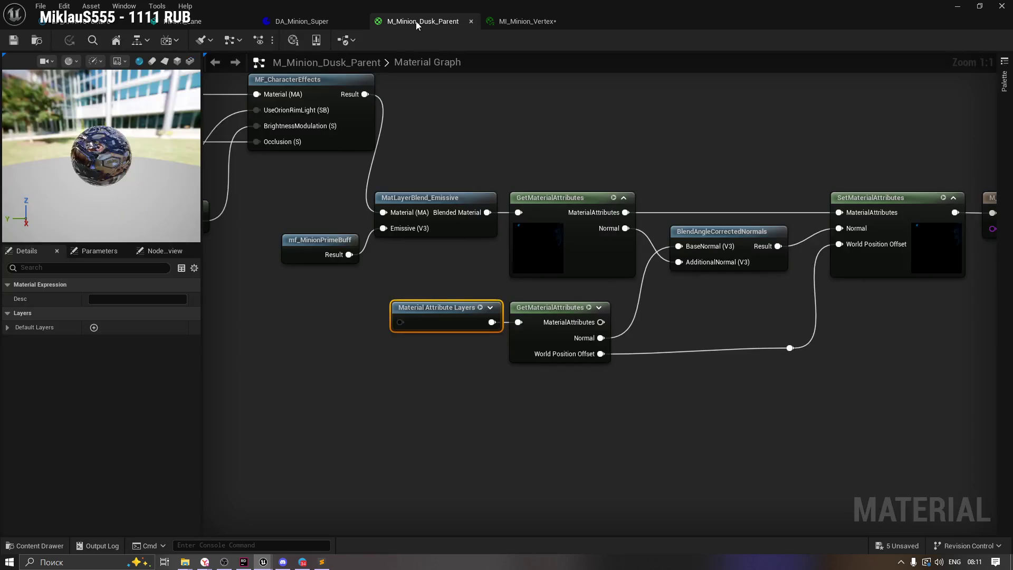
click(516, 23)
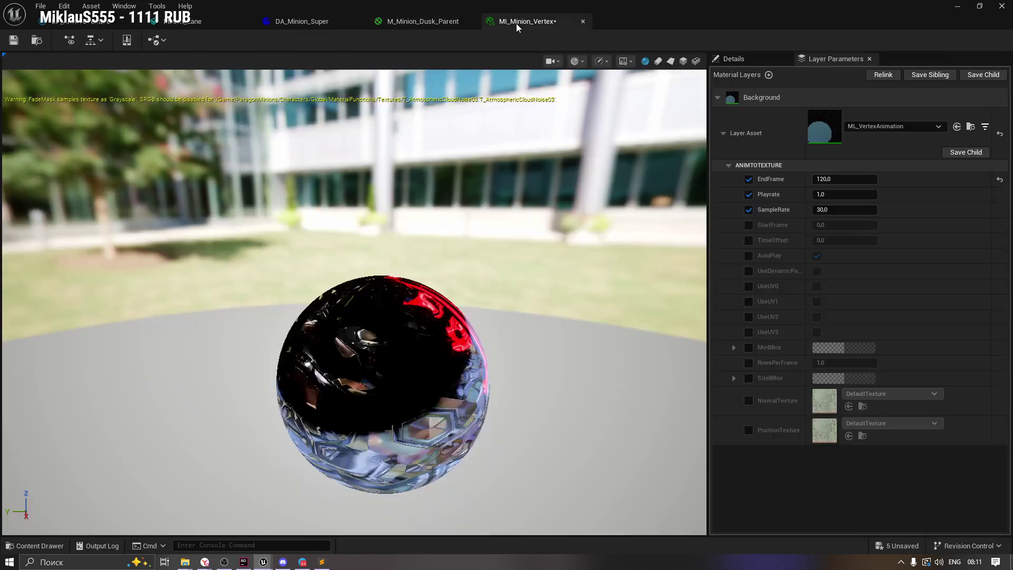
click(748, 225)
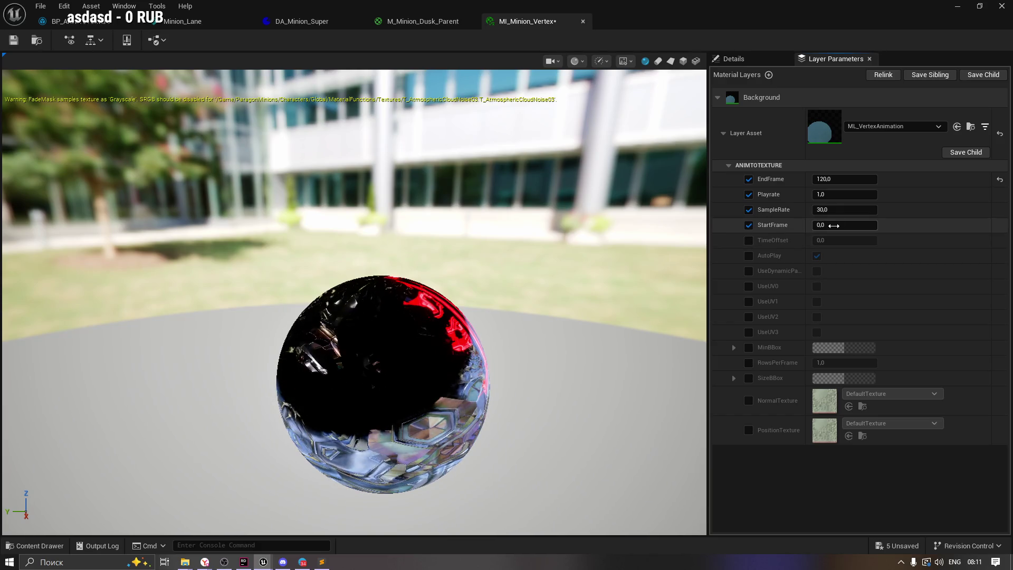
click(835, 179)
key(Tab)
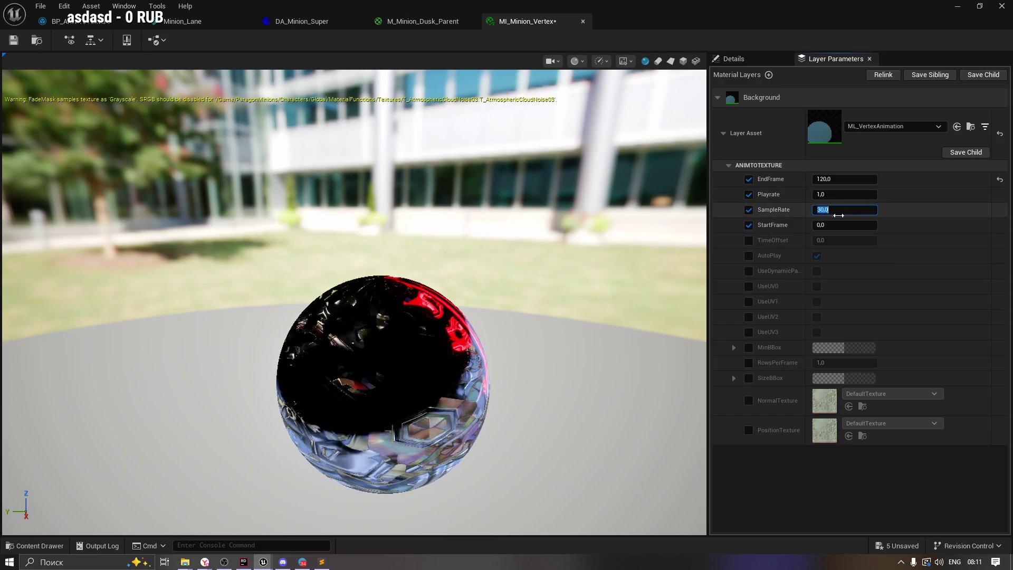
Enable the AutoPlay, UseUV0, NormalTexture and PositionTexture overrides and bring up the NormalTexture asset list.
click(747, 256)
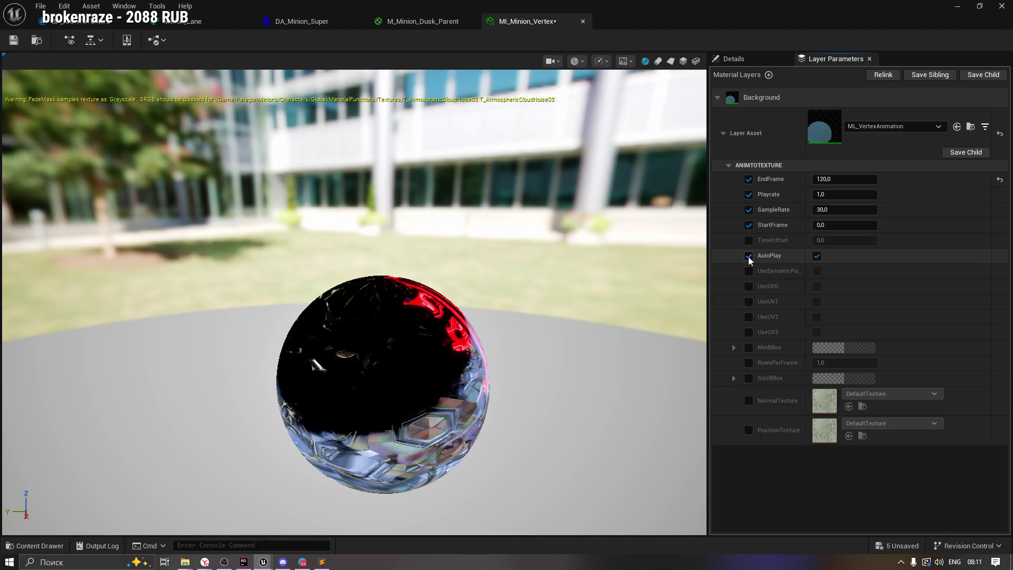
click(748, 286)
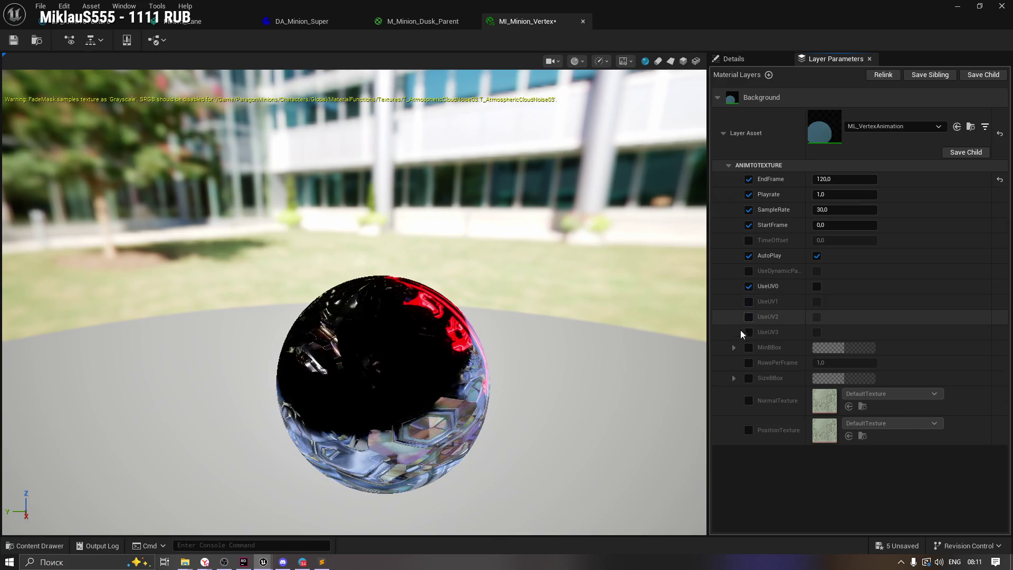
click(748, 401)
click(748, 430)
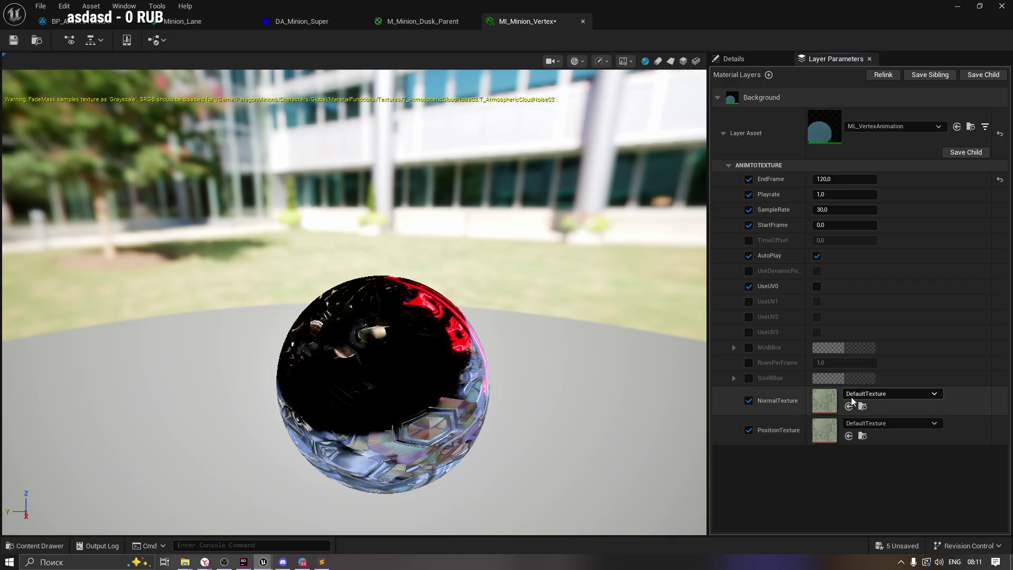
click(850, 396)
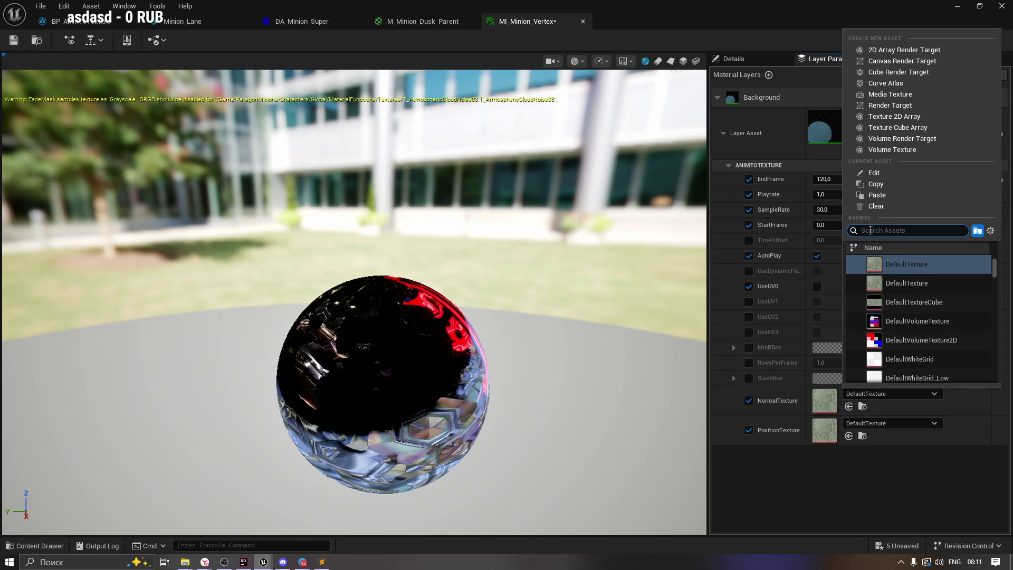
Assign VertexNormal to NormalTexture and VertexPosition to PositionTexture from the VAT folder.
click(7, 549)
mouse_move(610, 434)
mouse_down()
mouse_move(607, 384)
mouse_move(651, 322)
mouse_move(833, 402)
mouse_up()
click(32, 545)
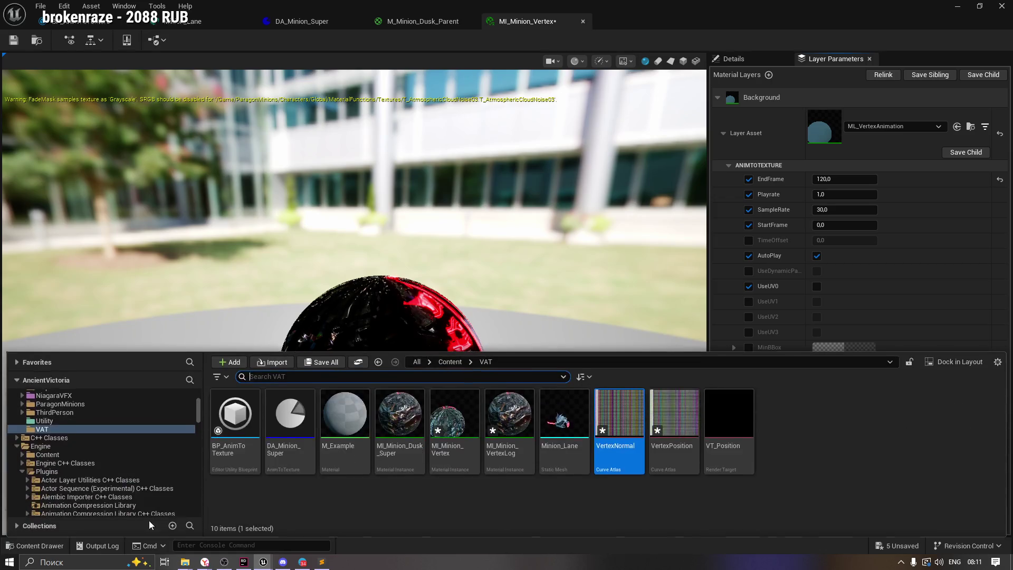
mouse_move(674, 417)
mouse_down()
mouse_move(674, 390)
mouse_move(825, 426)
mouse_up()
Check the animated minion in the Minion_Lane preview, then return to MI_Minion_Vertex.
click(182, 21)
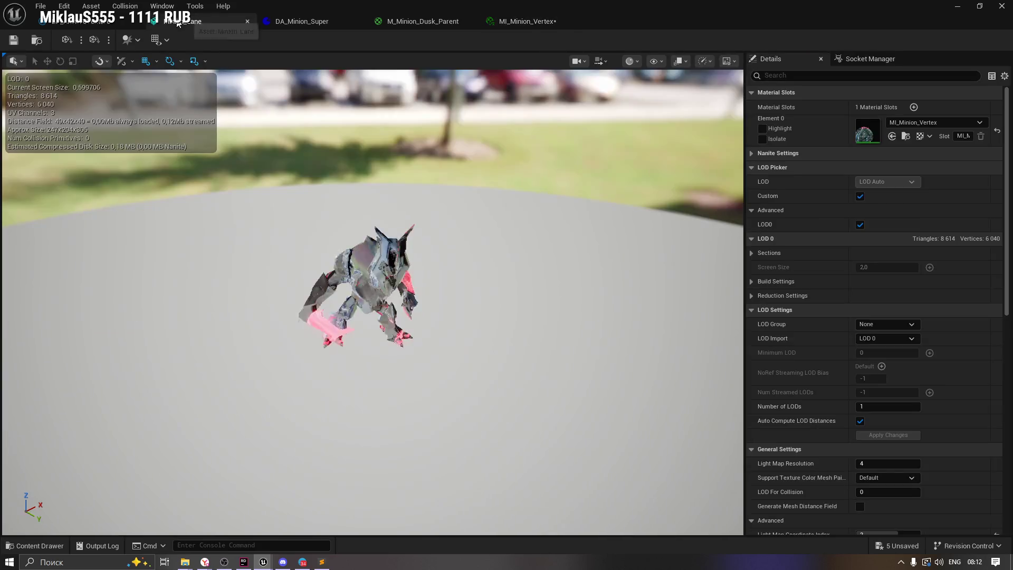
scroll(372, 301, up, 5)
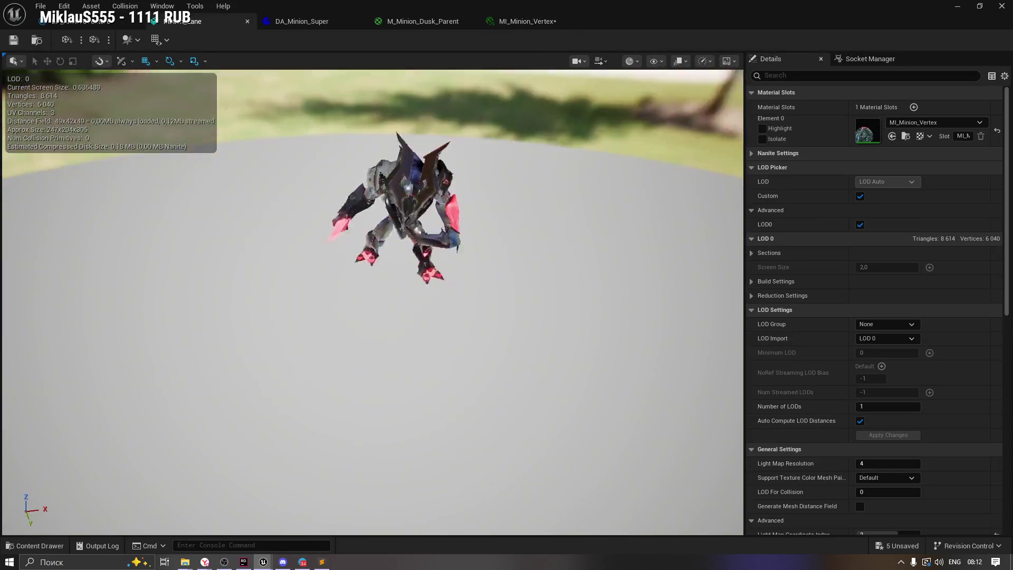
scroll(574, 294, down, 5)
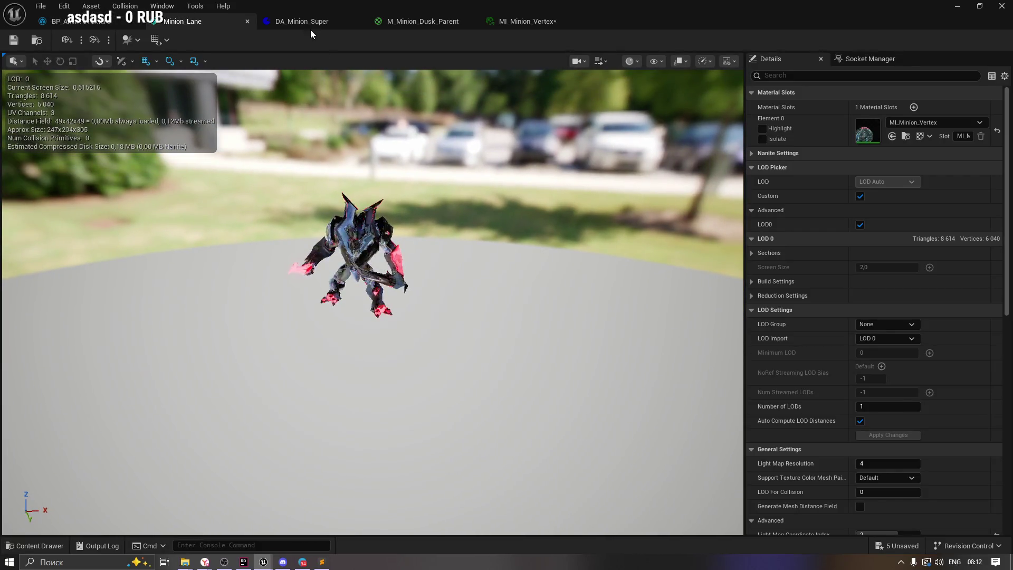
click(421, 22)
click(526, 23)
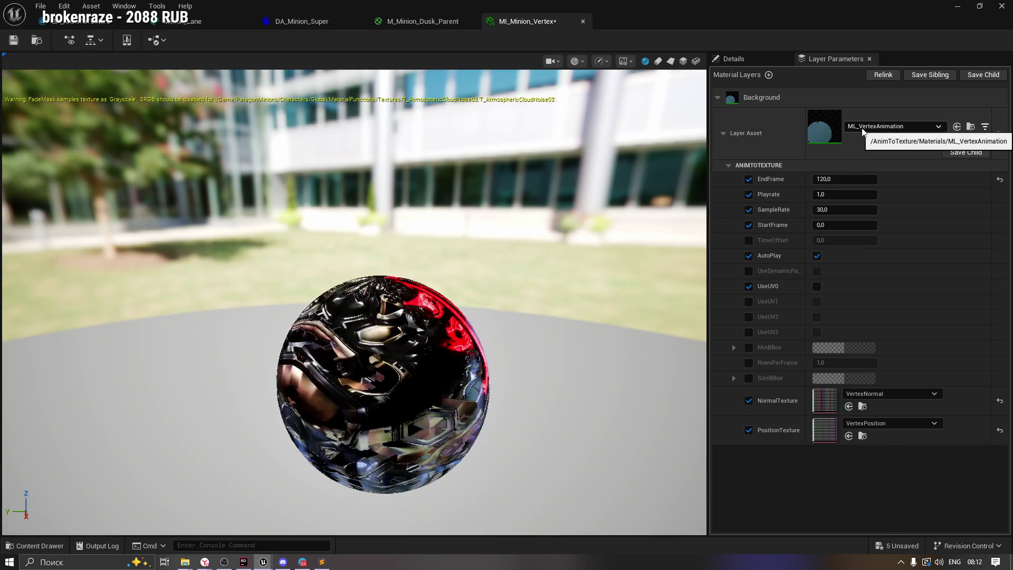
Leave TimeOffset off, set MI_Minion_Vertex's SampleRate to 1, then review Minion_Lane and DA_Minion_Super.
click(749, 240)
click(750, 239)
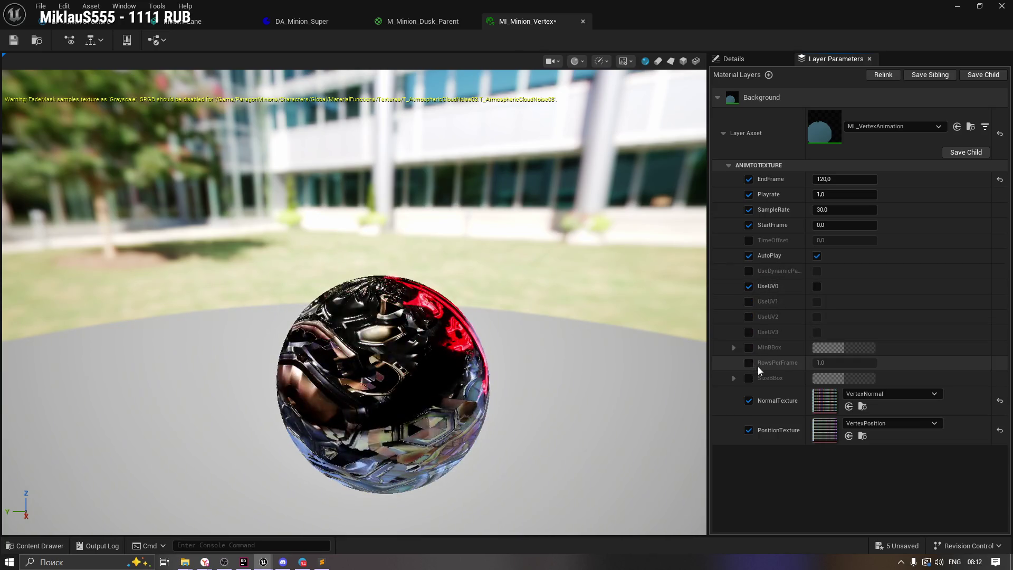
click(836, 208)
text(1)
key(Tab)
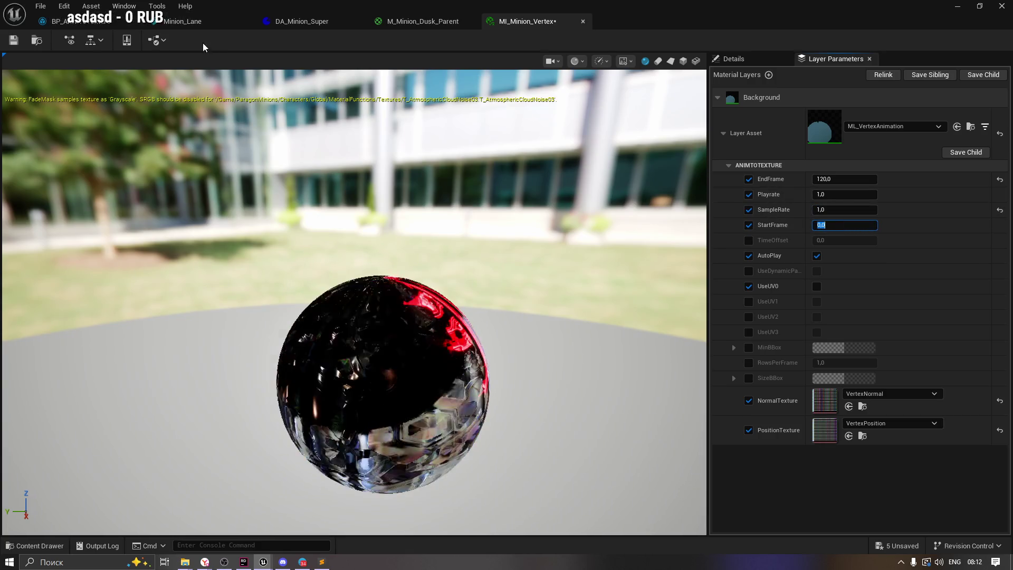
click(182, 23)
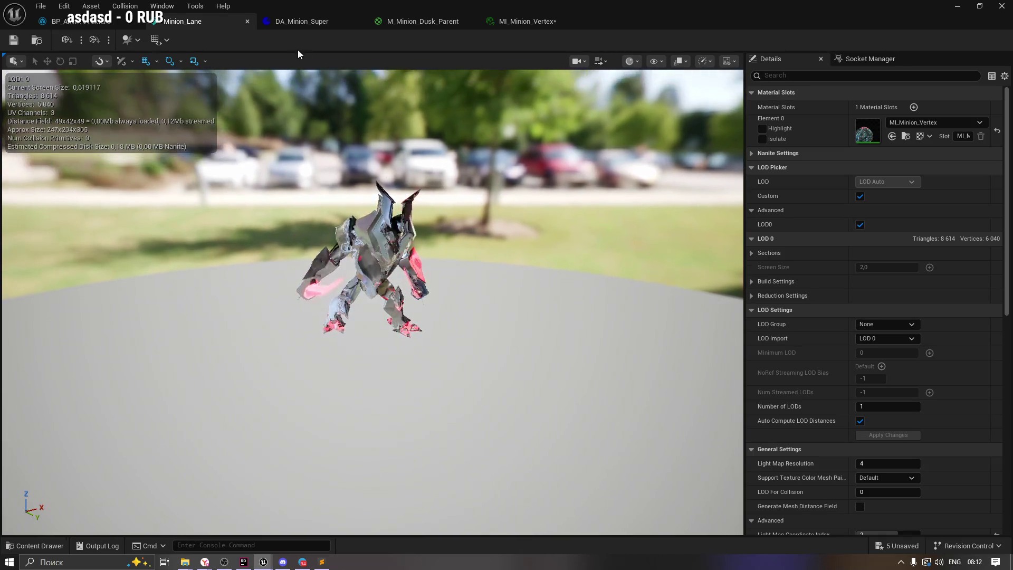
click(296, 26)
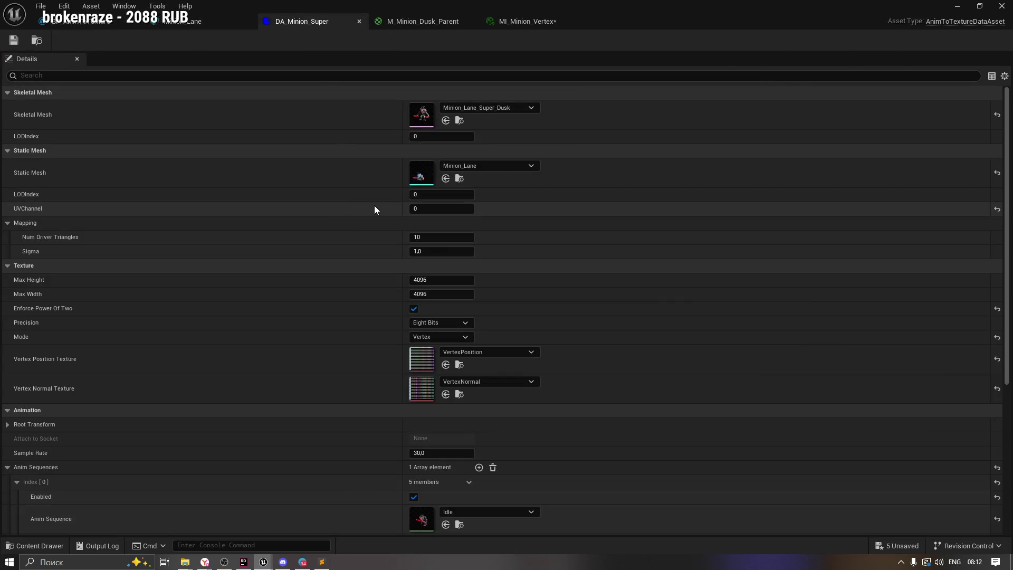
Set DA_Minion_Super's UVChannel to 1 and save the data asset.
text(1)
key(Return)
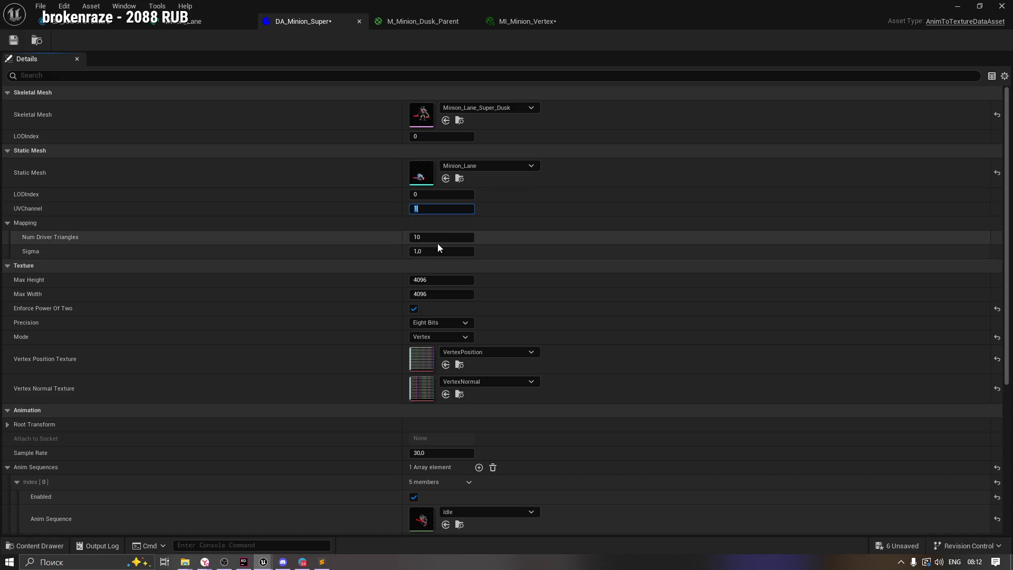
click(443, 192)
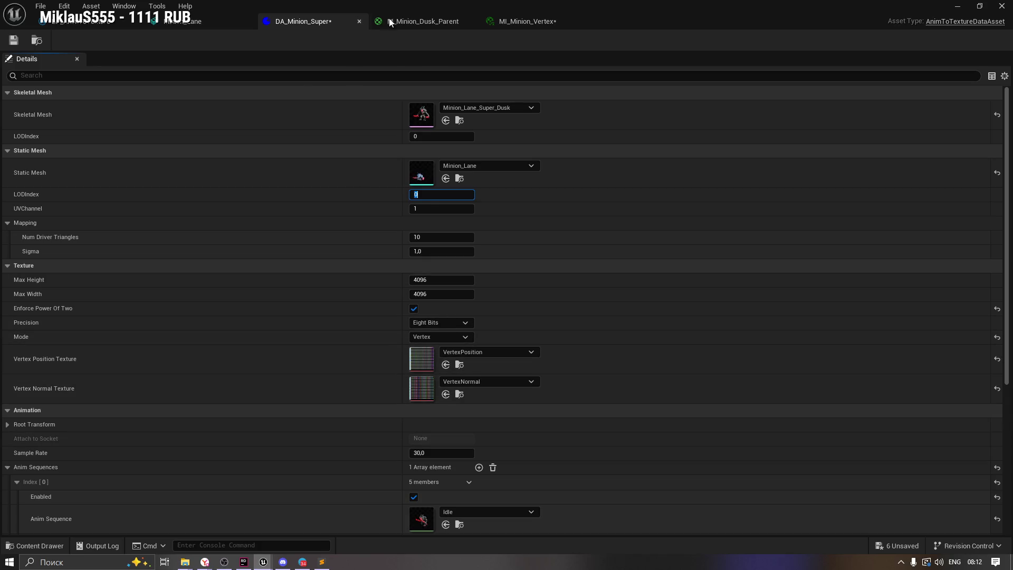
click(408, 21)
click(37, 547)
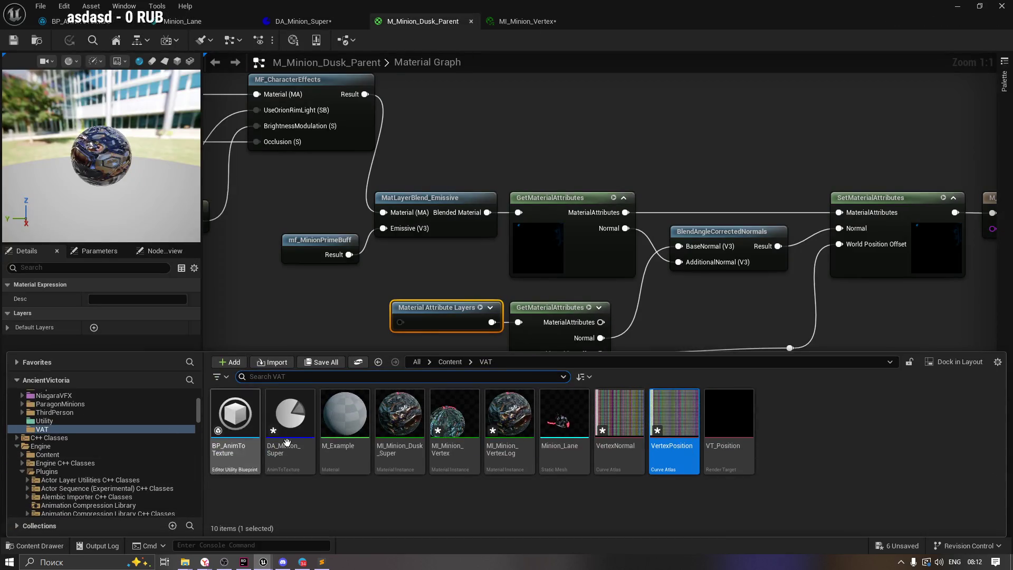
right_click(228, 411)
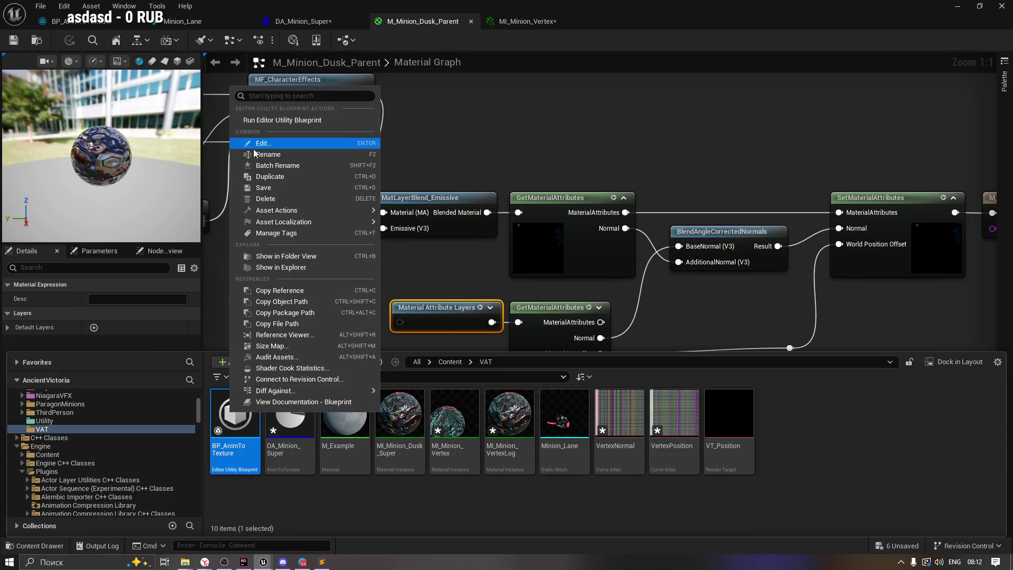
click(282, 120)
click(15, 41)
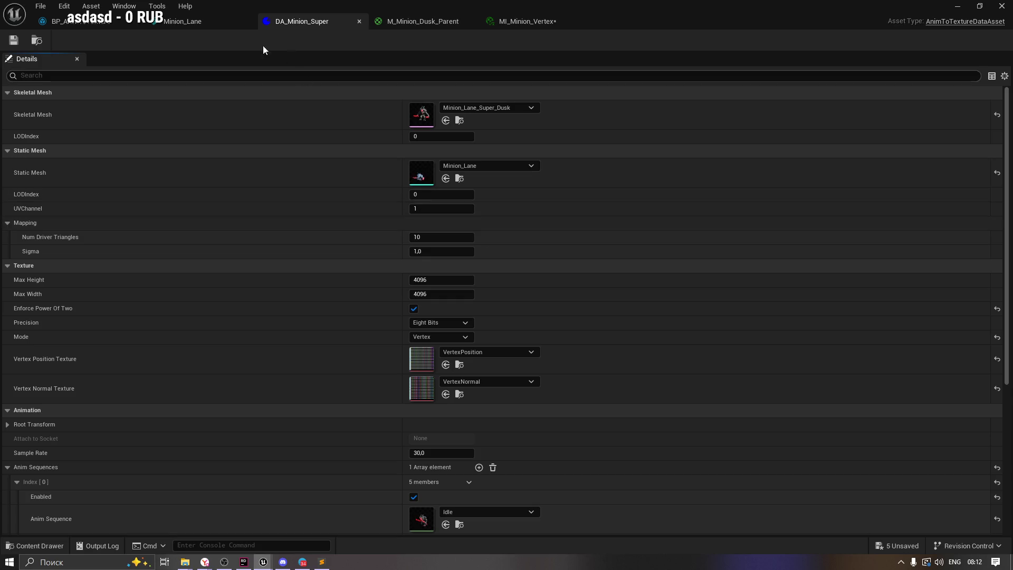
Run the BP_AnimToTexture editor utility from the VAT folder.
click(180, 22)
click(36, 545)
right_click(246, 417)
click(303, 125)
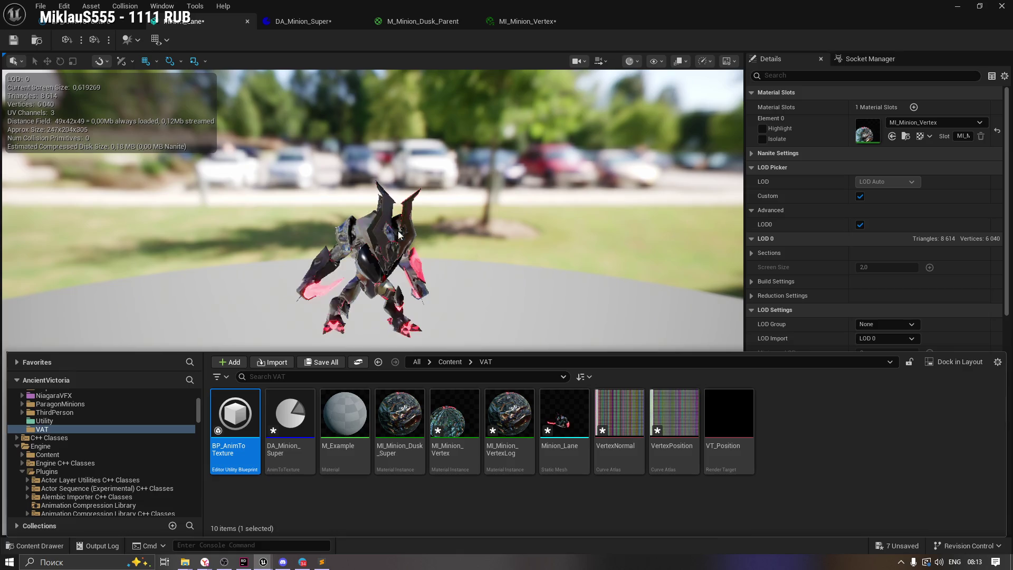
Orbit around the re-baked minion, then bring up the M_Minion_Dusk_Parent material graph.
mouse_move(399, 234)
mouse_down()
mouse_move(399, 174)
mouse_move(393, 232)
mouse_up()
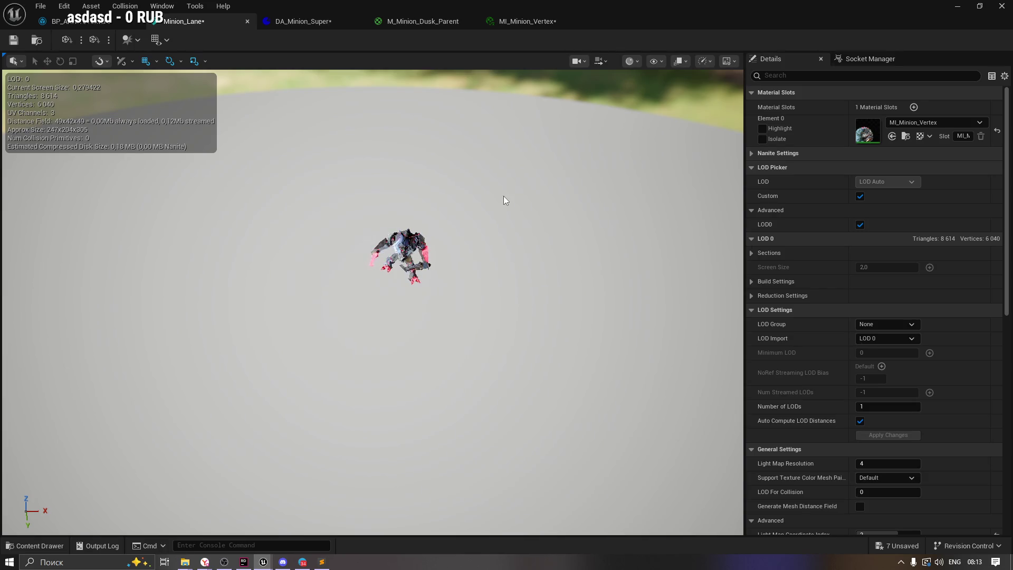
scroll(429, 248, up, 5)
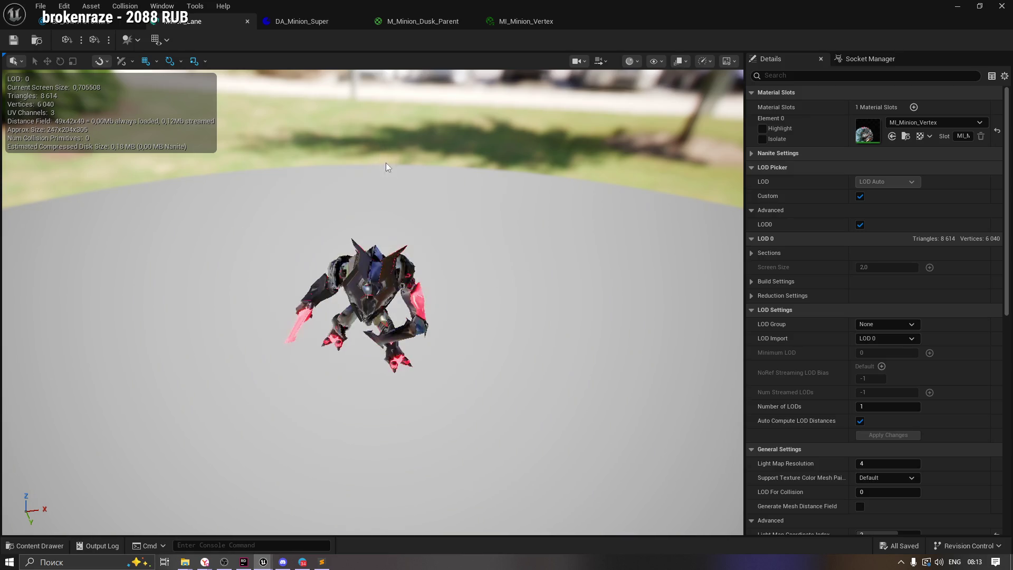
drag(381, 161, 390, 148)
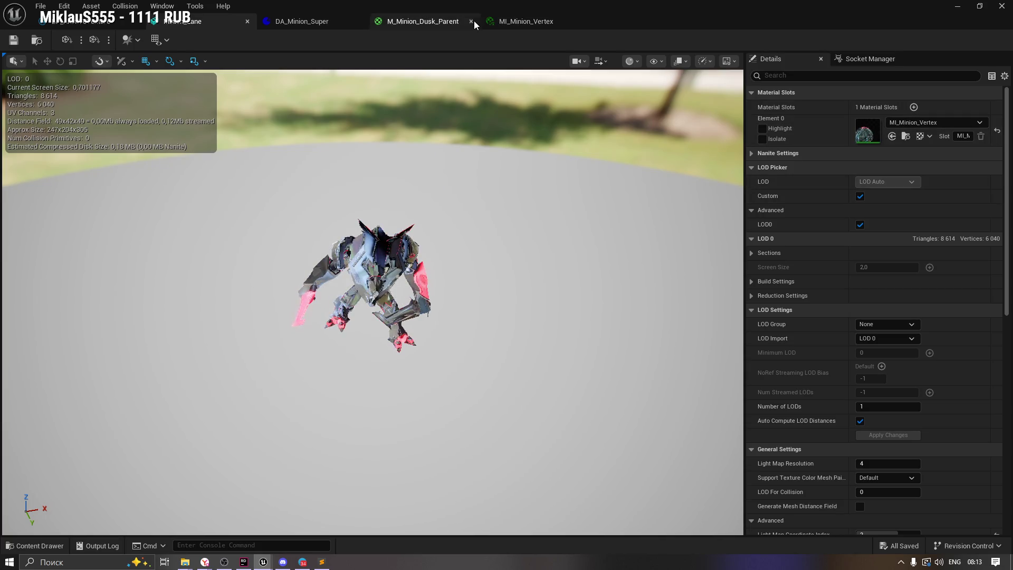
click(522, 21)
click(428, 21)
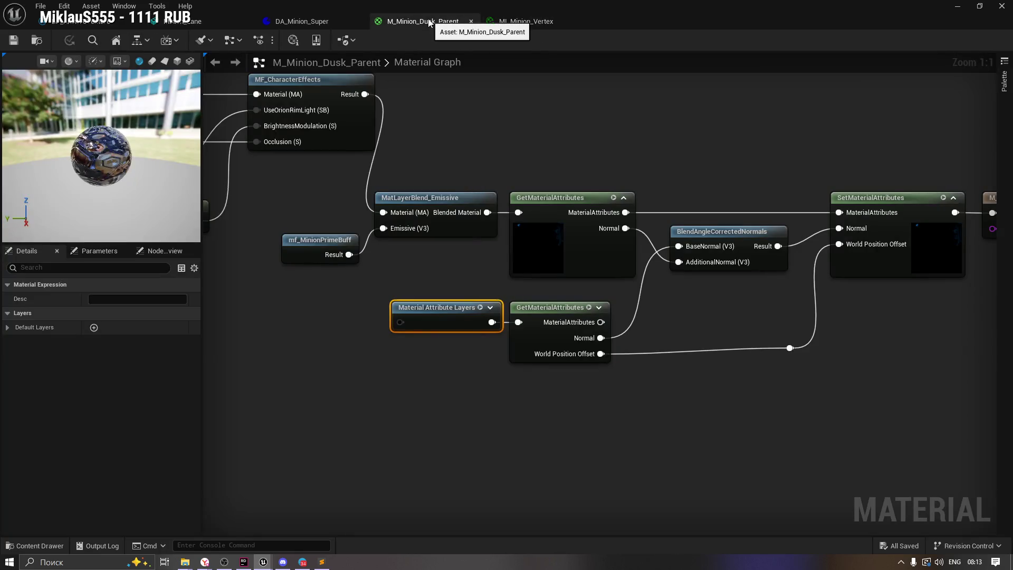
Enable the MinBBox and SizeBBox overrides after briefly testing RowsPerFrame.
click(524, 21)
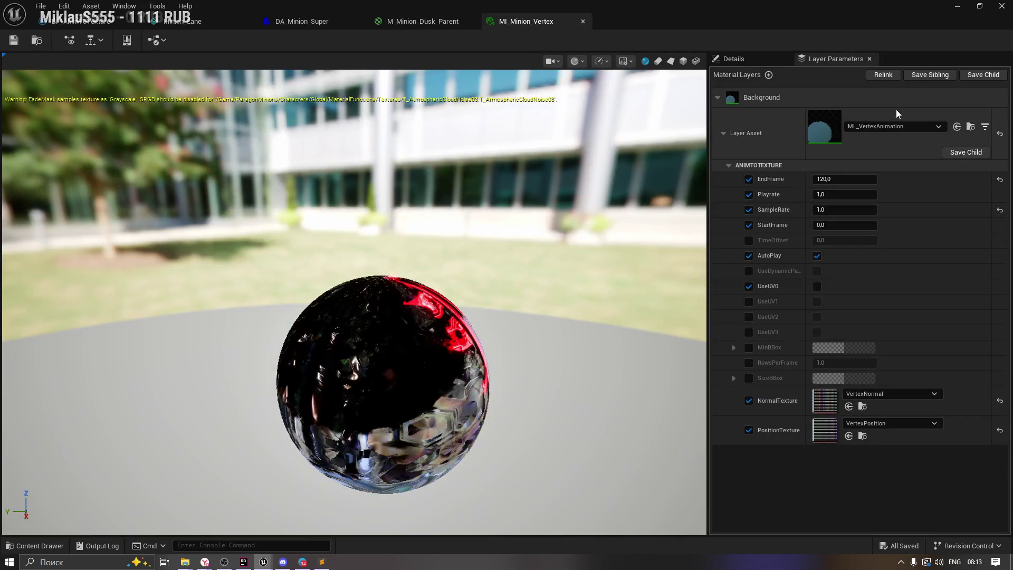
click(895, 127)
click(806, 137)
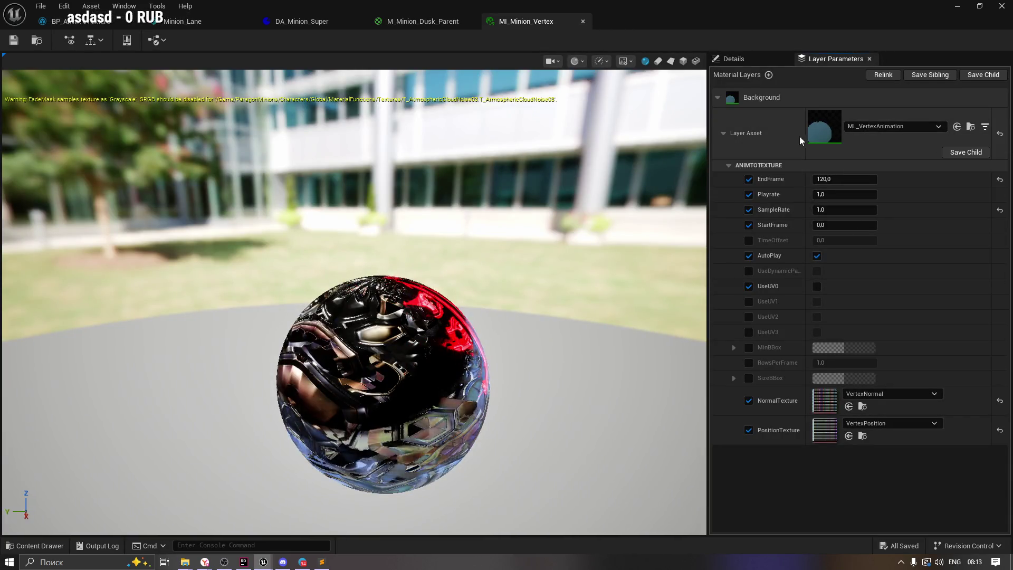
click(747, 363)
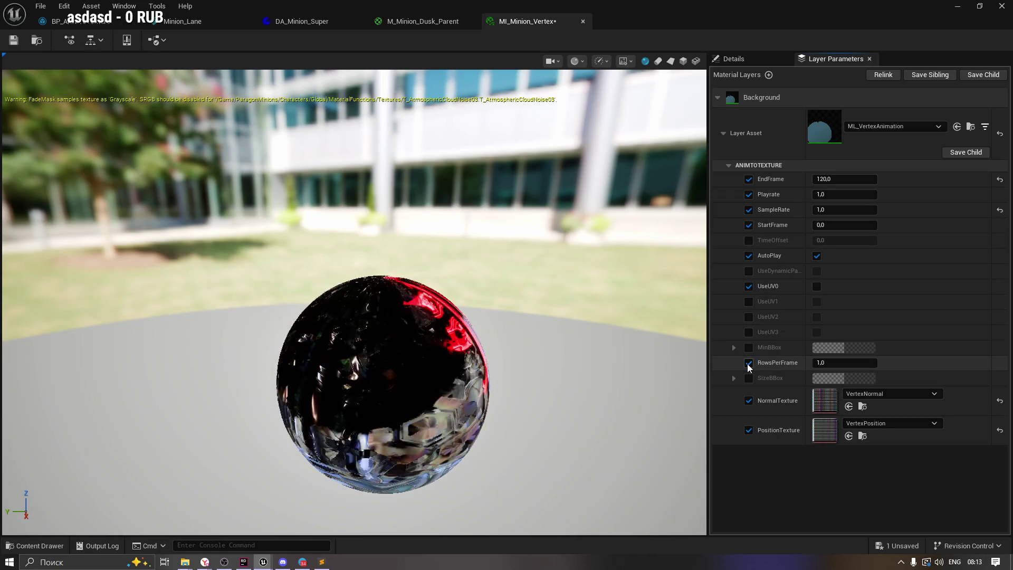
click(747, 363)
click(748, 348)
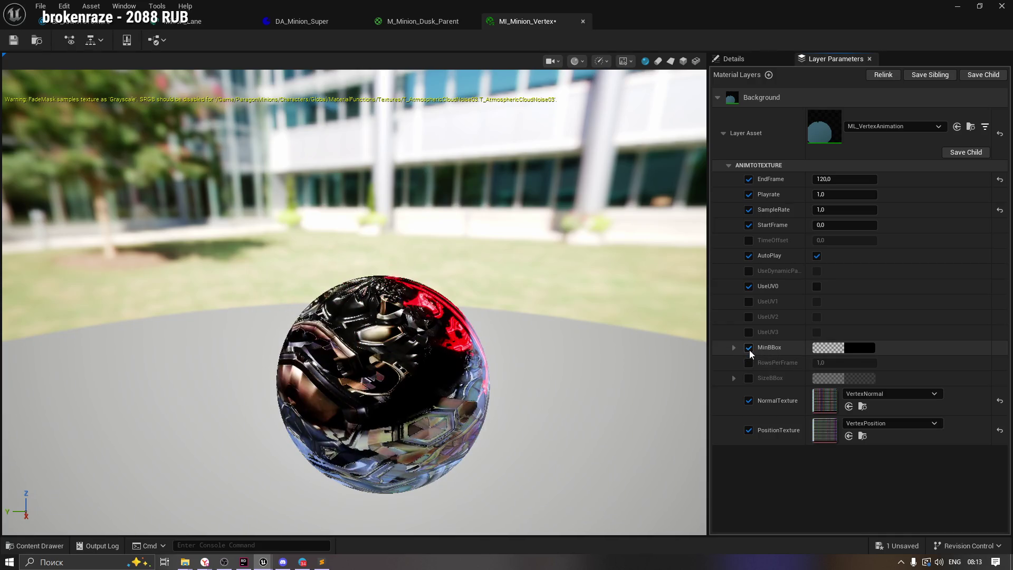
click(749, 377)
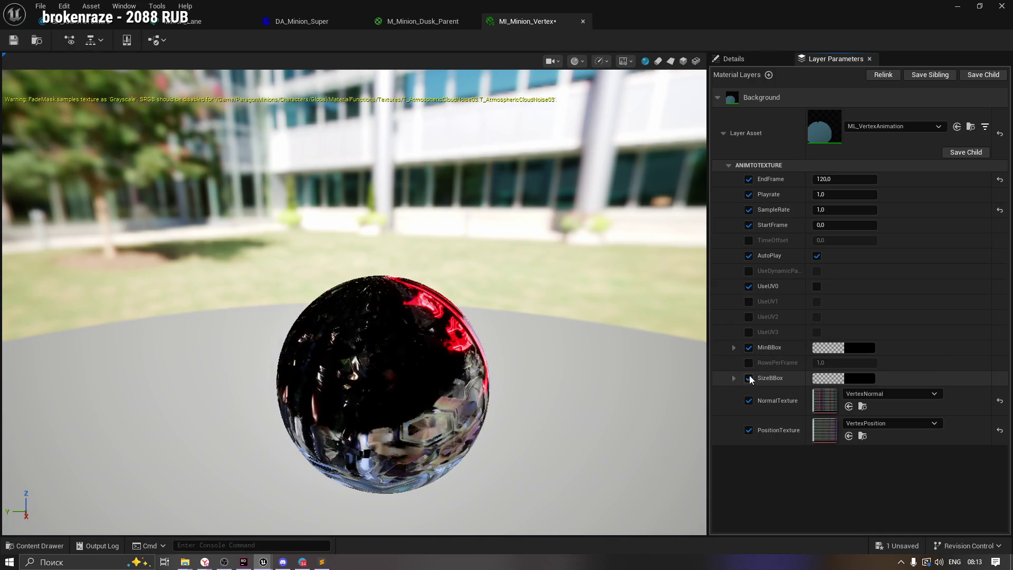
Briefly toggle the UseUV3 and UseUV1 overrides and leave UseUV0 turned off.
click(749, 332)
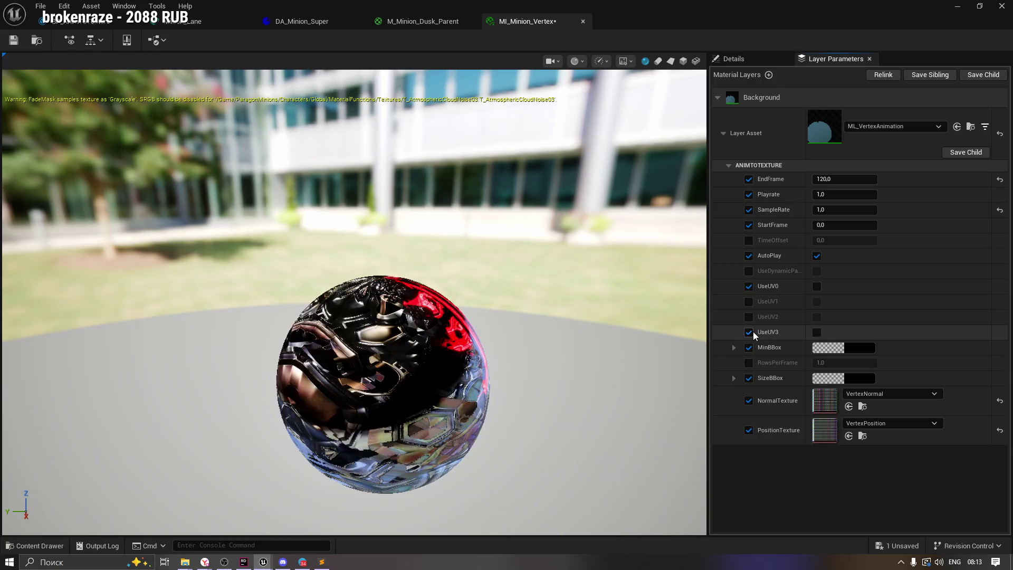
click(748, 332)
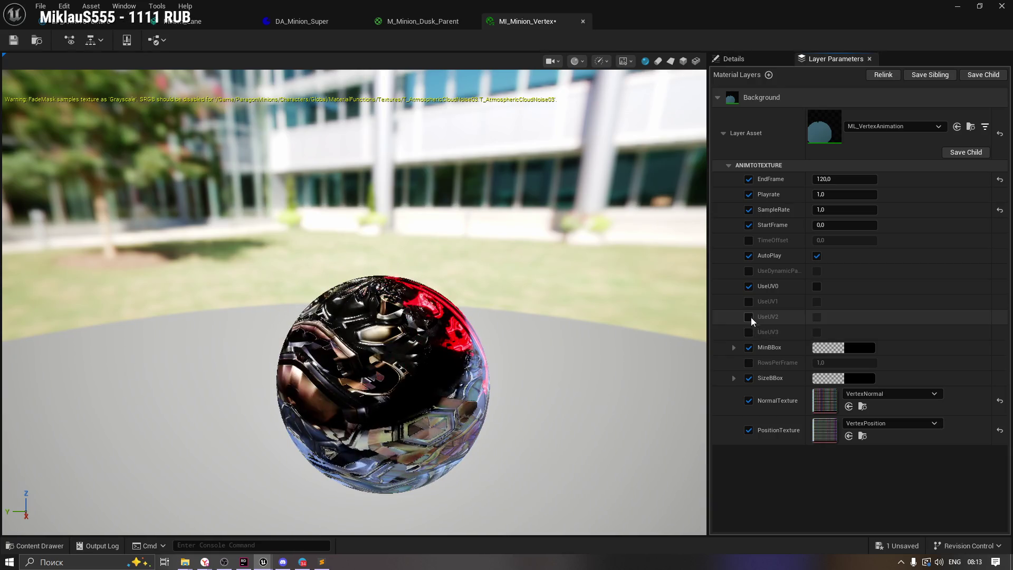
click(749, 302)
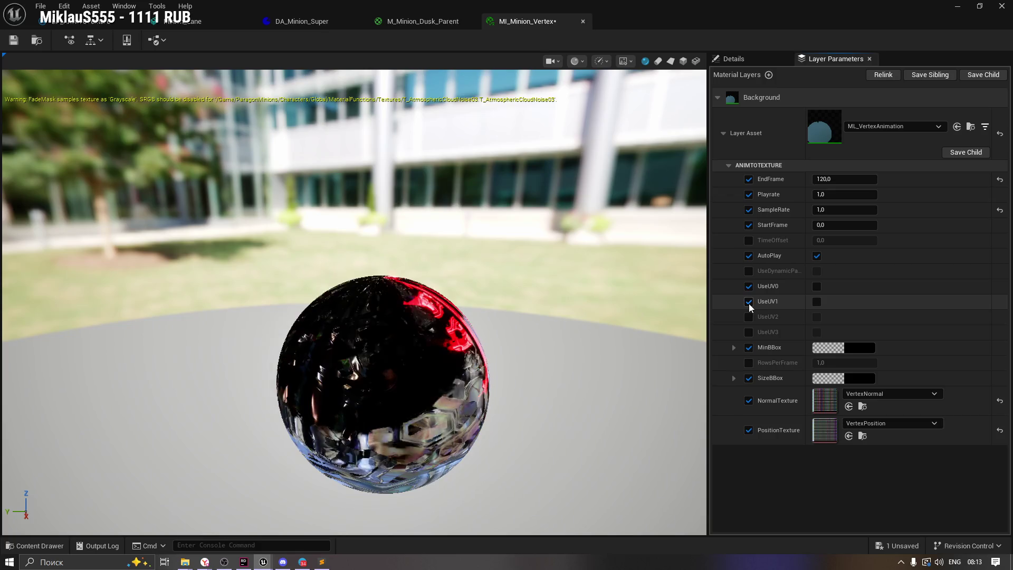
click(748, 303)
click(749, 286)
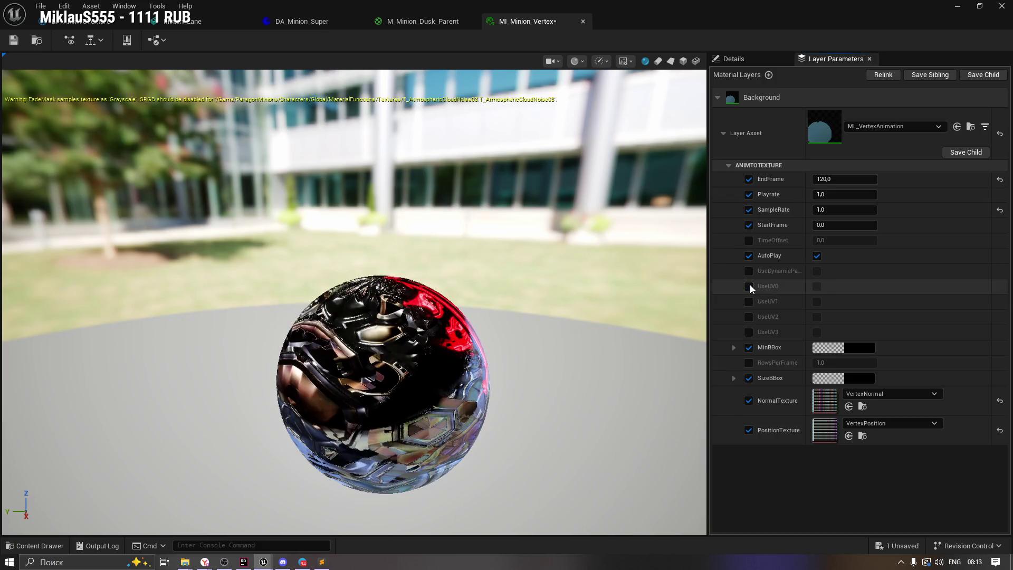
click(748, 286)
click(748, 286)
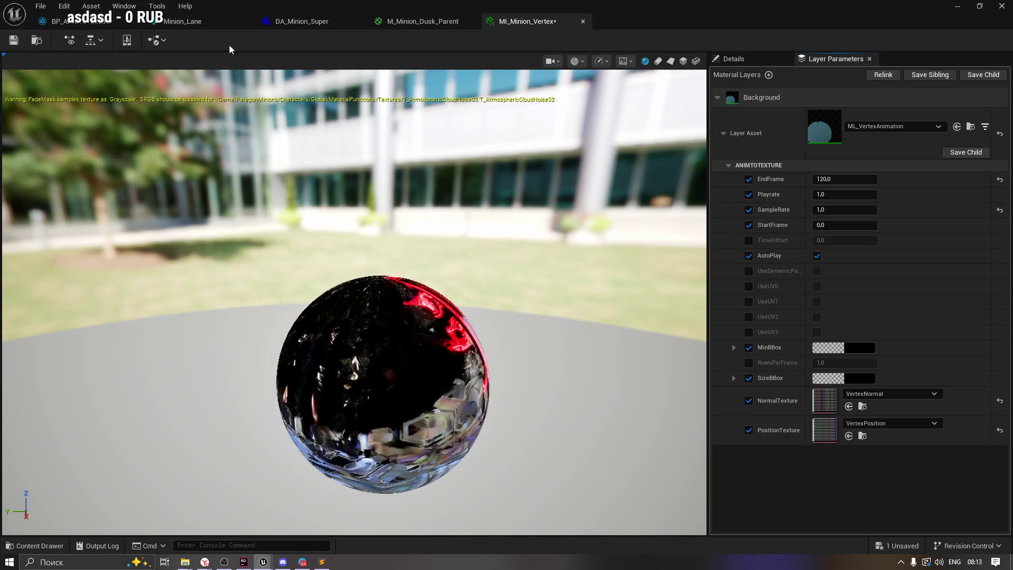
Turn off the SampleRate, StartFrame, AutoPlay, TimeOffset, MinBBox, SizeBBox, NormalTexture and PositionTexture overrides.
click(198, 20)
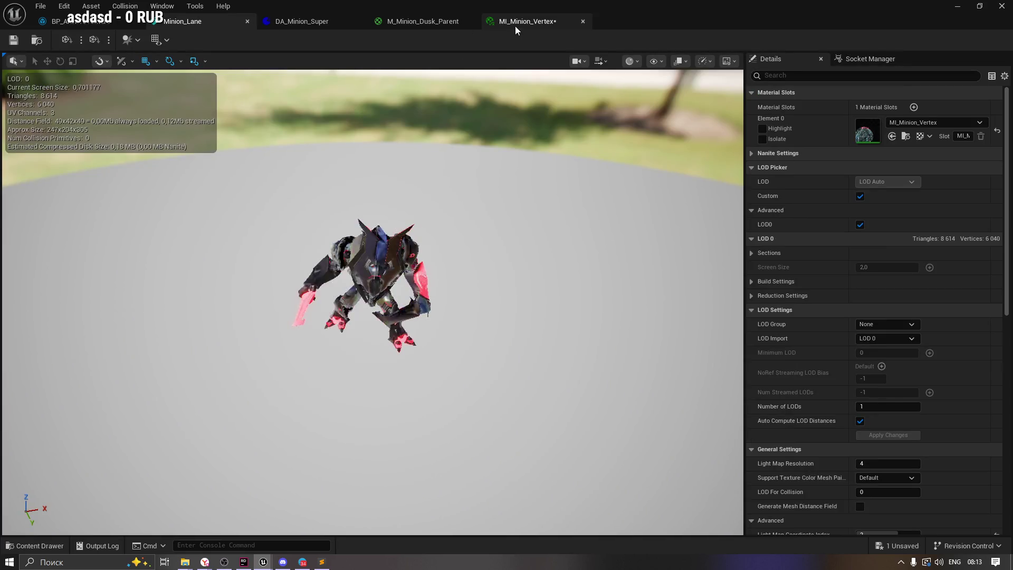
click(515, 25)
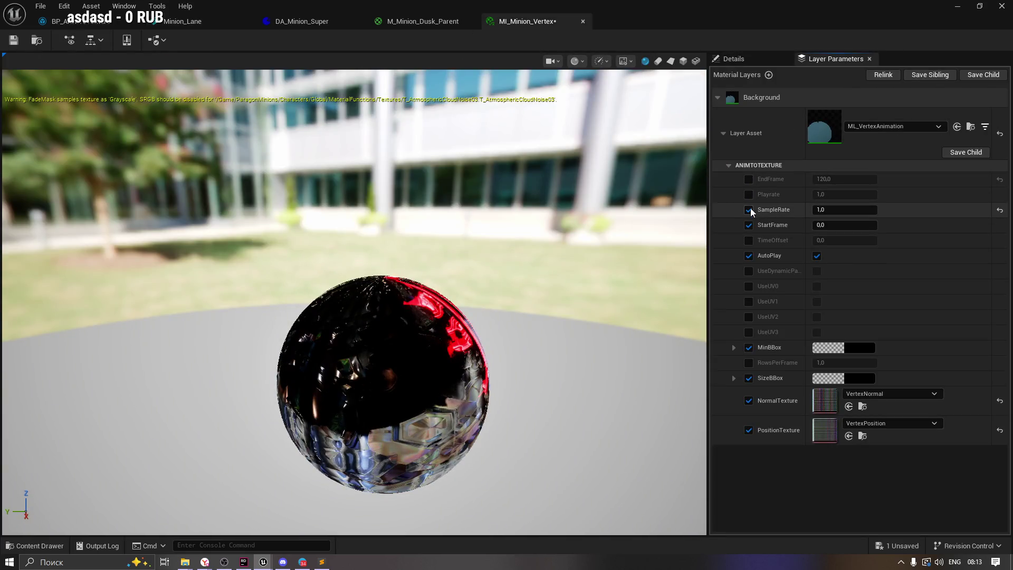
click(749, 210)
click(748, 225)
click(749, 255)
click(749, 347)
click(749, 348)
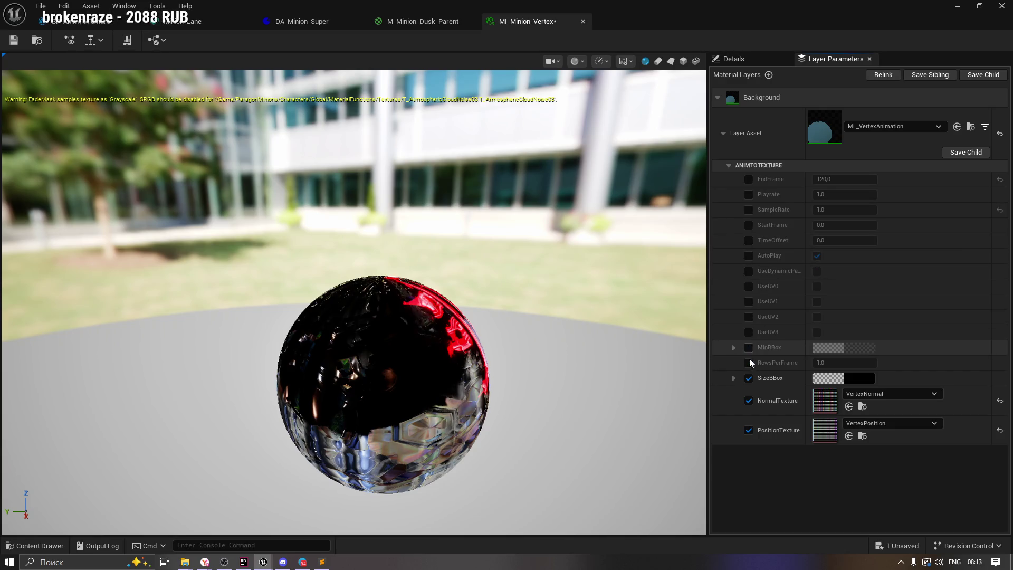
click(749, 378)
click(748, 400)
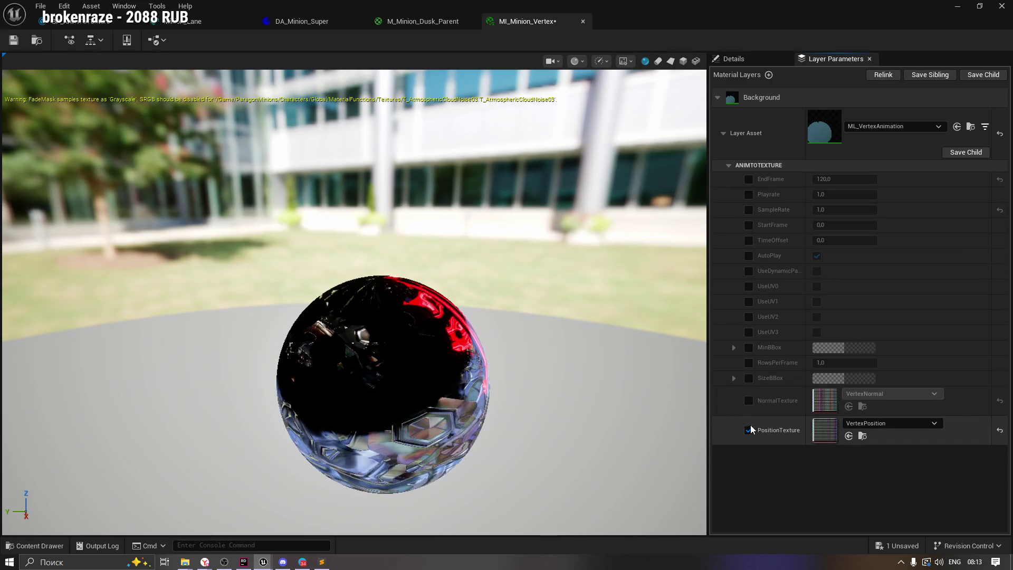
click(749, 430)
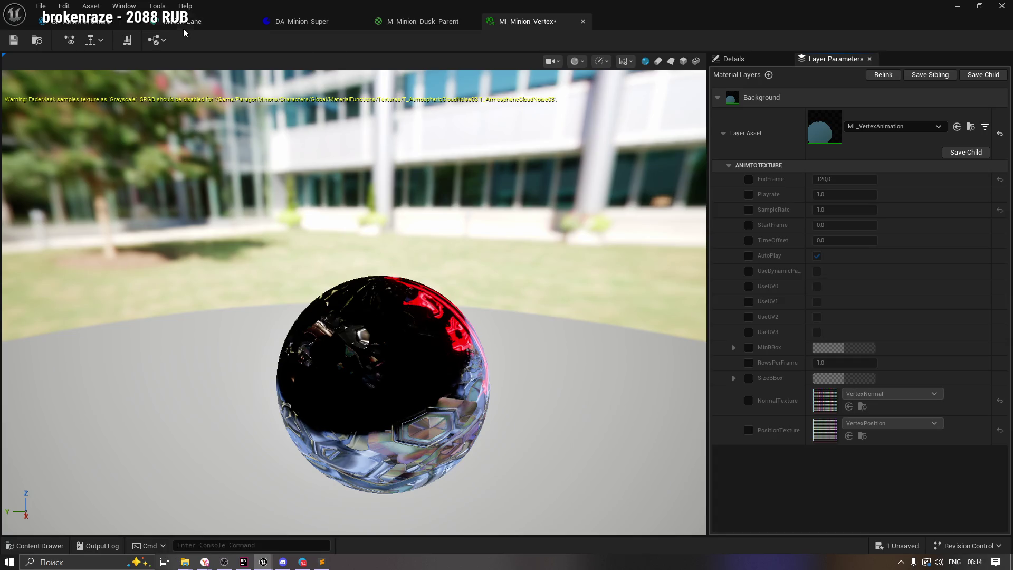
Inspect the minion up close in the Minion_Lane preview, then return to MI_Minion_Vertex.
click(182, 21)
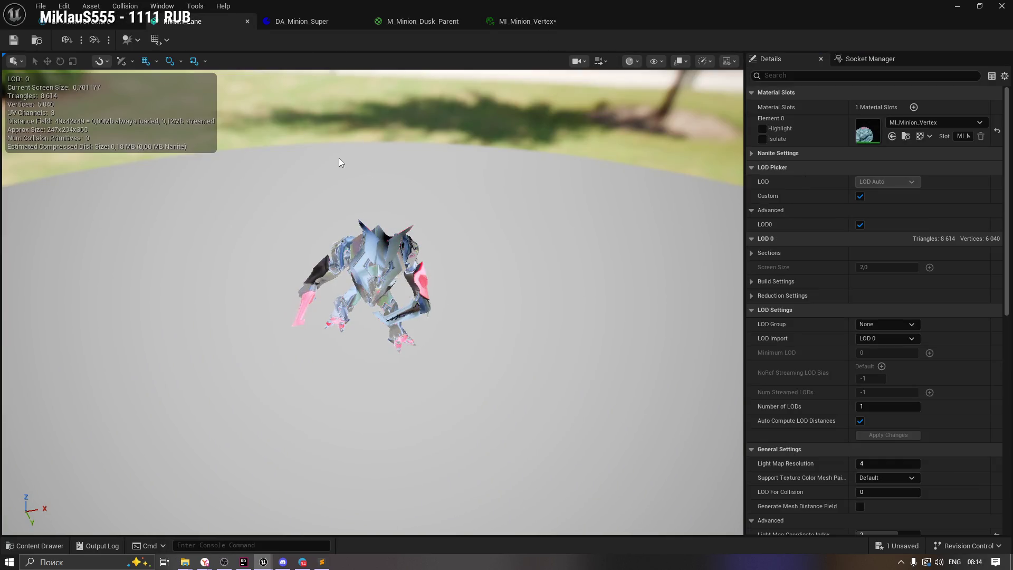
scroll(339, 157, down, 3)
mouse_move(385, 180)
mouse_down()
mouse_move(454, 190)
mouse_move(501, 187)
mouse_move(522, 169)
mouse_move(570, 179)
mouse_move(607, 158)
mouse_move(649, 169)
mouse_up()
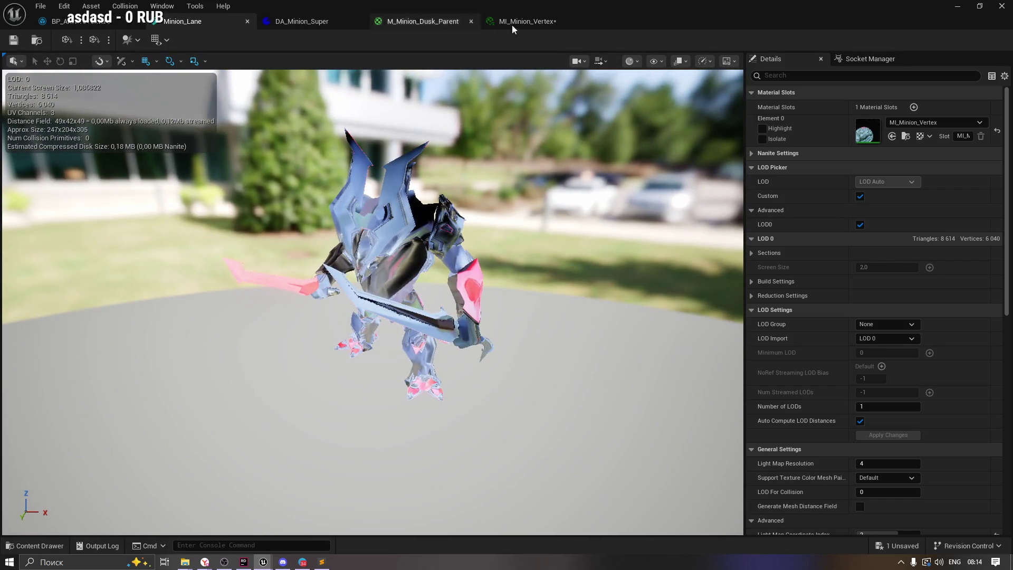
click(503, 24)
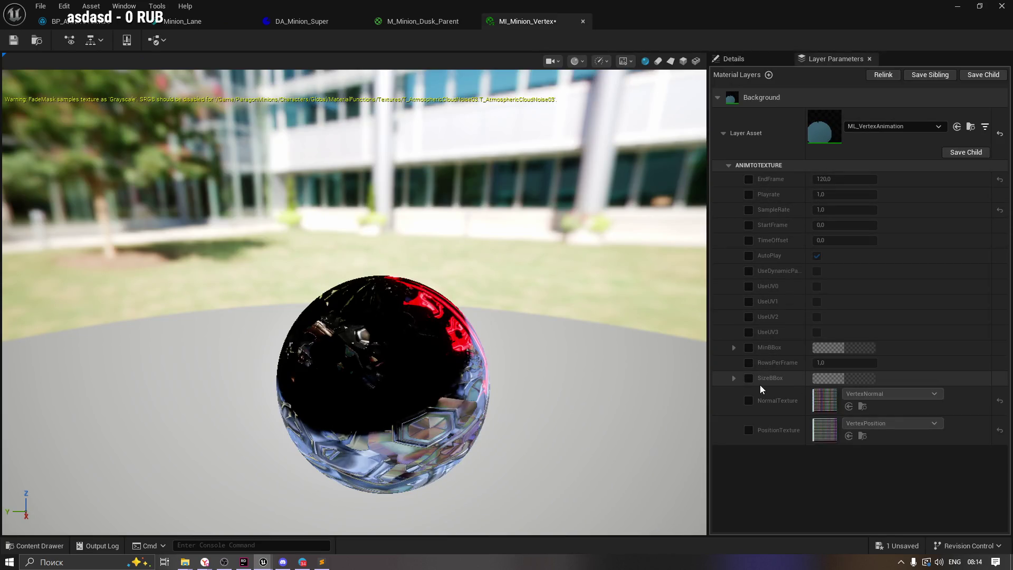
Widen the Layer Parameters panel, save MI_Minion_Vertex, and re-enable NormalTexture to check its VertexNormal asset.
drag(699, 305, 607, 305)
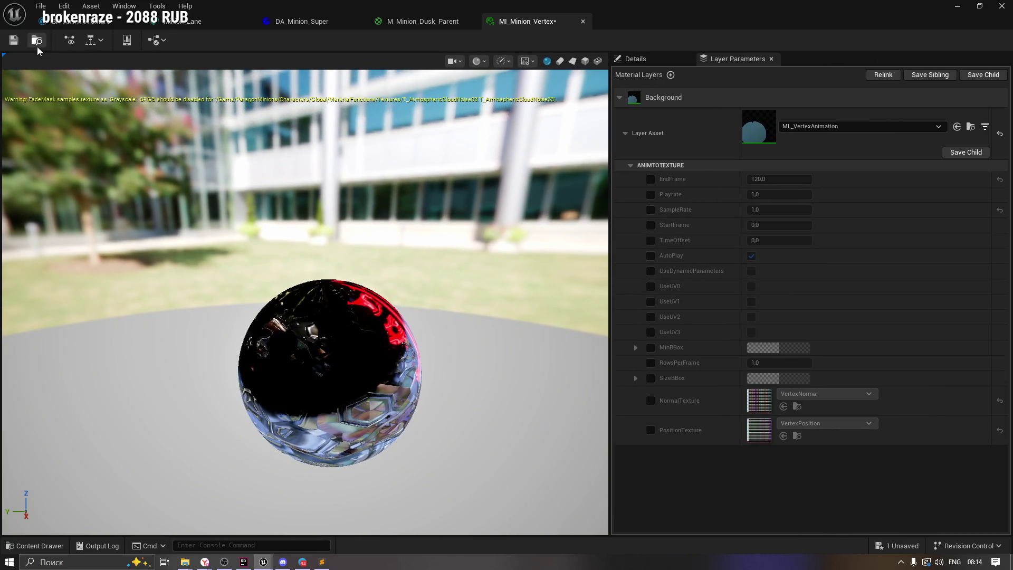
click(15, 42)
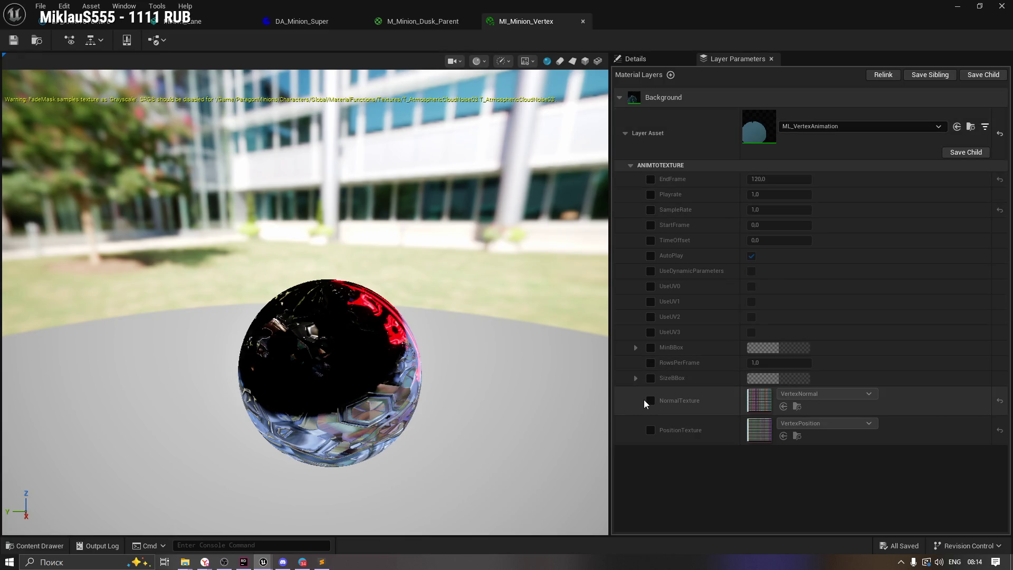
click(650, 401)
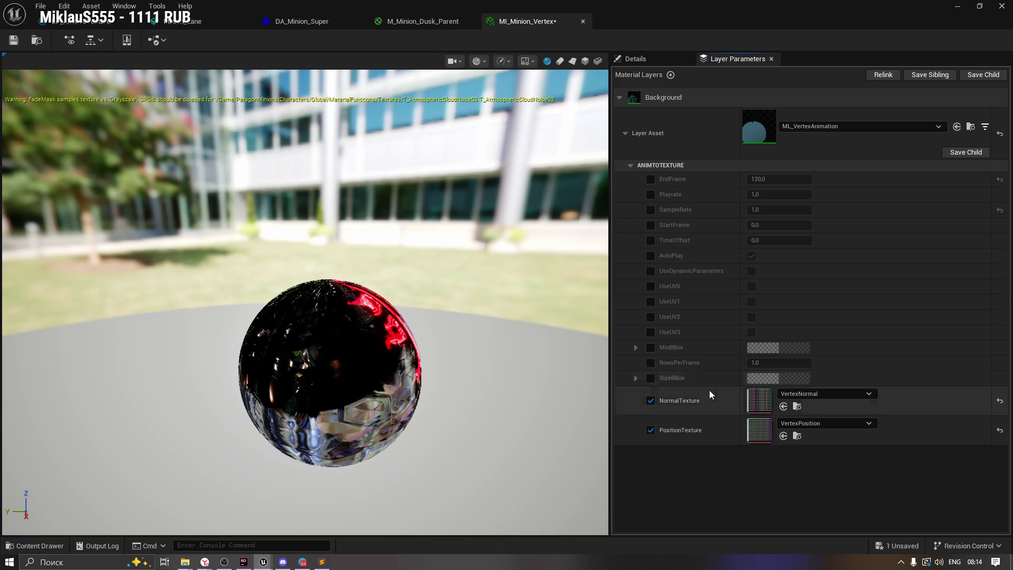
click(797, 406)
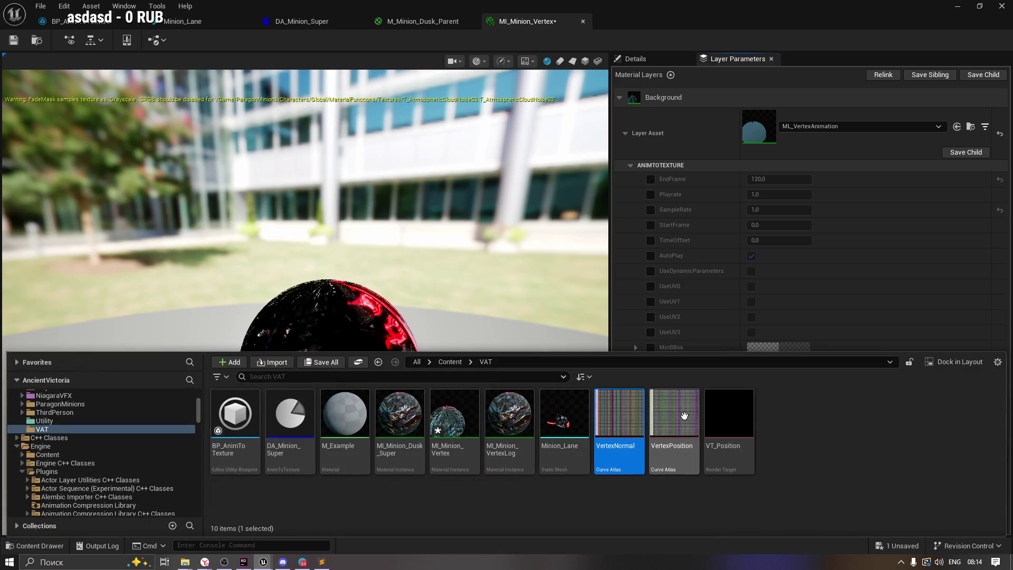
click(888, 308)
Toggle the PositionTexture and EndFrame overrides, then return to the Minion_Lane preview.
click(651, 430)
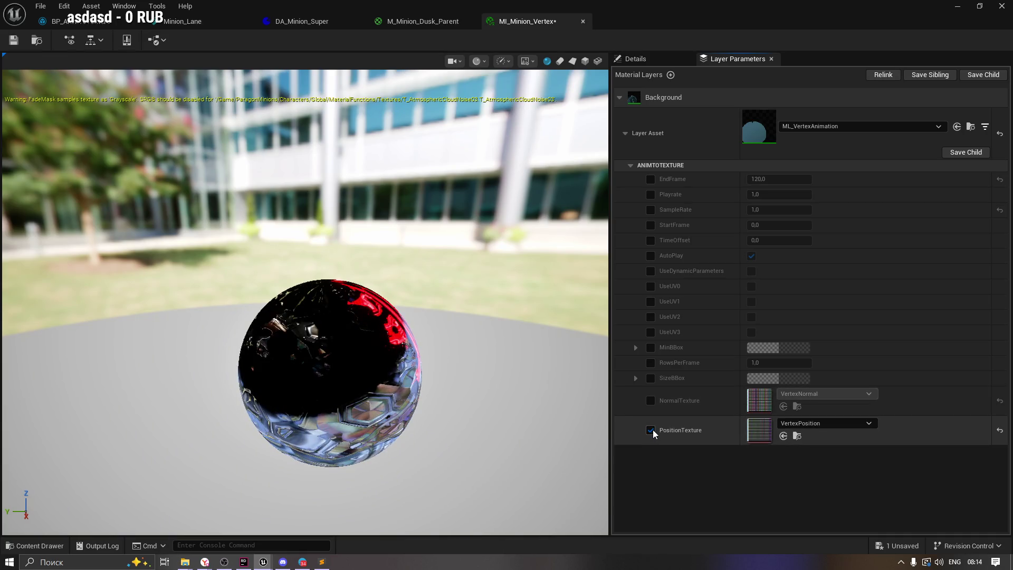
click(650, 430)
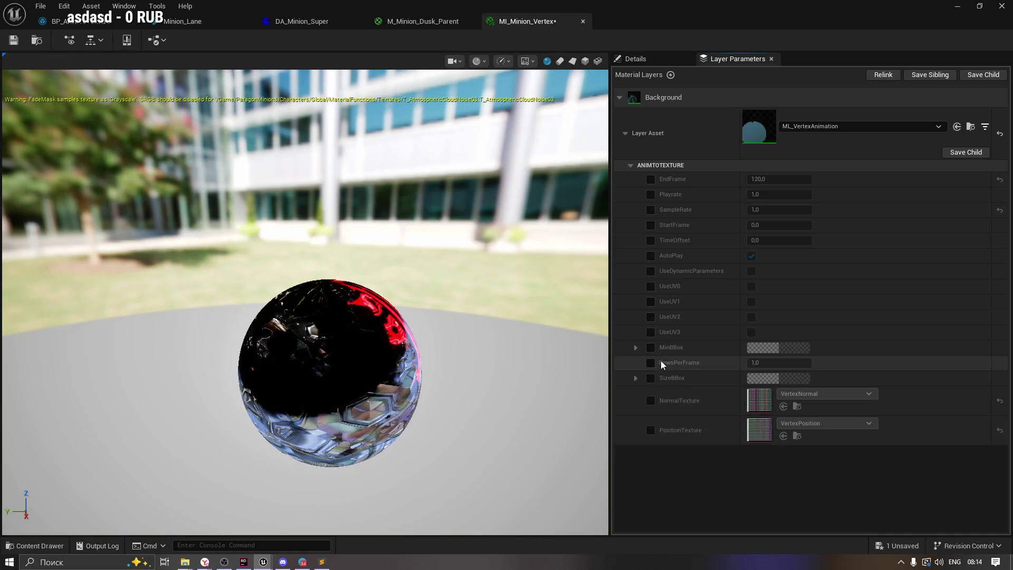
click(650, 180)
click(182, 22)
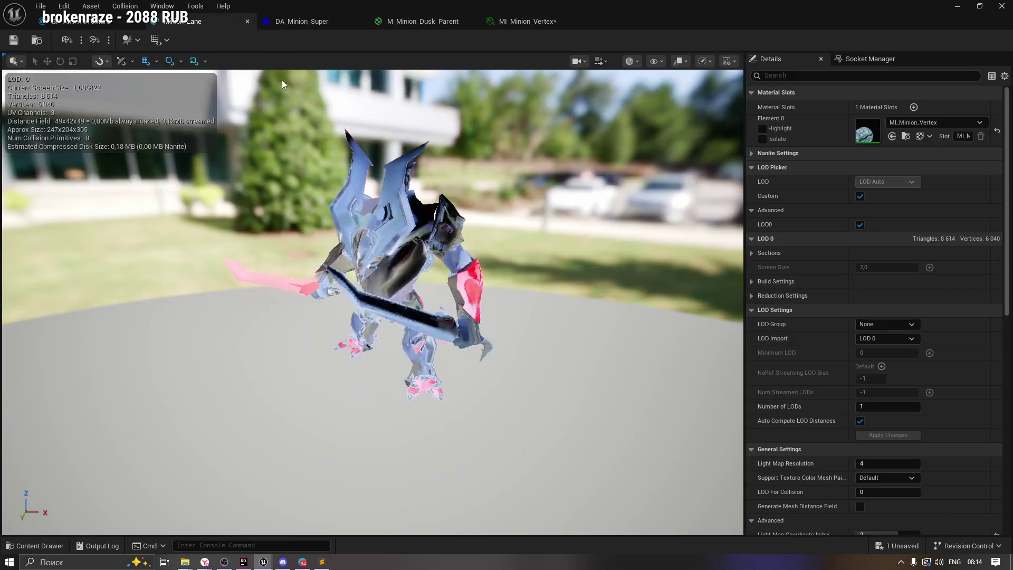
Start importing a custom LOD 1 mesh for Minion_Lane, then cancel the import.
mouse_move(275, 75)
mouse_down()
mouse_move(298, 174)
mouse_move(308, 122)
mouse_move(385, 158)
mouse_up()
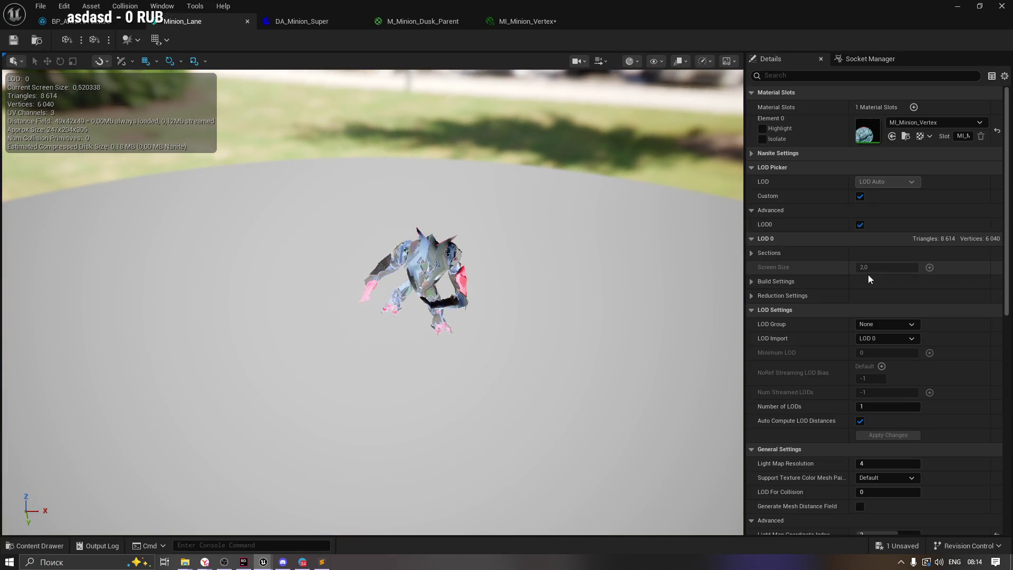
click(879, 327)
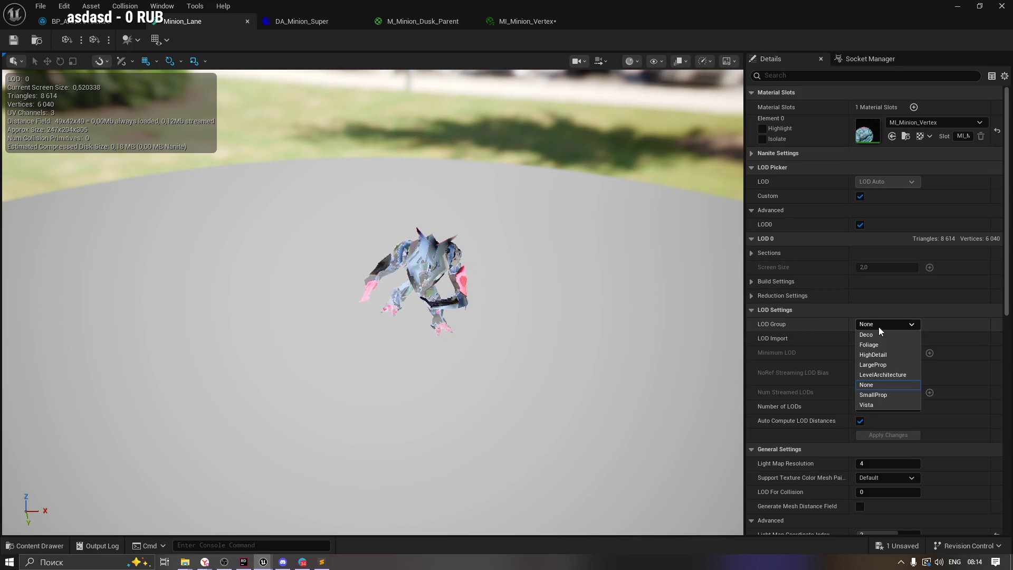
click(878, 327)
click(868, 338)
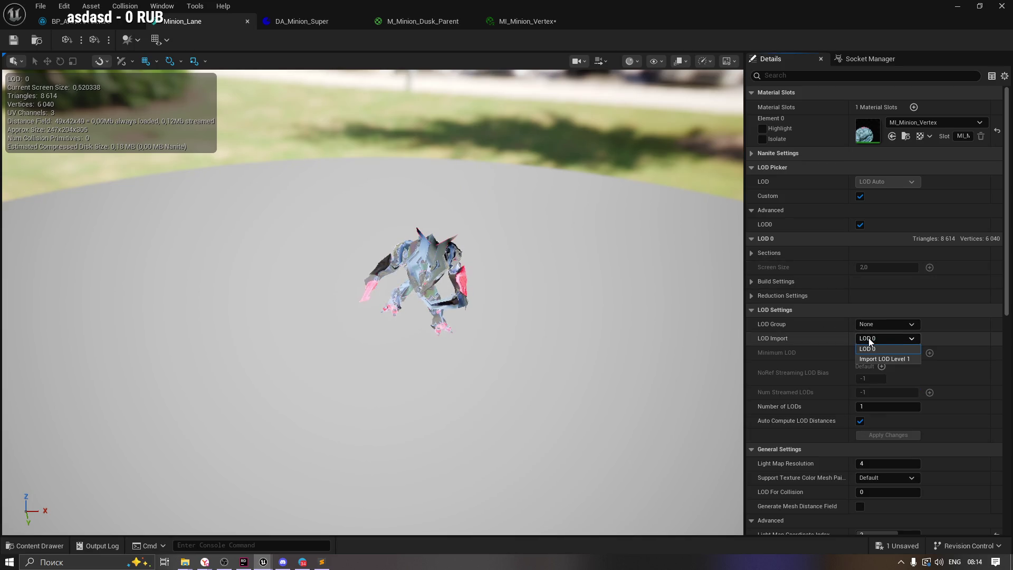
click(892, 360)
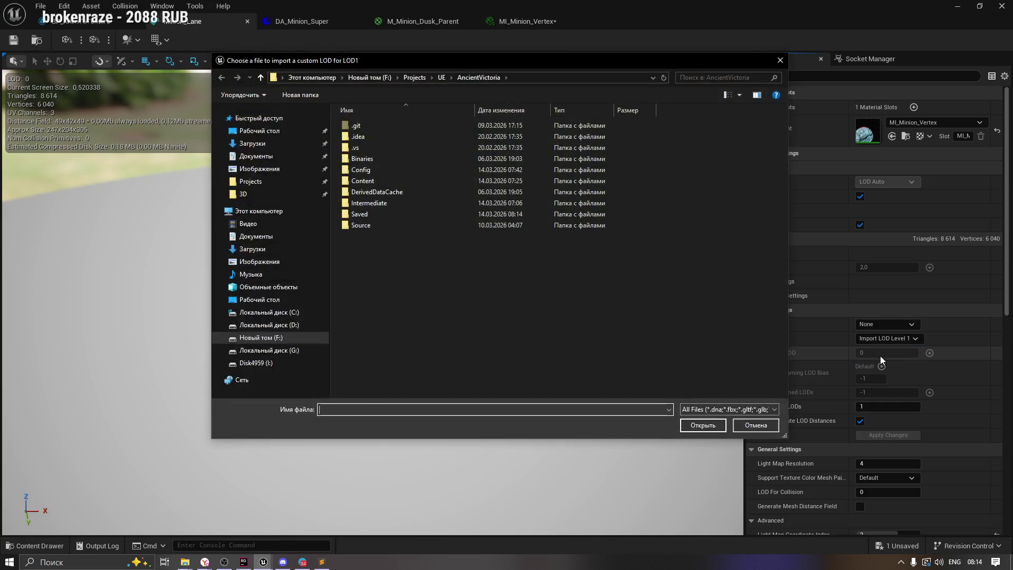
click(760, 424)
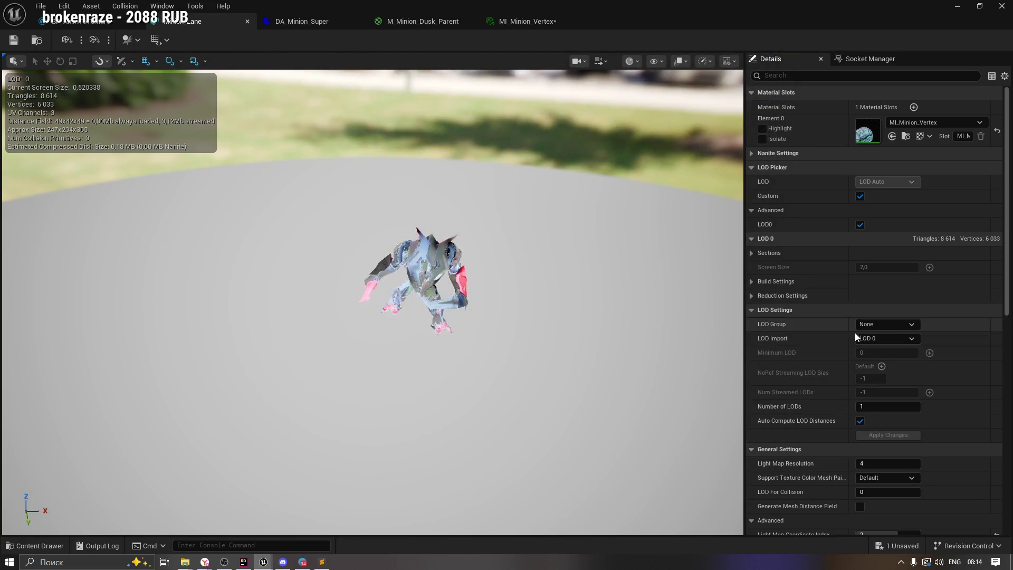
Uncheck Custom in the LOD Picker, then inspect the LOD 0 Sections and Build Settings.
click(754, 210)
click(755, 211)
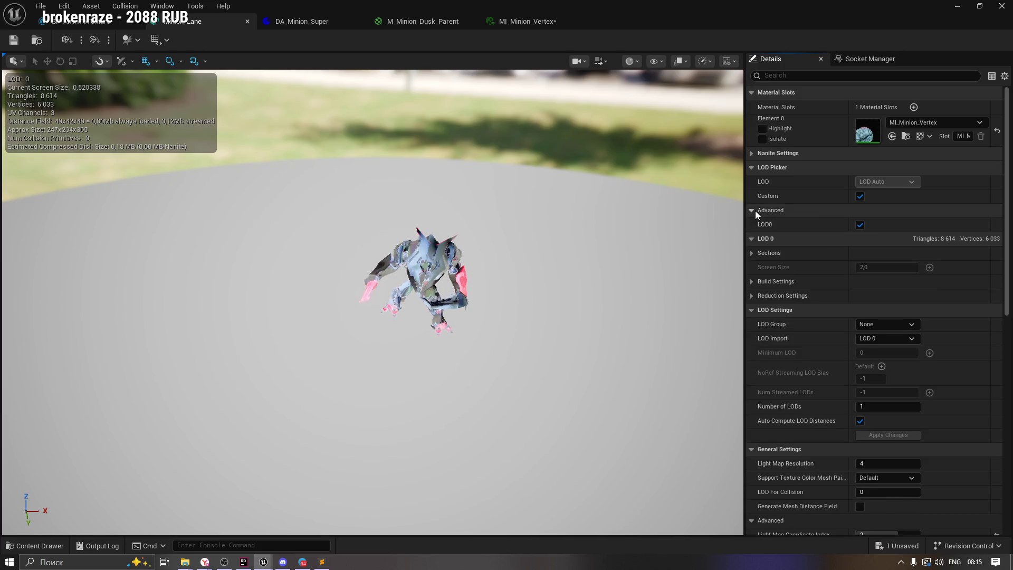
click(860, 196)
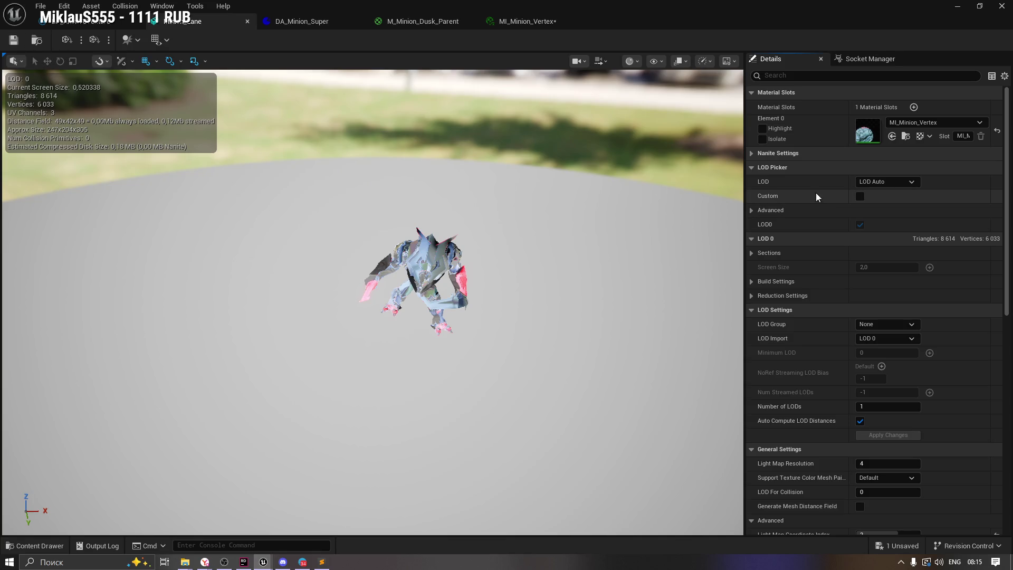
click(751, 210)
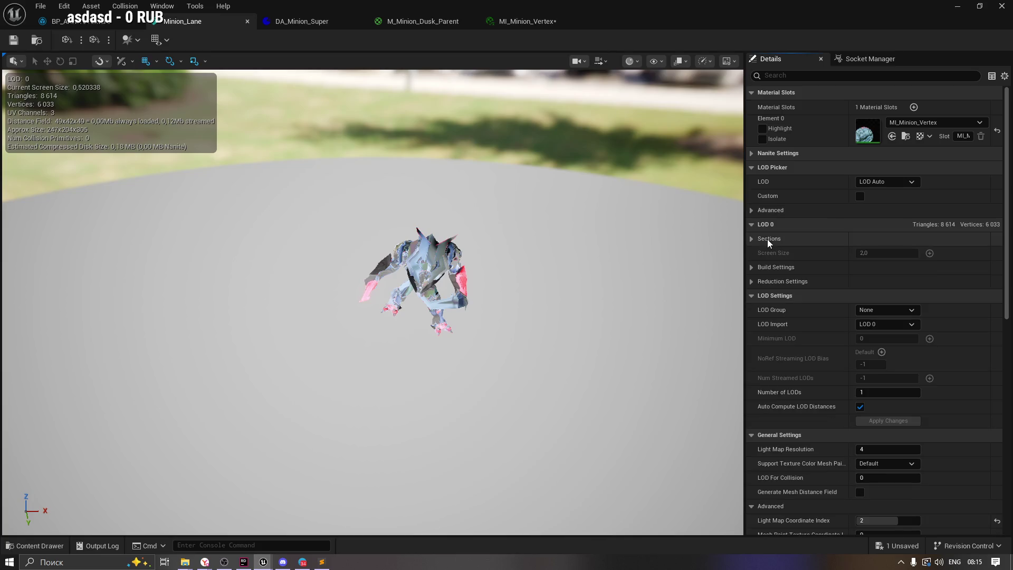
click(751, 239)
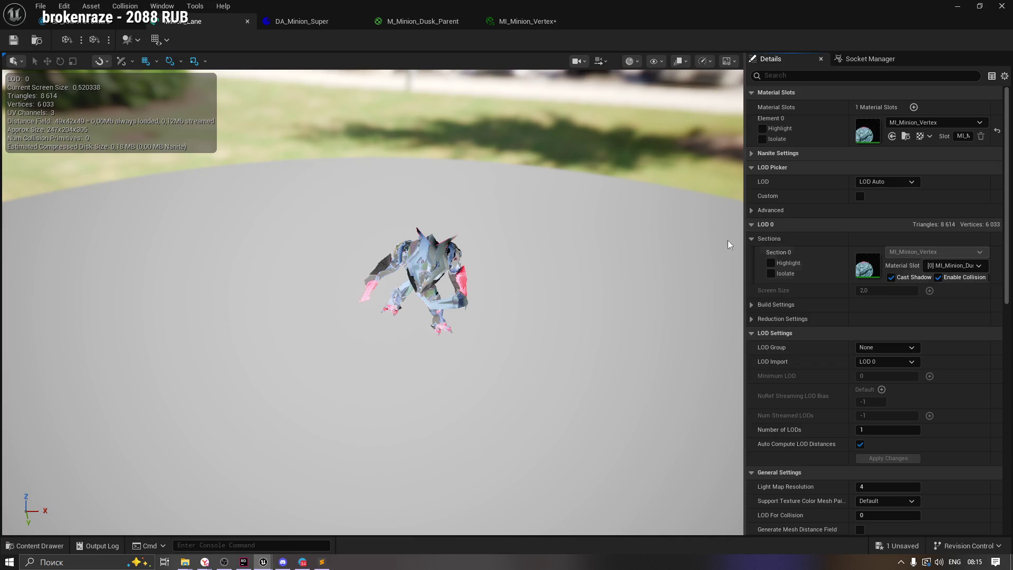
click(751, 239)
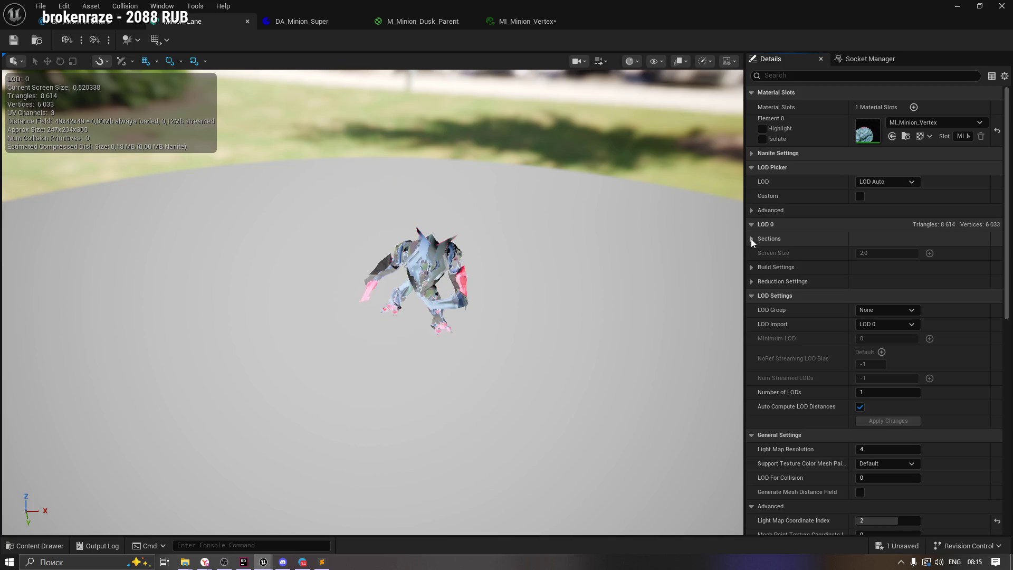
click(751, 267)
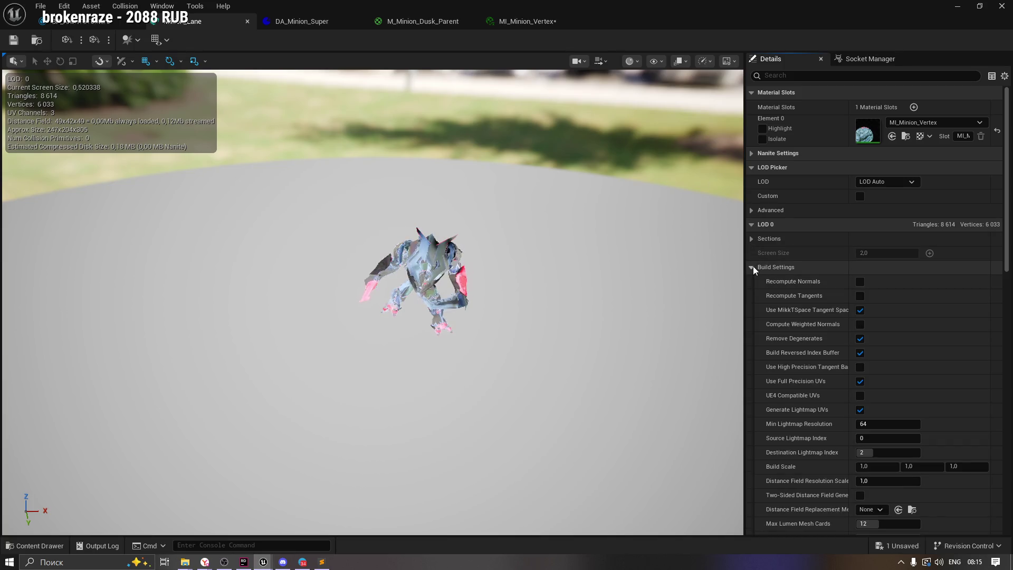
click(751, 267)
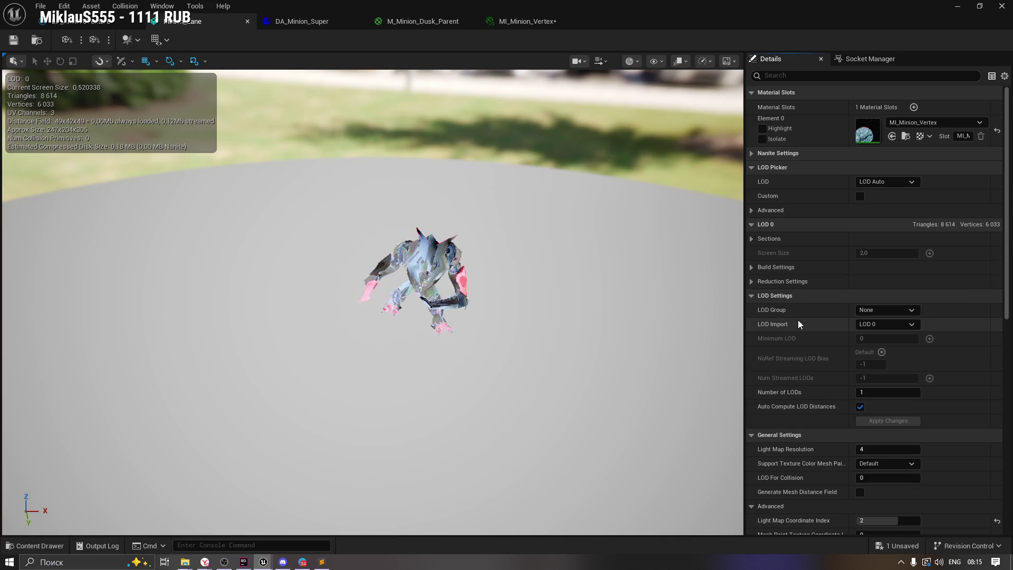
Look through the LOD Group and LOD Import options in LOD Settings.
click(866, 310)
click(865, 312)
click(869, 325)
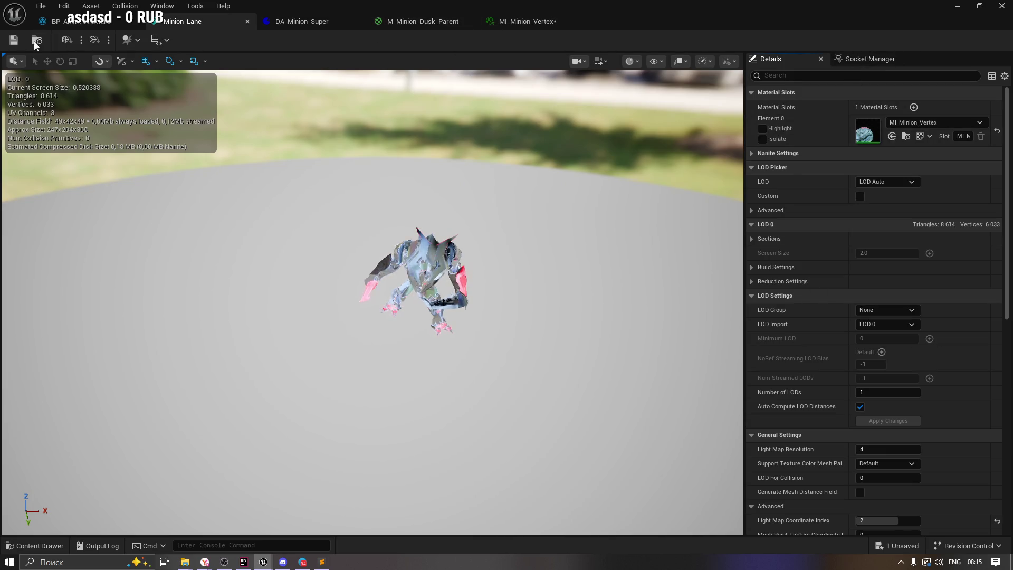
Save the MI_Minion_Vertex material instance.
click(516, 22)
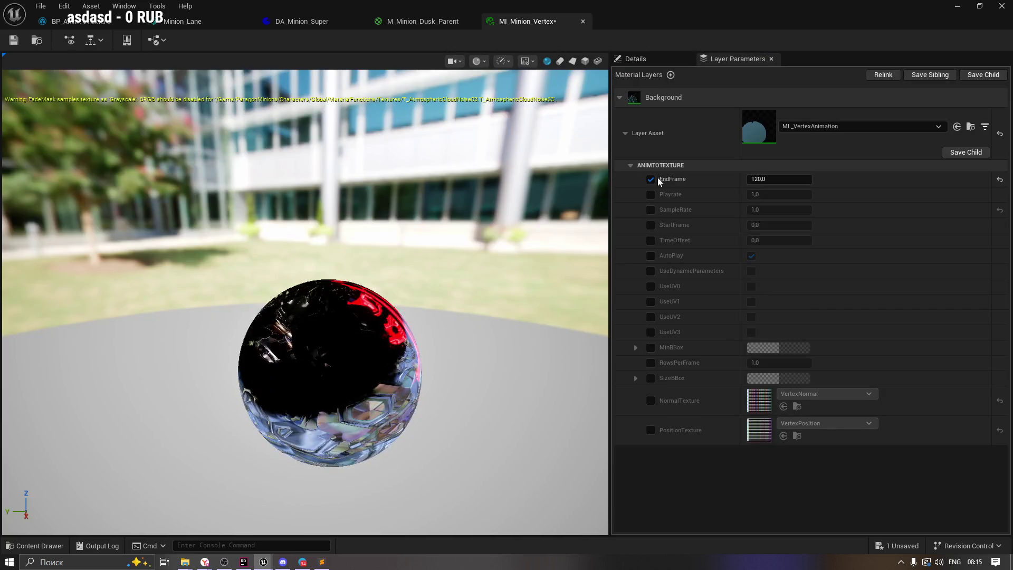
click(13, 42)
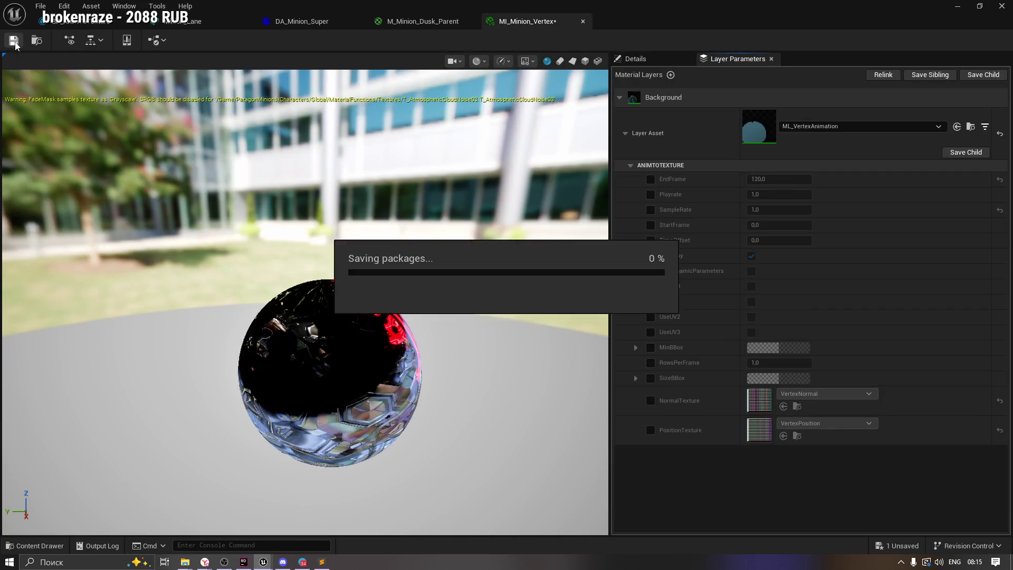
click(396, 24)
click(263, 22)
Run BP_AnimToTexture again from the VAT folder, then bring up Minion_Lane and DA_Minion_Super.
click(214, 20)
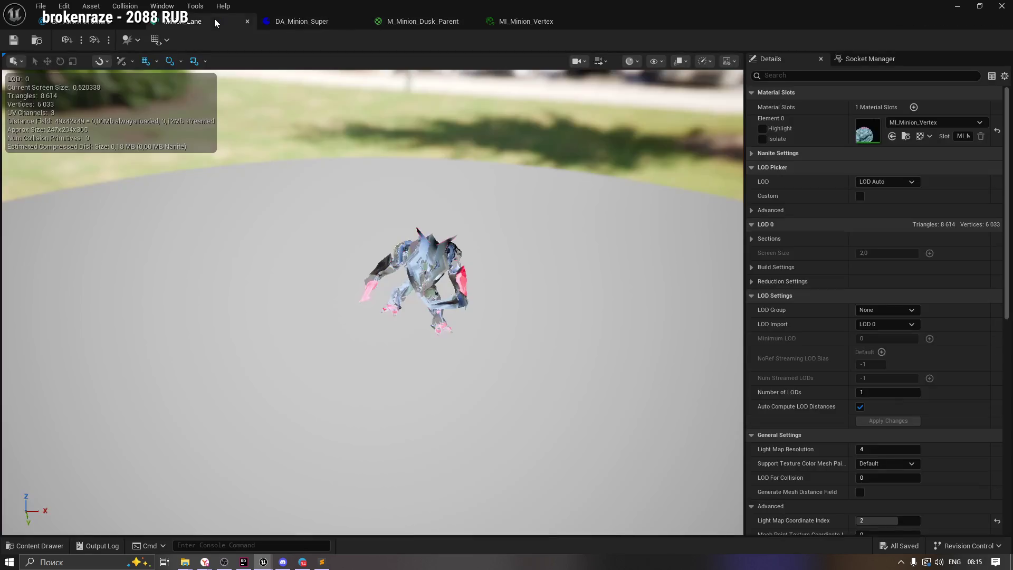
click(34, 546)
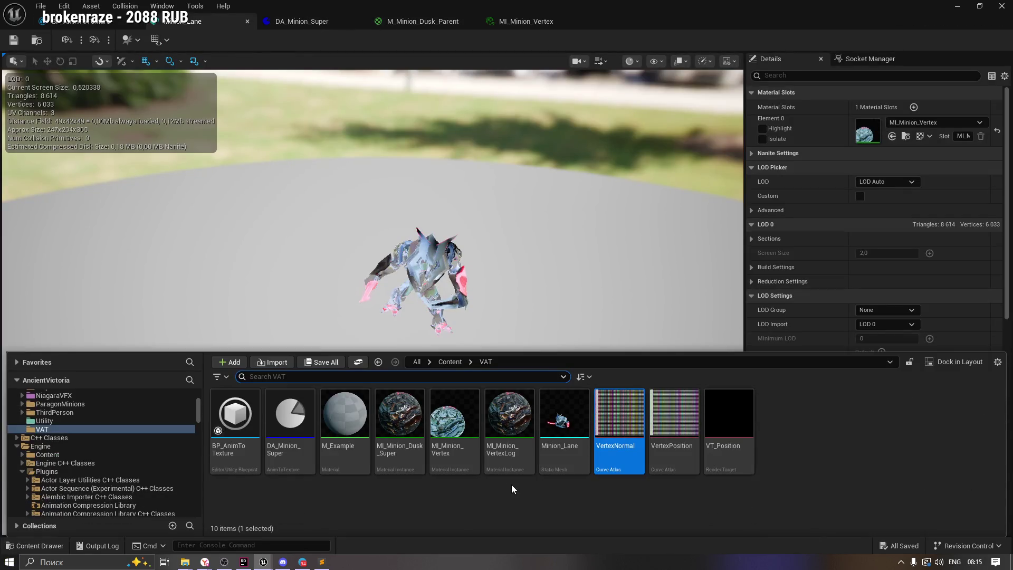
right_click(247, 408)
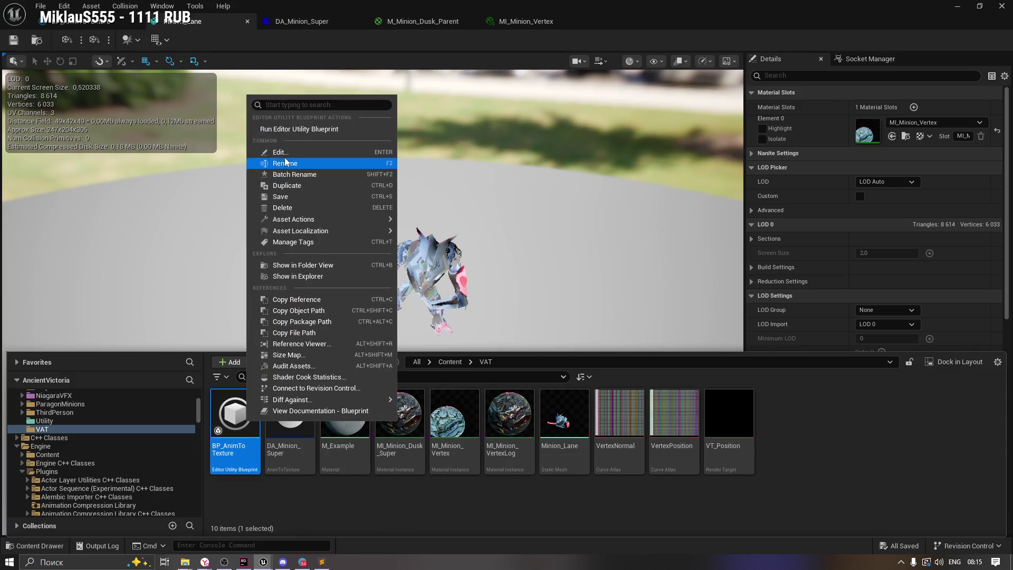
click(299, 128)
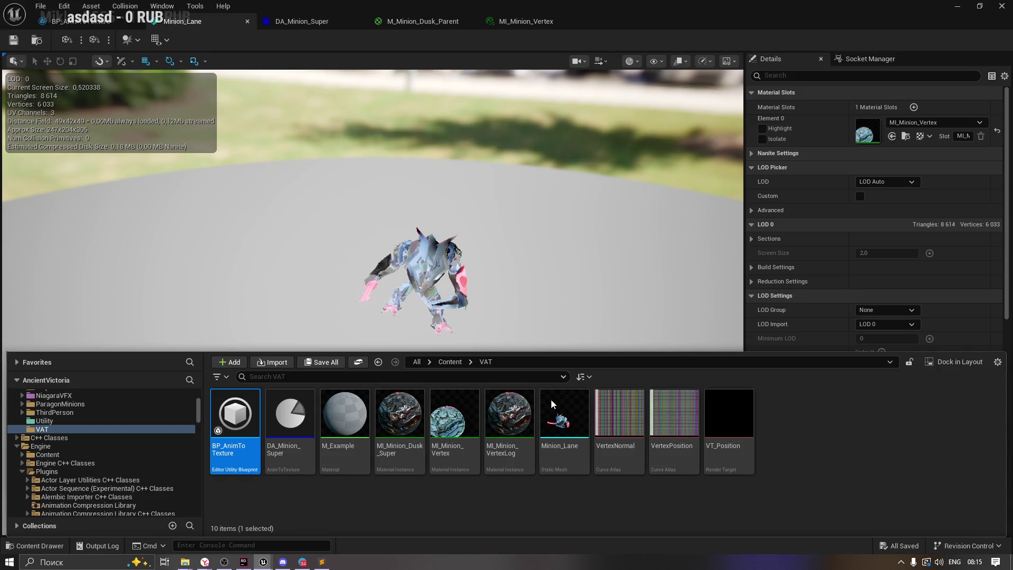
double_click(552, 427)
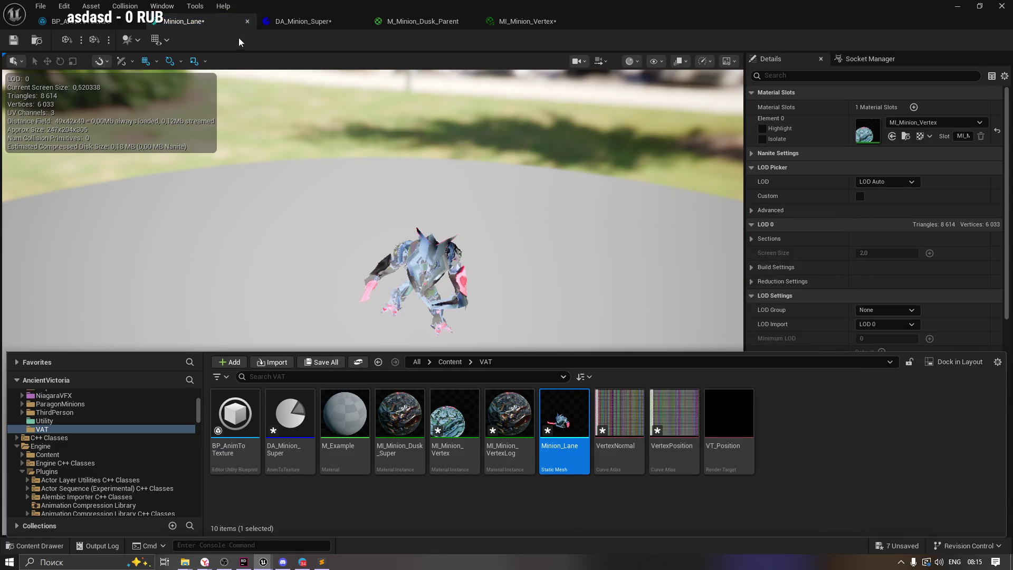
click(302, 22)
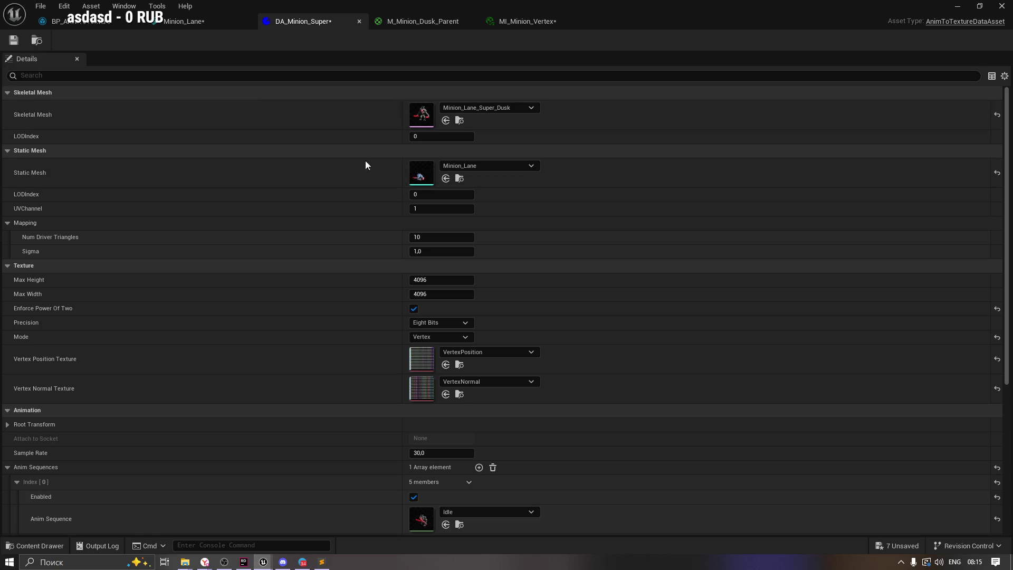
Inspect DA_Minion_Super's UVChannel value of 1, then go back to the Minion_Lane mesh.
click(459, 179)
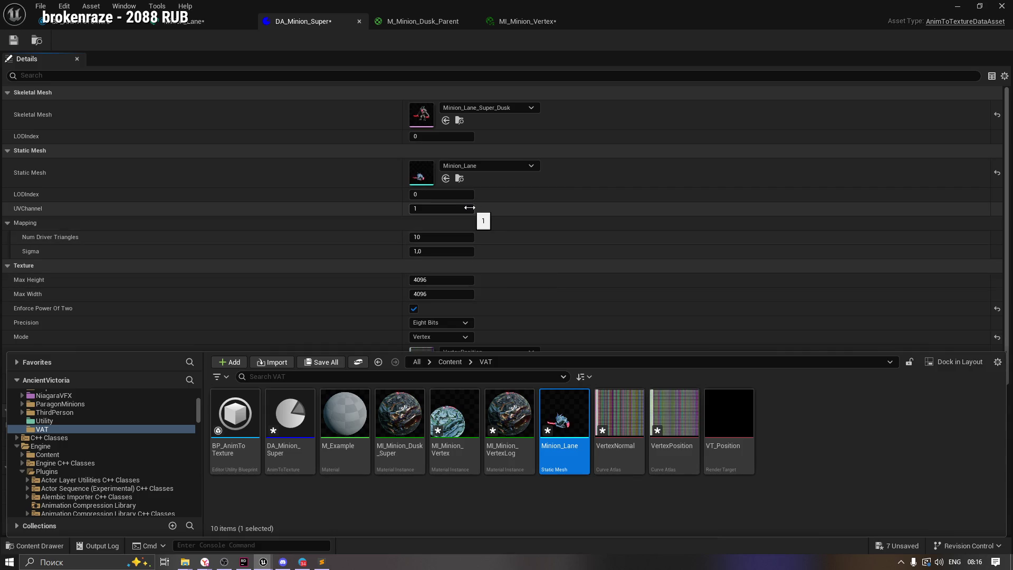
click(439, 208)
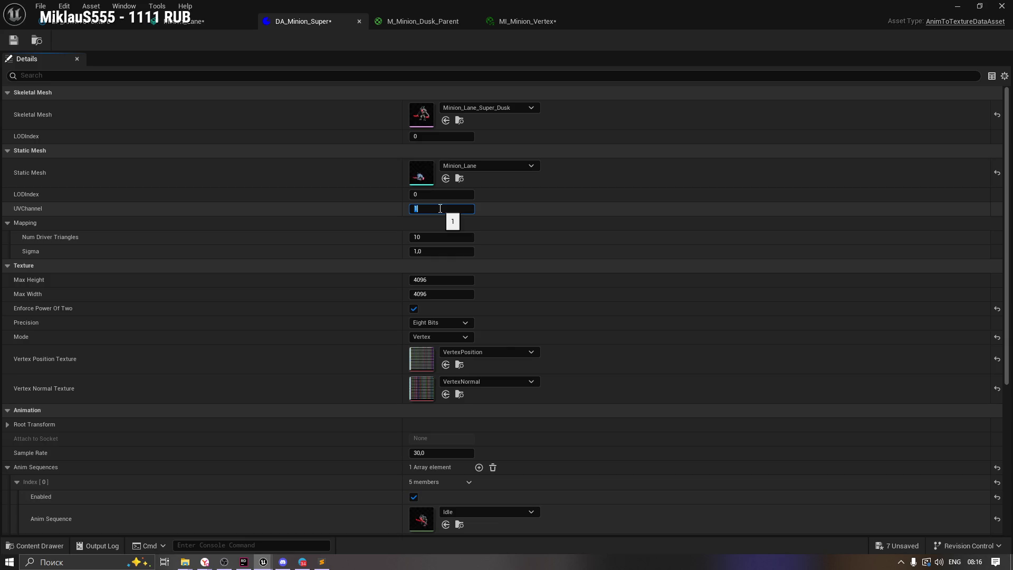
click(181, 25)
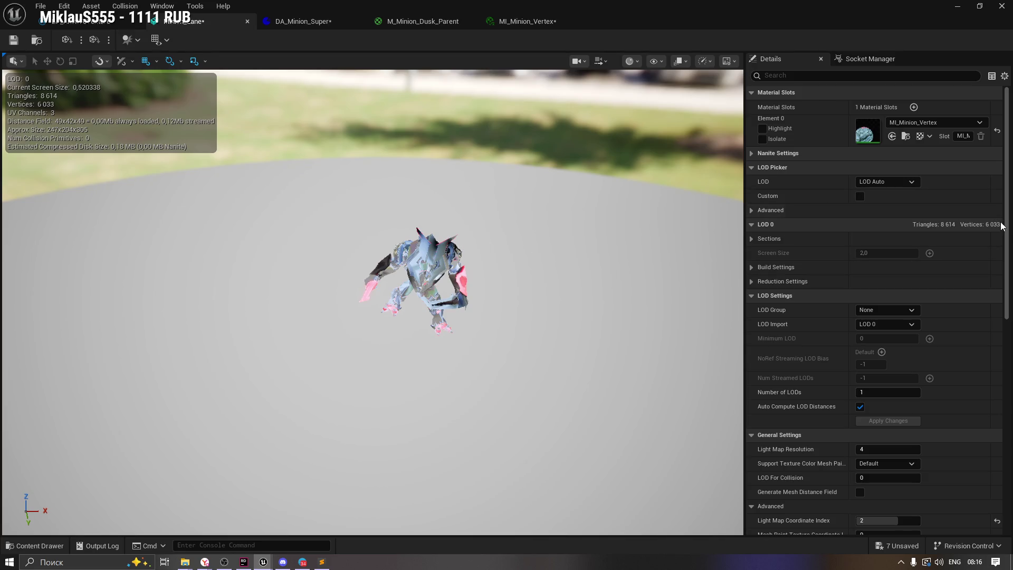
Review Minion_Lane's LOD 0 build settings in a widened Details panel and rebuild the mesh.
scroll(876, 316, down, 10)
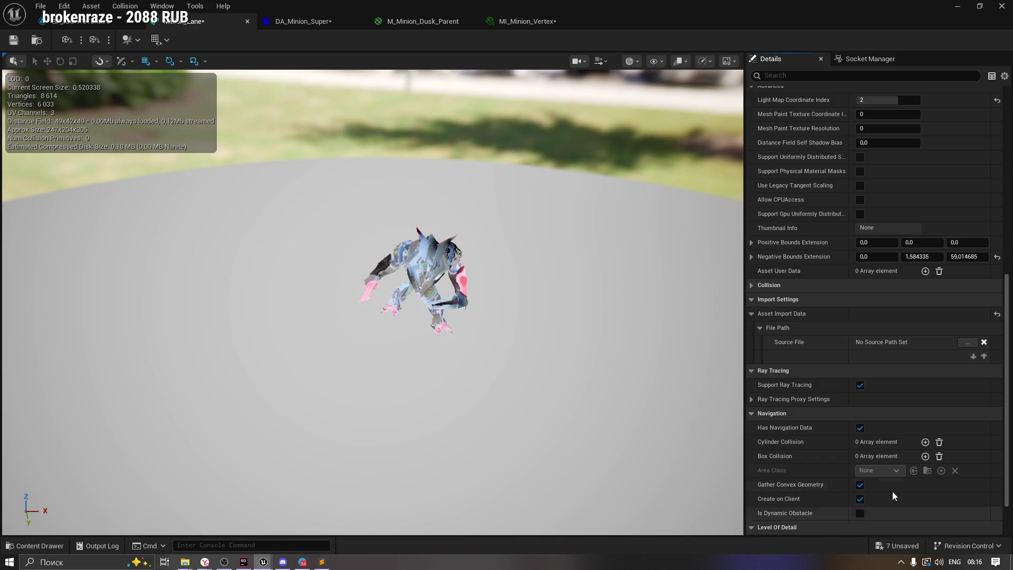
scroll(1008, 430, down, 3)
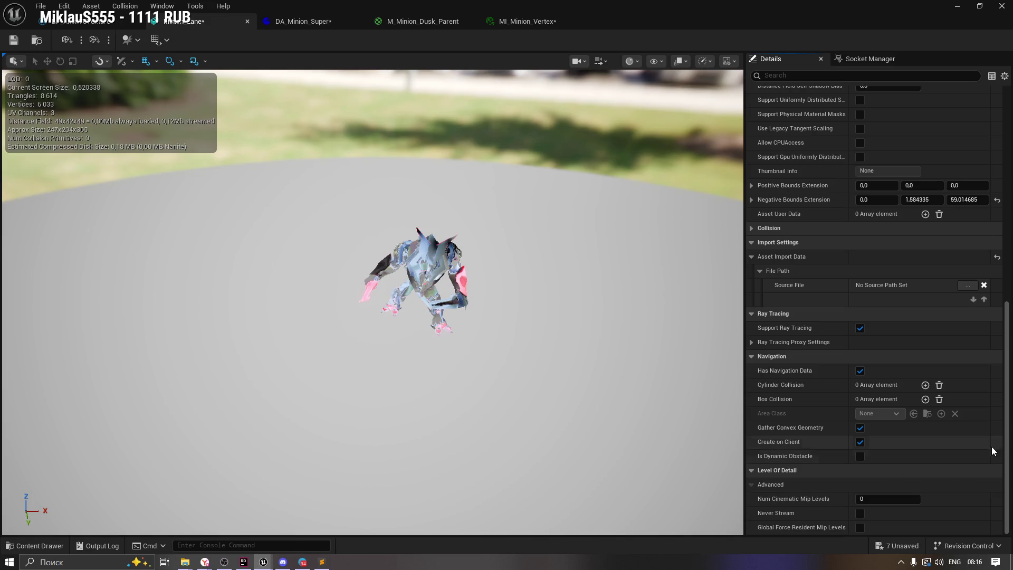
drag(1008, 450, 1010, 264)
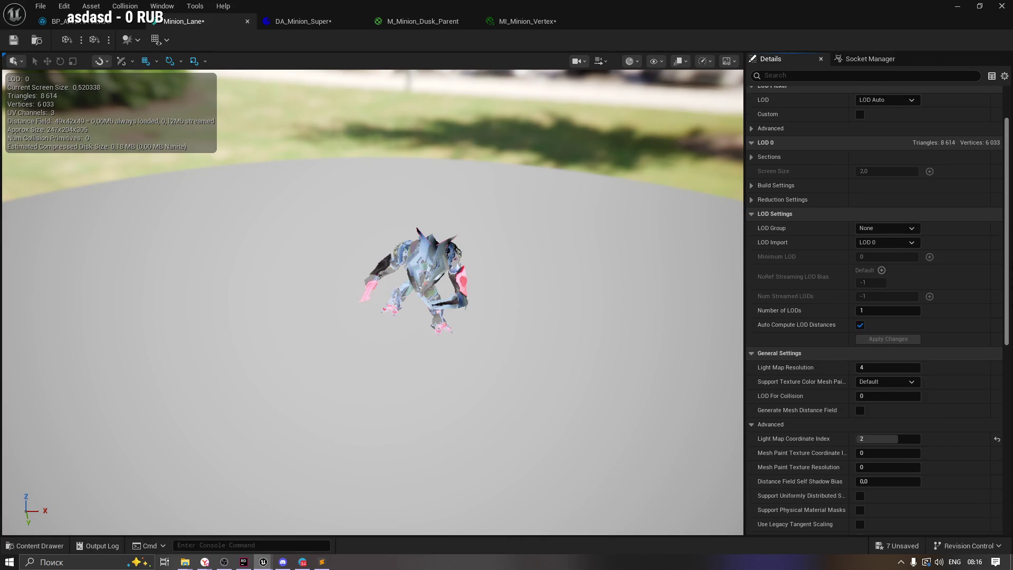
click(752, 187)
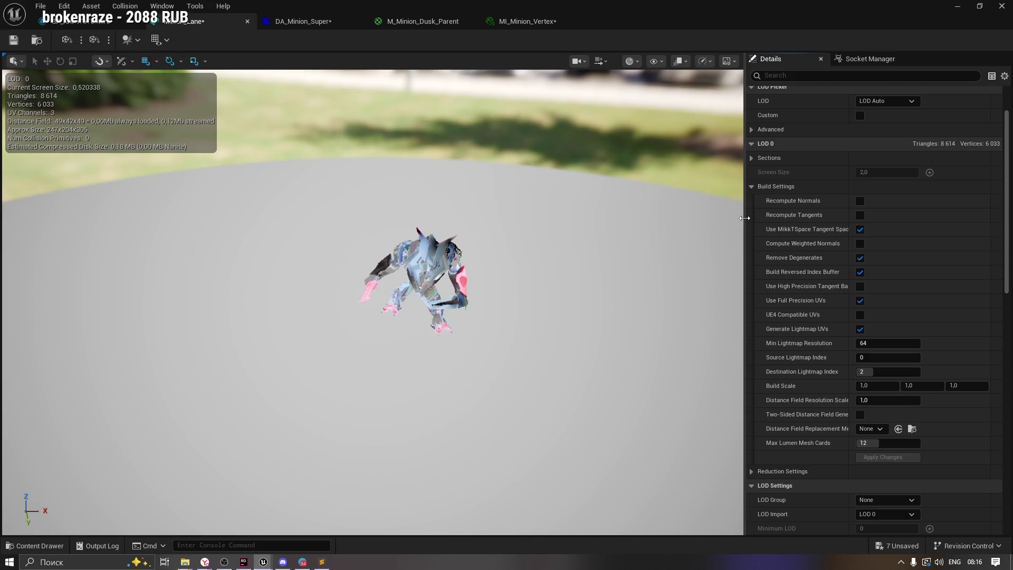
drag(744, 218, 580, 218)
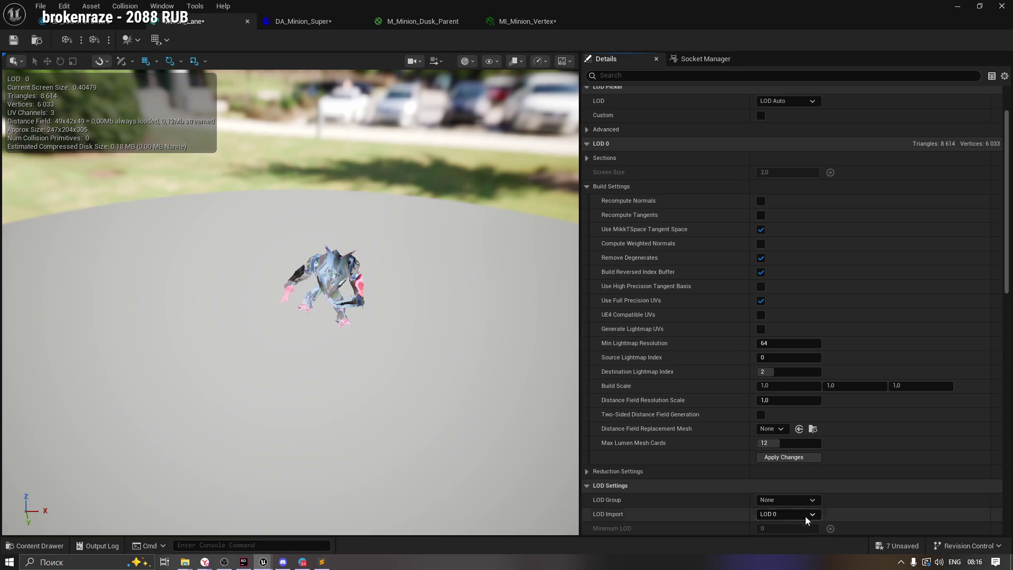
click(770, 458)
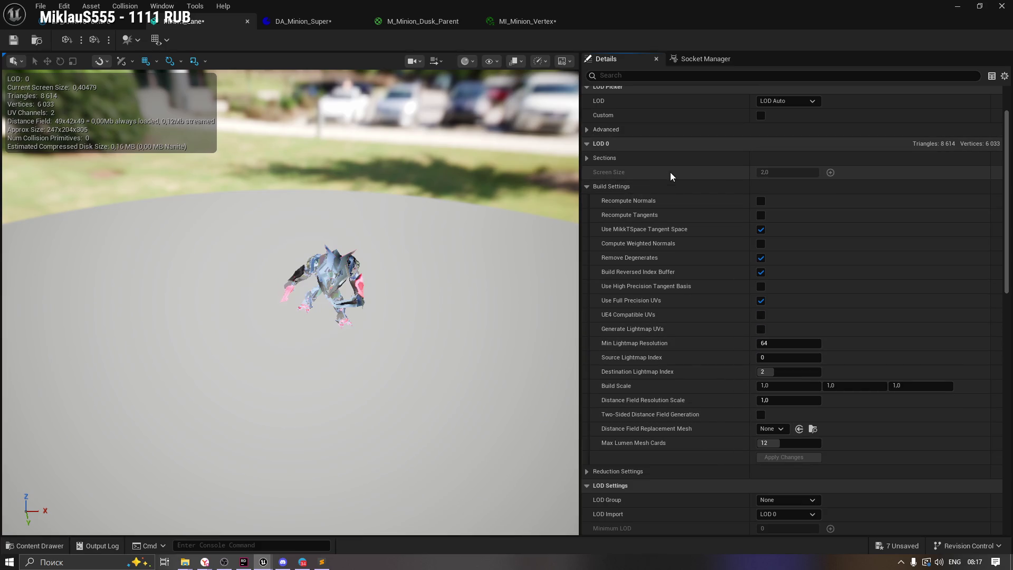
Check the LOD 0 sections list, then bring up DA_Minion_Super and the M_Minion_Dusk_Parent graph.
click(587, 158)
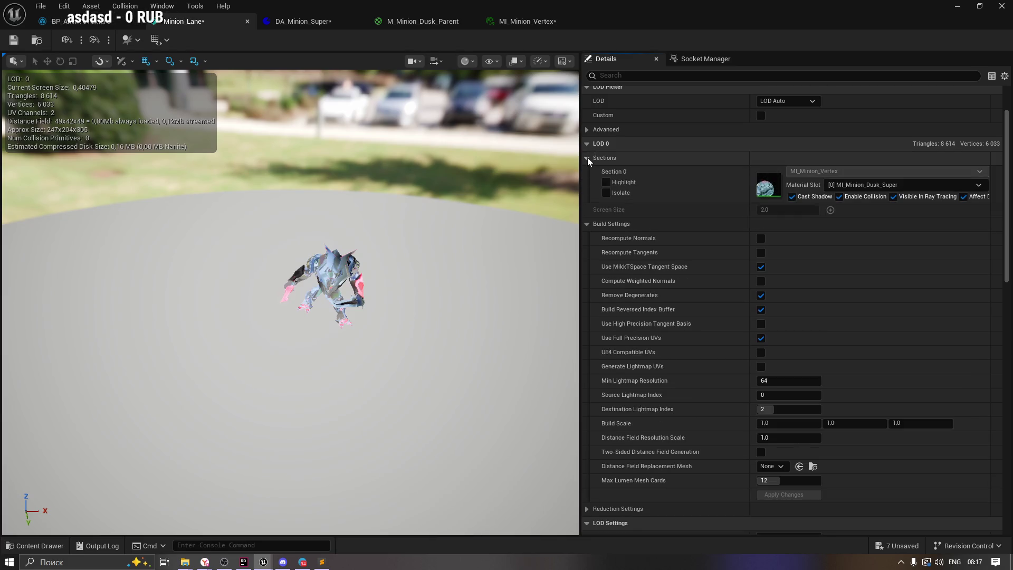
click(587, 158)
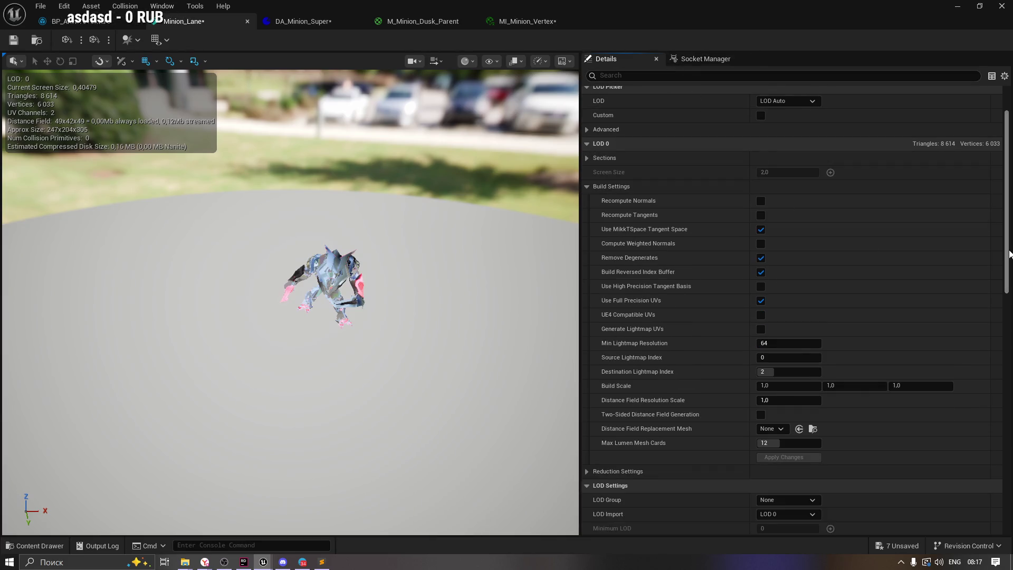
scroll(1009, 254, up, 3)
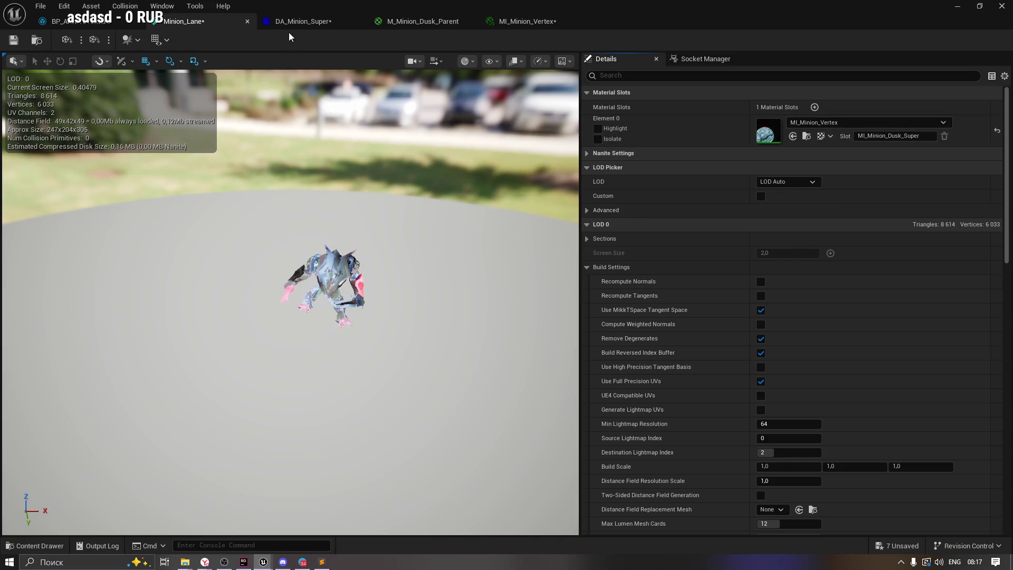
click(295, 21)
click(448, 21)
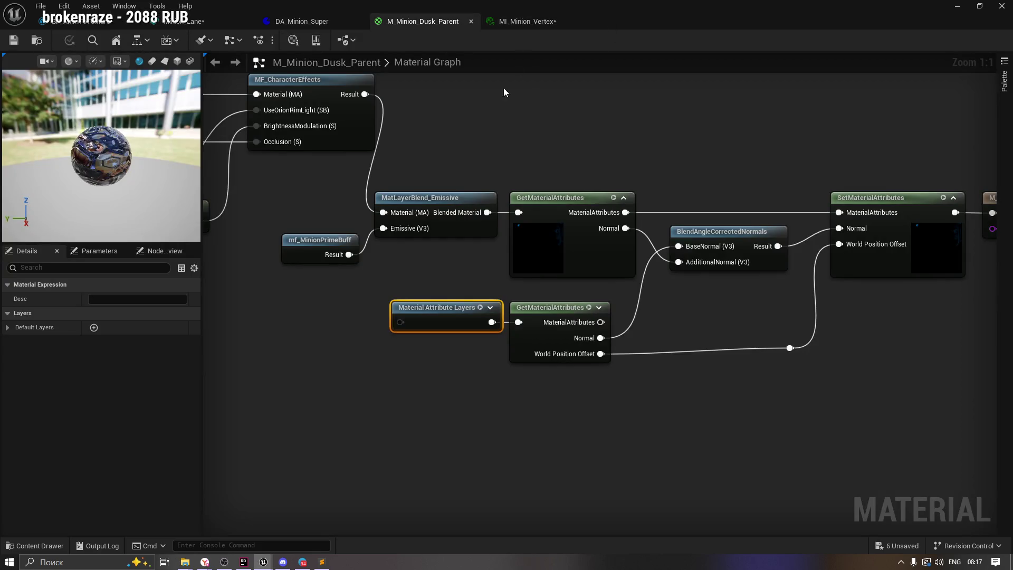
Connect Blended Material to the Material Attribute Layers input in M_Minion_Dusk_Parent and apply the change.
click(356, 314)
click(422, 308)
mouse_move(488, 212)
mouse_down()
mouse_move(452, 264)
mouse_move(372, 325)
mouse_move(401, 325)
mouse_up()
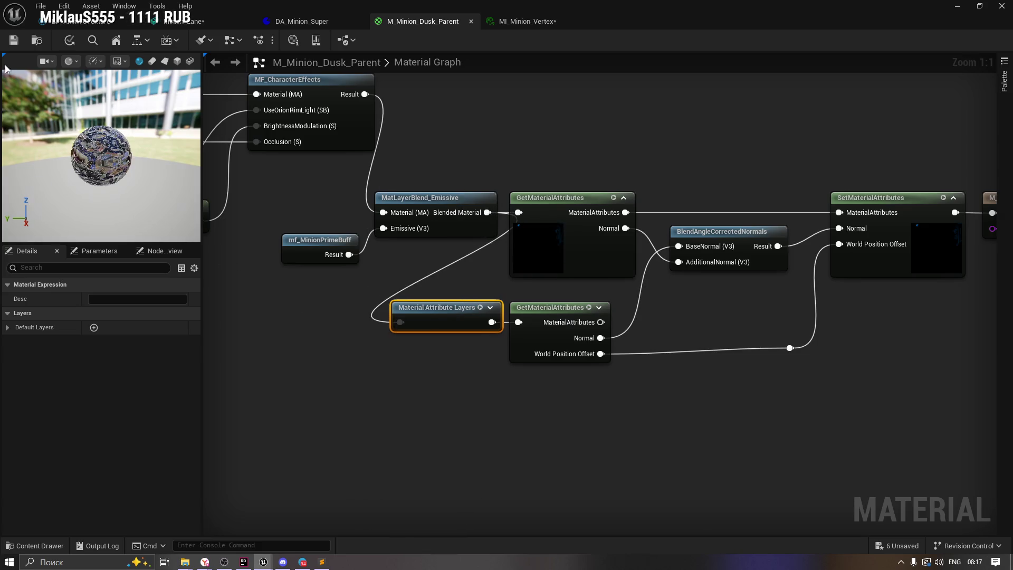
click(205, 41)
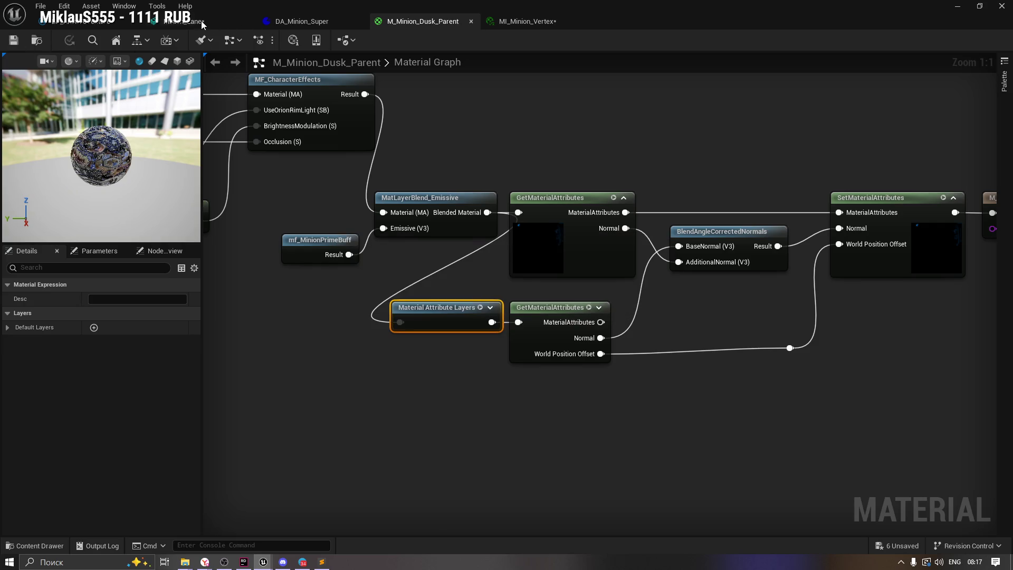
Return to the Minion_Lane mesh editor, inspect the minion, and save Minion_Lane.
click(202, 22)
drag(332, 275, 174, 182)
key(ctrl+s)
drag(236, 219, 184, 206)
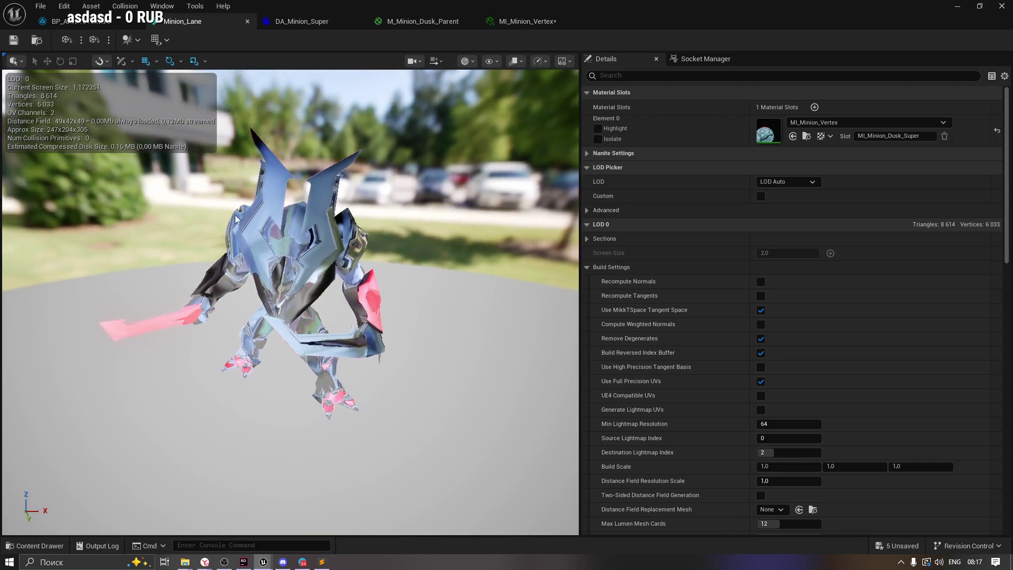
Close the Minion_Lane, DA_Minion_Super, M_Minion_Dusk_Parent and MI_Minion_Vertex editors.
click(51, 539)
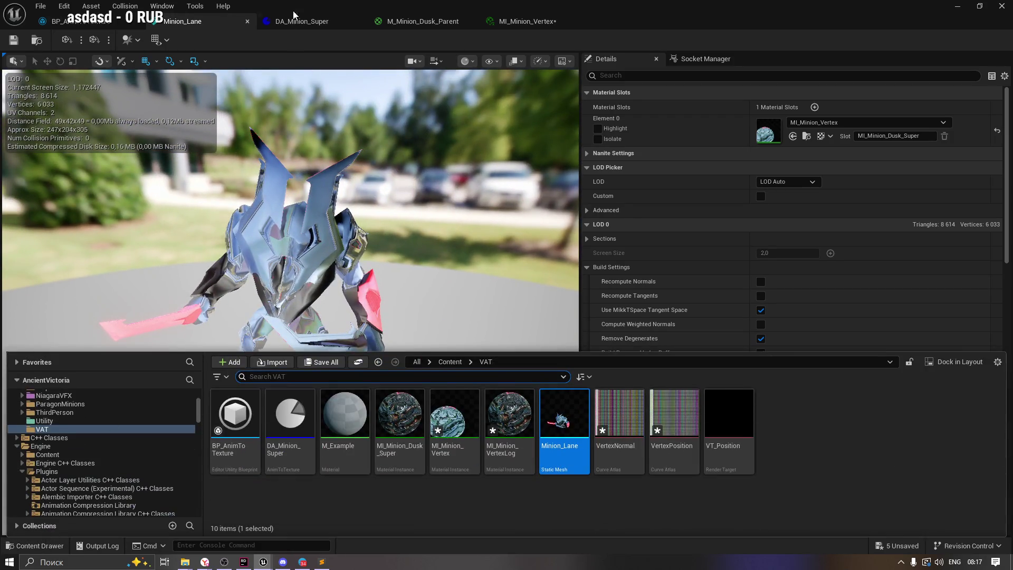
click(248, 22)
click(248, 22)
click(249, 22)
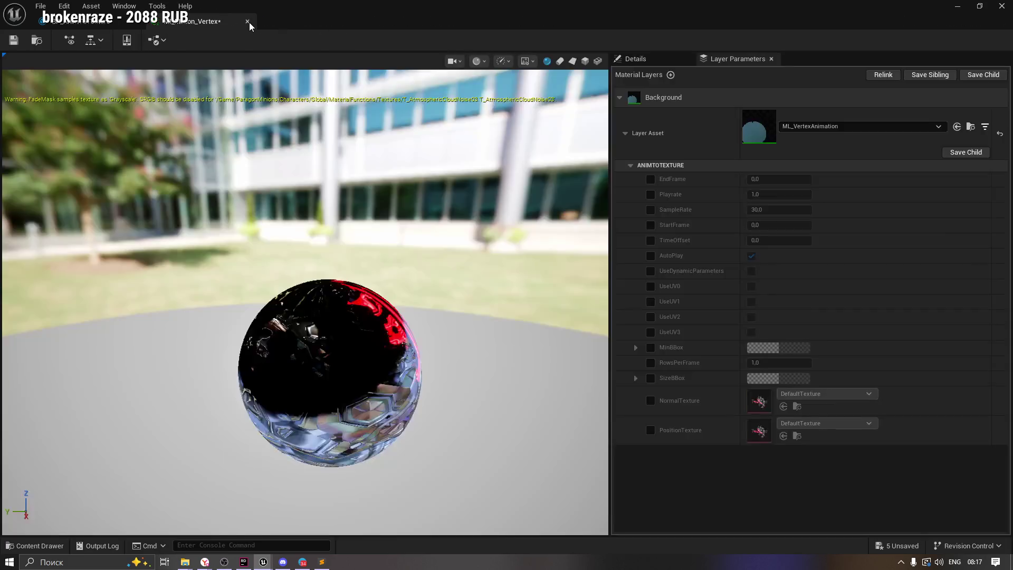
click(249, 22)
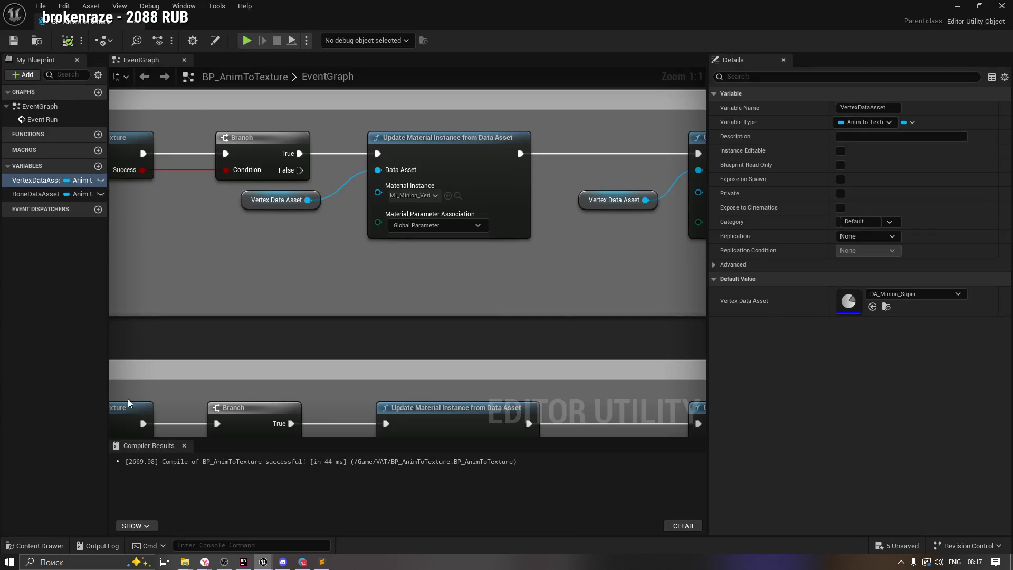
drag(560, 286, 307, 308)
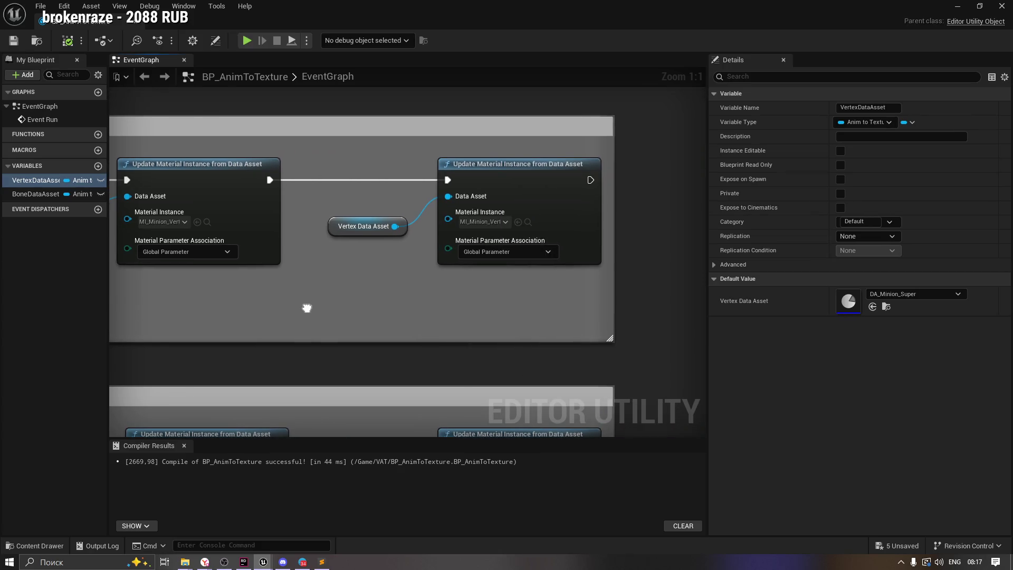
drag(234, 305, 285, 302)
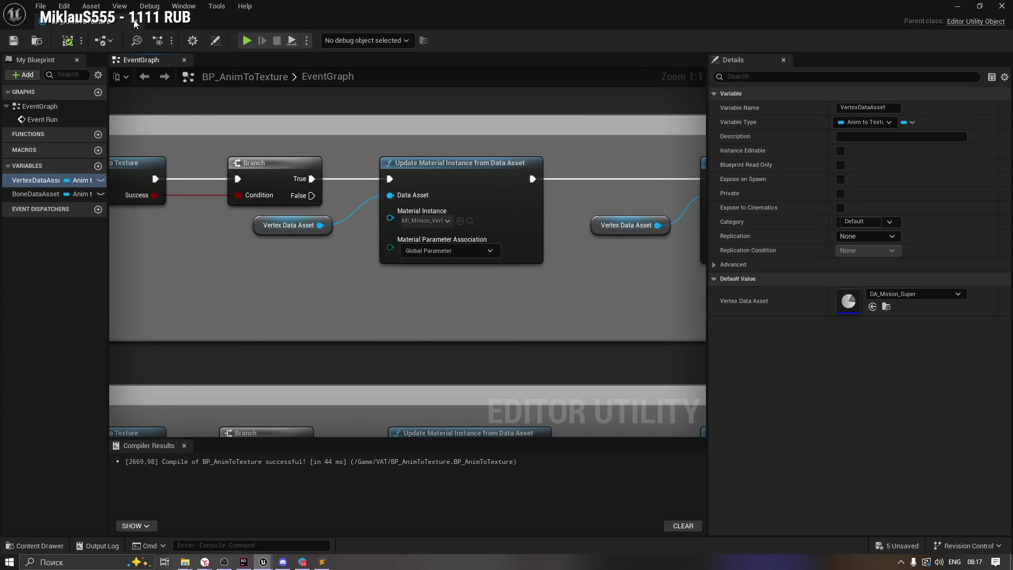
Run the BP_AnimToTexture editor utility from the VAT folder to re-bake the Idle animation.
key(alt+Tab)
click(37, 545)
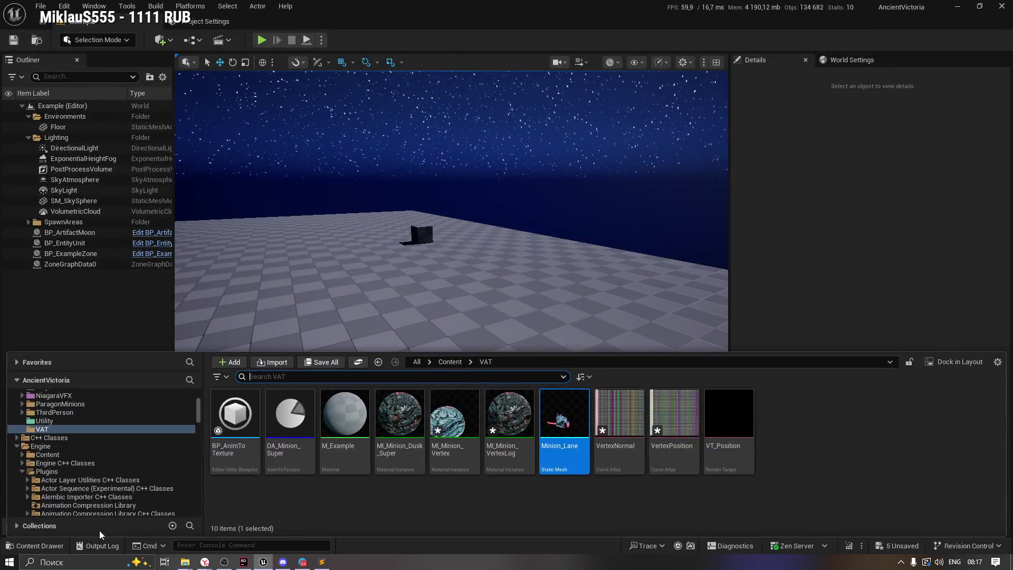
click(505, 499)
right_click(240, 454)
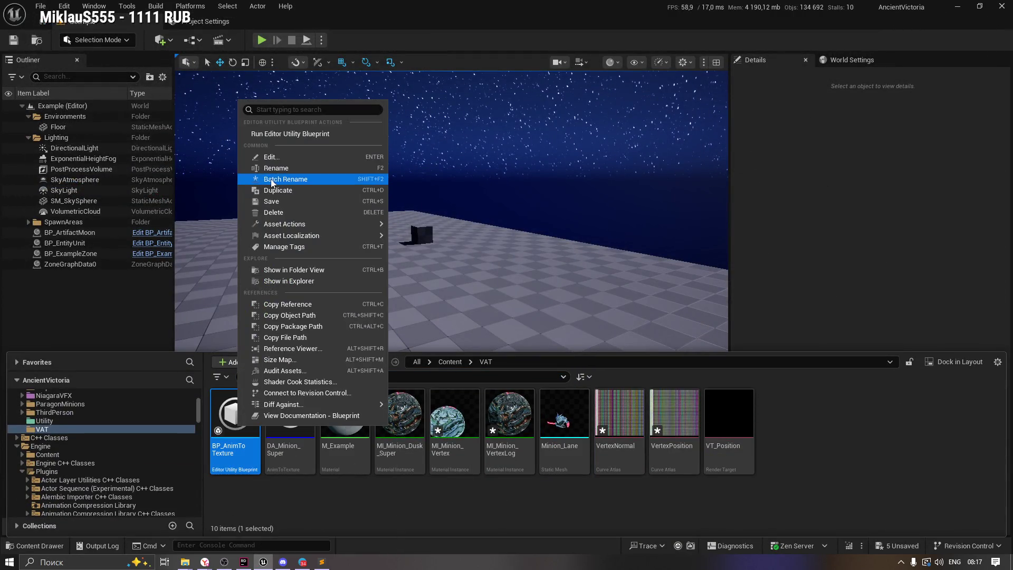
click(285, 135)
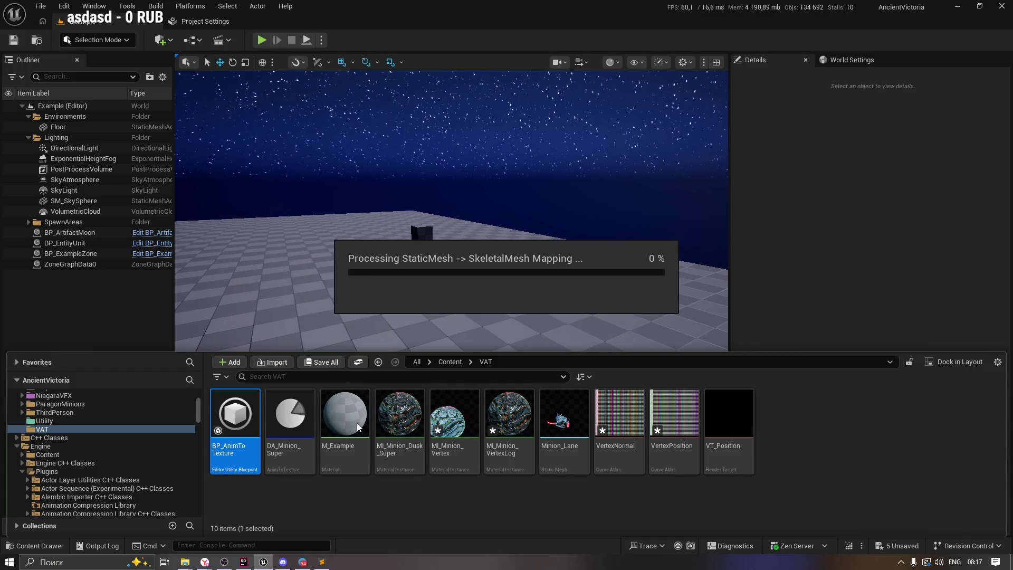
click(438, 489)
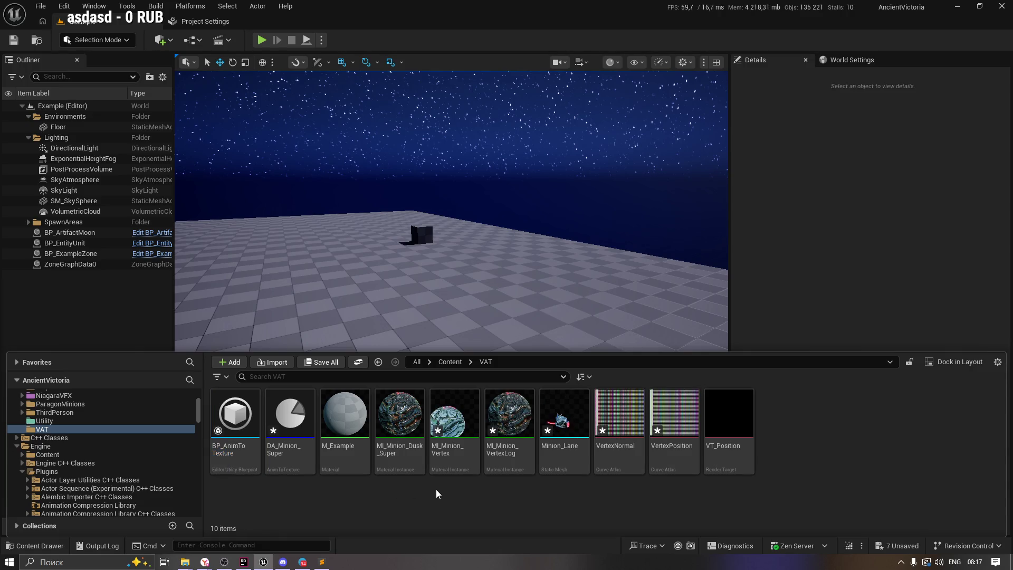
Locate MI_Minion_Dusk_Super's parent material and open M_Minion_Dusk_Parent.
mouse_move(454, 417)
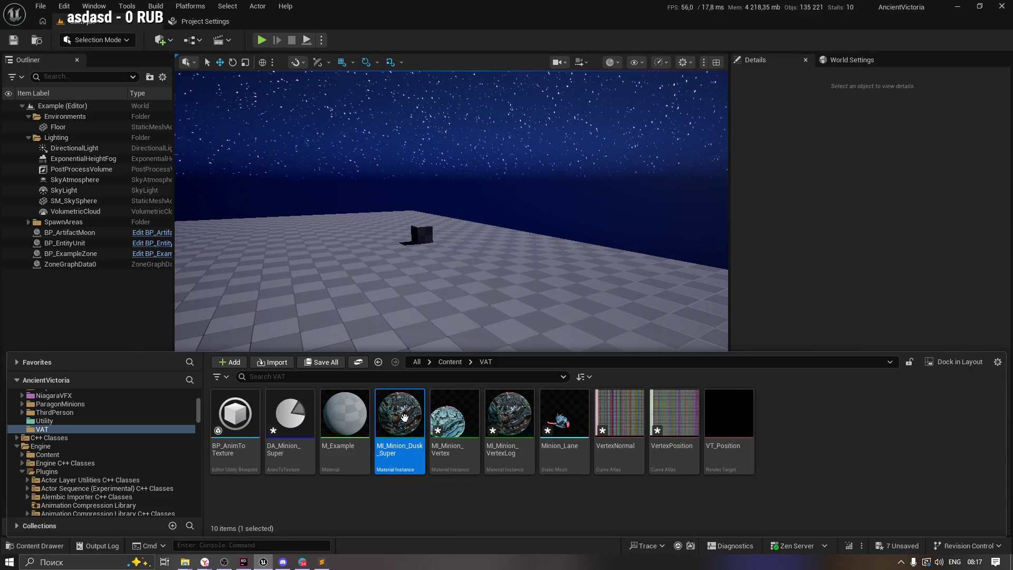
right_click(404, 419)
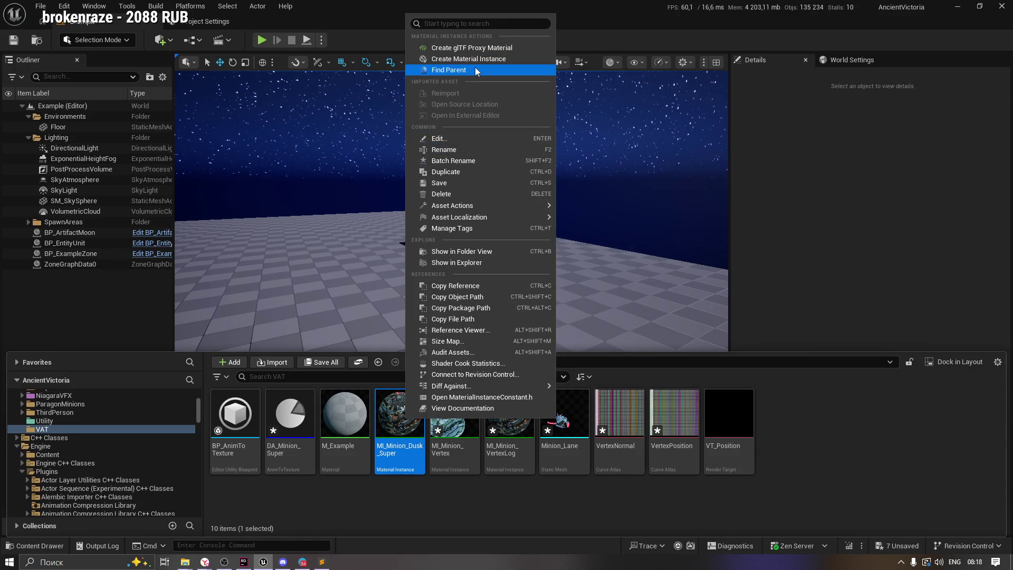
click(448, 69)
mouse_move(290, 411)
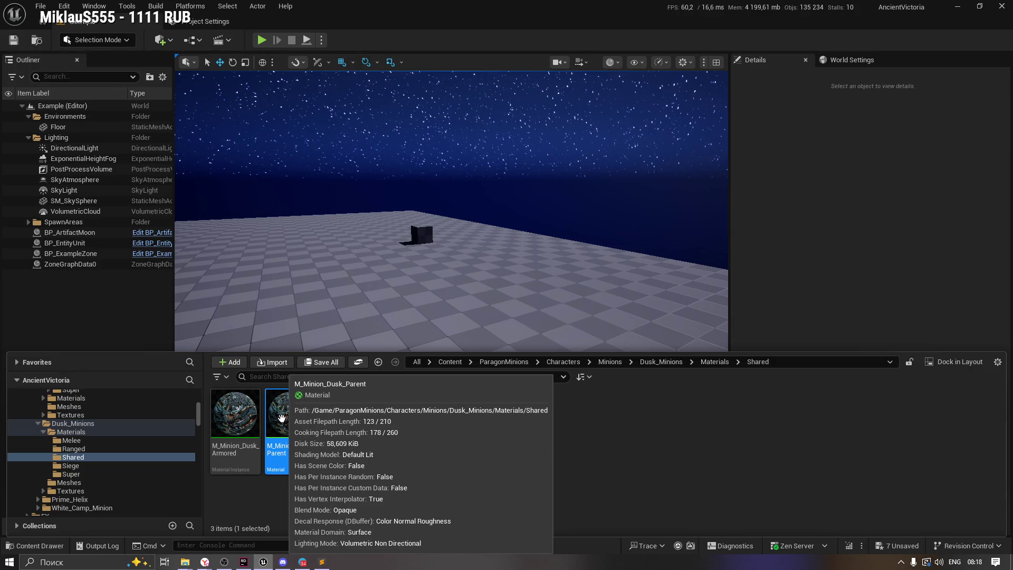
double_click(290, 414)
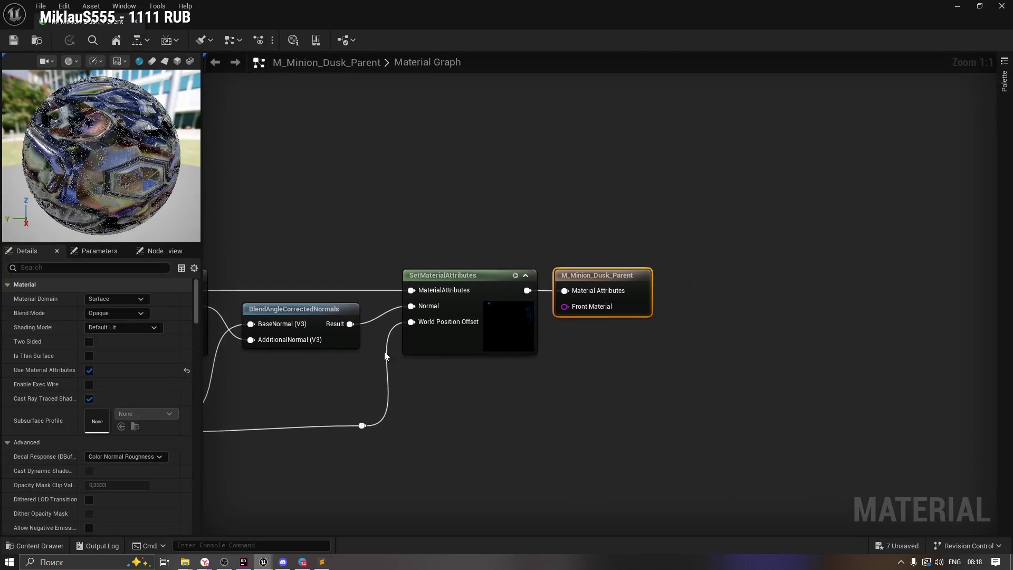
Pan to the attribute nodes and disconnect Blended Material from GetMaterialAttributes.
mouse_move(450, 255)
mouse_down()
mouse_move(577, 220)
mouse_move(769, 190)
mouse_move(792, 210)
mouse_move(710, 216)
mouse_up()
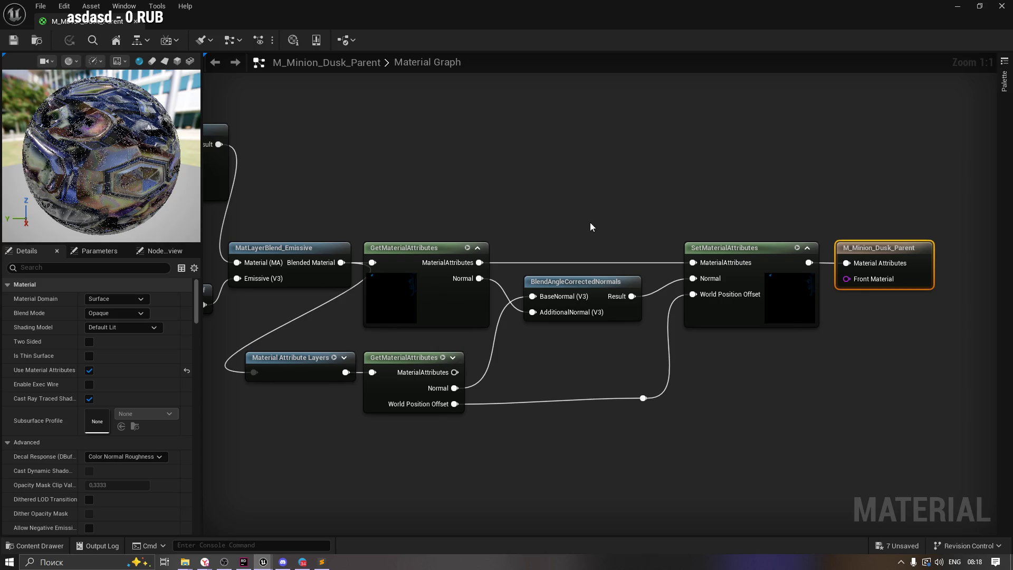
mouse_move(570, 251)
mouse_down()
mouse_move(599, 239)
mouse_move(538, 258)
mouse_move(593, 244)
mouse_move(673, 249)
mouse_move(664, 230)
mouse_up()
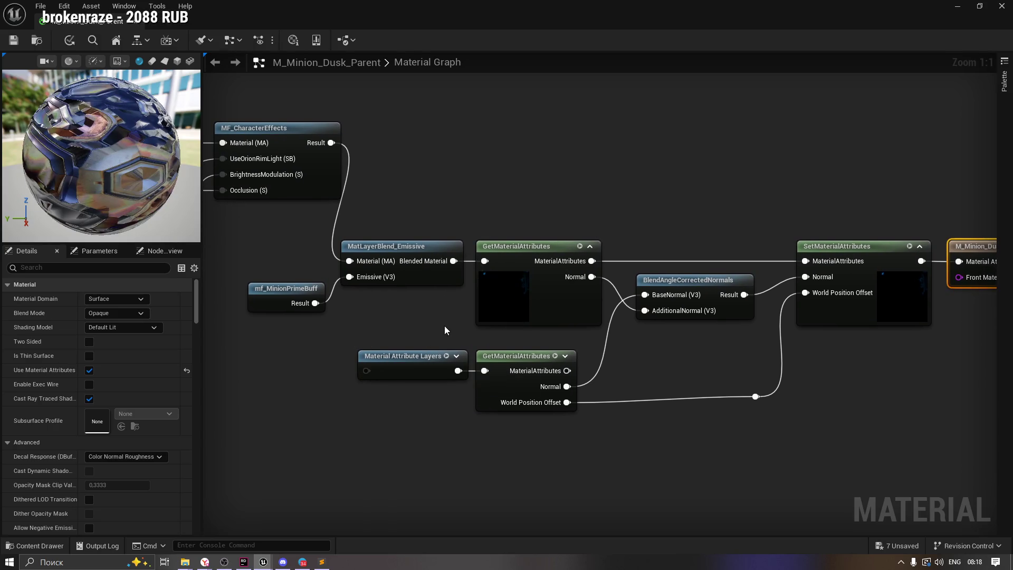
drag(444, 325, 384, 316)
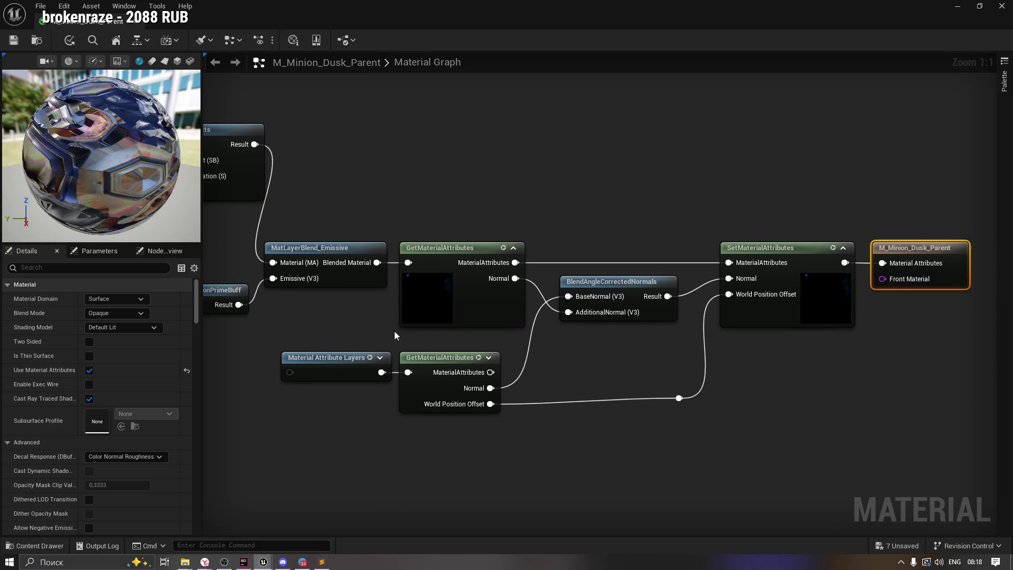
alt+click(408, 262)
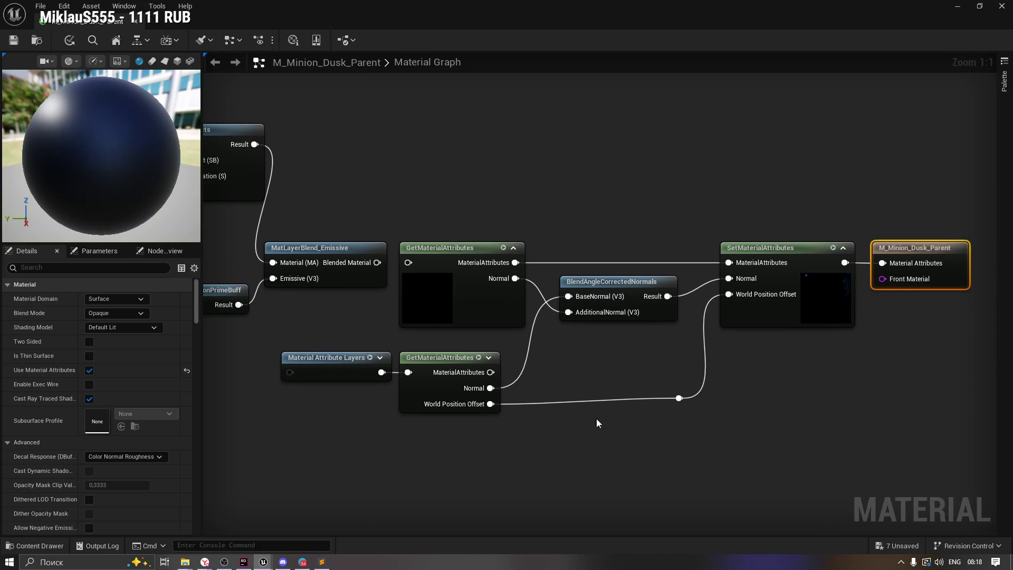
Select the GetMaterialAttributes, Material Attribute Layers and SetMaterialAttributes nodes.
drag(594, 198, 512, 196)
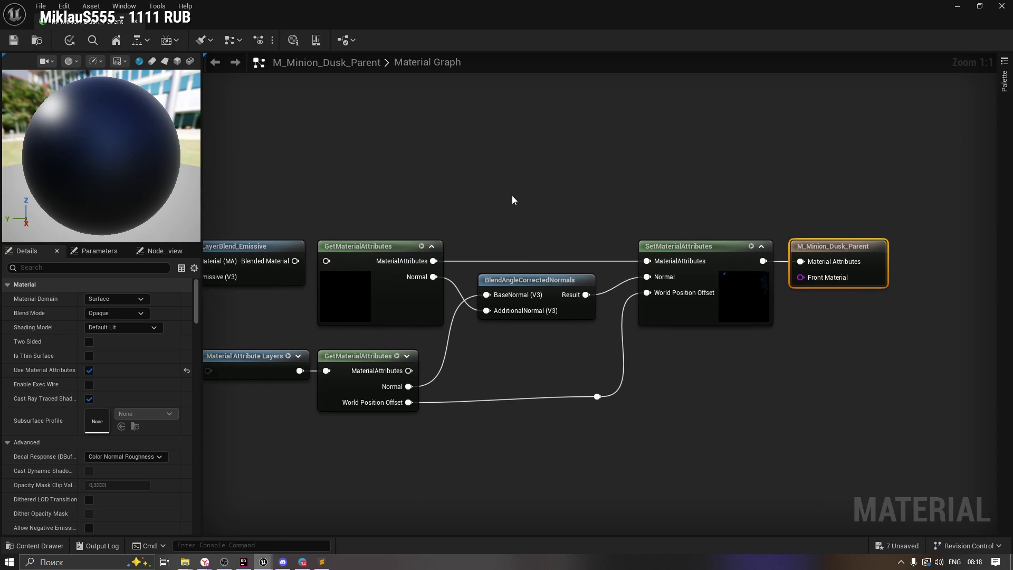
drag(378, 226, 316, 353)
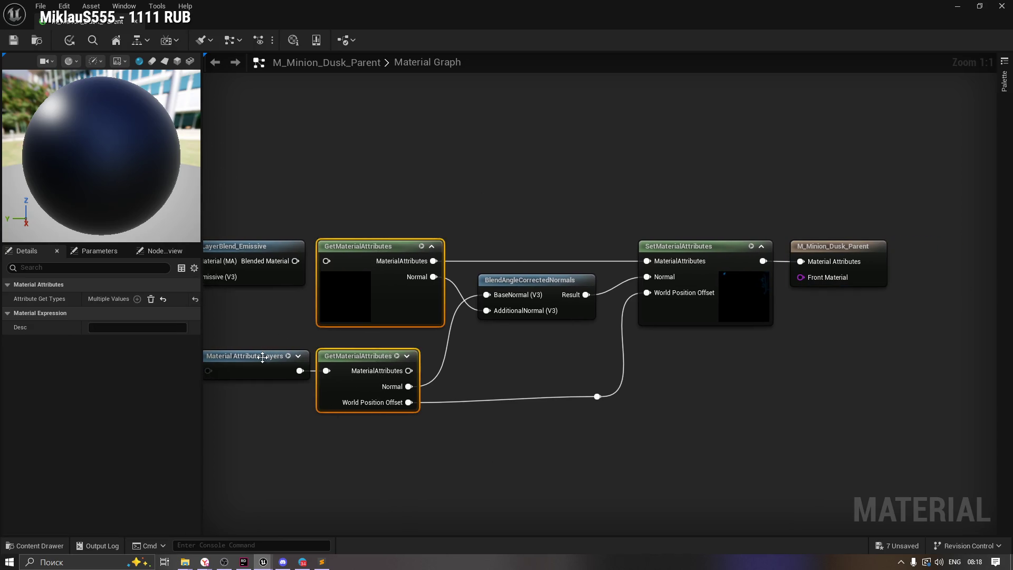
ctrl+click(262, 357)
shift+click(678, 248)
drag(562, 228, 682, 197)
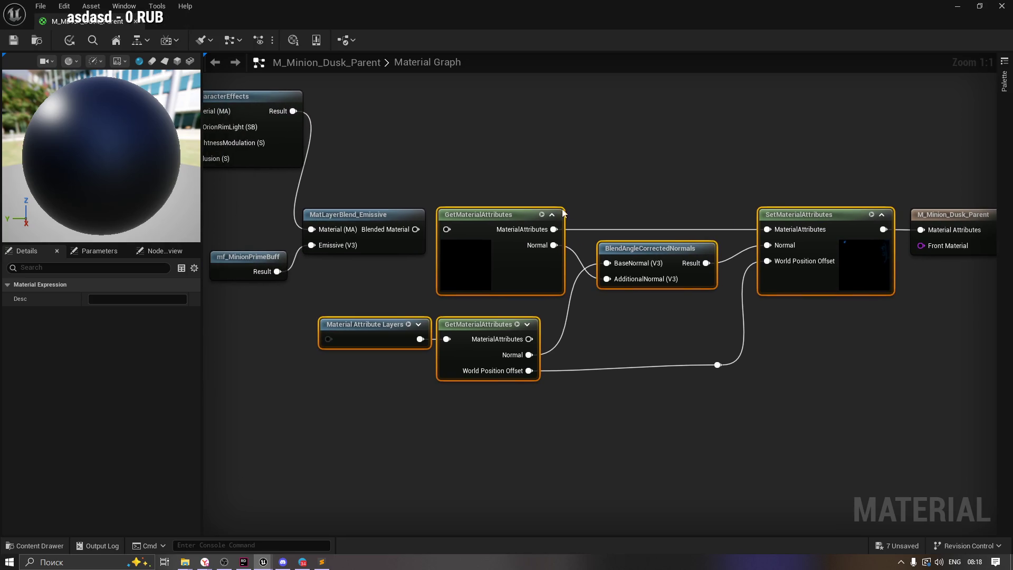
Unlink SetMaterialAttributes from the output, shift the chain lower, and bring MakeMaterialAttributes into view.
alt+click(920, 230)
mouse_move(517, 214)
mouse_down()
mouse_move(445, 317)
mouse_move(544, 235)
mouse_move(526, 230)
mouse_up()
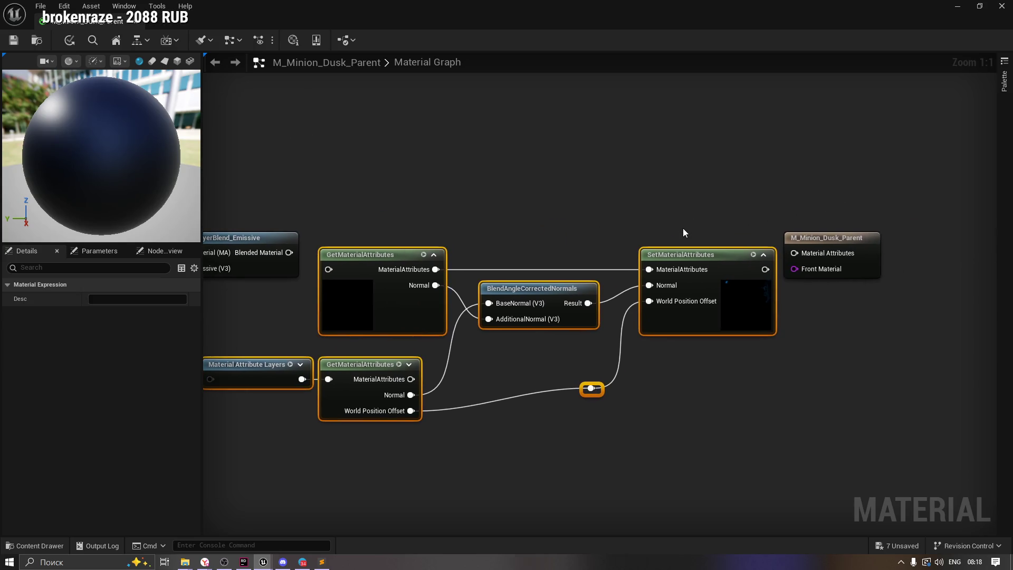
scroll(685, 229, down, 2)
mouse_move(685, 249)
mouse_down()
mouse_move(559, 359)
mouse_move(723, 319)
mouse_move(581, 321)
mouse_move(406, 205)
mouse_move(615, 346)
mouse_move(596, 298)
mouse_move(463, 249)
mouse_move(500, 241)
mouse_move(486, 236)
mouse_up()
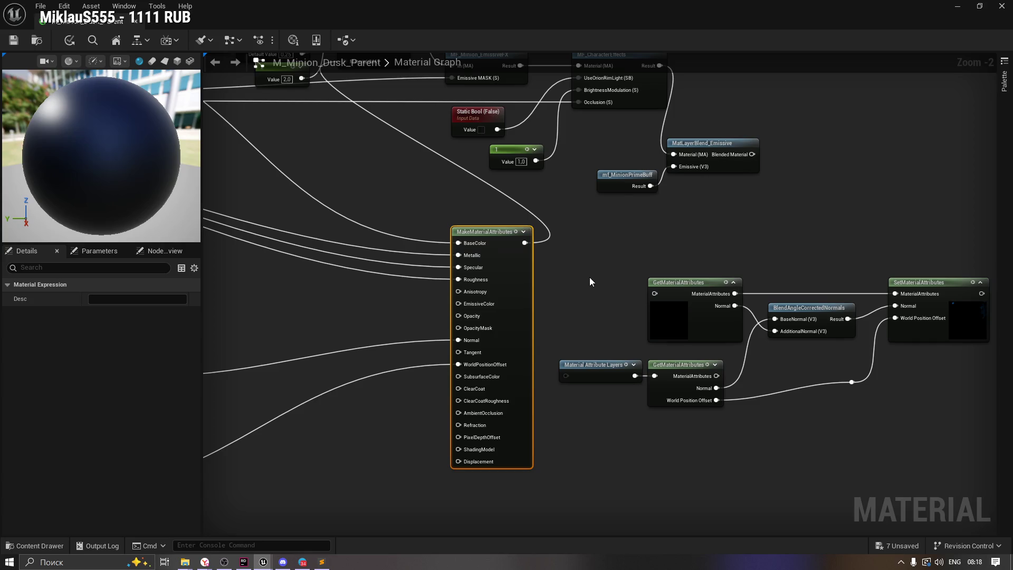
Wire MakeMaterialAttributes' output into the GetMaterialAttributes input.
drag(590, 271, 464, 271)
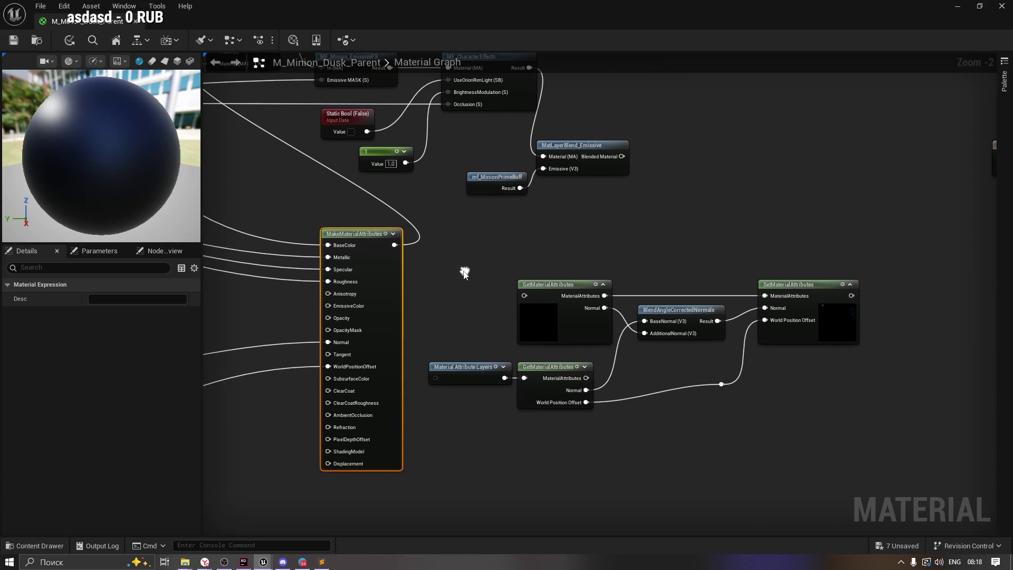
mouse_move(849, 295)
mouse_down()
mouse_move(839, 222)
mouse_move(418, 245)
mouse_move(330, 235)
mouse_move(326, 248)
mouse_move(864, 258)
mouse_up()
click(709, 248)
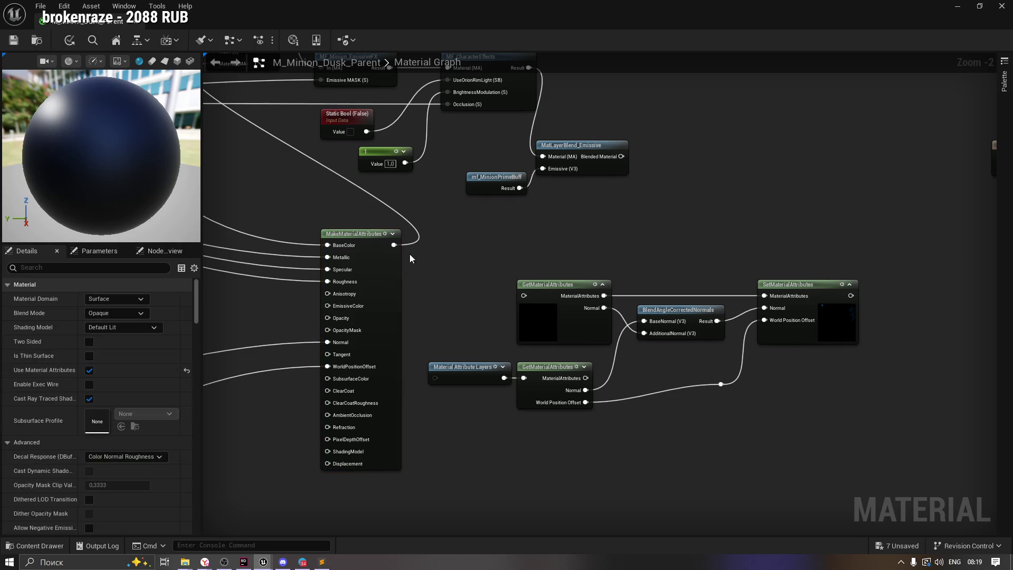
drag(393, 245, 477, 248)
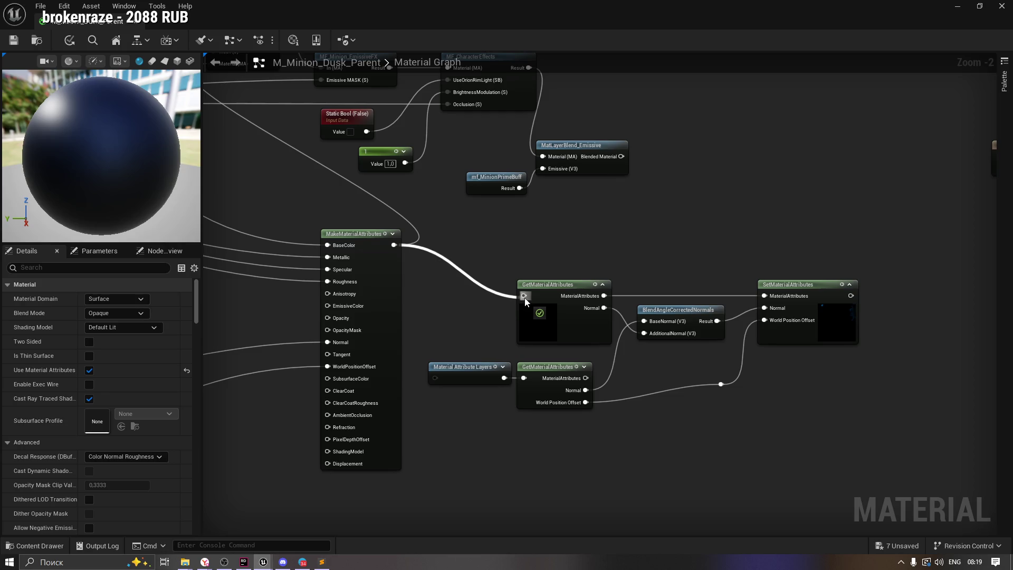
drag(525, 300, 524, 299)
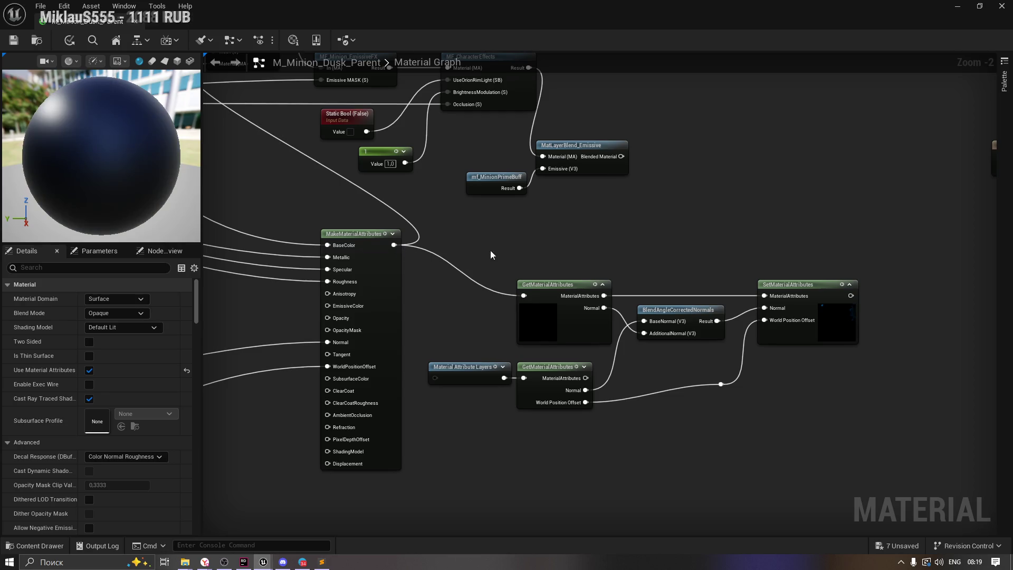
Connect SetMaterialAttributes to the output's Material Attributes input, apply, and minimize the Material Editor.
drag(716, 251, 483, 264)
mouse_move(570, 325)
mouse_down()
mouse_move(655, 221)
mouse_move(716, 185)
mouse_up()
drag(460, 261, 610, 259)
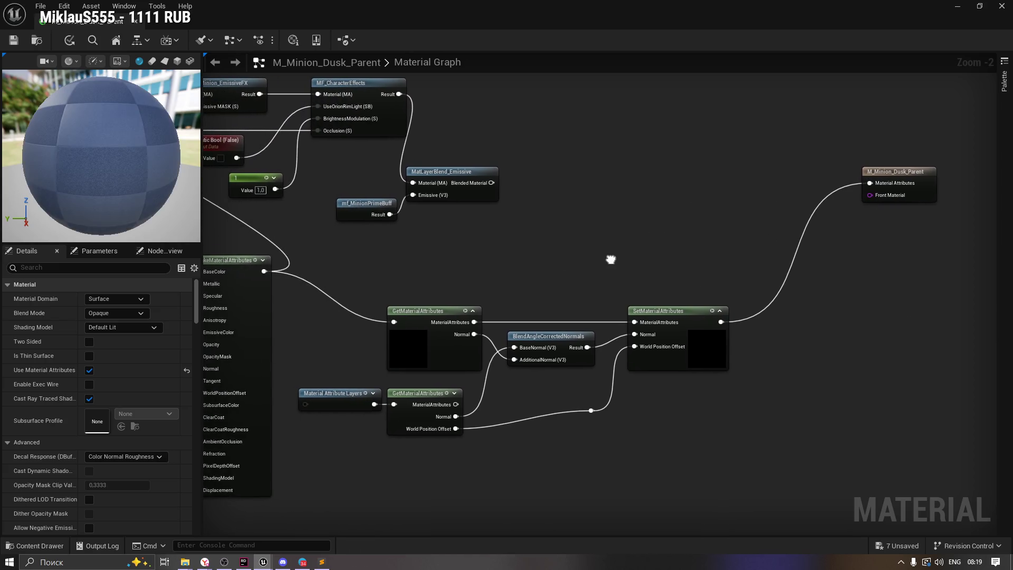
drag(482, 271, 583, 258)
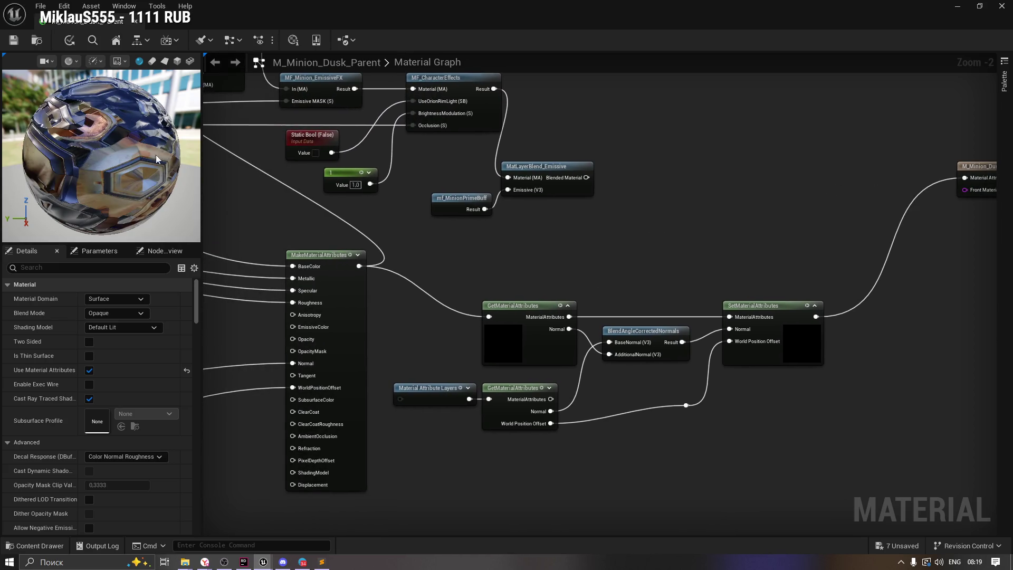
click(13, 41)
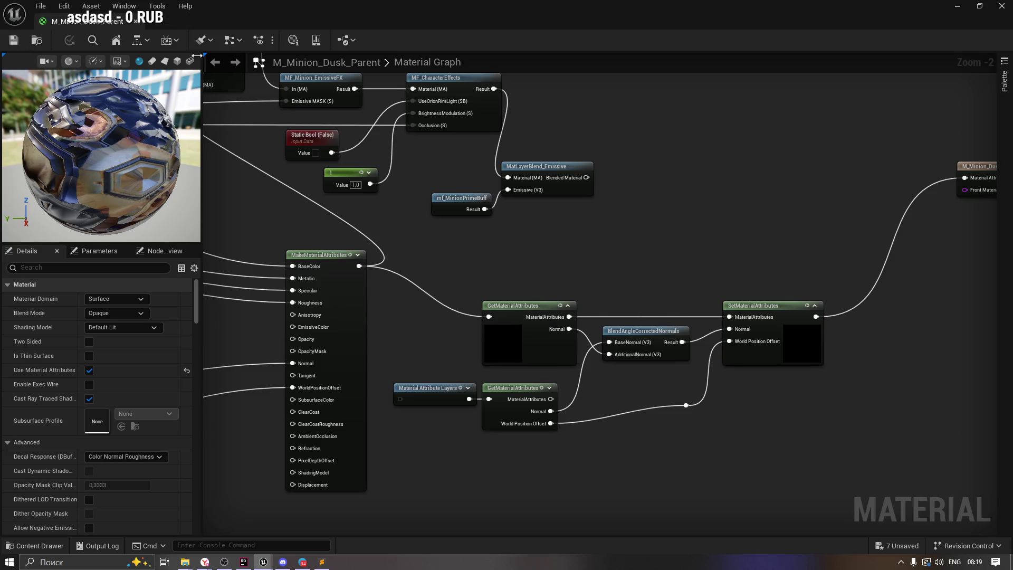
click(954, 12)
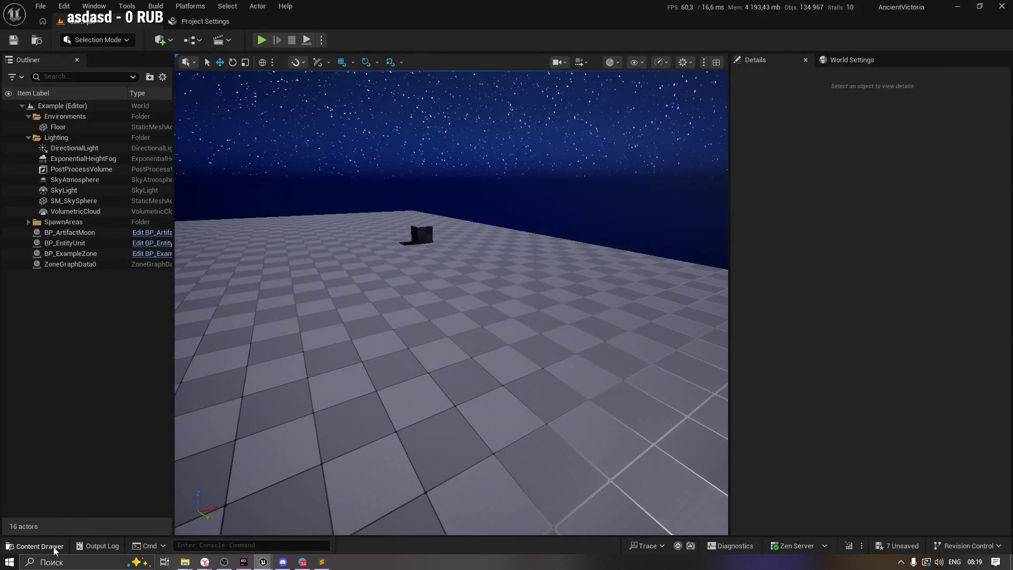
Navigate the Content Drawer from Dusk_Minions to the VAT folder and open Minion_Lane.
click(55, 550)
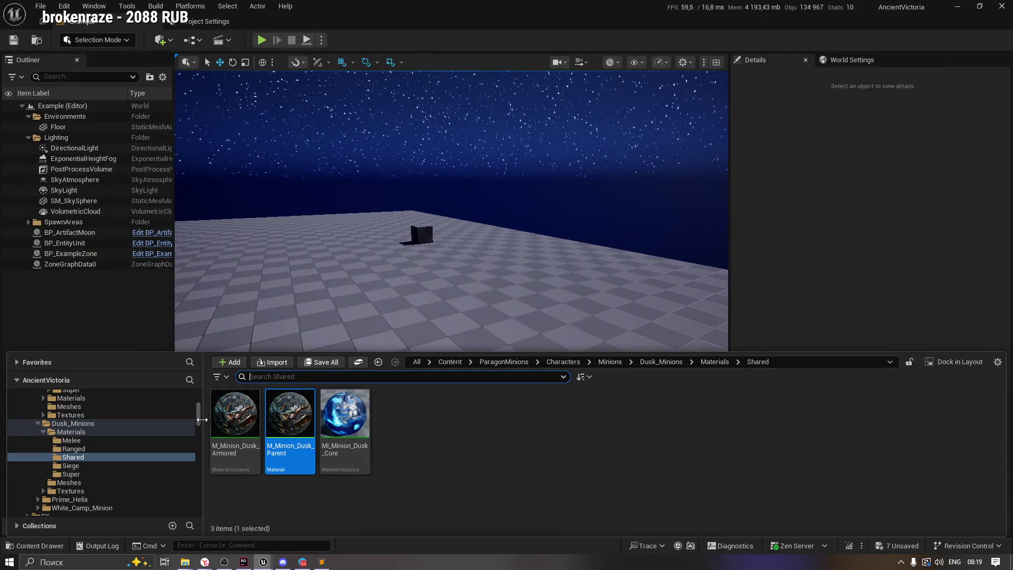
click(38, 423)
ctrl+click(46, 423)
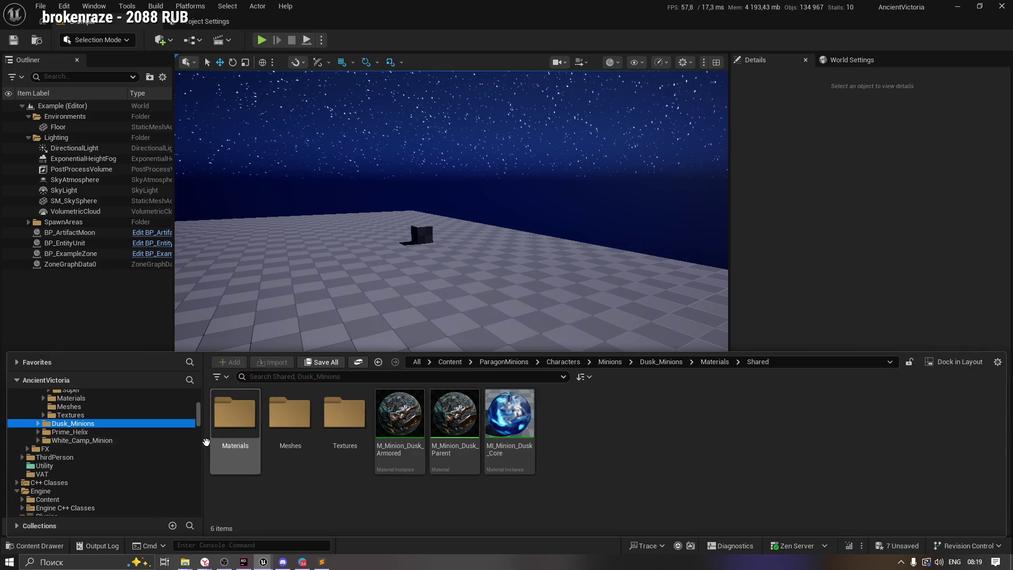
click(42, 473)
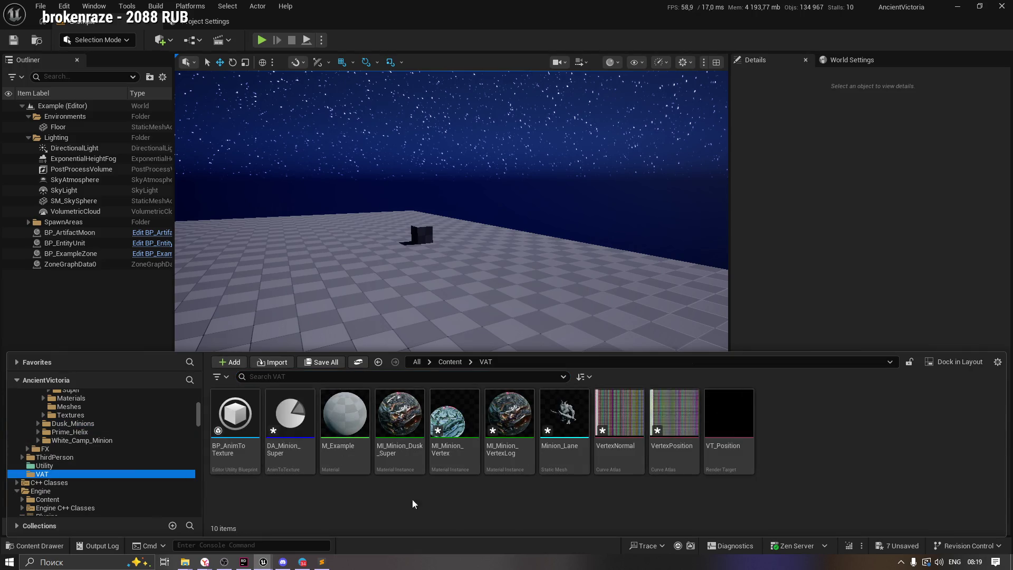
double_click(567, 423)
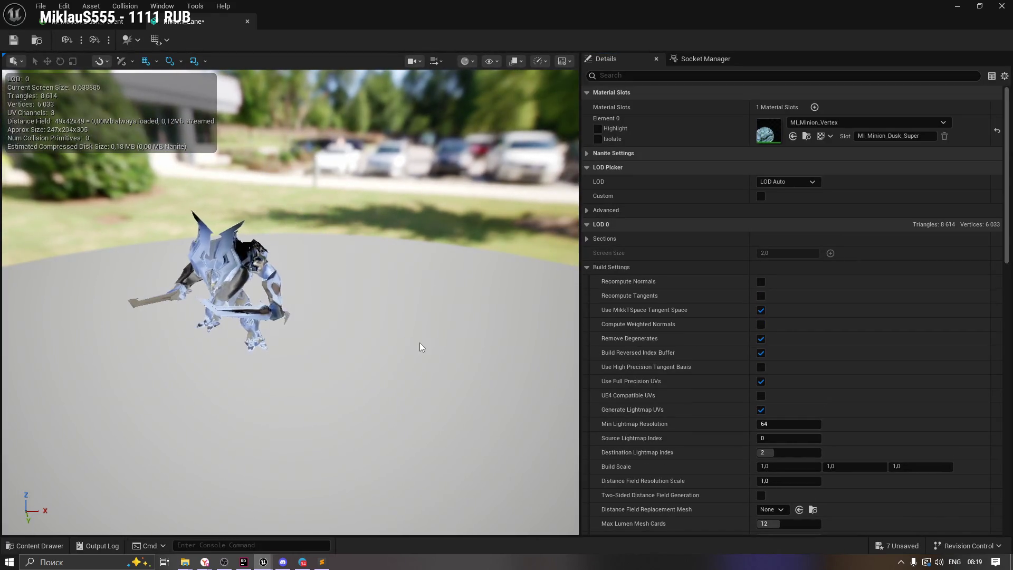
Save and close Minion_Lane, open DA_Minion_Super, then return to the M_Minion_Dusk_Parent graph.
click(14, 40)
click(246, 21)
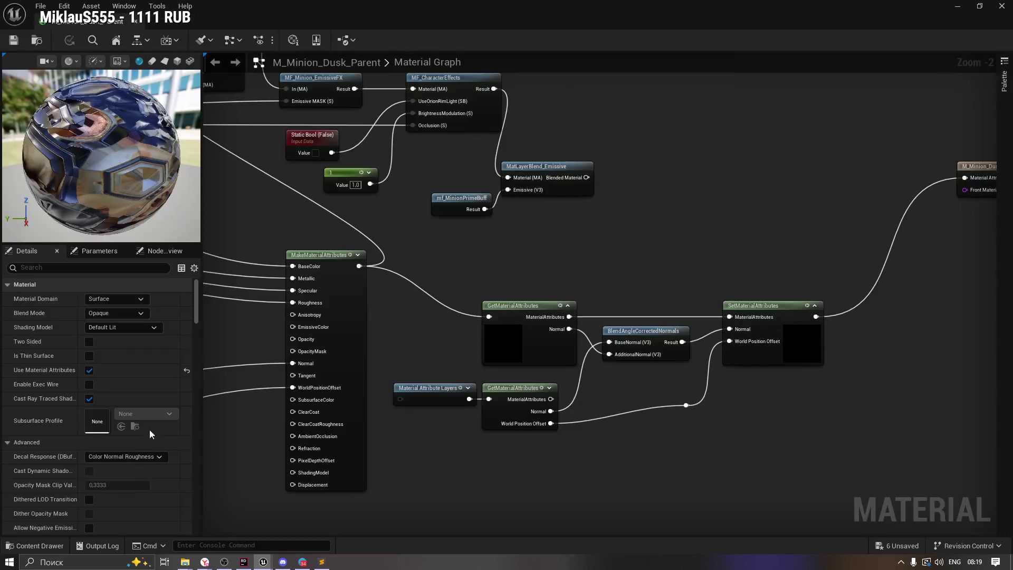
click(44, 547)
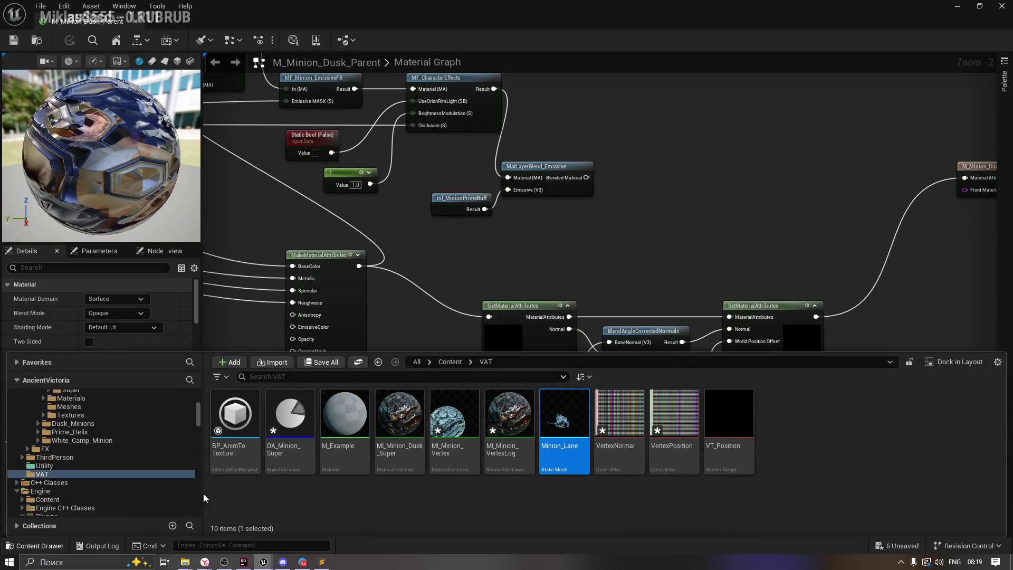
click(540, 492)
double_click(294, 418)
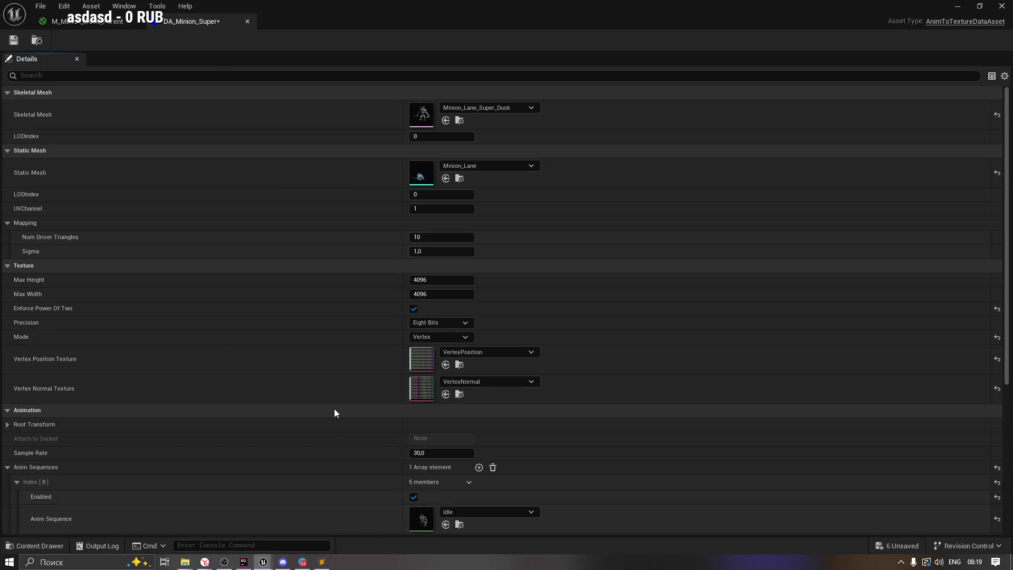
click(79, 22)
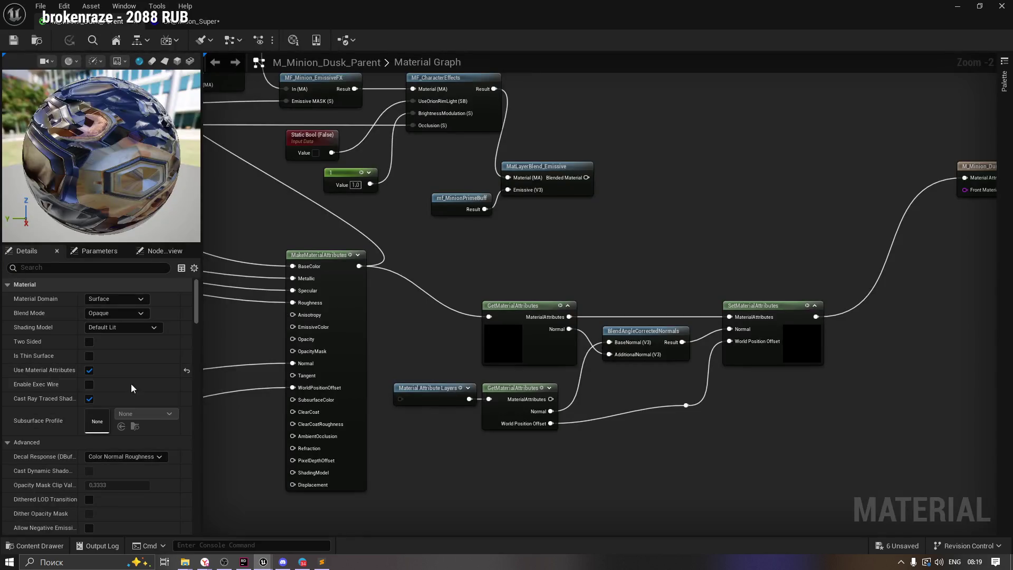
Open BP_AnimToTexture and assign MI_Minion_Vertex to its Material Instance pin.
click(23, 553)
click(578, 397)
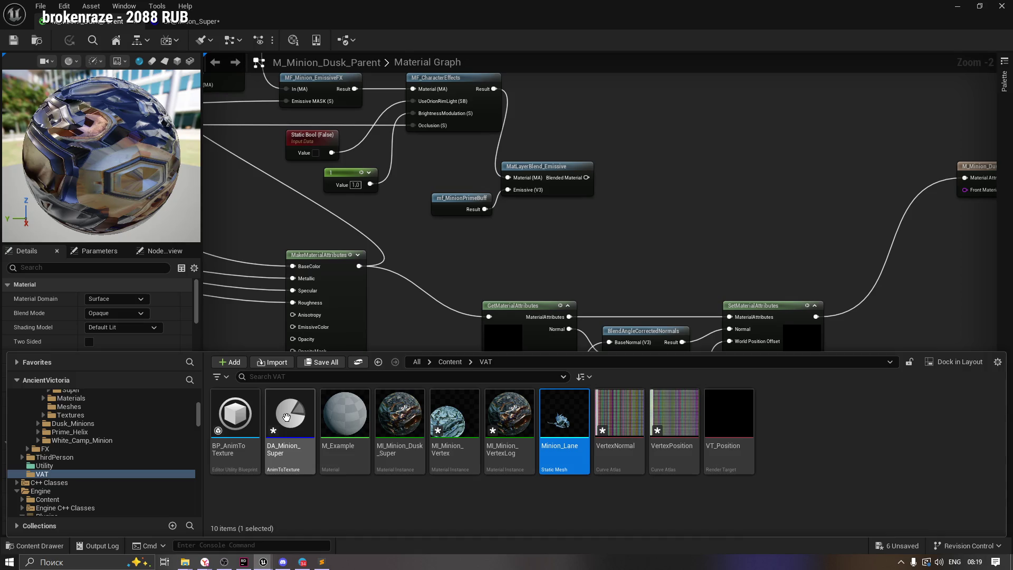
click(234, 423)
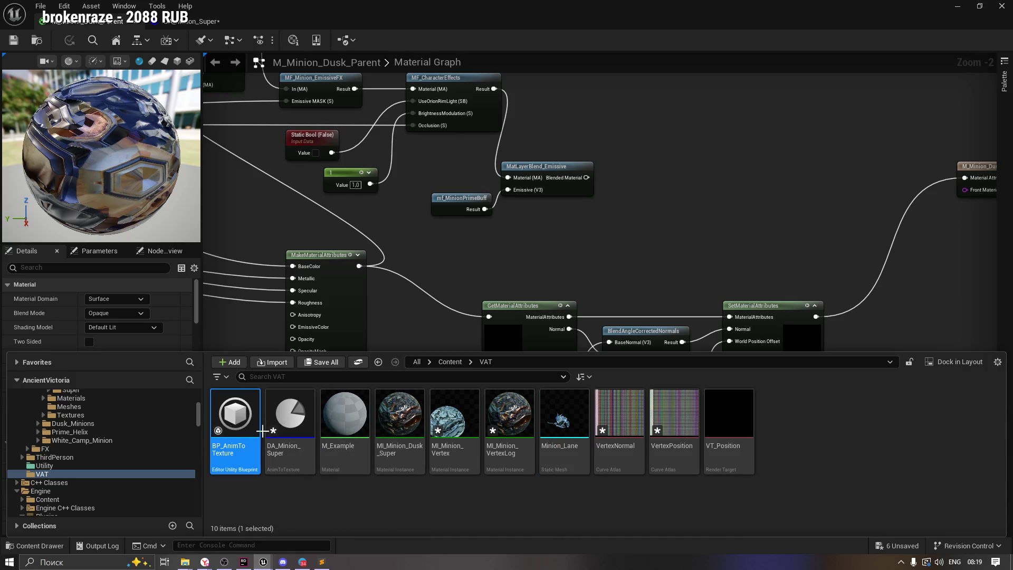
double_click(262, 430)
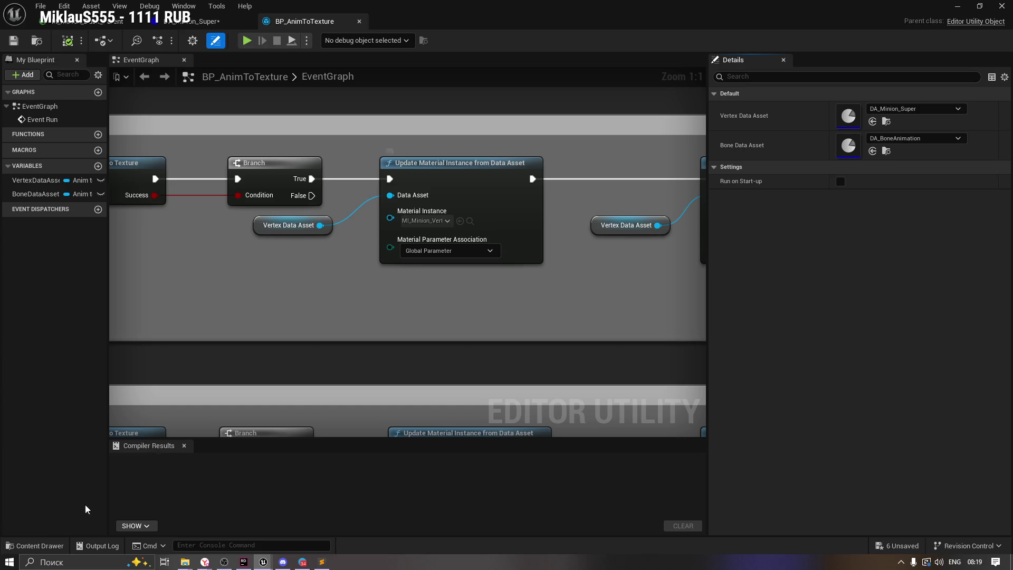
click(47, 547)
mouse_move(454, 417)
mouse_down()
mouse_move(470, 254)
mouse_move(451, 225)
mouse_up()
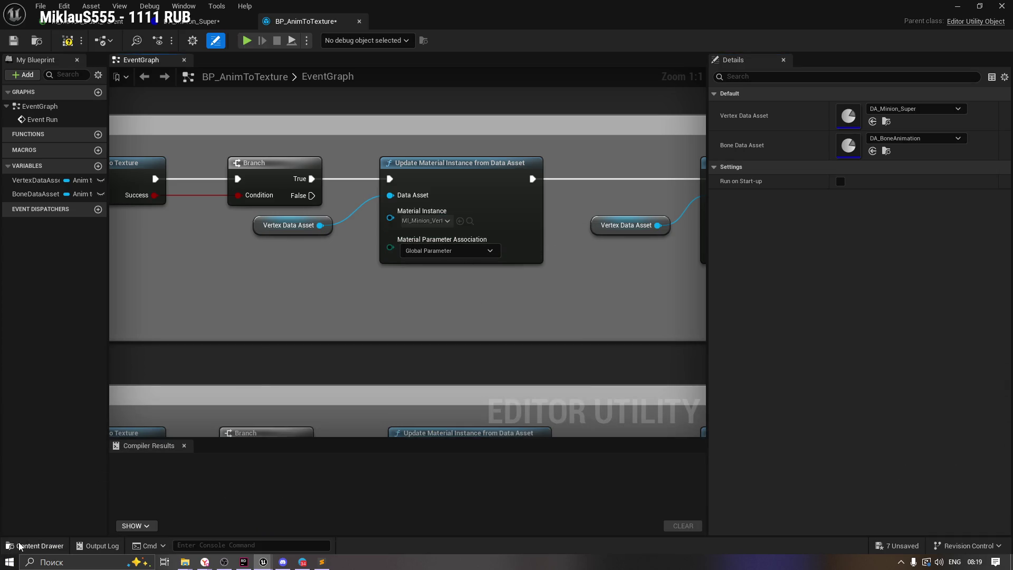
click(37, 546)
Open MI_Minion_Vertex and locate its parent material in the asset browser.
double_click(461, 414)
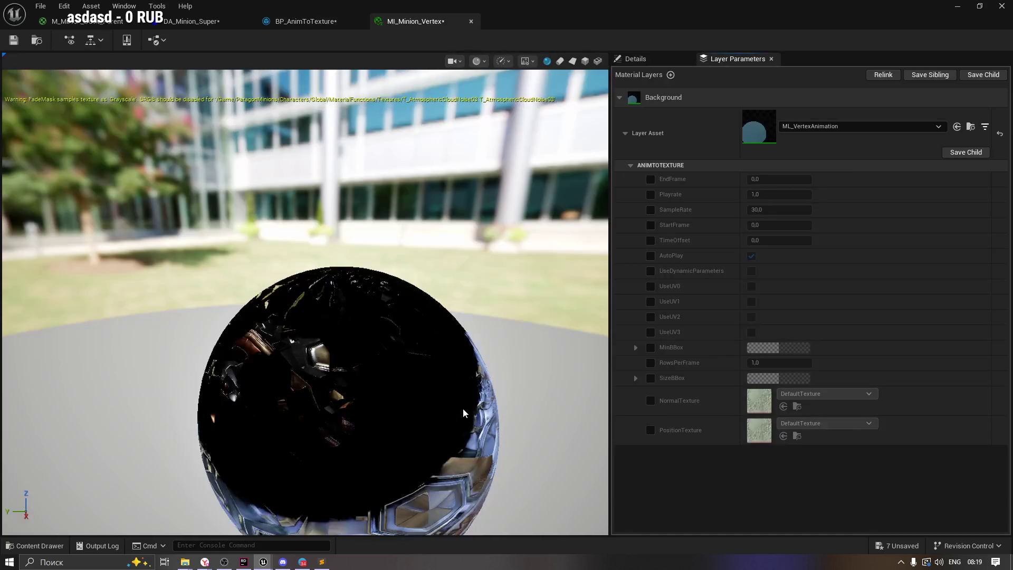
mouse_move(527, 253)
mouse_down()
mouse_move(507, 316)
mouse_move(464, 300)
mouse_up()
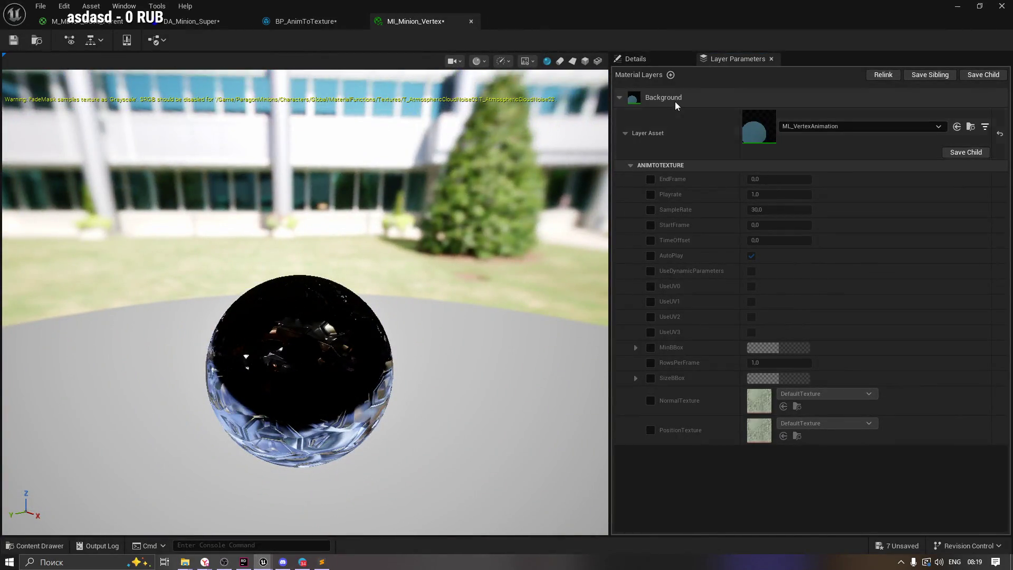
click(645, 60)
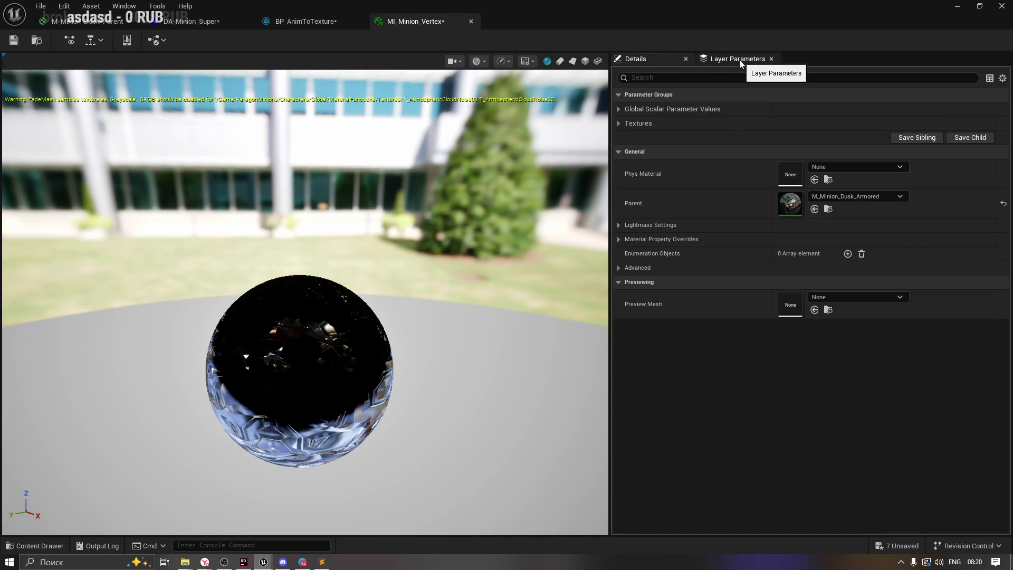
click(827, 210)
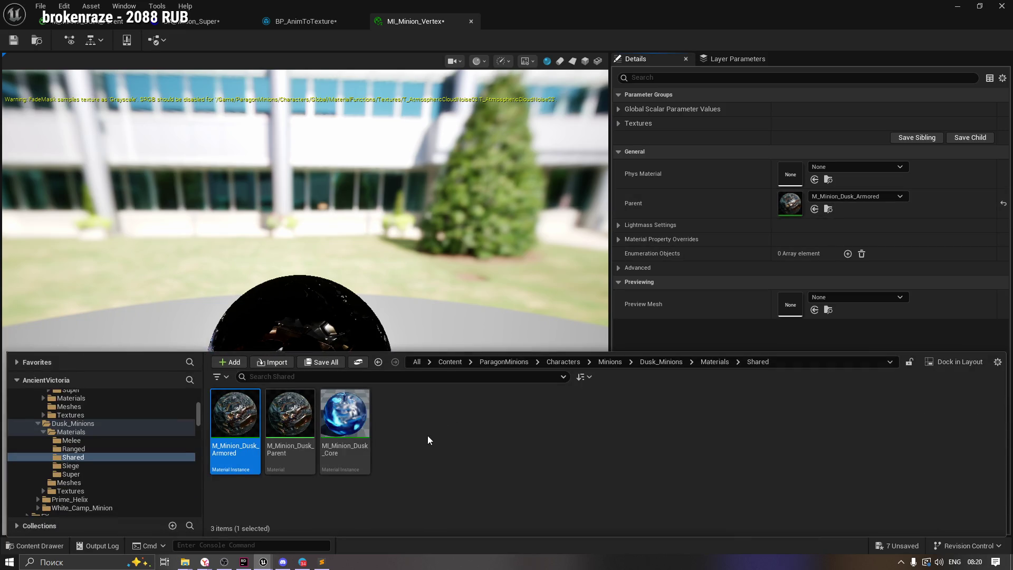
click(284, 418)
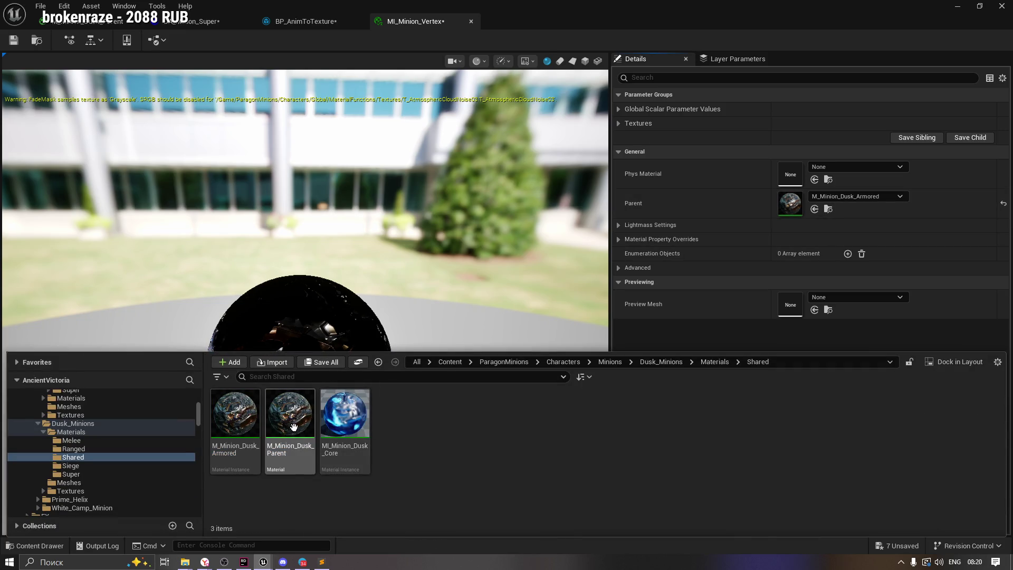
Create a material instance of M_Minion_Dusk_Parent named MI_Mini_ExampleParent.
double_click(290, 425)
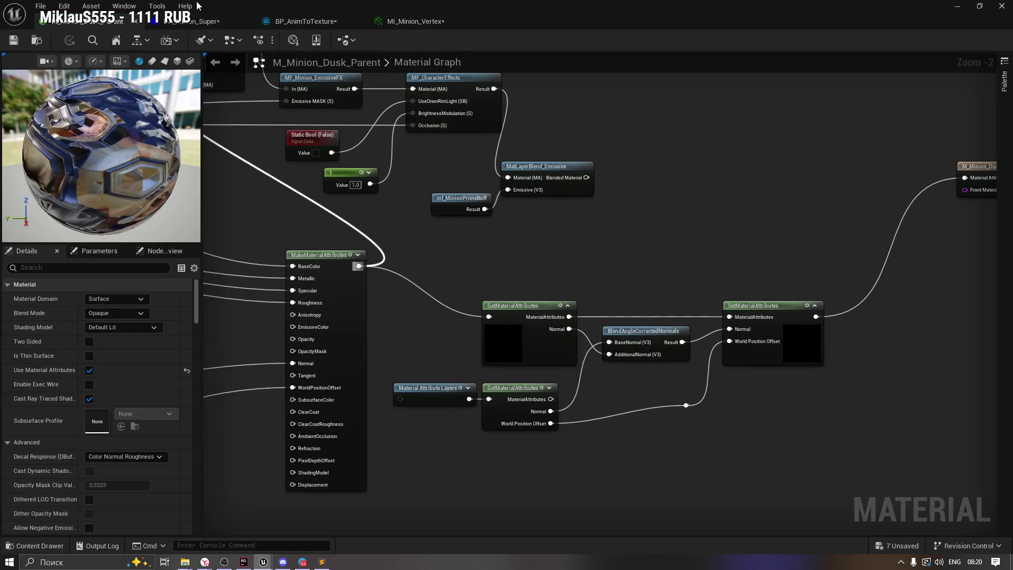
click(26, 549)
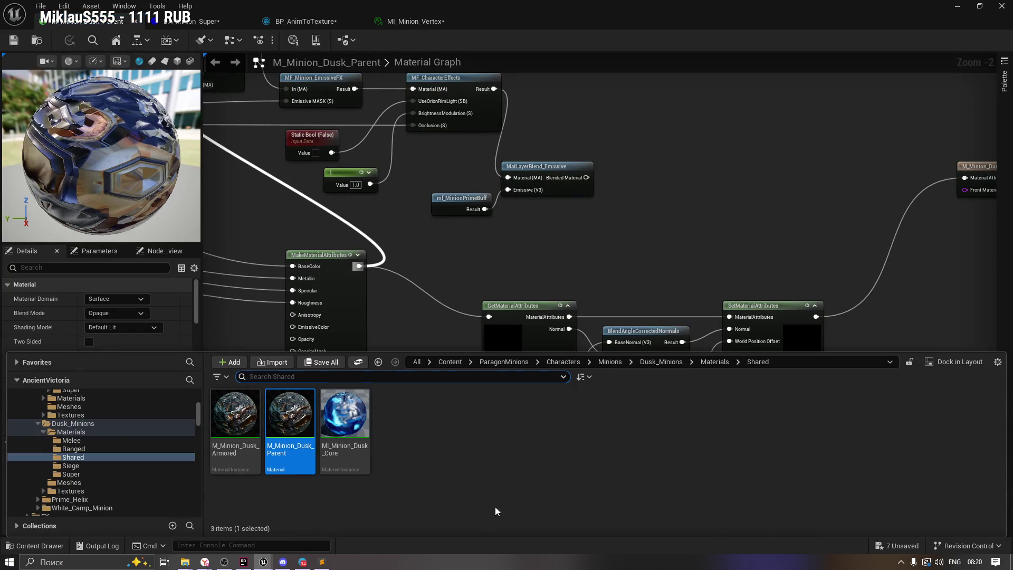
right_click(289, 410)
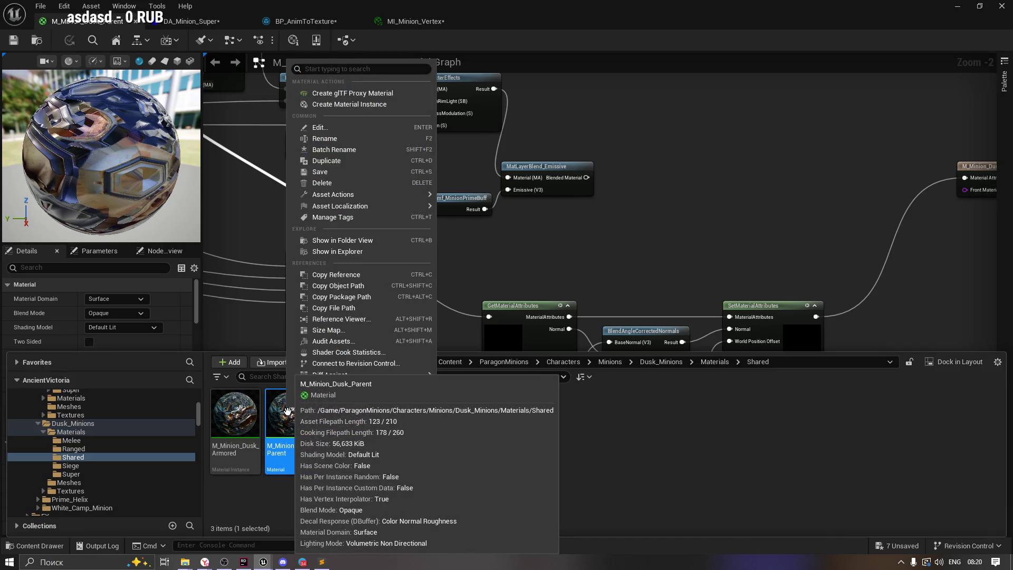
click(348, 104)
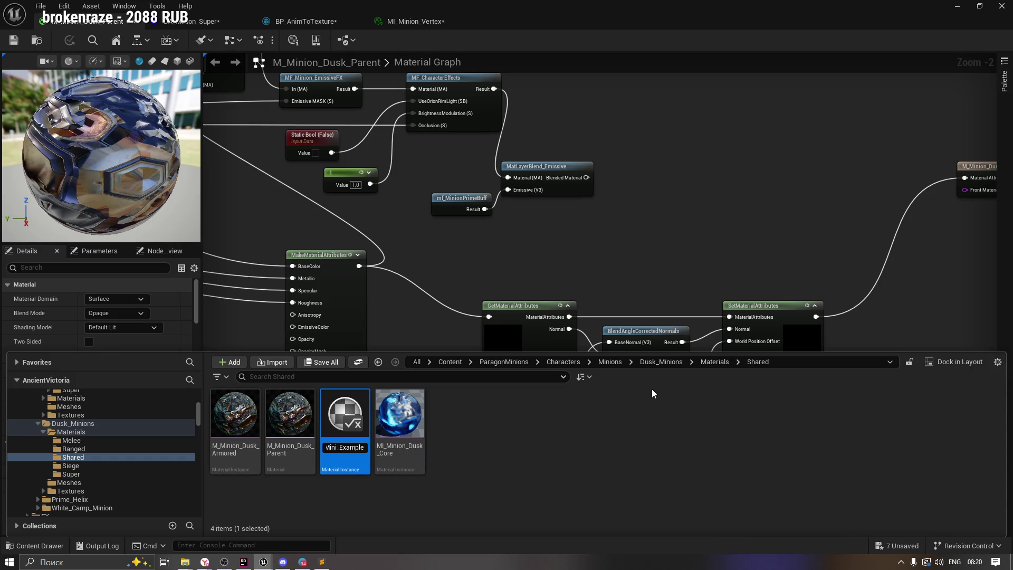
key(Return)
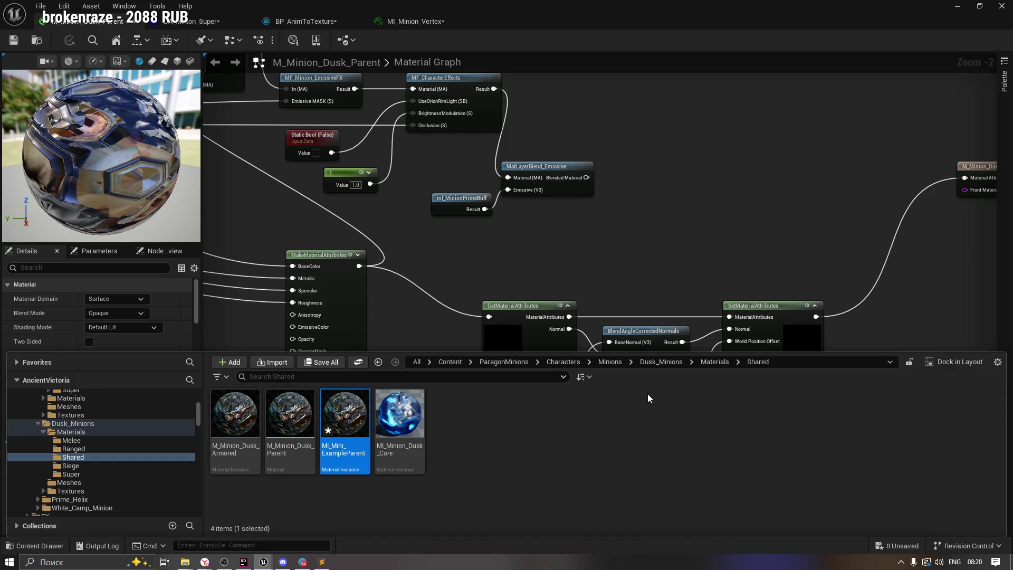
Move MI_Mini_ExampleParent into the VAT folder and view its contents.
mouse_move(343, 409)
mouse_down()
mouse_move(192, 478)
mouse_move(121, 476)
mouse_move(119, 433)
mouse_move(135, 522)
mouse_move(454, 457)
mouse_move(52, 560)
mouse_move(34, 547)
mouse_up()
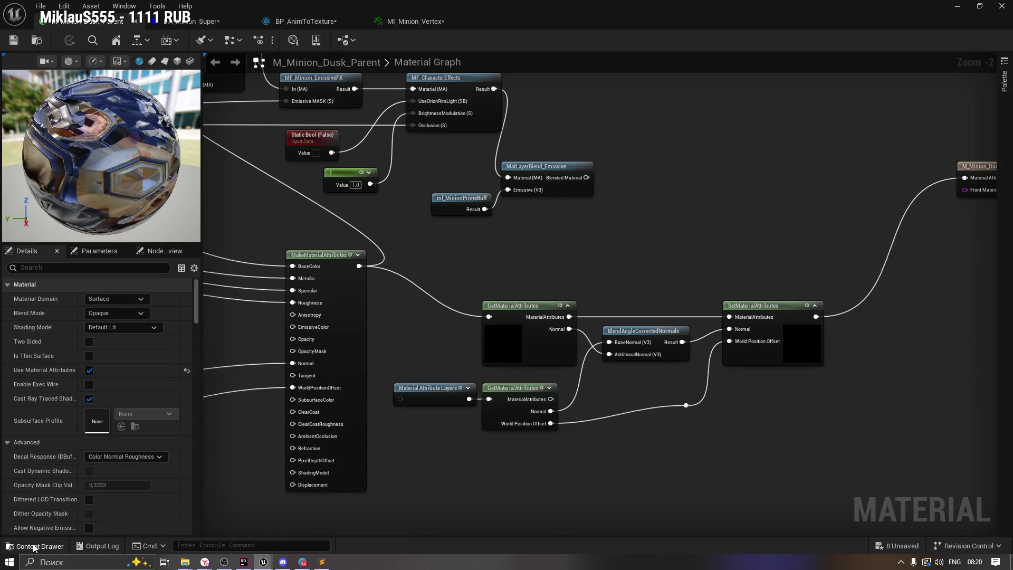
click(33, 547)
mouse_move(200, 414)
mouse_down()
mouse_move(201, 425)
mouse_move(201, 416)
mouse_up()
mouse_move(345, 423)
mouse_down()
mouse_move(163, 499)
mouse_move(119, 478)
mouse_move(77, 478)
mouse_move(207, 460)
mouse_up()
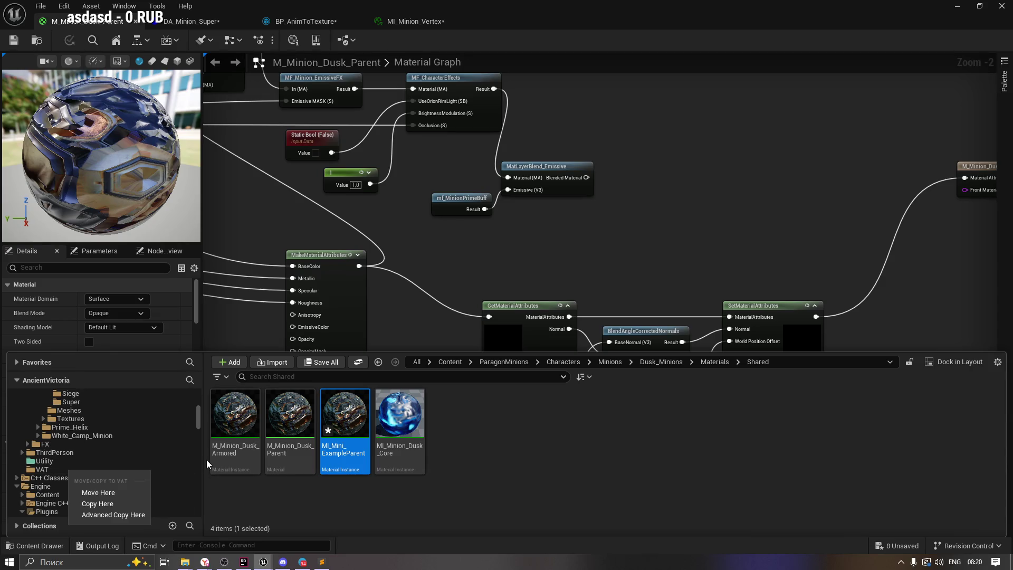
click(132, 492)
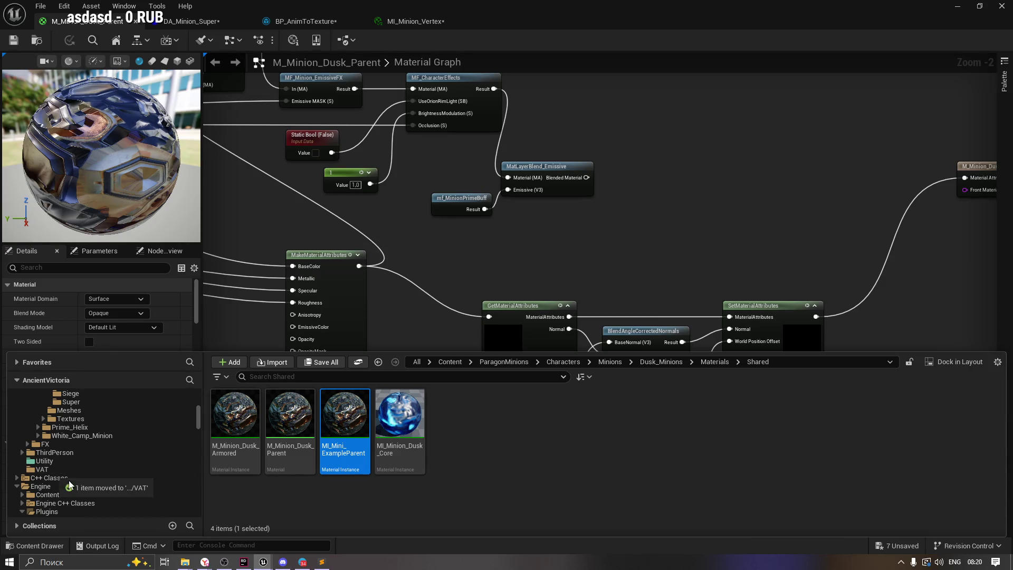
click(42, 469)
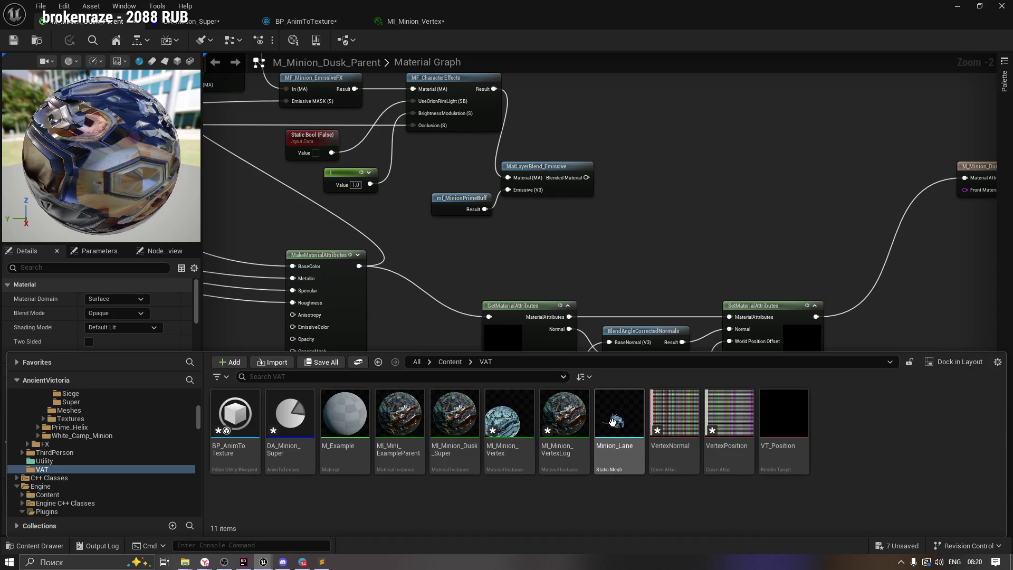
Open Minion_Lane and assign MI_Mini_ExampleParent to its Element 0 material slot.
click(611, 419)
double_click(619, 426)
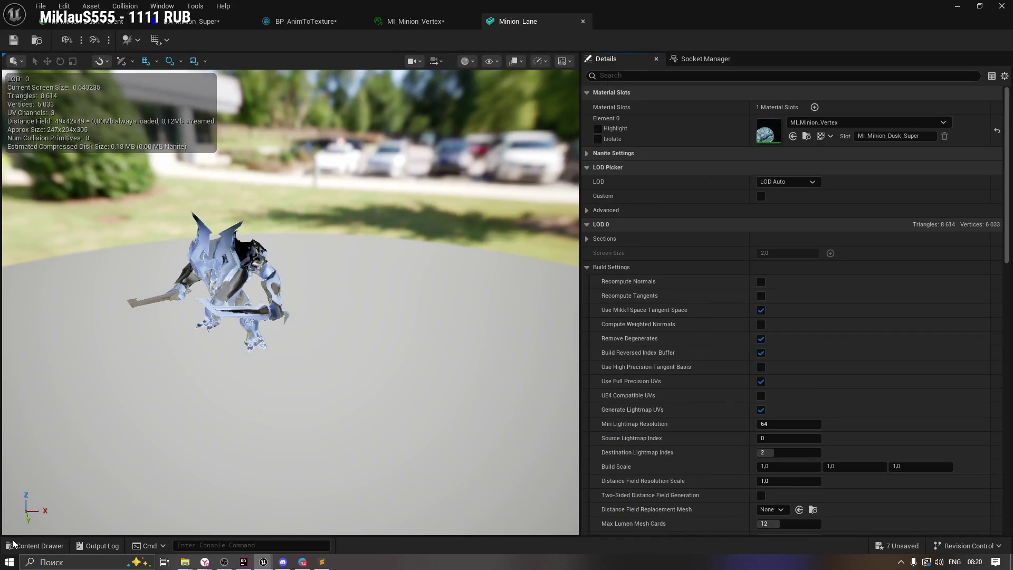
click(32, 547)
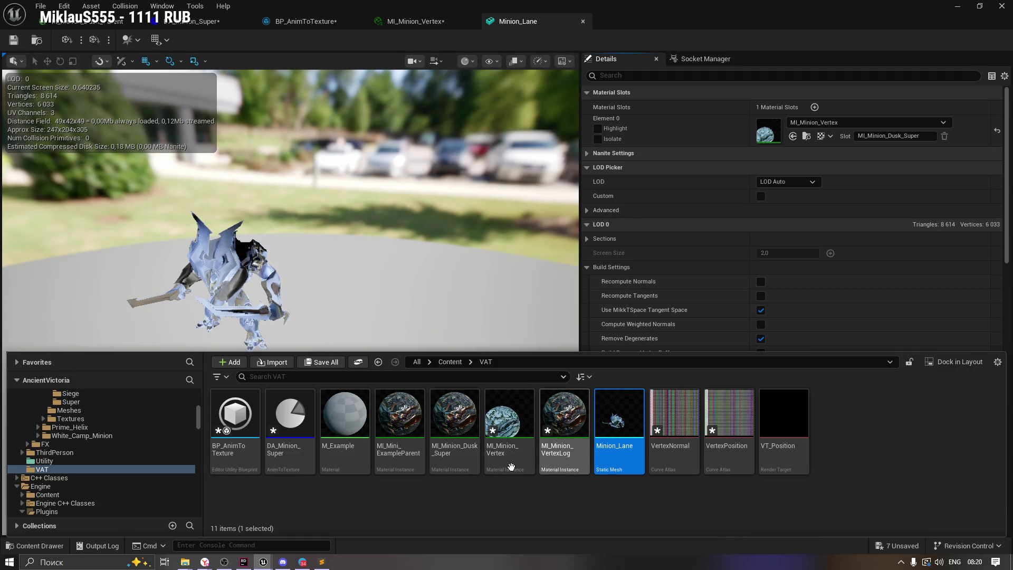
mouse_move(469, 463)
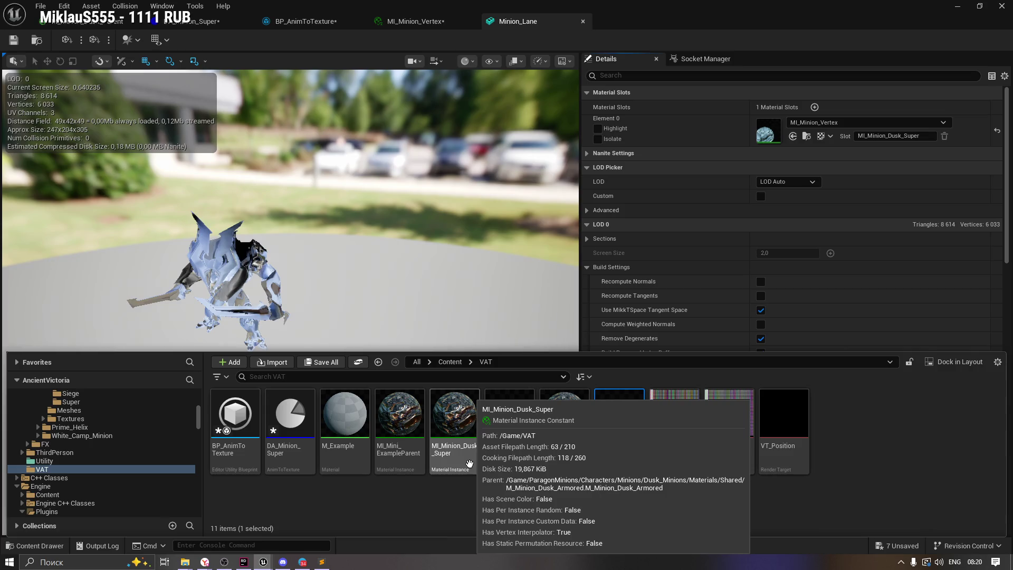
mouse_move(399, 456)
mouse_down()
mouse_move(624, 251)
mouse_move(865, 139)
mouse_move(853, 129)
mouse_up()
Scroll back up the mesh details and open DA_Minion_Super from the VAT folder.
scroll(316, 300, up, 3)
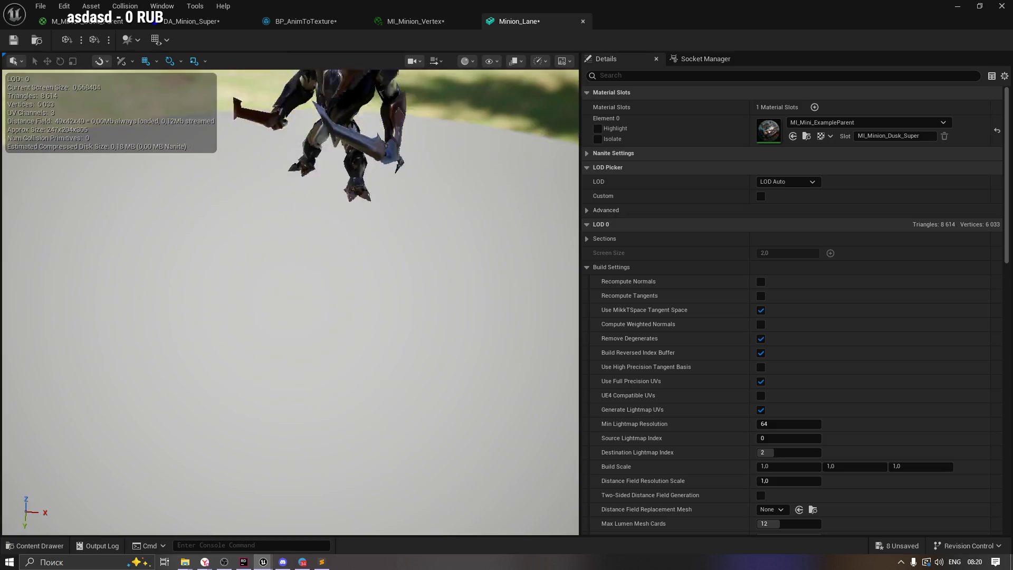
scroll(290, 301, up, 5)
scroll(74, 496, up, 3)
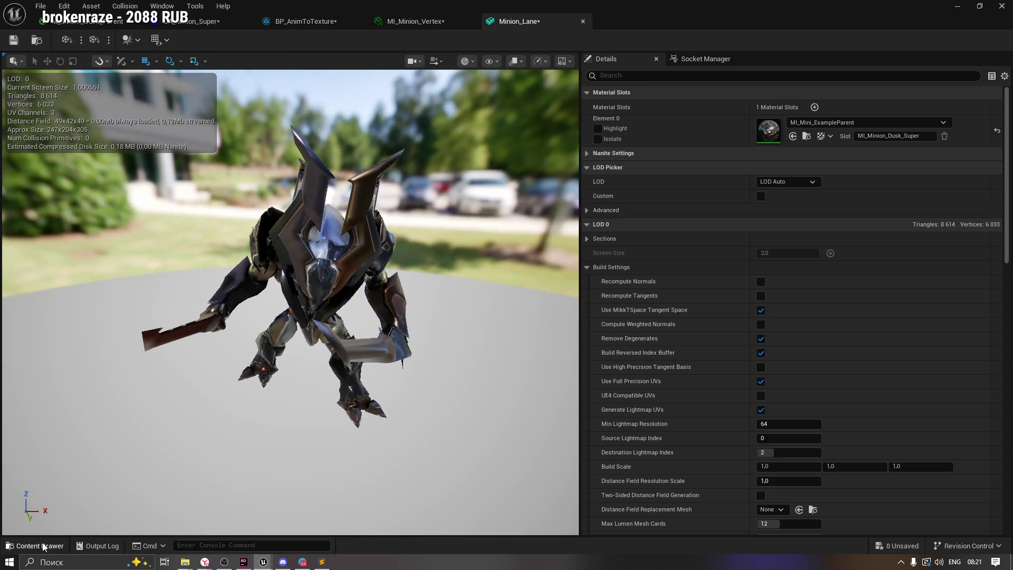
click(43, 546)
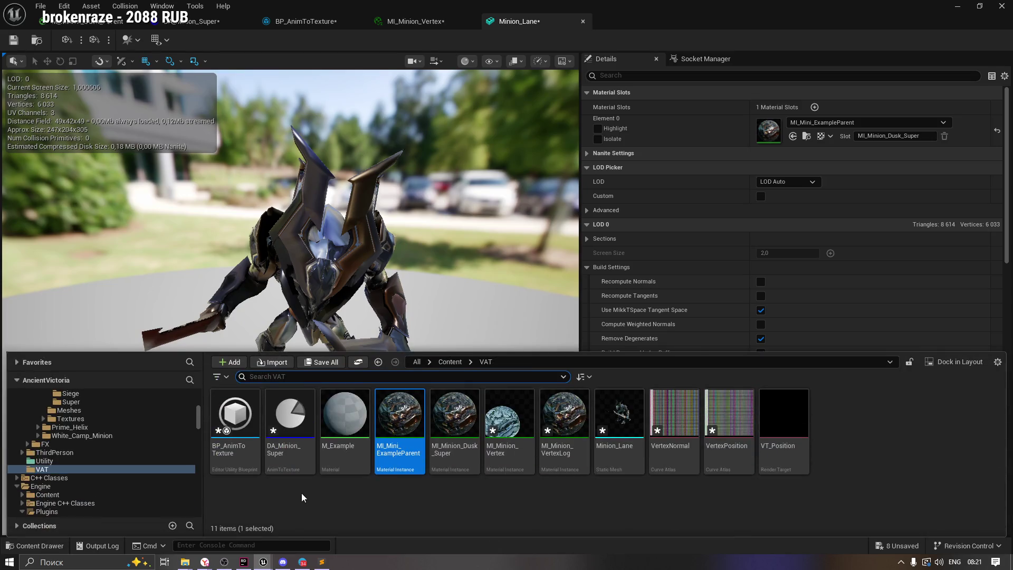
double_click(290, 422)
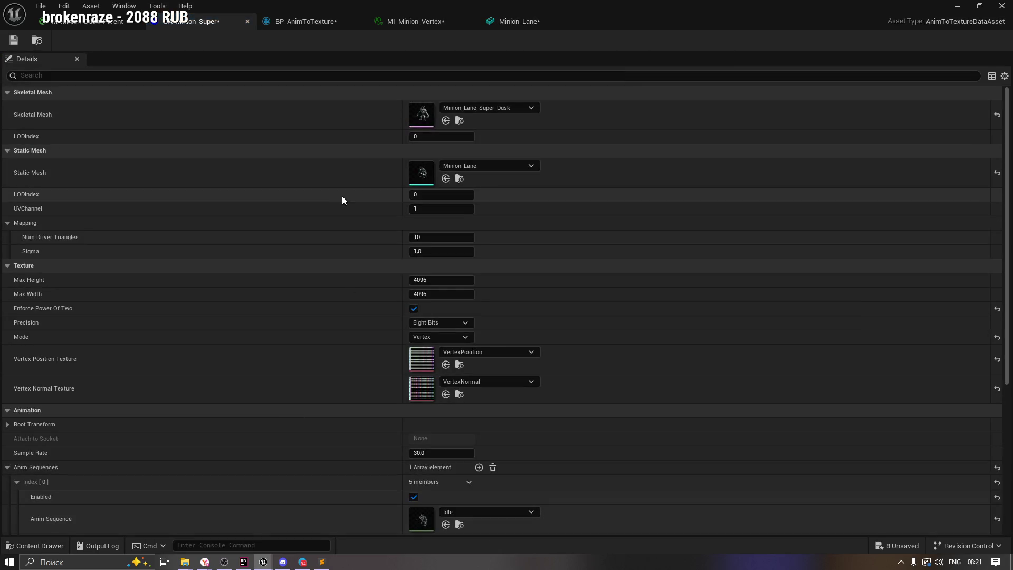
Save DA_Minion_Super and assign MI_Mini_ExampleParent to the first Update Material Instance node.
click(13, 41)
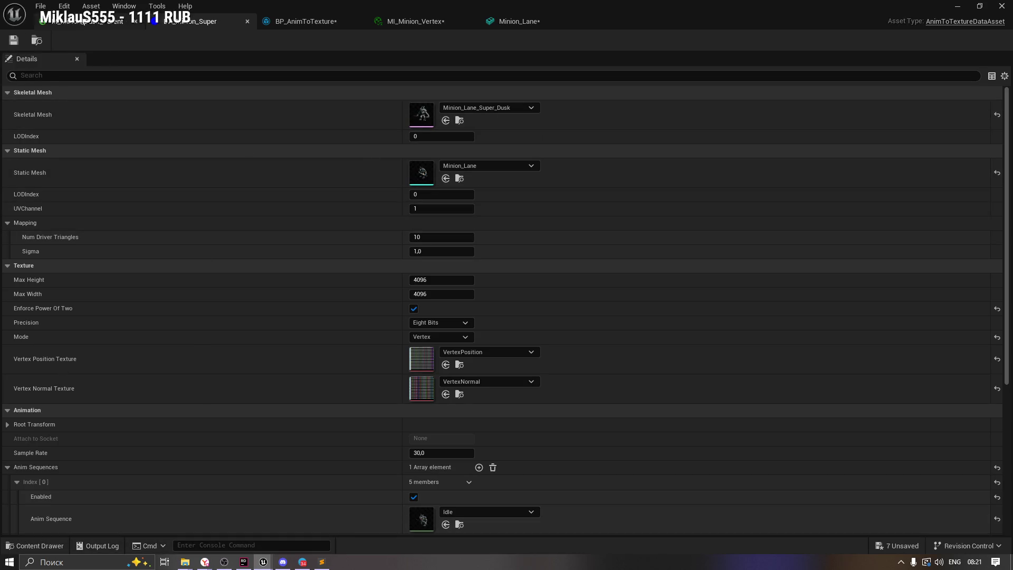
click(334, 22)
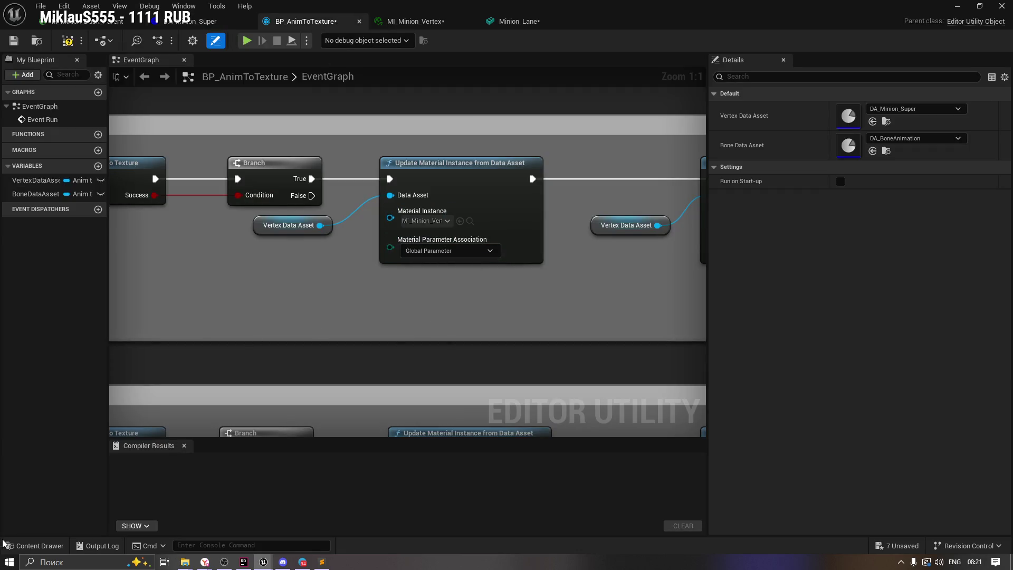
click(34, 546)
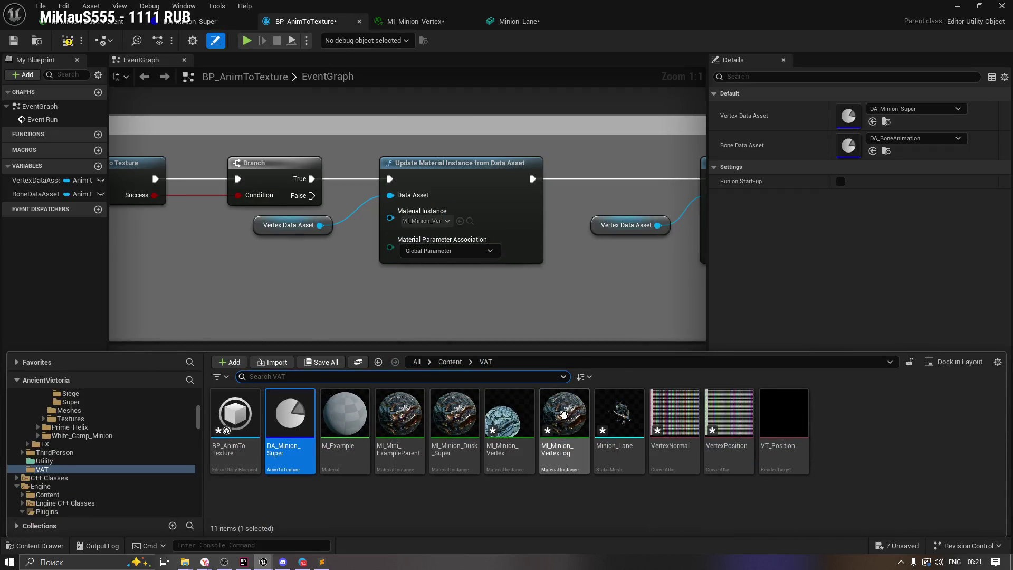
mouse_move(398, 431)
mouse_down()
mouse_move(470, 222)
mouse_move(447, 253)
mouse_up()
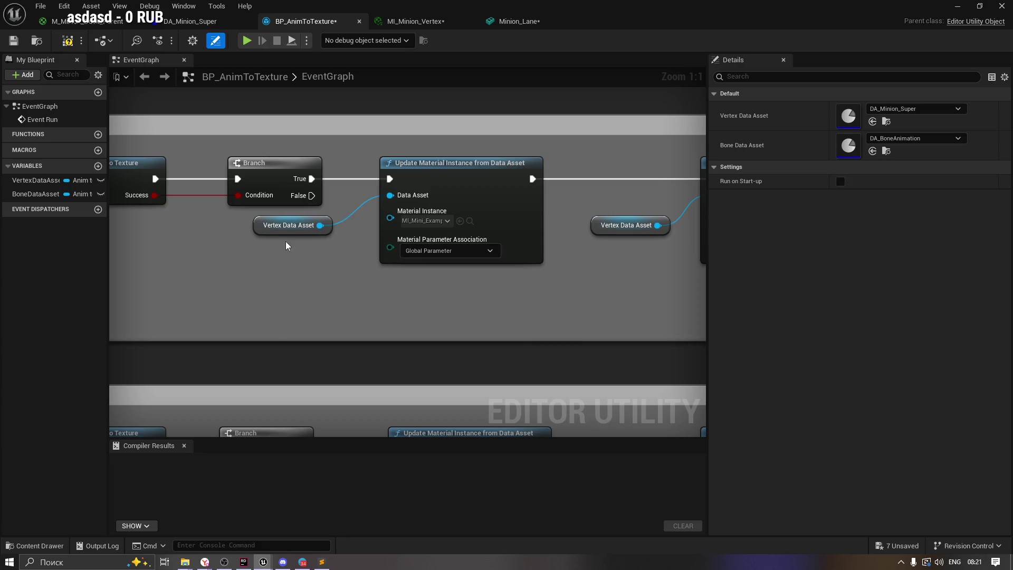
Check the second update node's material instance list, undo the disconnect, and leave it unchanged.
drag(696, 228, 438, 275)
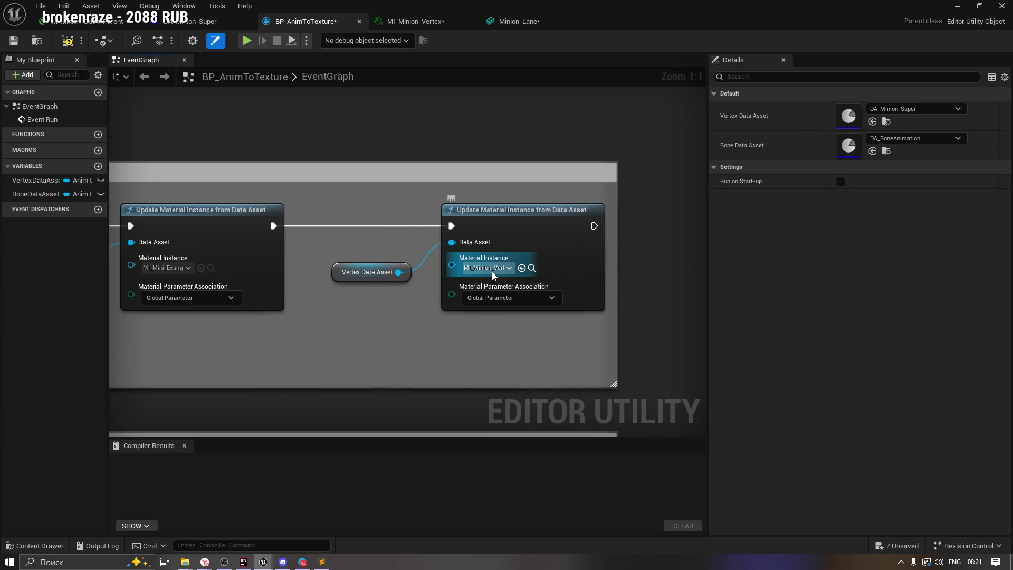
key(ctrl+z)
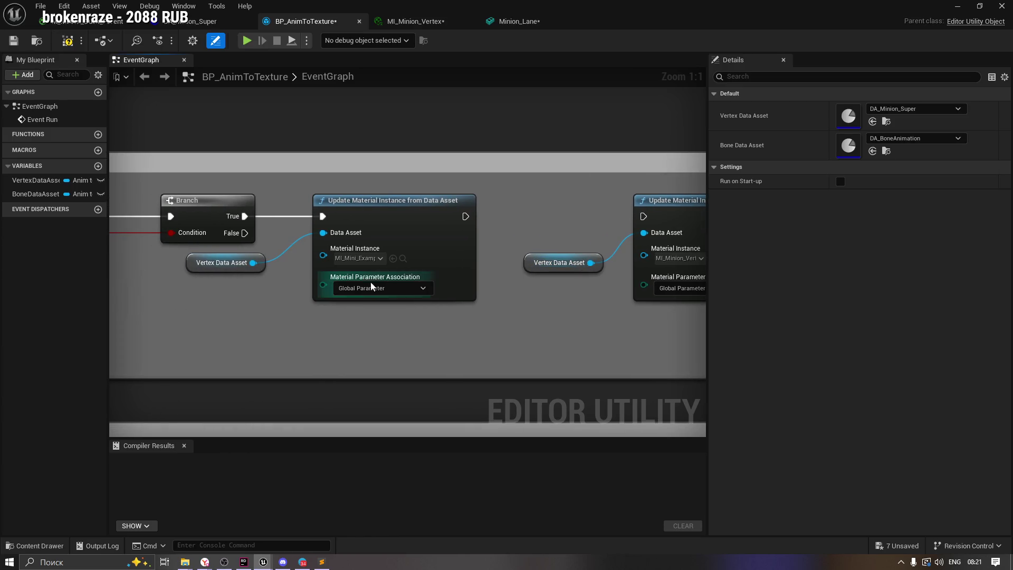
click(42, 546)
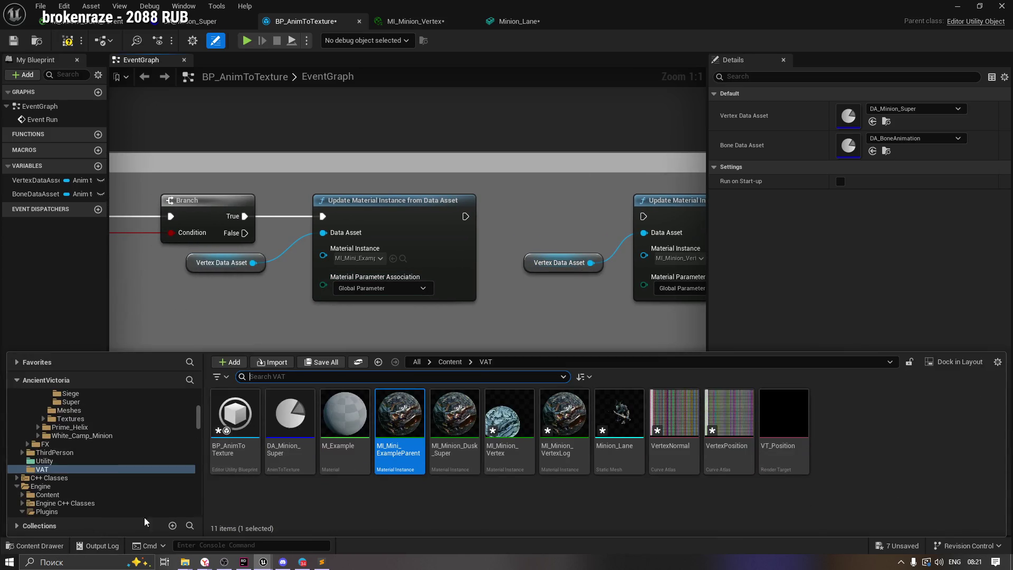
click(580, 267)
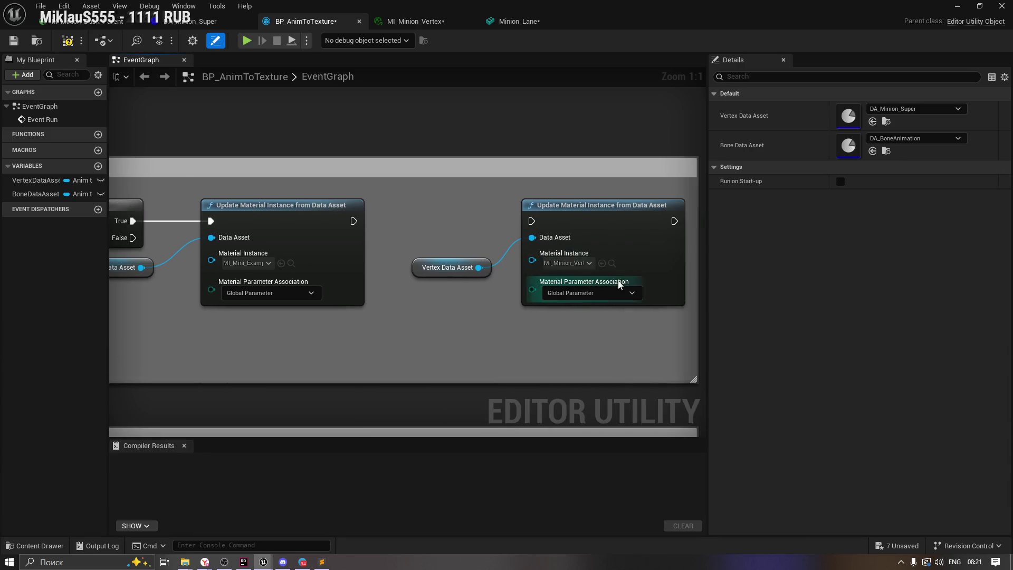
click(580, 264)
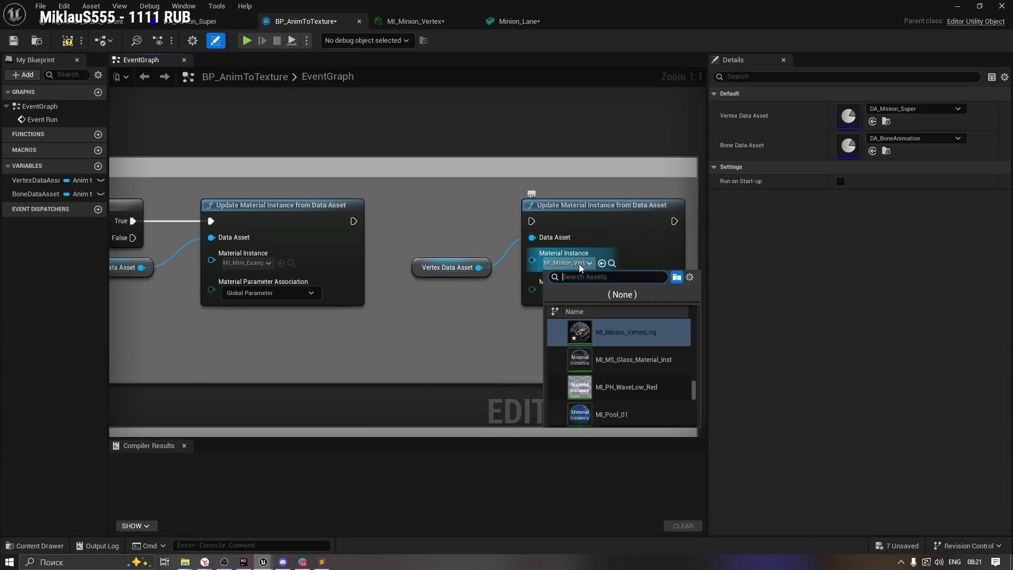
click(646, 341)
Reposition the VertexAnimation comment group and compile the BP_AnimToTexture blueprint.
mouse_move(406, 168)
mouse_down()
mouse_move(287, 375)
mouse_move(406, 179)
mouse_move(424, 132)
mouse_up()
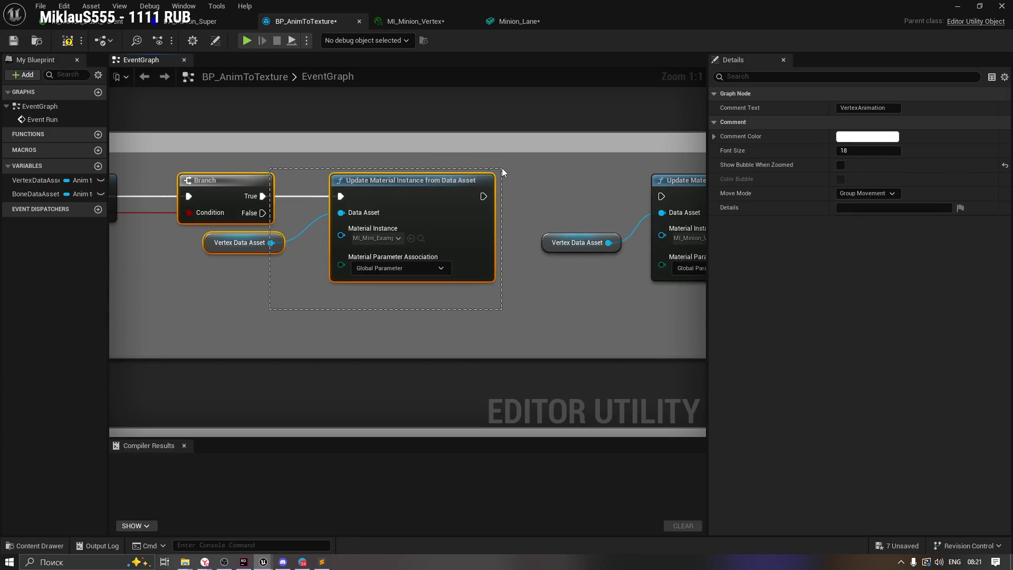
click(389, 226)
click(258, 242)
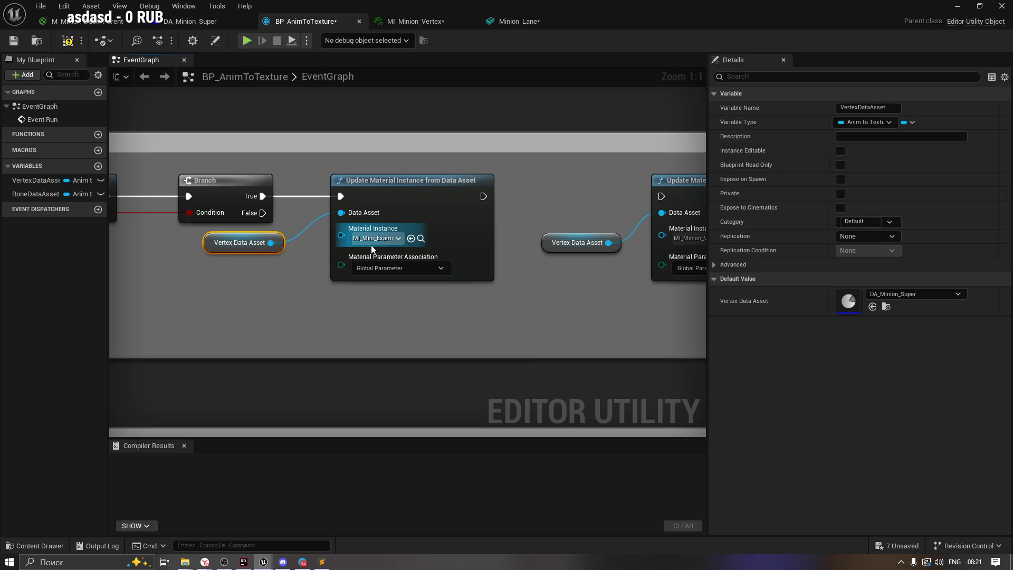
drag(371, 248, 197, 267)
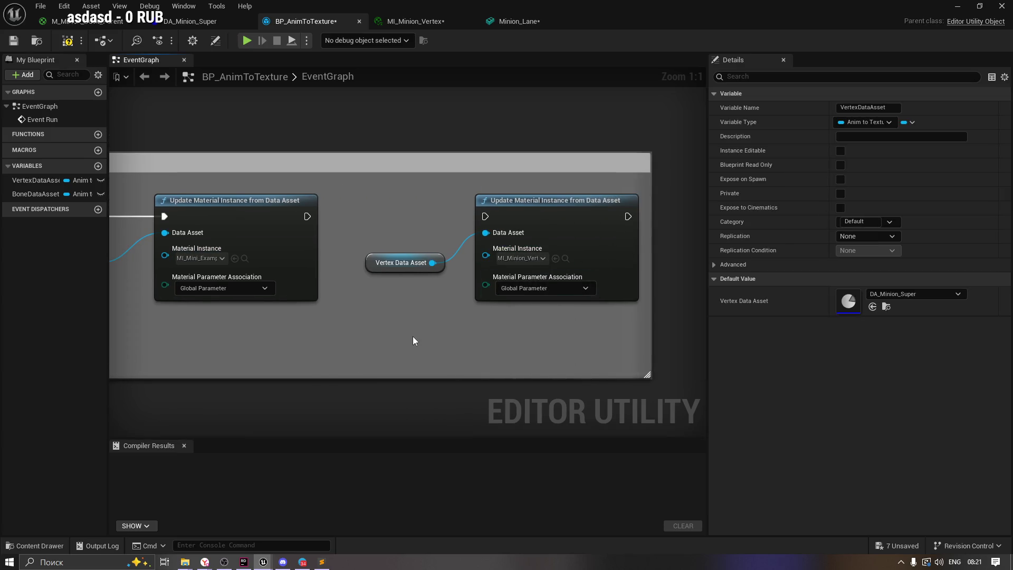
drag(412, 337, 495, 334)
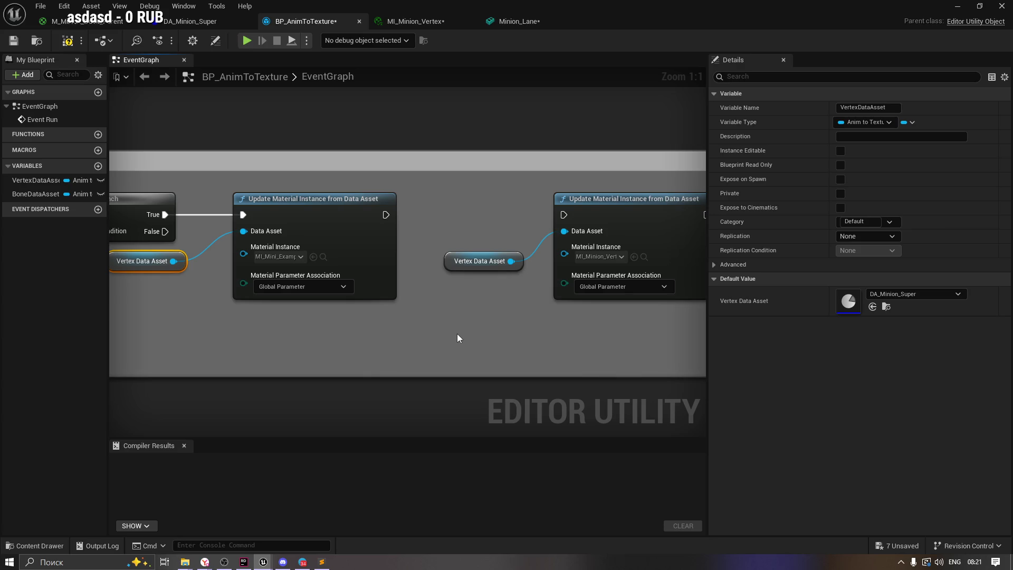
drag(334, 327, 491, 335)
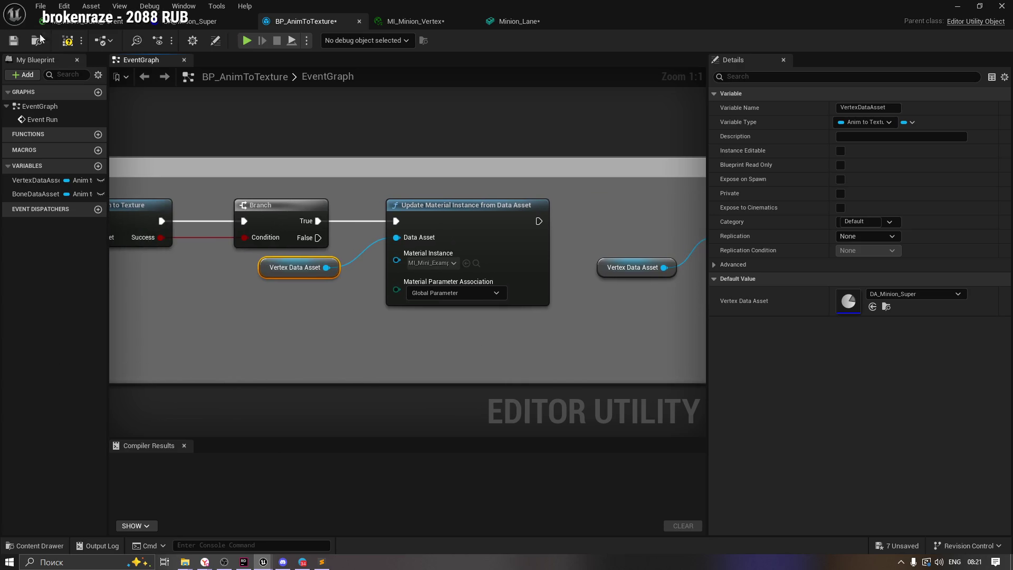
click(68, 40)
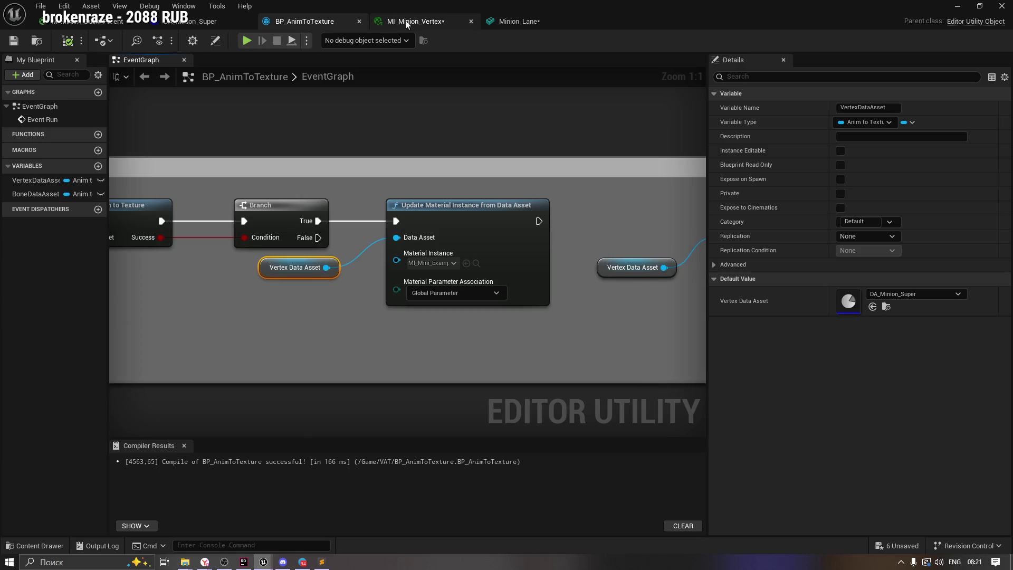
click(401, 22)
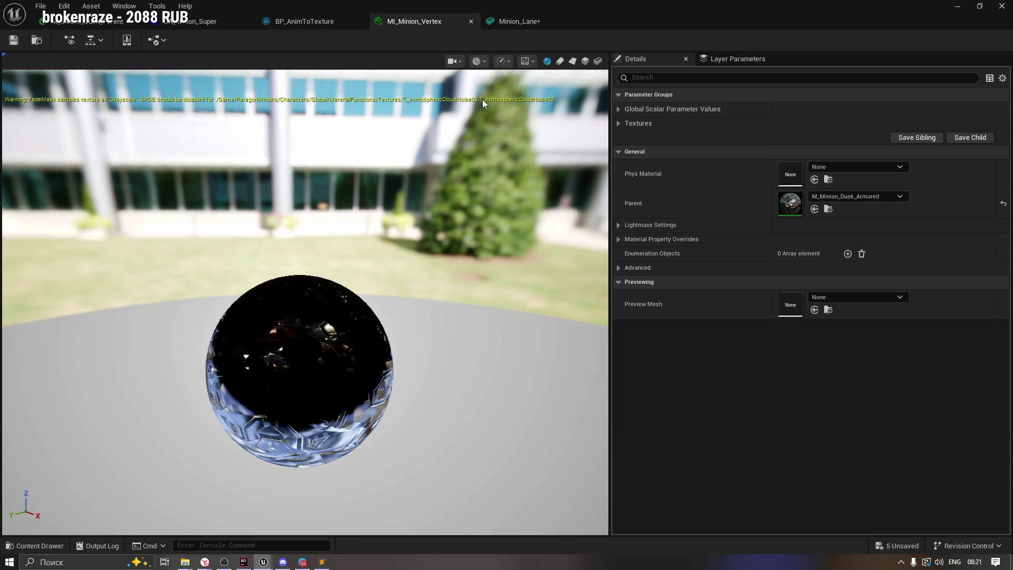
Look over MI_Minion_Vertex's layer parameters, close it, and save the Minion_Lane mesh.
click(736, 59)
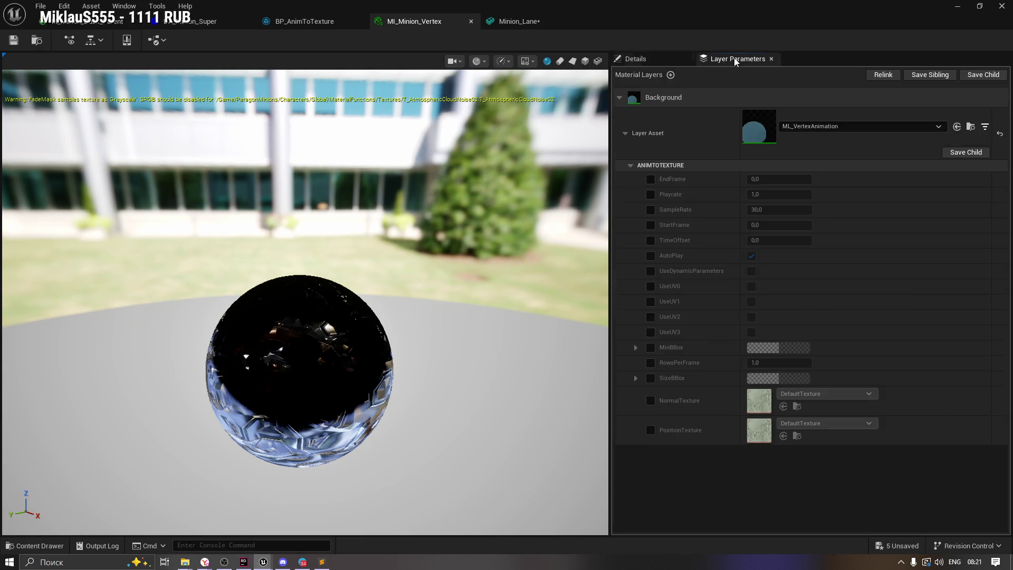
click(471, 21)
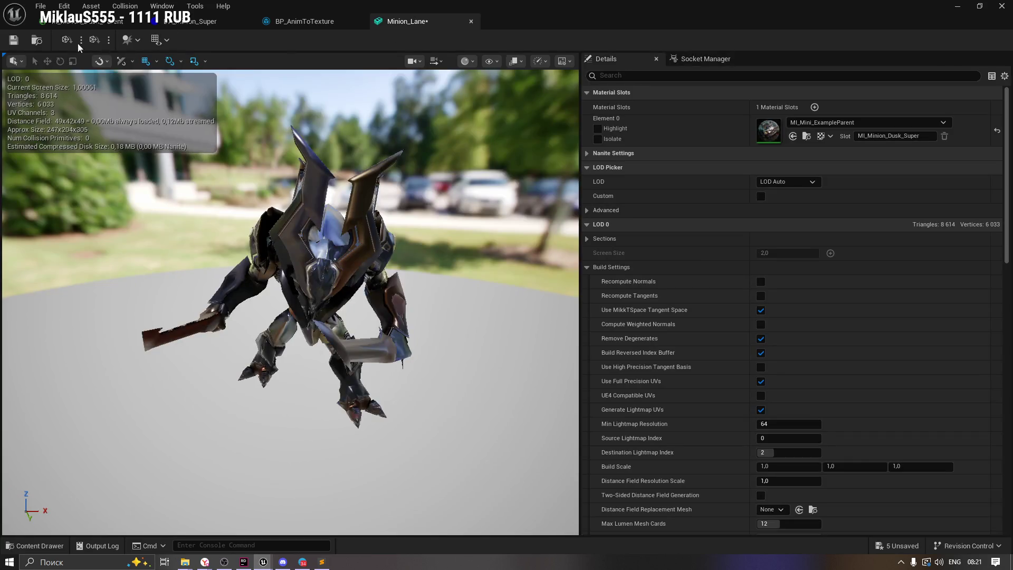
click(13, 40)
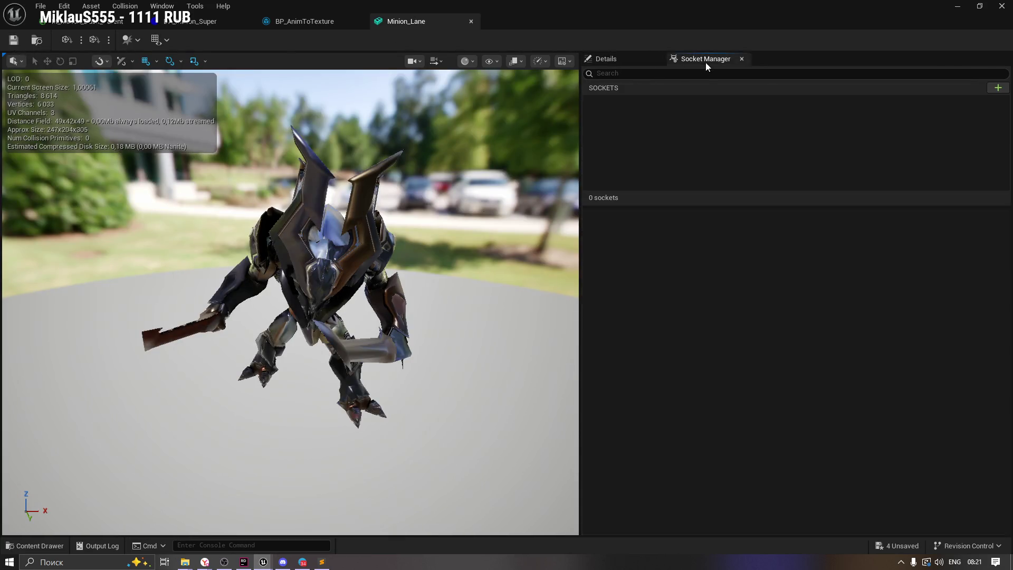
Open MI_Mini_ExampleParent from the mesh's material slot and check its Background layer.
click(606, 59)
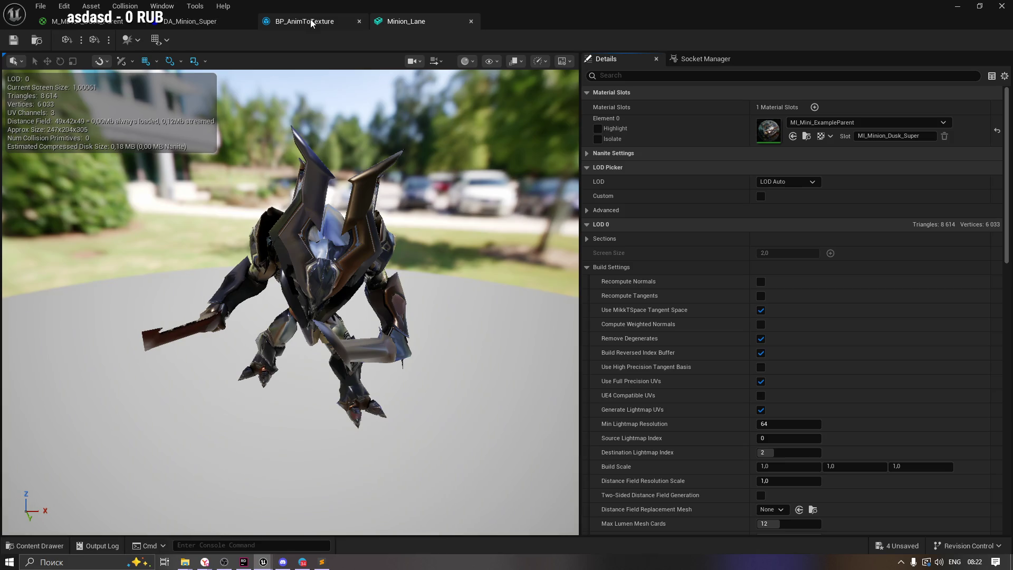
click(806, 136)
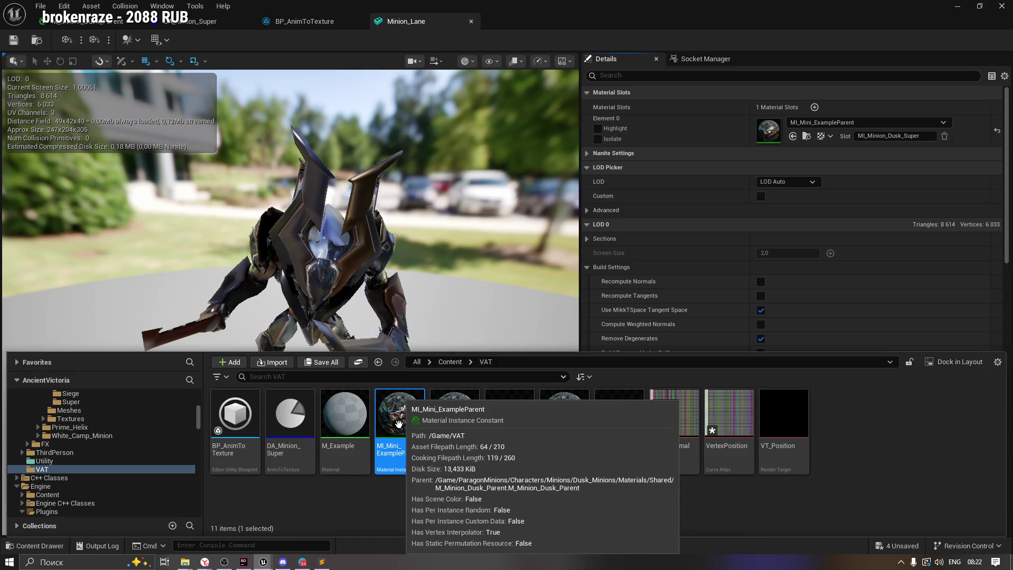
double_click(399, 428)
click(620, 97)
click(620, 97)
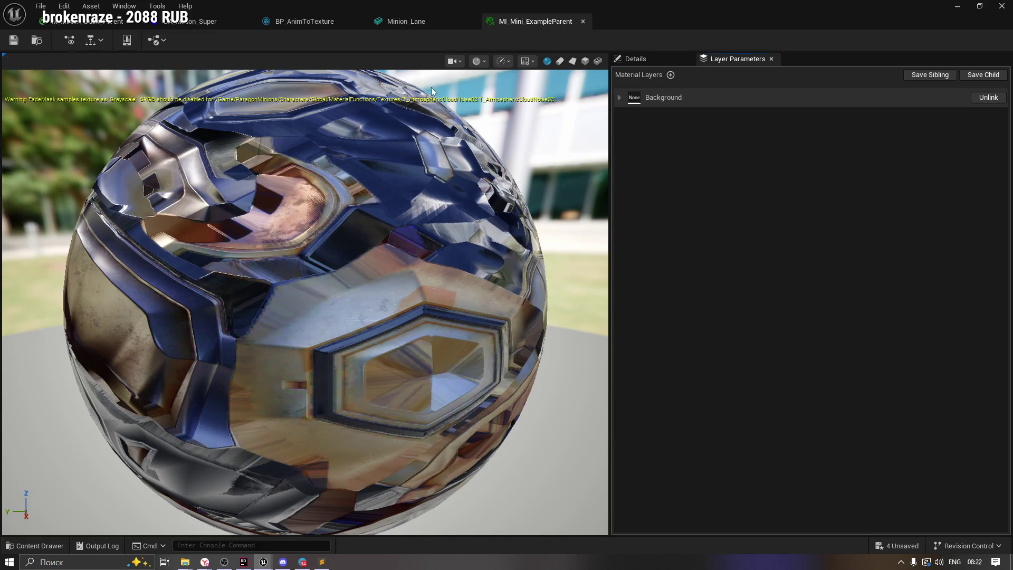
Close the MI_Mini_ExampleParent, Minion_Lane, BP_Minion_Super, M_Minion_Dusk_Parent and BP_AnimToTexture editors.
click(582, 21)
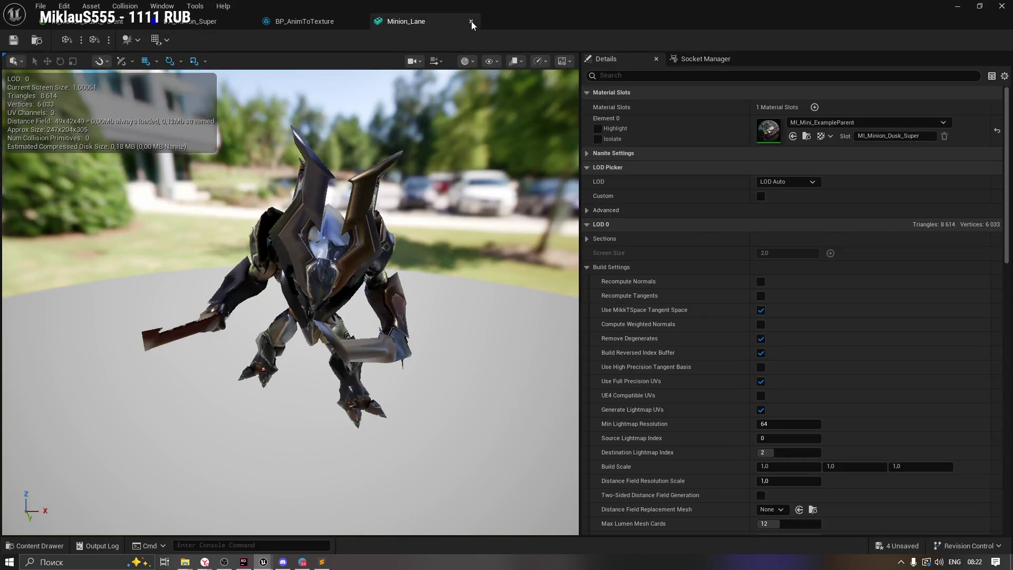
click(471, 22)
click(247, 22)
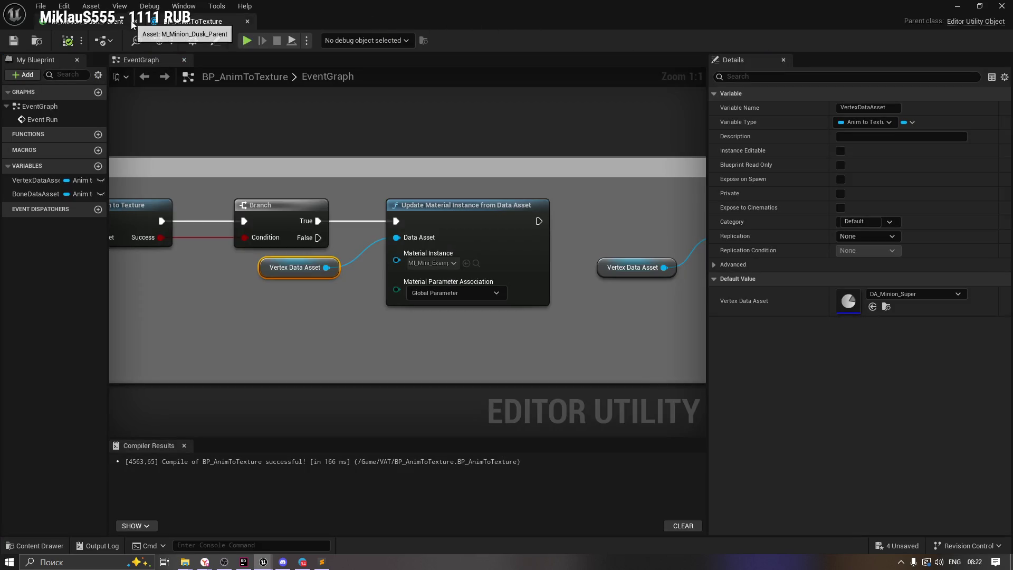
click(132, 22)
click(135, 22)
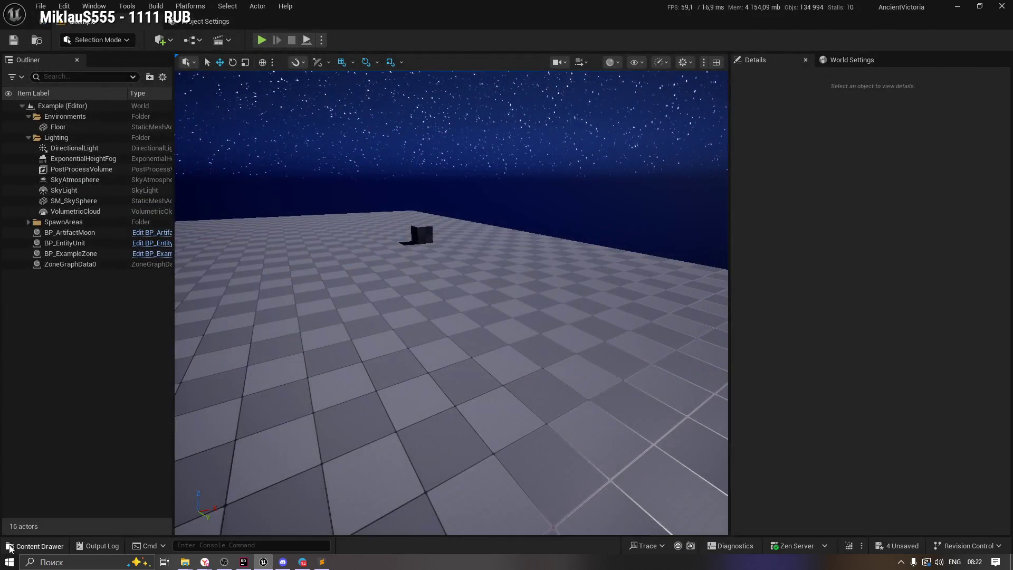
Save all assets, run BP_AnimToTexture as an editor utility, and preview the Minion_Lane mesh.
click(35, 545)
key(ctrl+s)
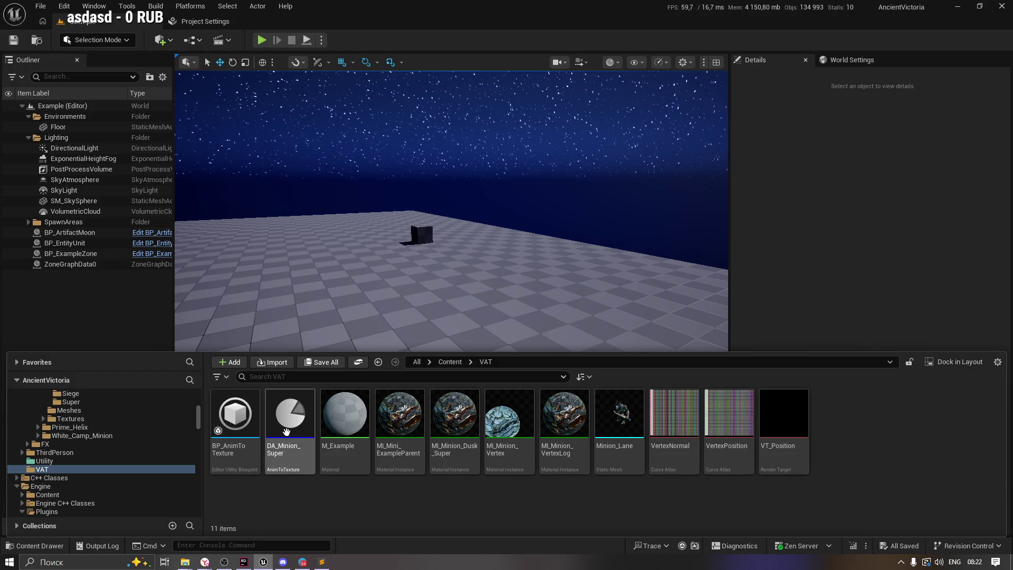
right_click(242, 423)
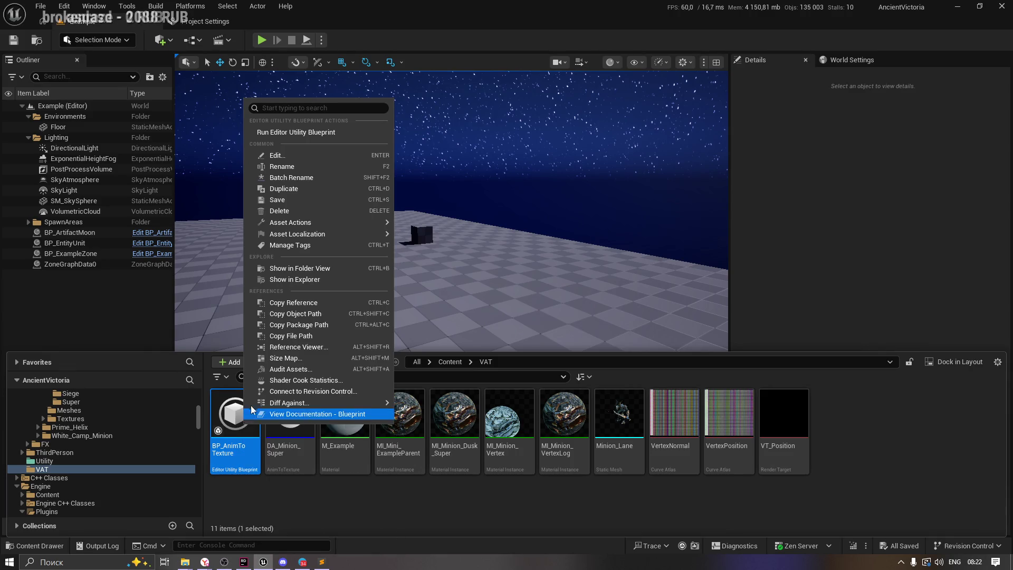
click(304, 132)
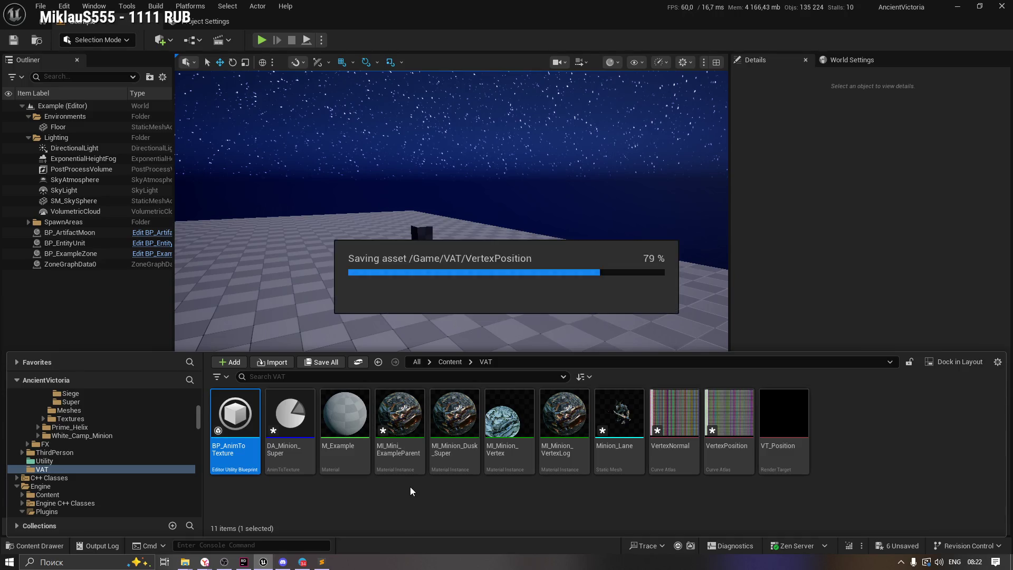
double_click(614, 412)
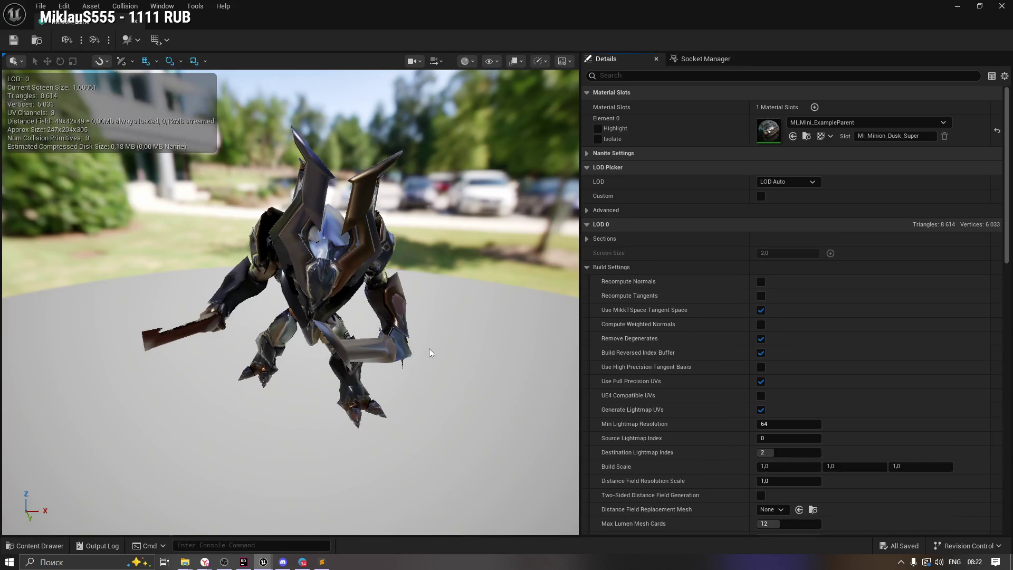
mouse_move(429, 349)
mouse_down()
mouse_move(433, 396)
mouse_move(372, 376)
mouse_up()
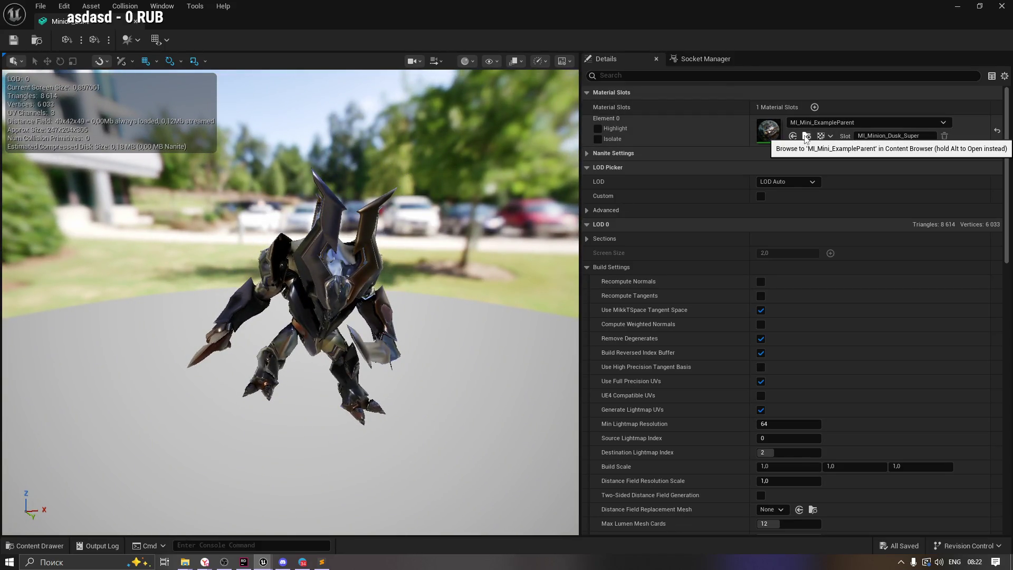
Open MI_Mini_ExampleParent, expand Background, and search layer assets for 'Vertex' without choosing one.
click(806, 136)
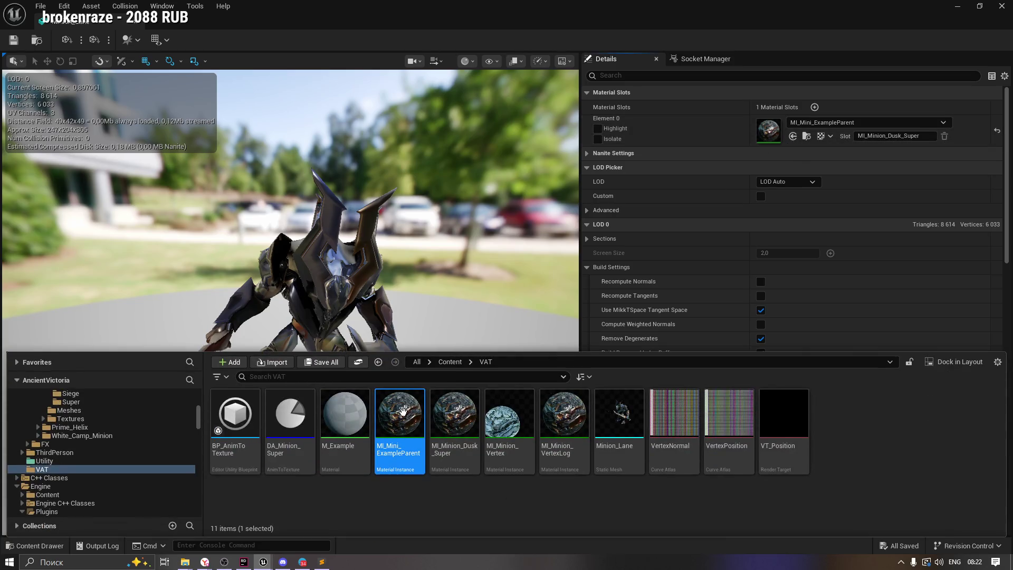
double_click(405, 417)
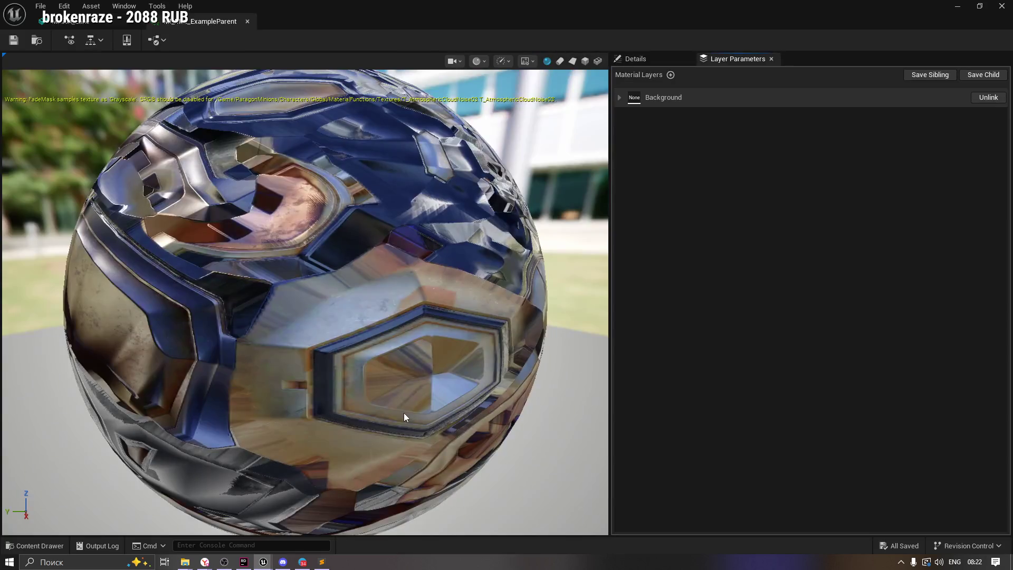
click(619, 98)
click(799, 131)
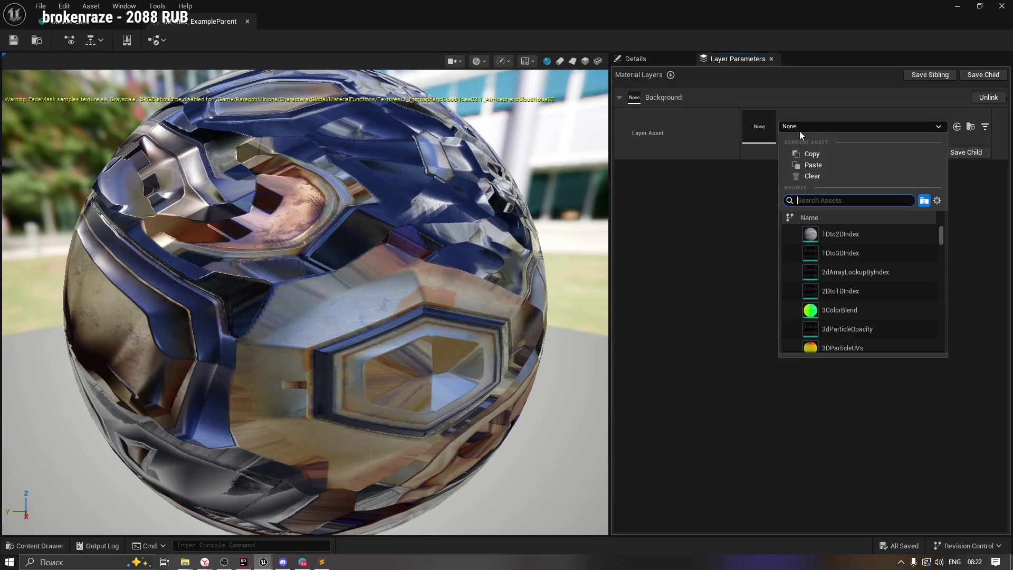
click(676, 163)
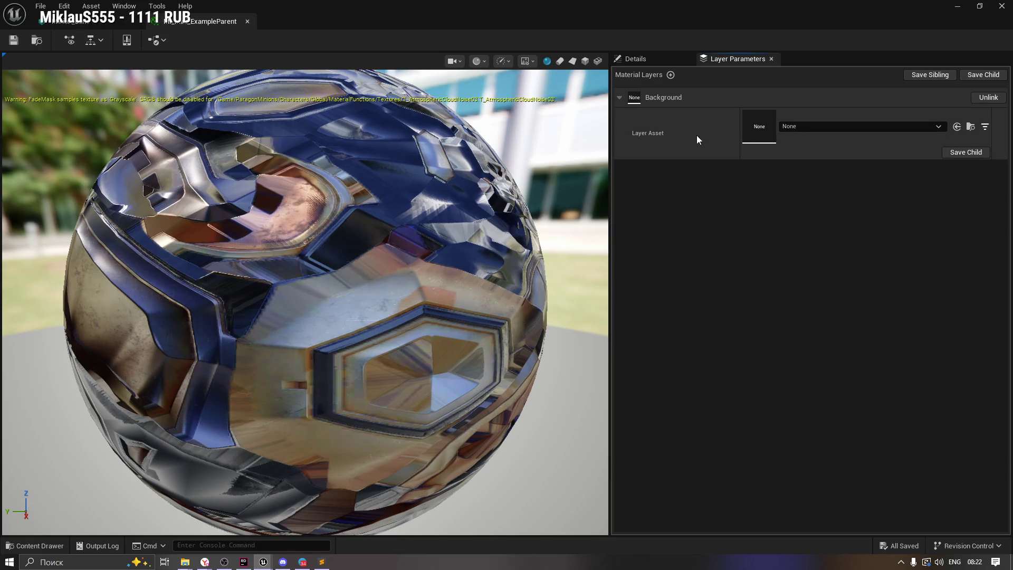
click(813, 127)
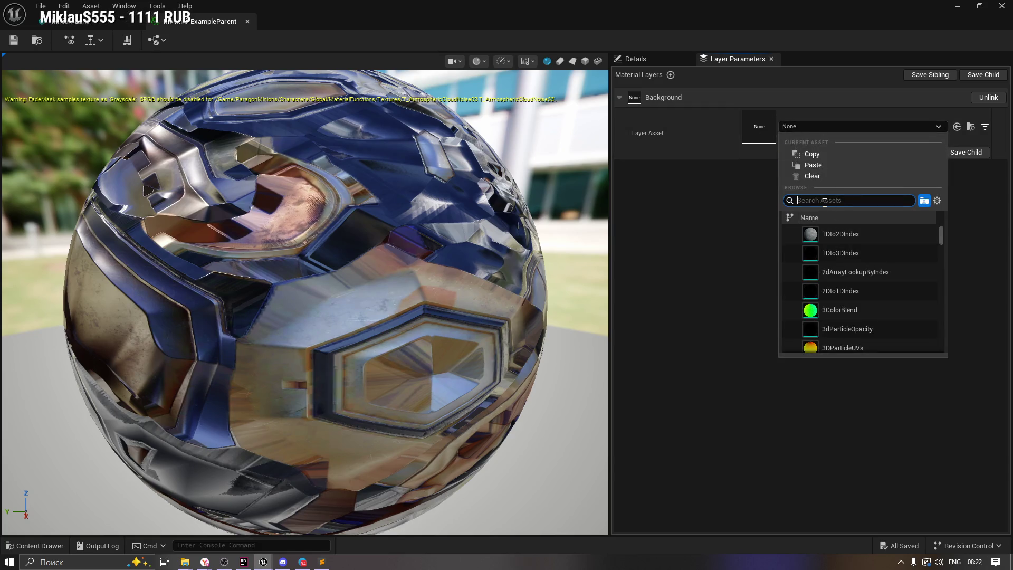
text(MI_)
key(BackSpace)
key(BackSpace)
key(BackSpace)
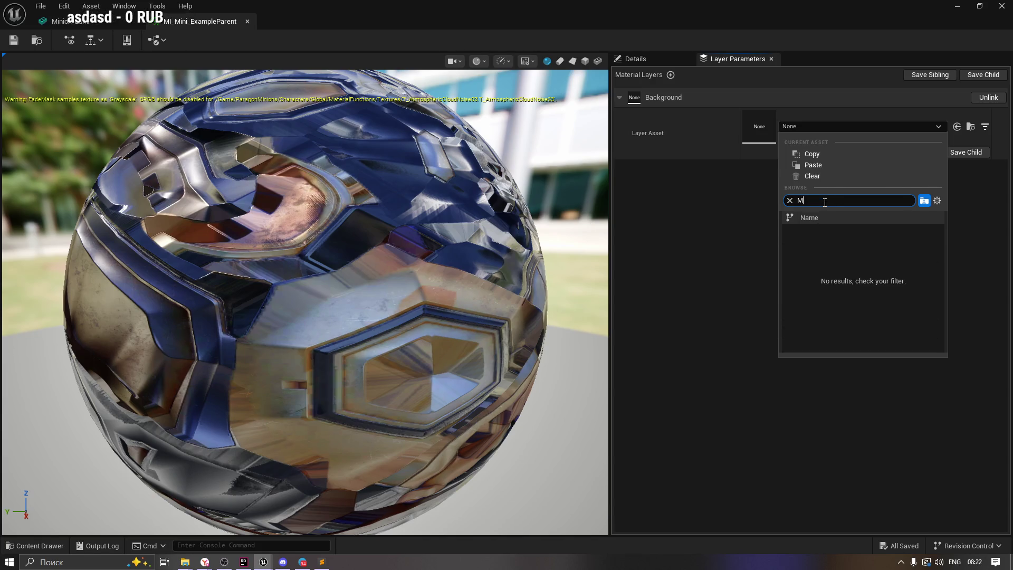
text(Vertex)
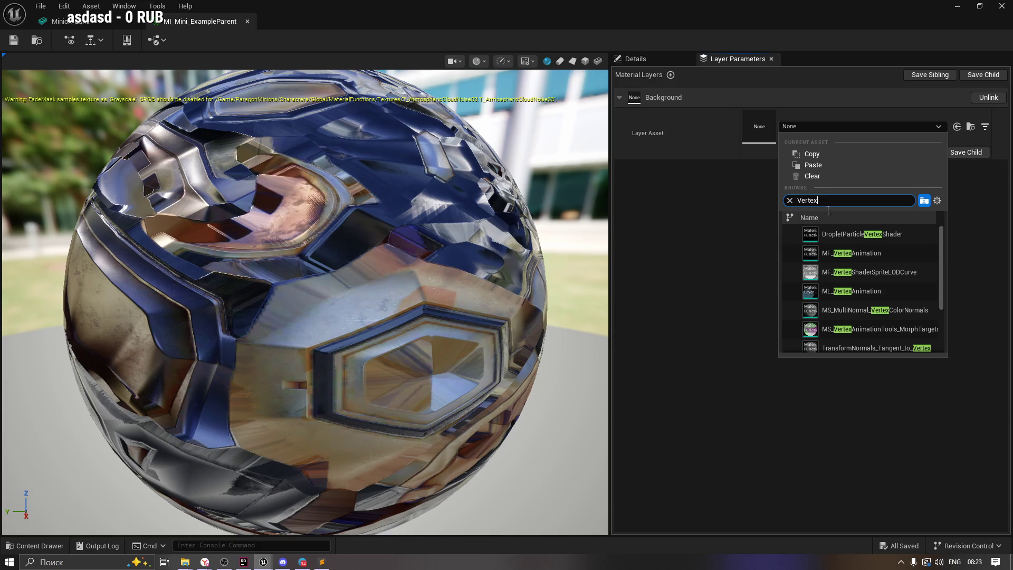
mouse_move(822, 293)
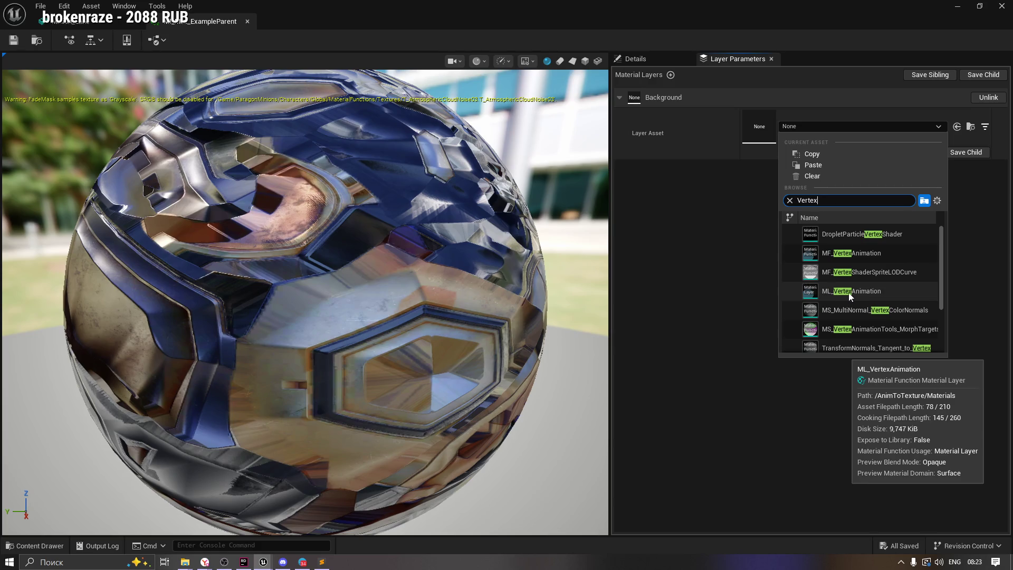
click(737, 268)
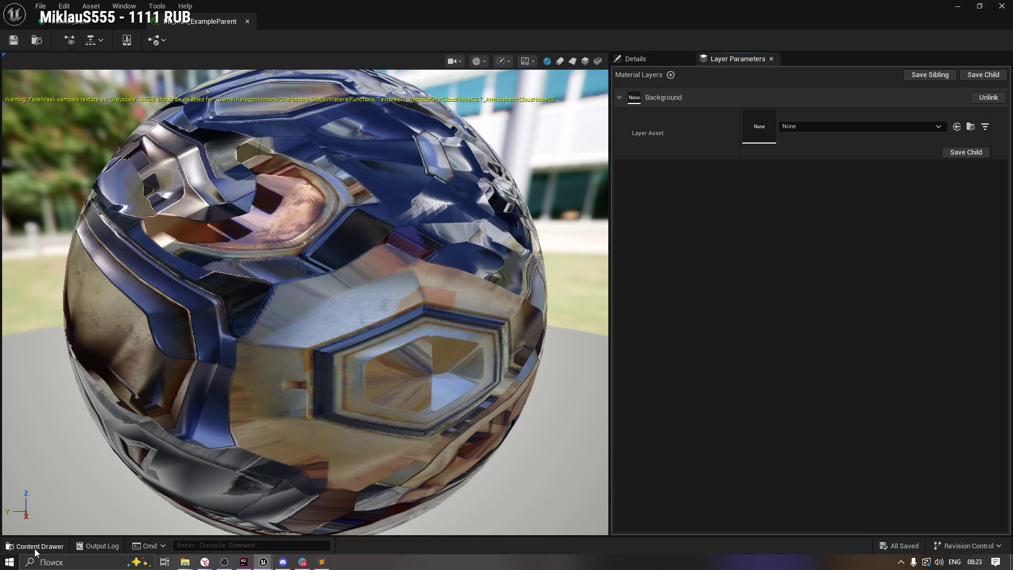
click(35, 545)
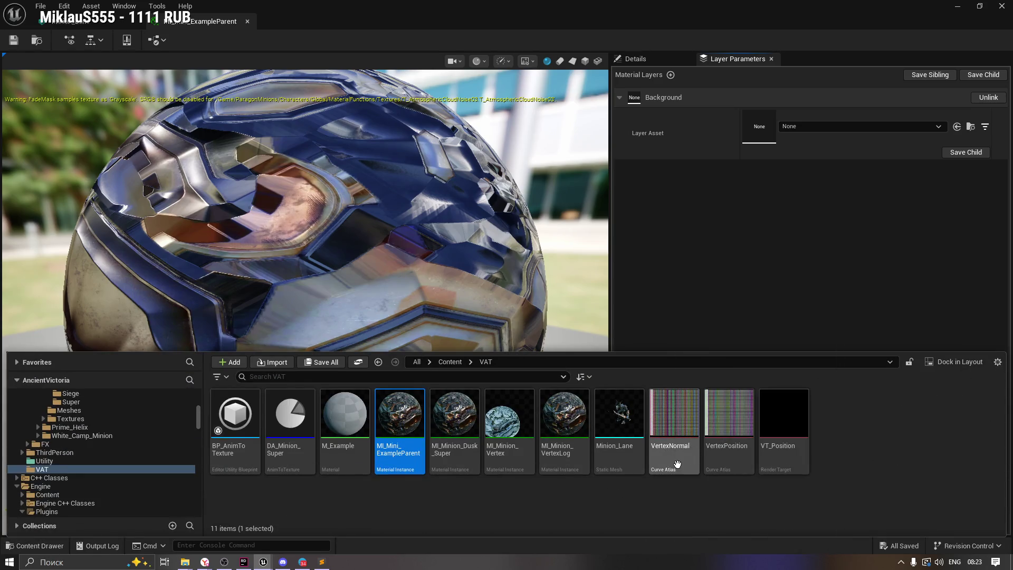
mouse_move(720, 442)
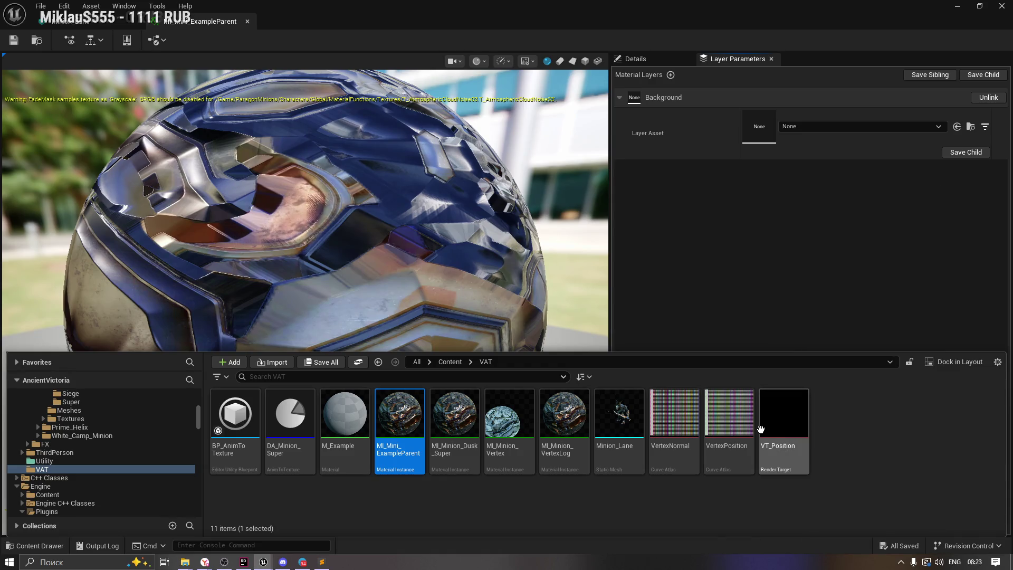
mouse_move(402, 425)
mouse_down()
mouse_move(754, 114)
mouse_move(761, 125)
mouse_up()
click(40, 545)
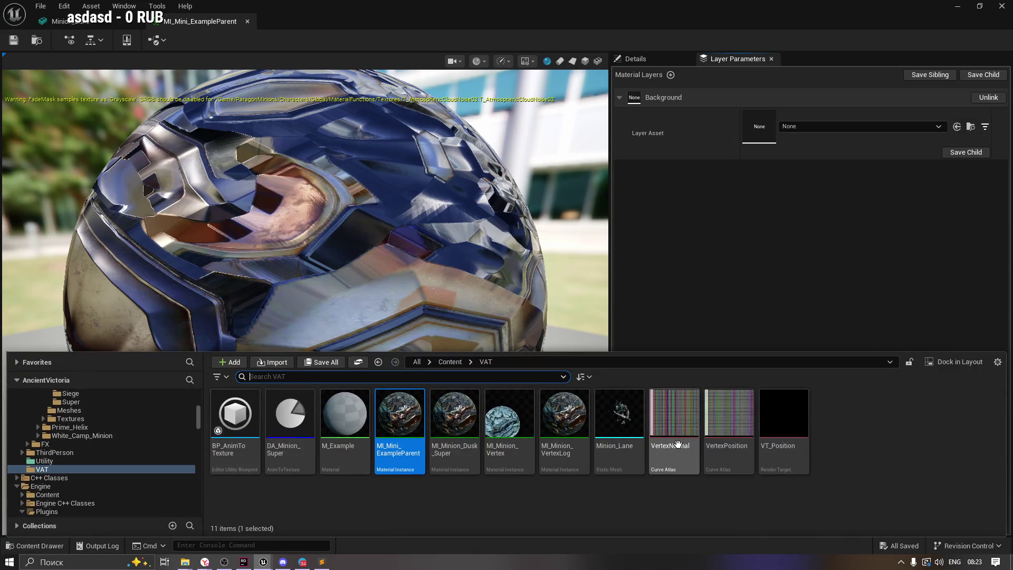
mouse_move(620, 417)
mouse_down()
mouse_move(813, 191)
mouse_move(794, 139)
mouse_move(849, 141)
mouse_up()
click(971, 128)
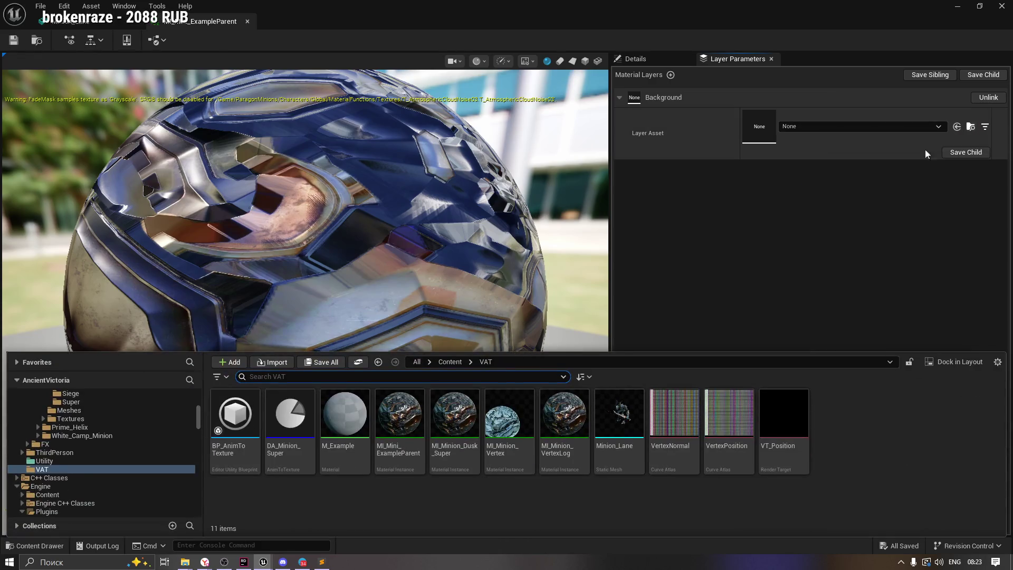
click(956, 128)
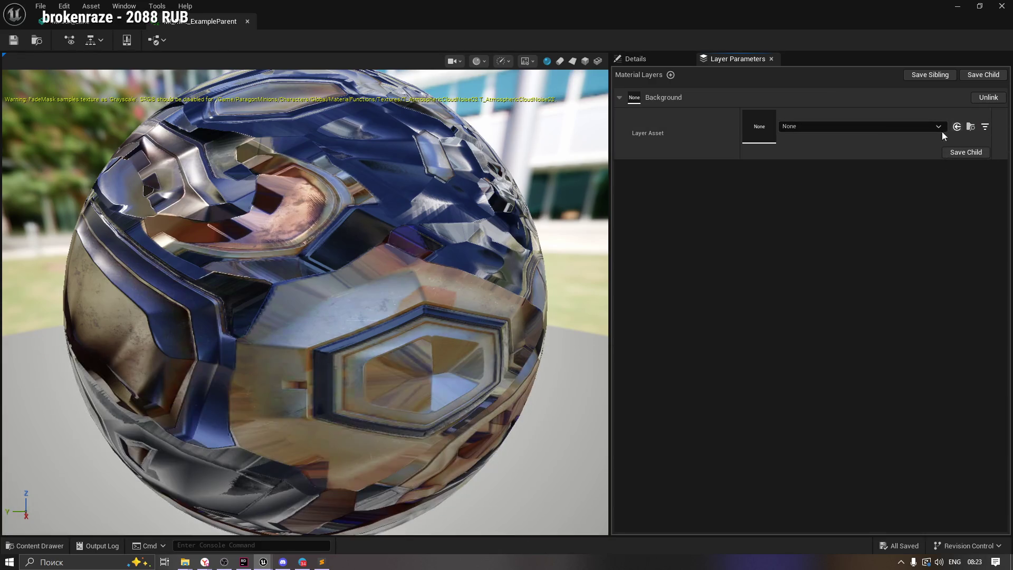
click(33, 545)
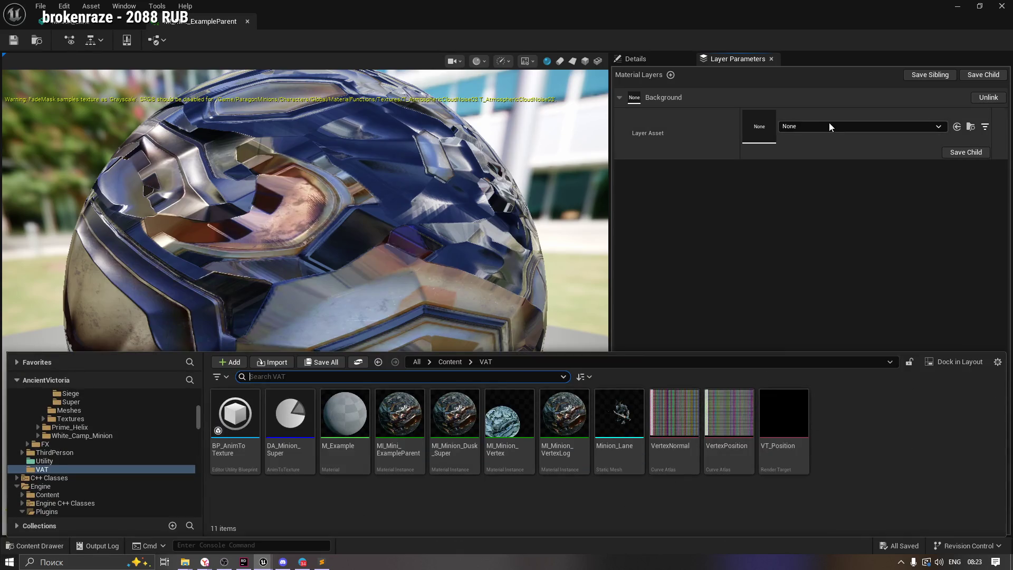
click(822, 126)
Search the layer asset list for 'Vertext' and pick MF_VertexAnimation for the Background layer.
text(MI)
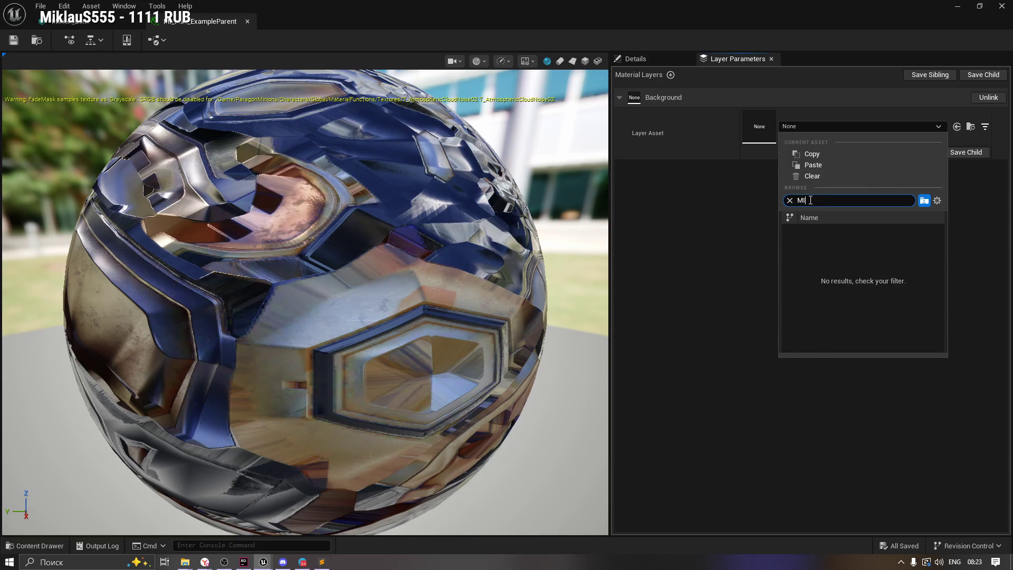
text(+L)
key(BackSpace)
text(_)
key(BackSpace)
key(BackSpace)
key(BackSpace)
key(BackSpace)
key(BackSpace)
key(BackSpace)
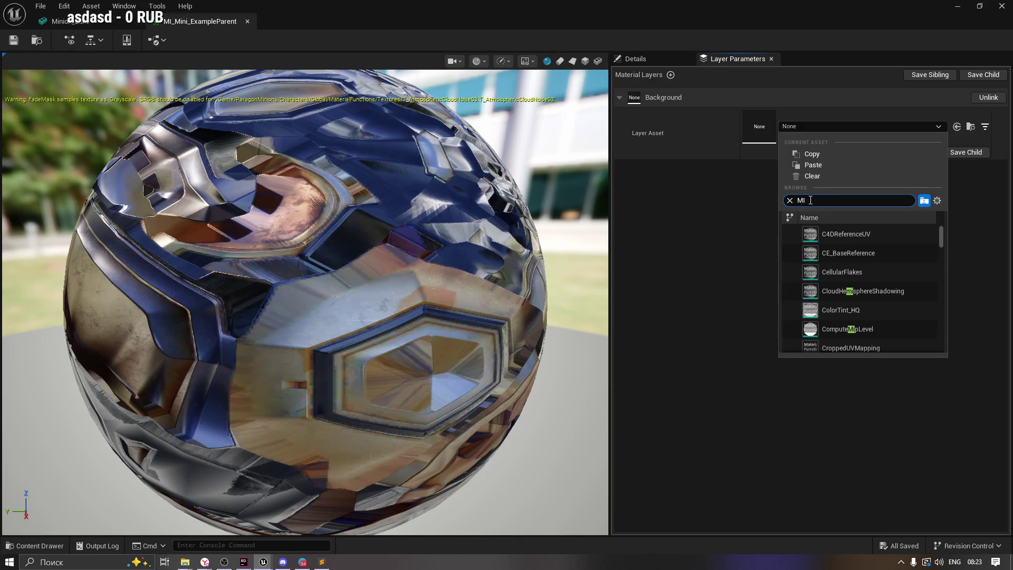
text(Vertext)
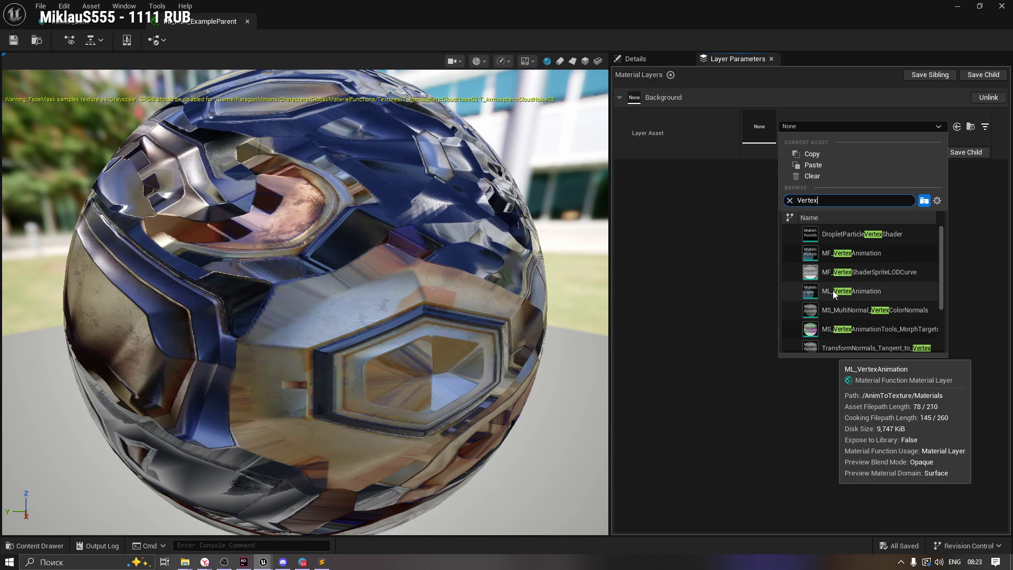
click(834, 252)
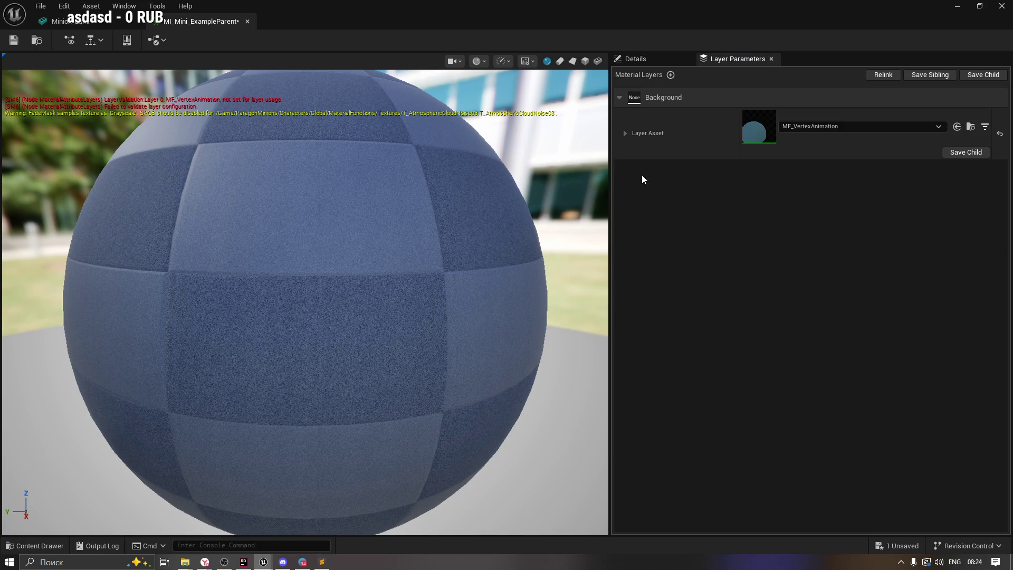
Replace the layer asset with ML_VertexAnimation and save the material instance.
click(624, 134)
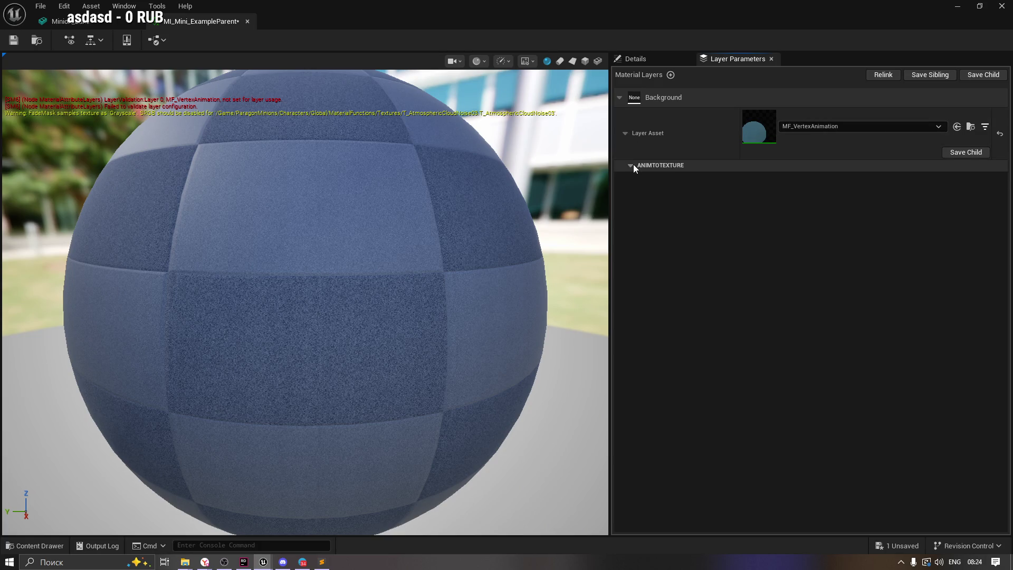
key(ctrl+s)
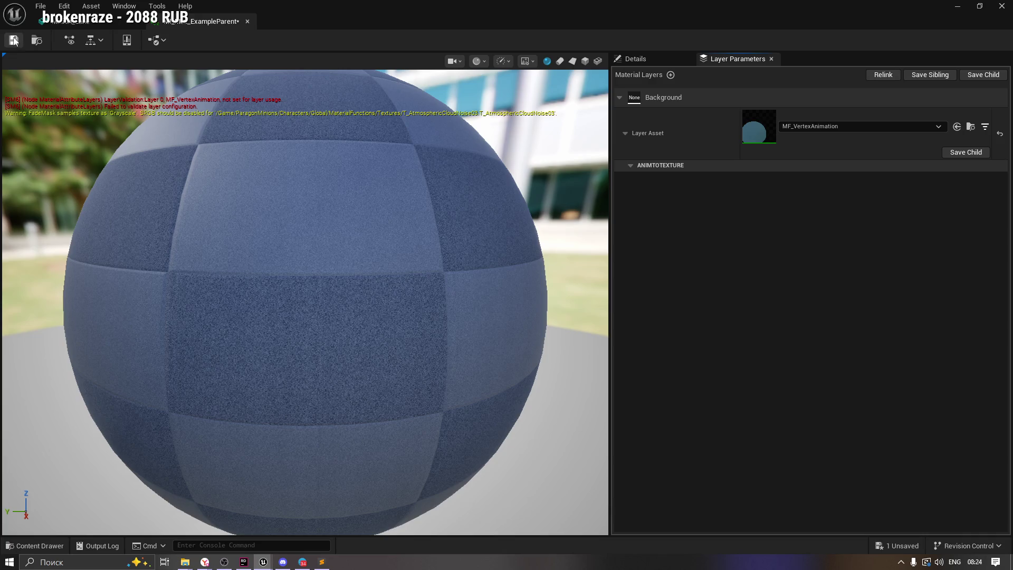
click(846, 128)
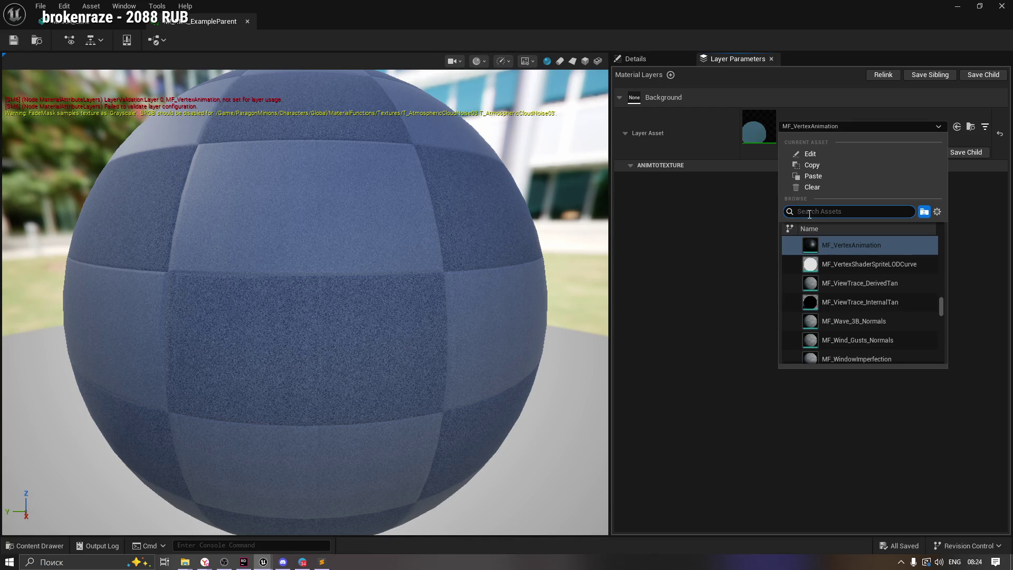
text(Vertex)
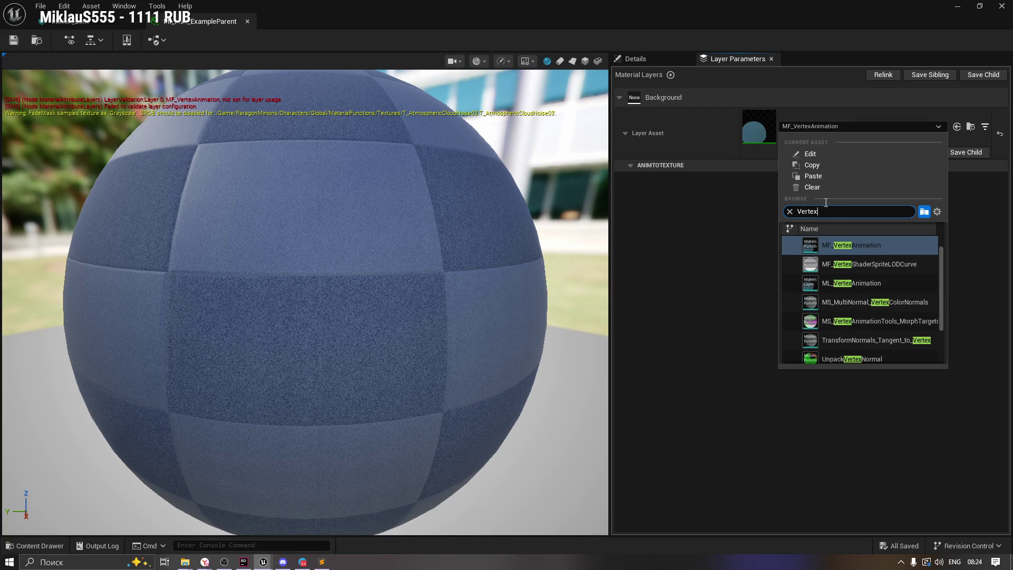
click(807, 283)
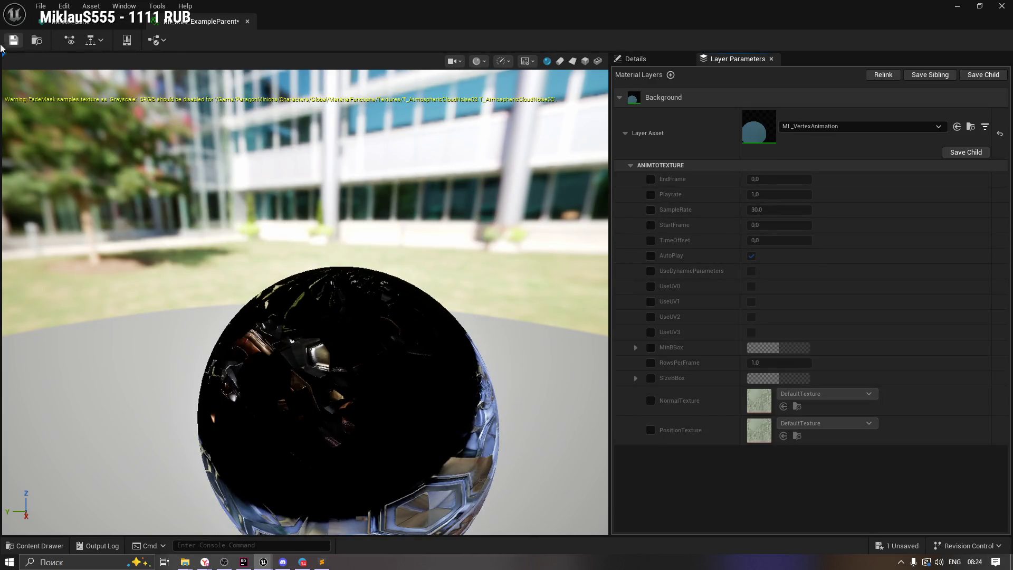
click(13, 40)
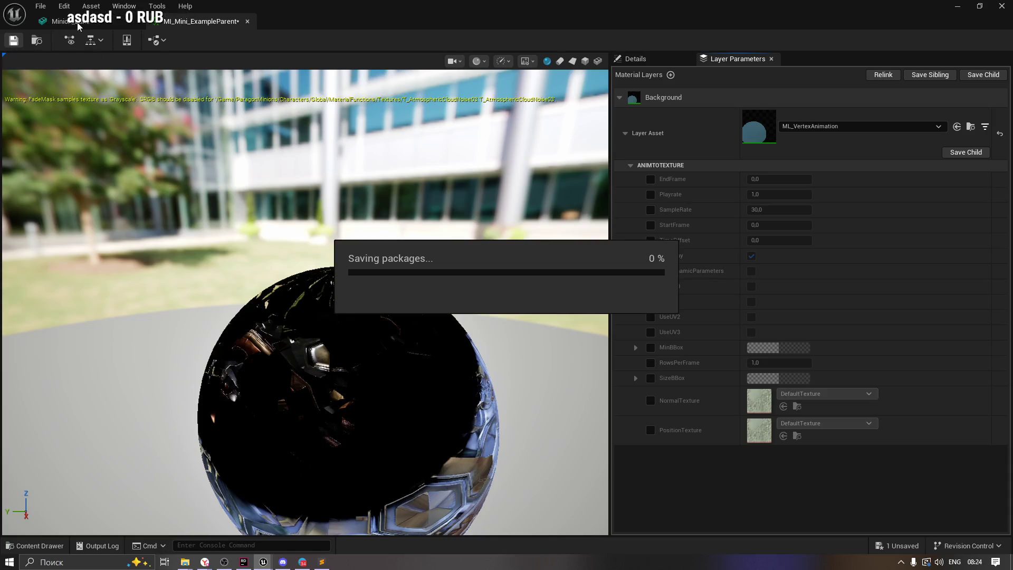
Check the minion mesh preview and set the layer's EndFrame to 120.
click(78, 25)
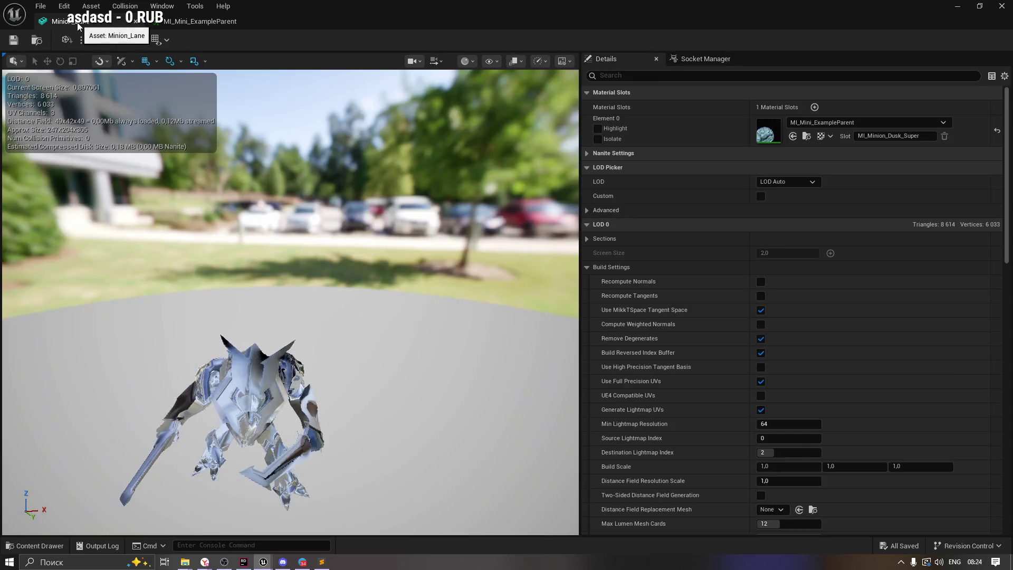
mouse_move(346, 373)
mouse_down()
mouse_move(301, 306)
mouse_move(264, 306)
mouse_up()
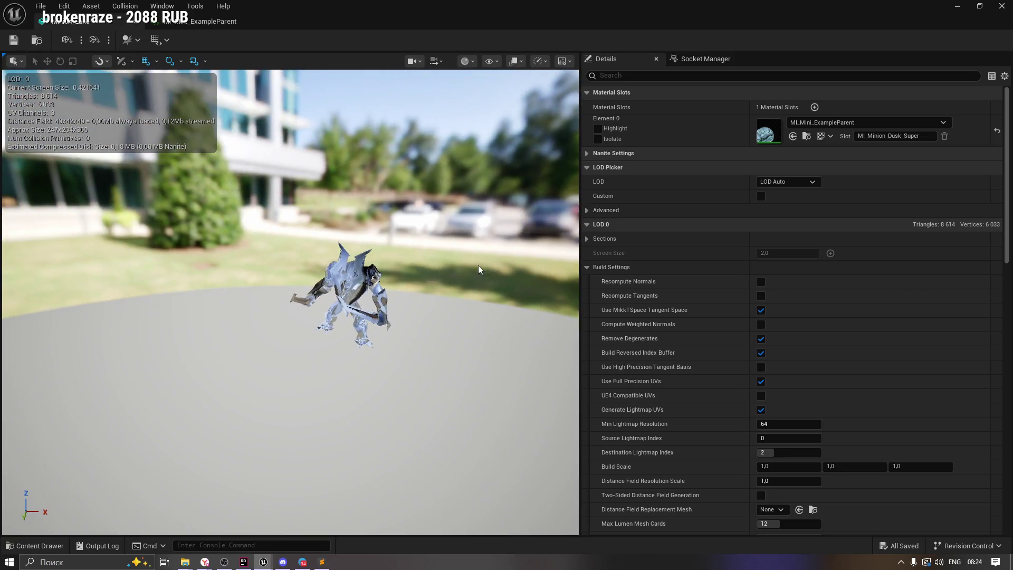
click(203, 21)
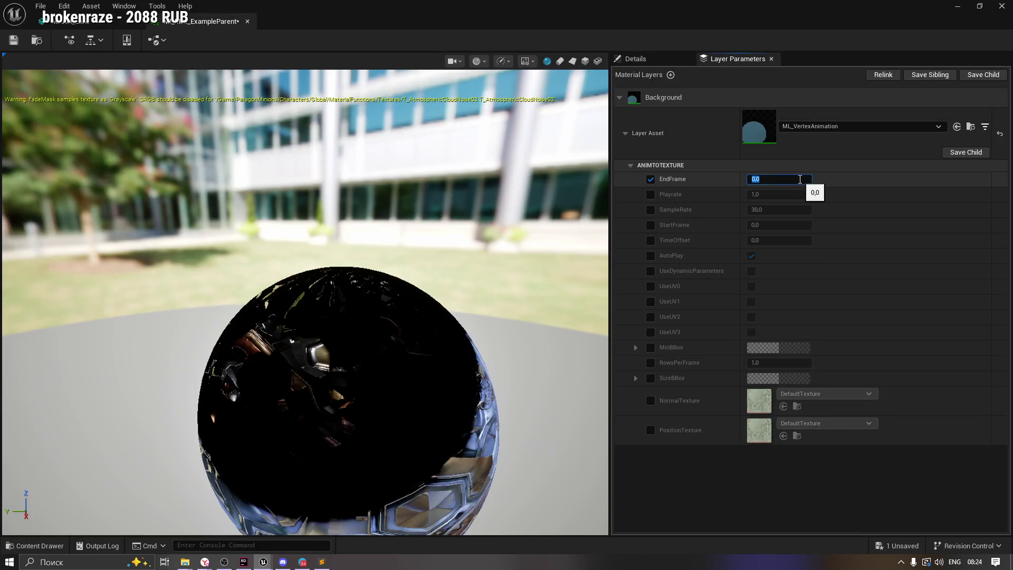
text(120)
key(Return)
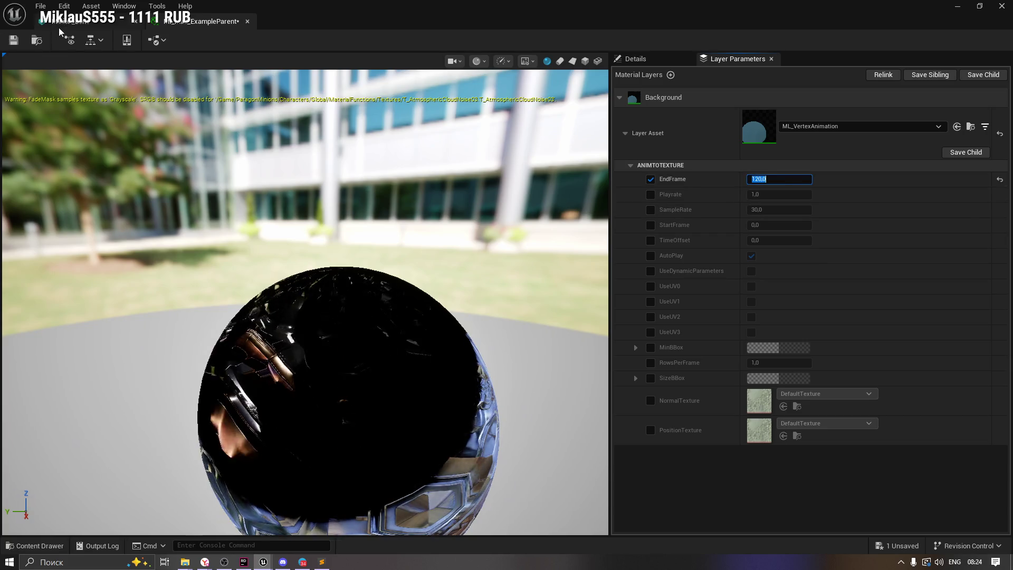
click(63, 22)
click(203, 21)
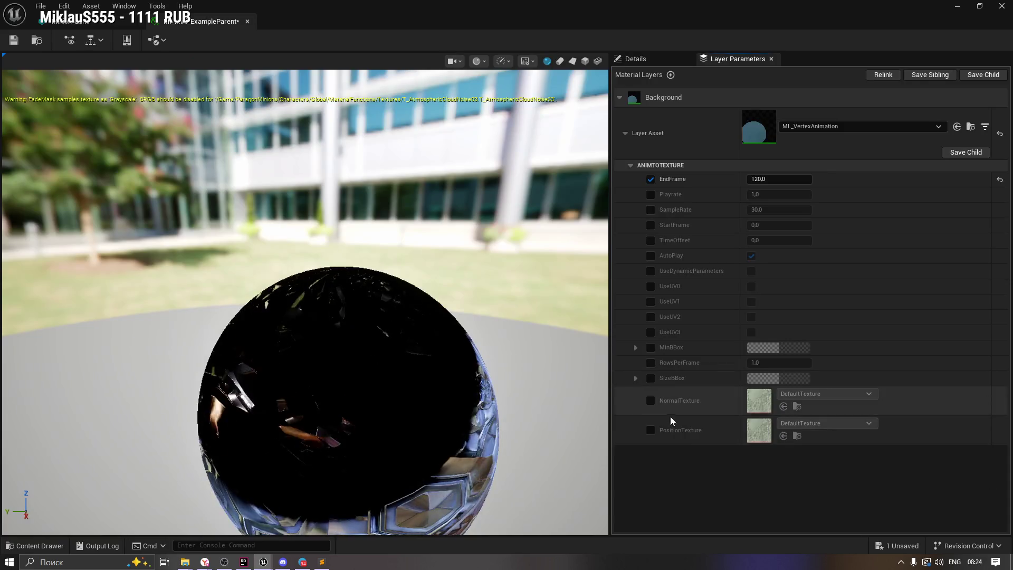
Enable NormalTexture and PositionTexture, assigning VertexNormal and VertexPosition from the VAT folder.
click(650, 400)
click(650, 430)
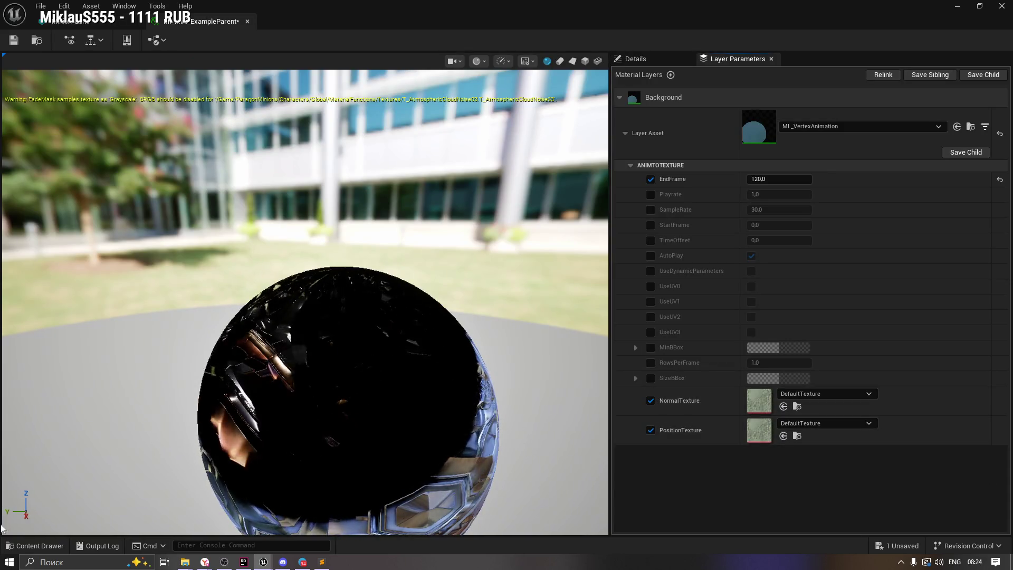
click(35, 545)
mouse_move(674, 417)
mouse_down()
mouse_move(692, 353)
mouse_move(767, 396)
mouse_move(739, 396)
mouse_up()
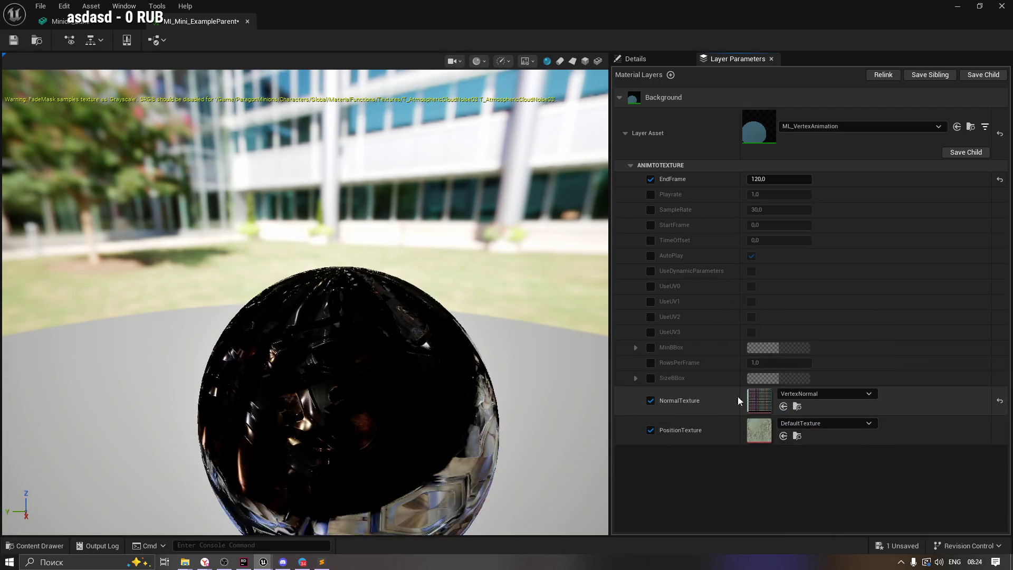
key(ctrl+space)
mouse_move(733, 444)
mouse_down()
mouse_move(670, 335)
mouse_move(759, 424)
mouse_move(753, 453)
mouse_move(755, 430)
mouse_up()
click(71, 21)
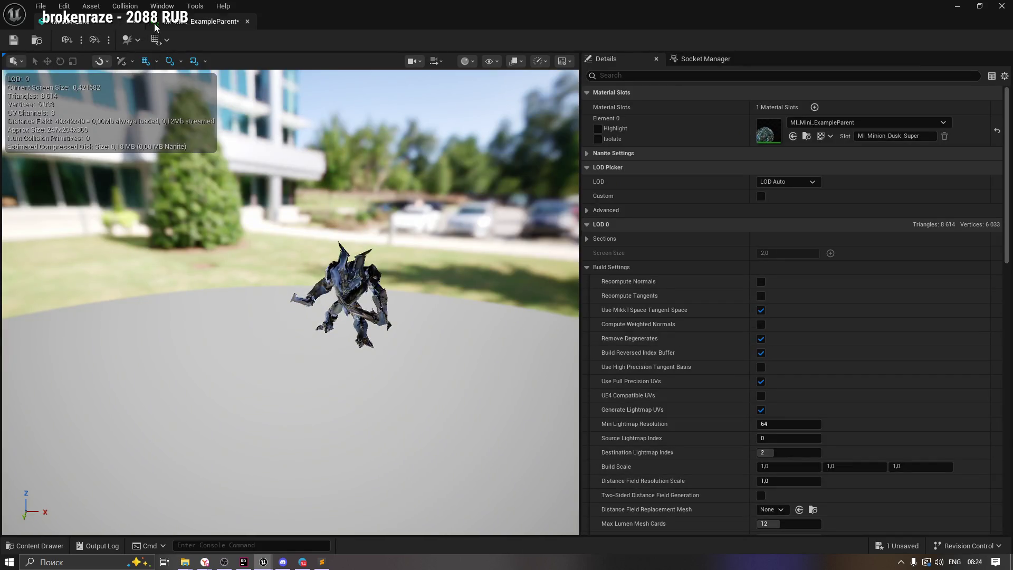
Clear MI_Mini_ExampleParent's Background layer asset back to None.
click(197, 21)
click(832, 126)
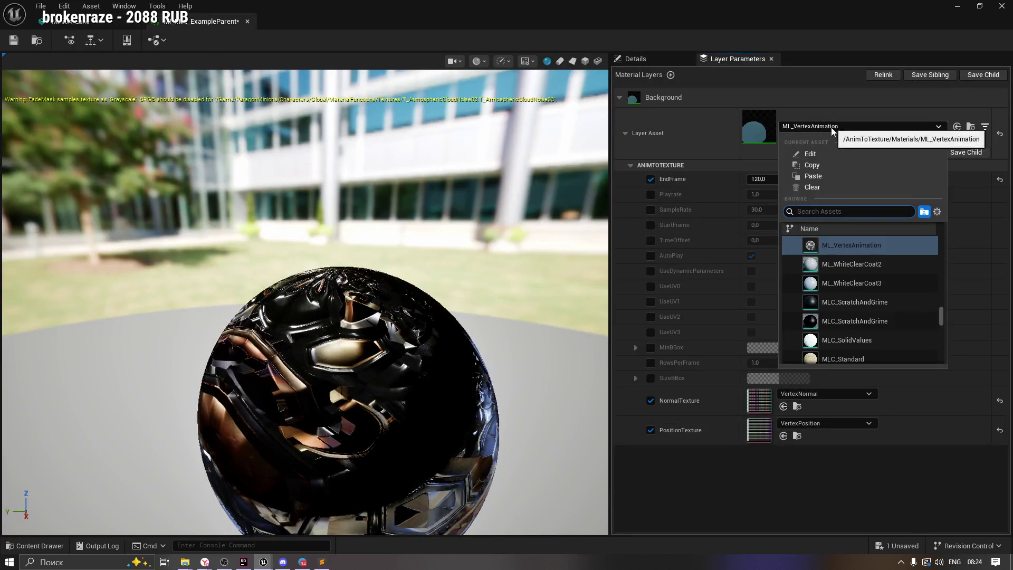
click(957, 142)
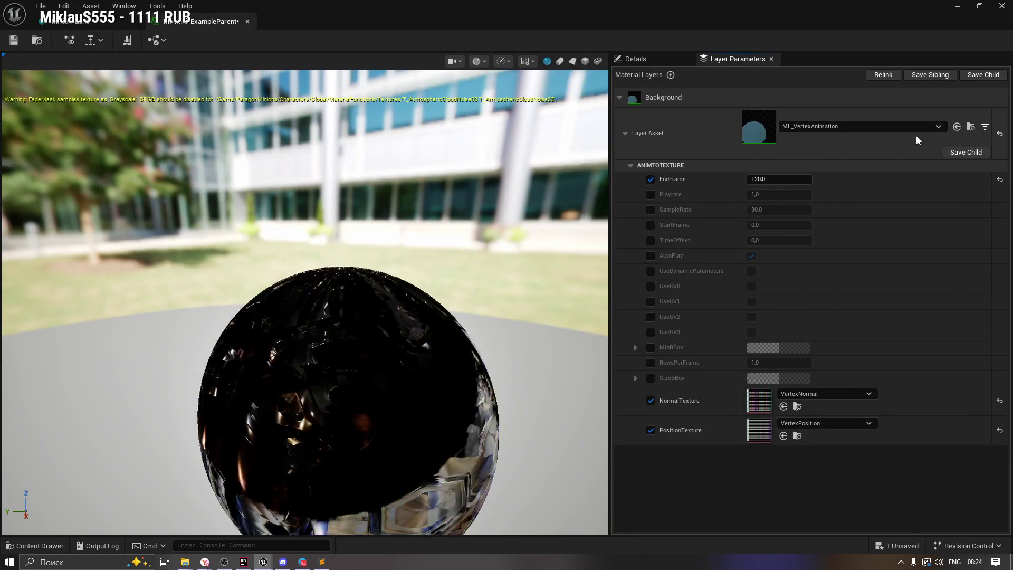
click(1000, 134)
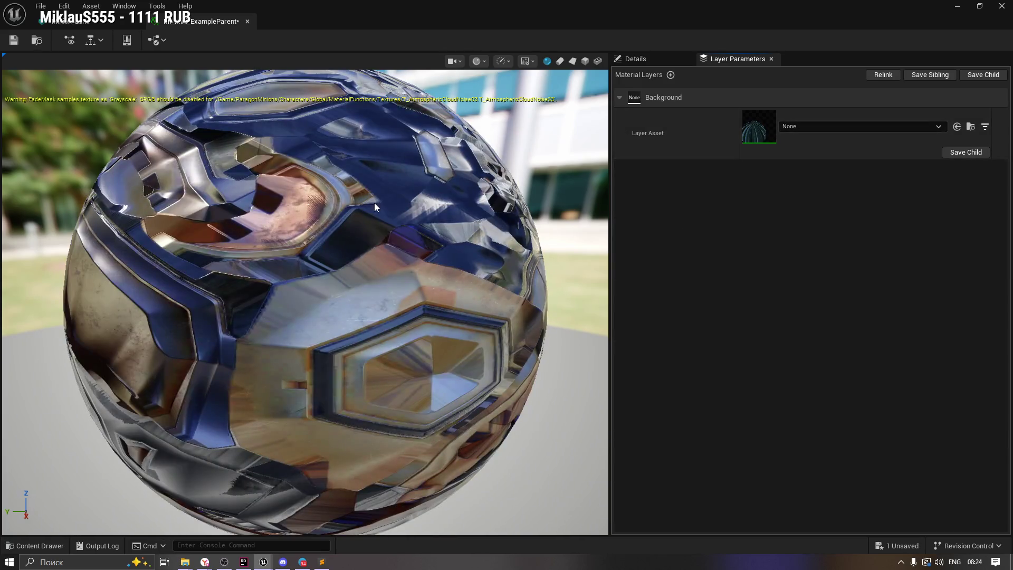
scroll(305, 302, up, 2)
scroll(305, 302, down, 5)
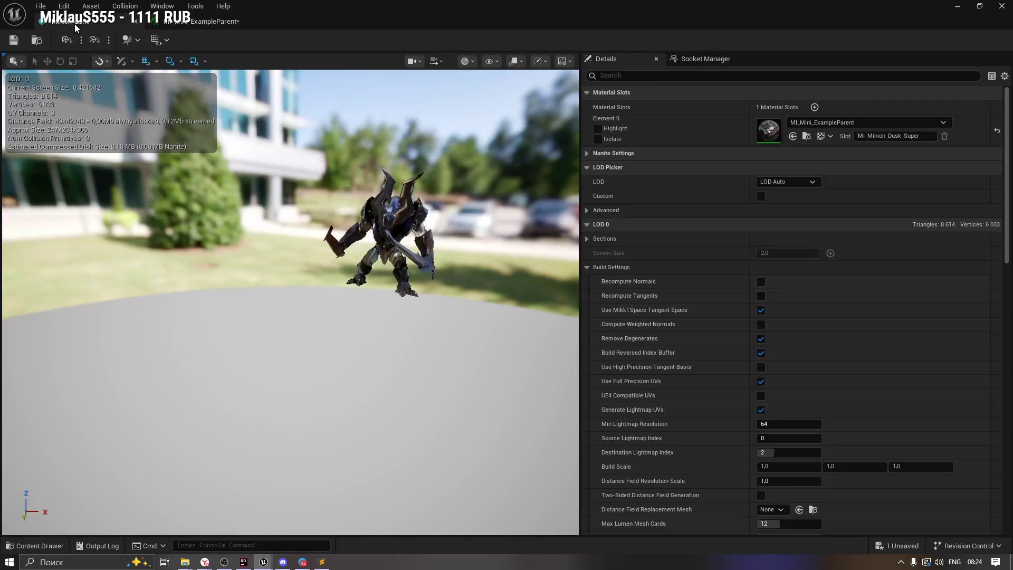
Reopen MI_Mini_ExampleParent from the mesh editor and bring up the layer asset list.
click(66, 21)
click(34, 546)
click(625, 500)
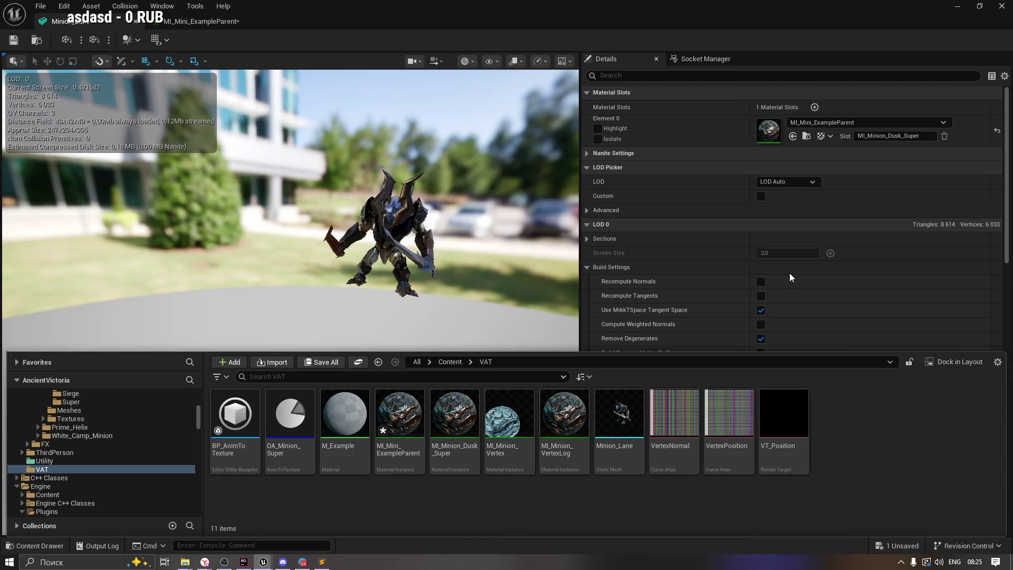
double_click(768, 130)
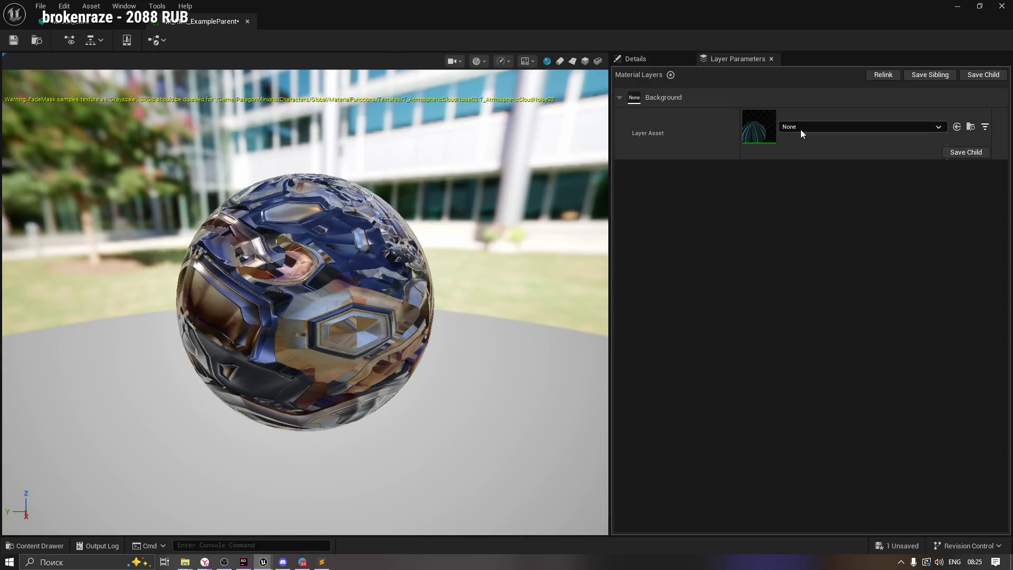
click(800, 129)
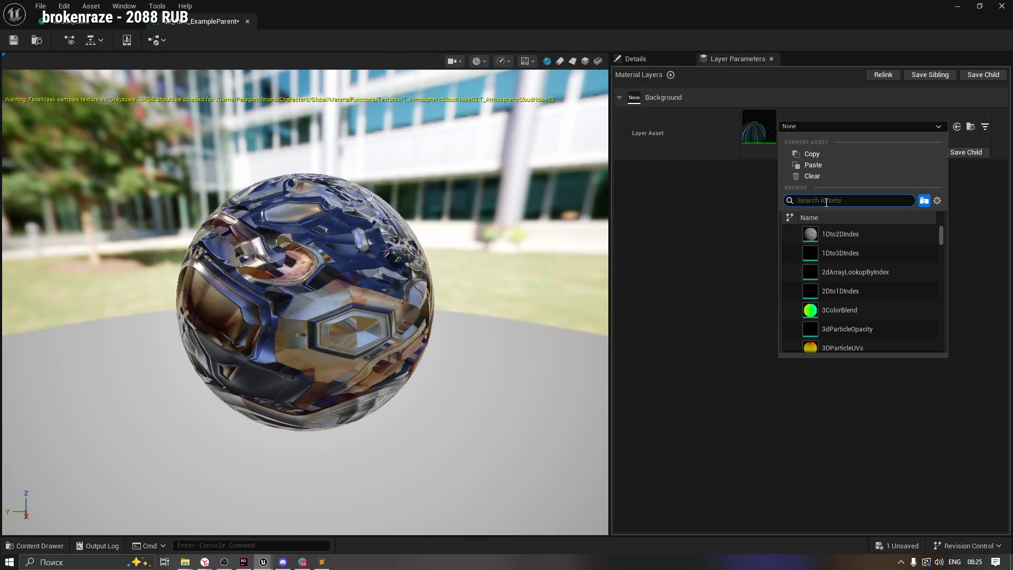
Search layer assets for 'ML', then search the Parent picker for 'MI_ve' and dismiss it unchanged.
text(ML)
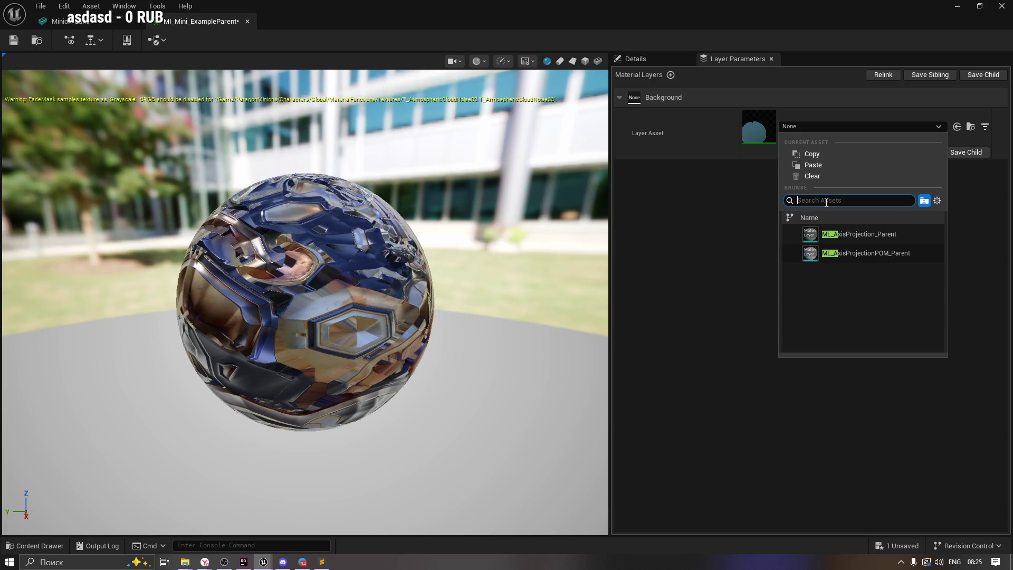
text(D)
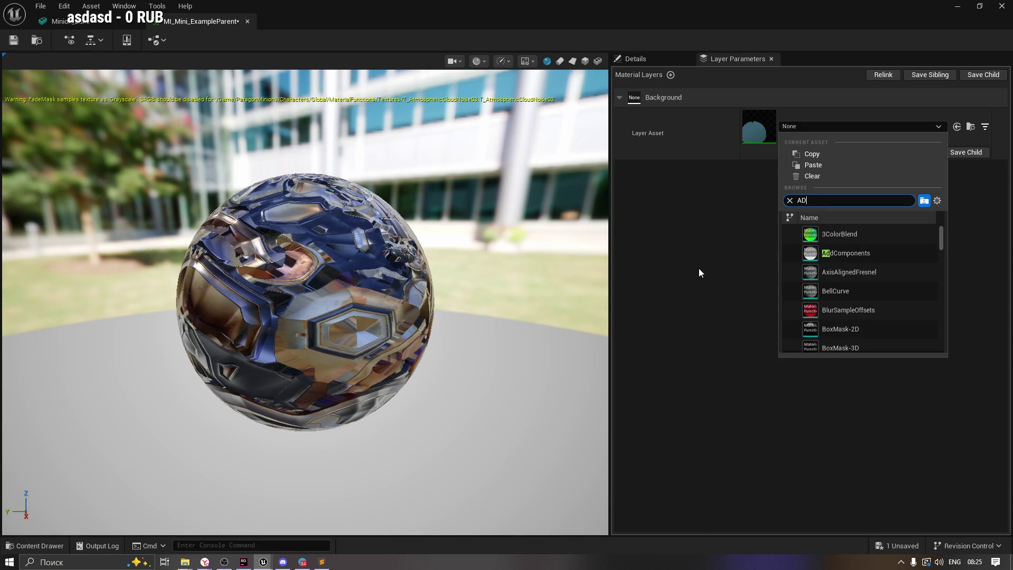
text(MI_A)
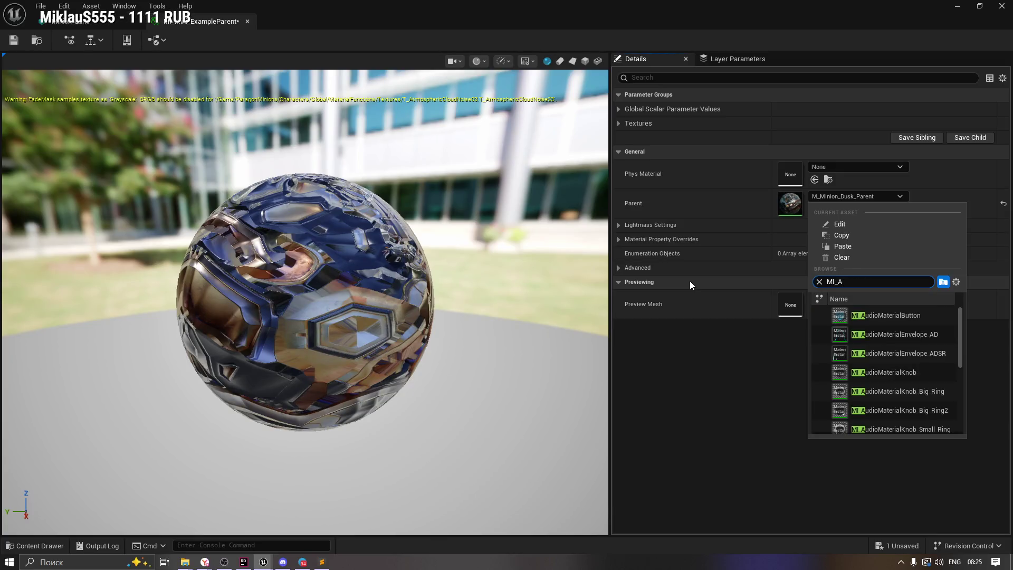
key(BackSpace)
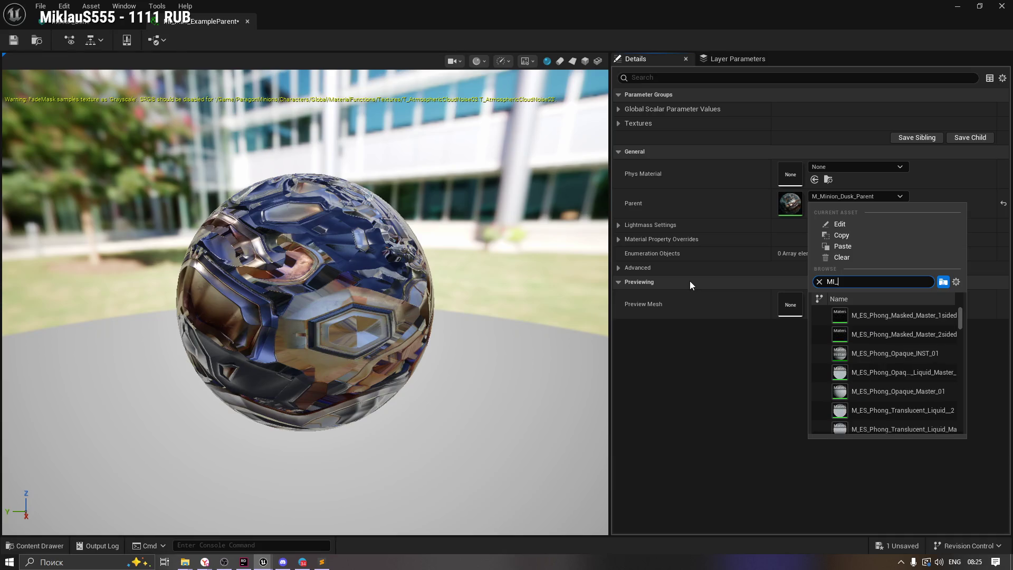
text(ver)
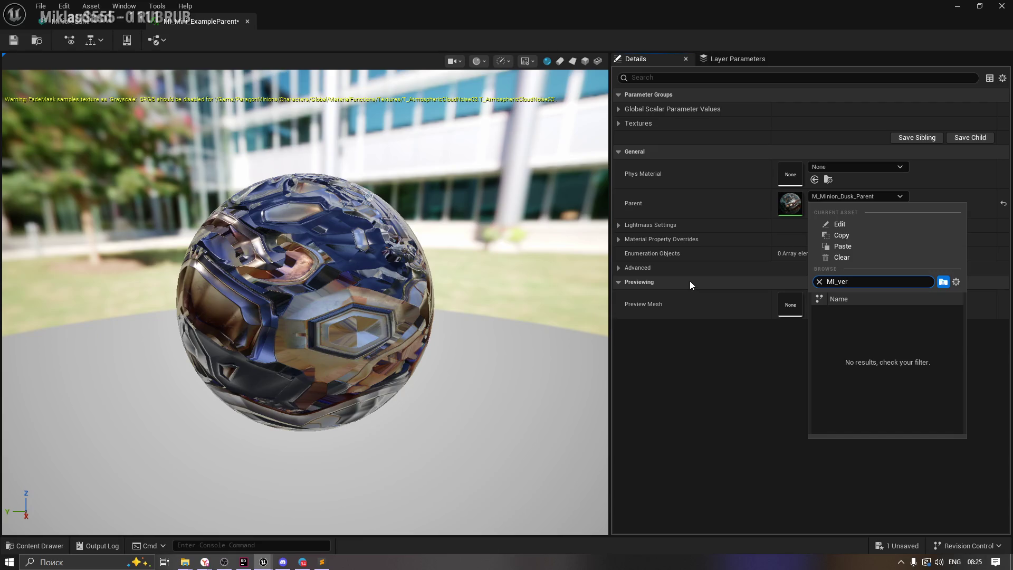
click(700, 449)
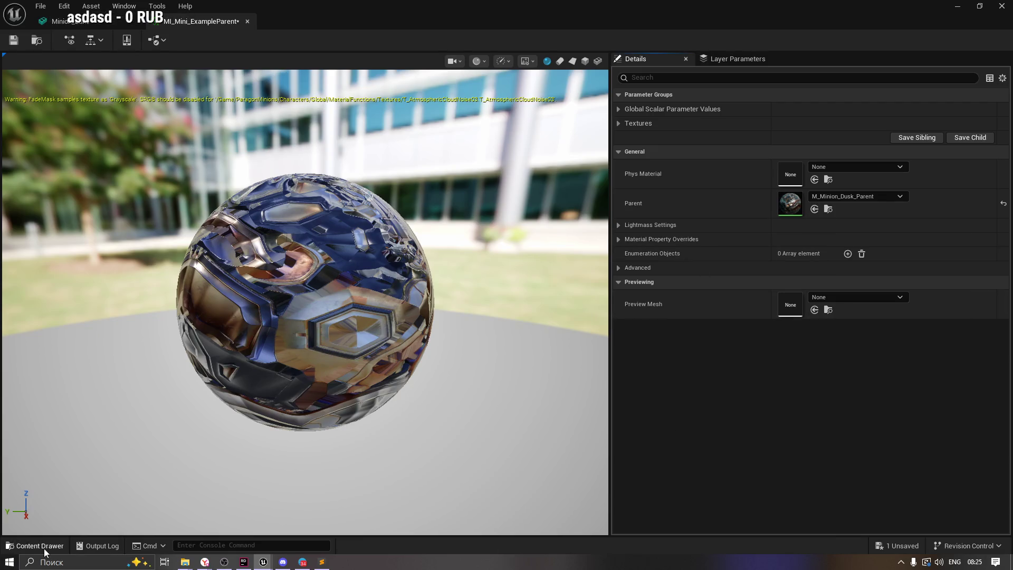
Close the material instance and drag M_Example onto Minion_Lane's Element 0 slot, then zoom in.
click(35, 546)
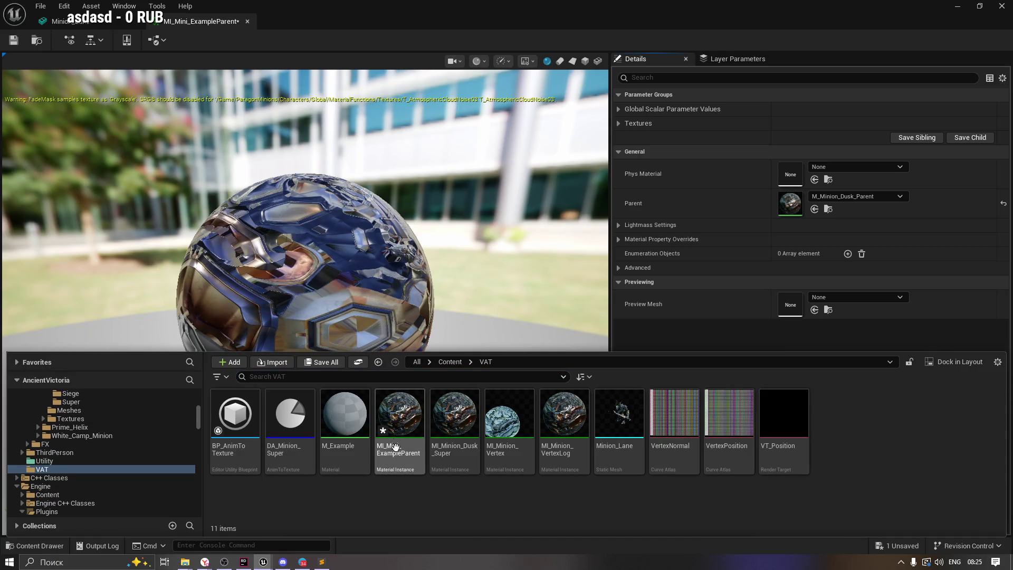
mouse_move(348, 413)
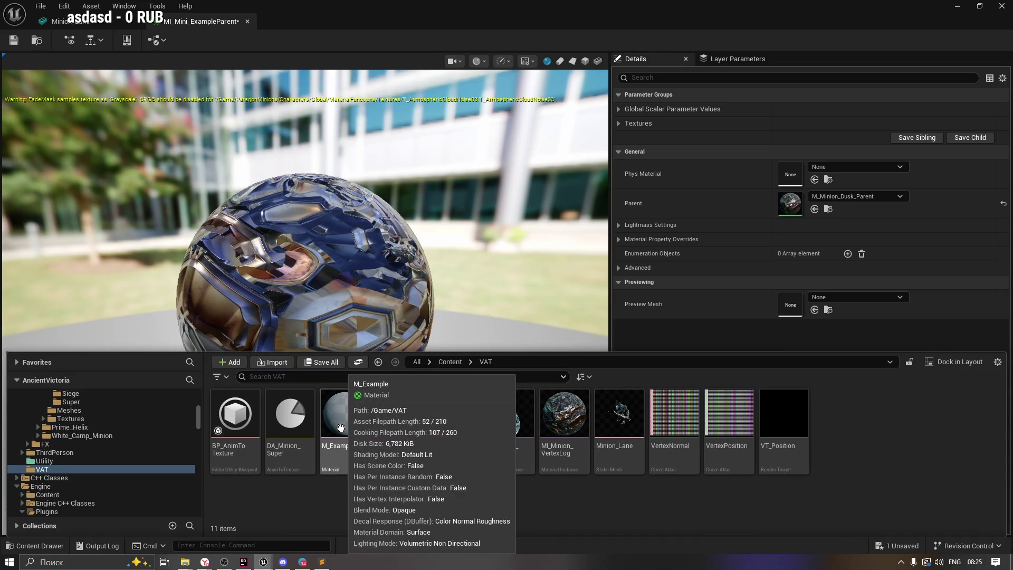
click(247, 21)
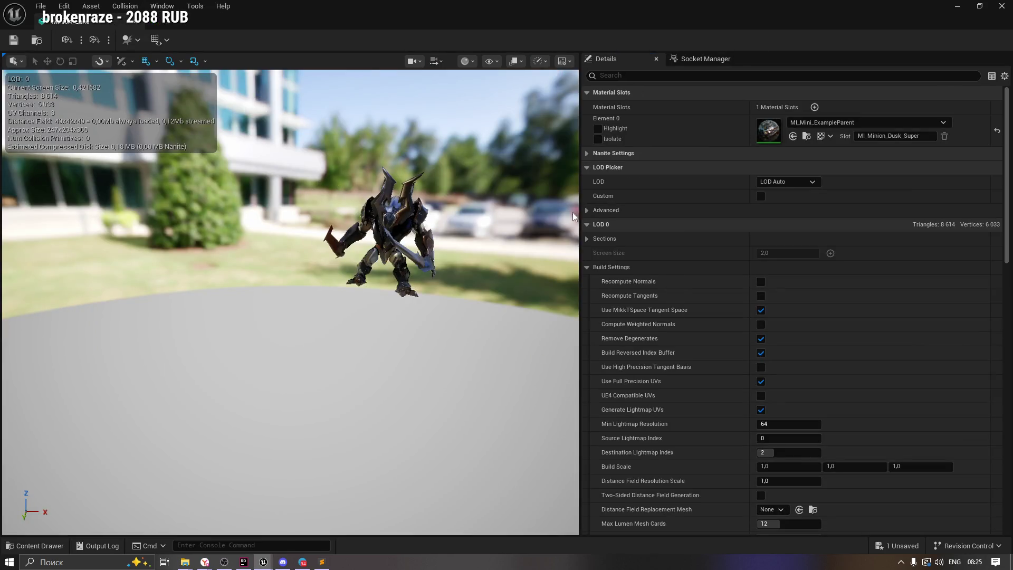
click(21, 546)
drag(343, 477, 780, 126)
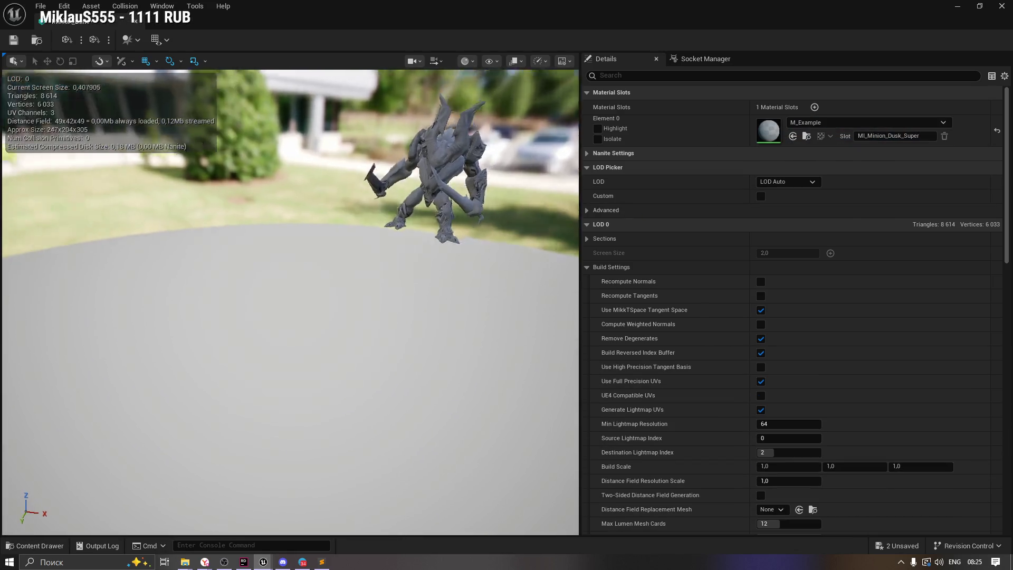
drag(468, 202, 468, 202)
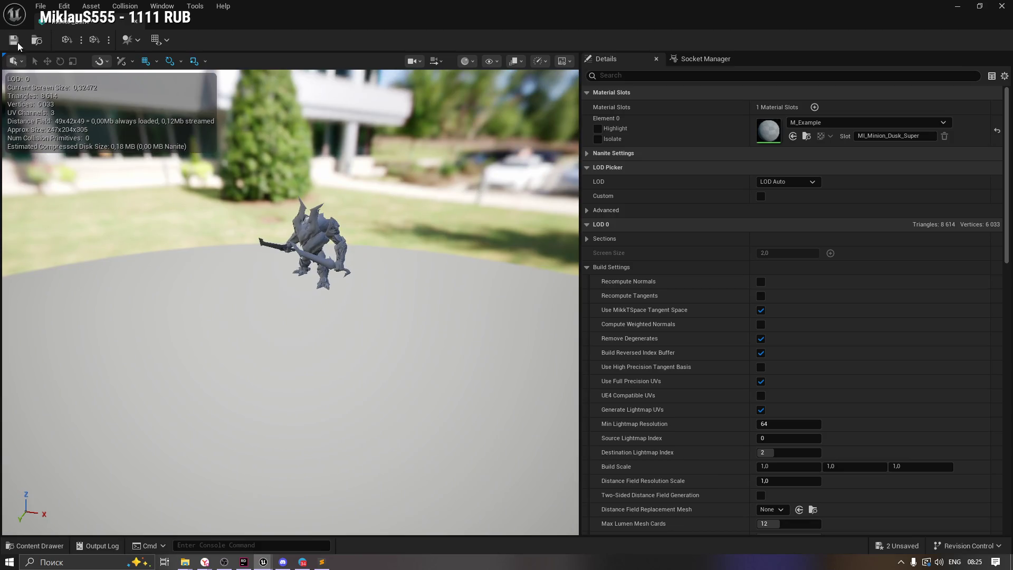
drag(79, 529, 79, 529)
Open the DA_Minion_Super data asset from the VAT folder.
click(34, 545)
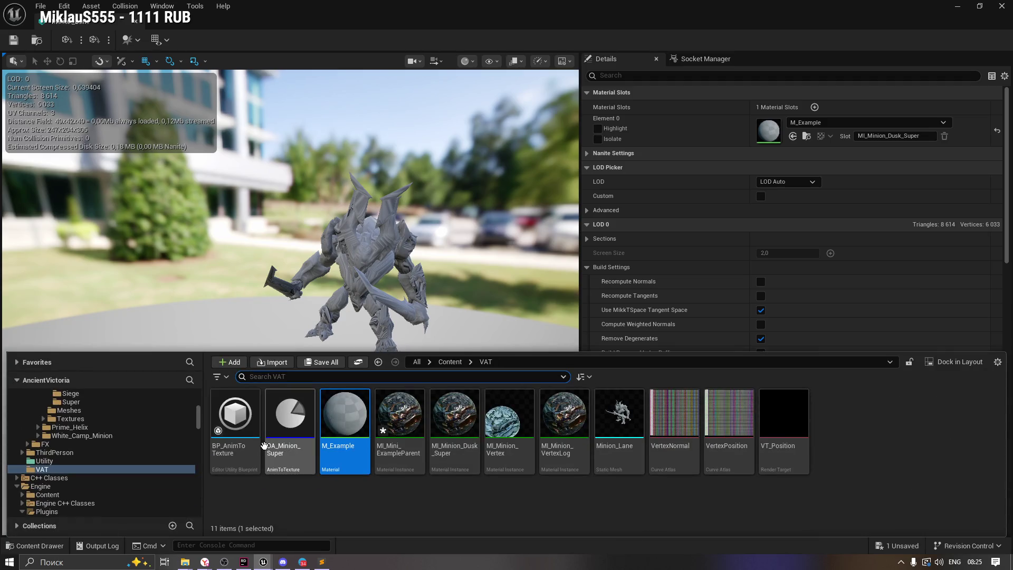
click(282, 414)
double_click(282, 415)
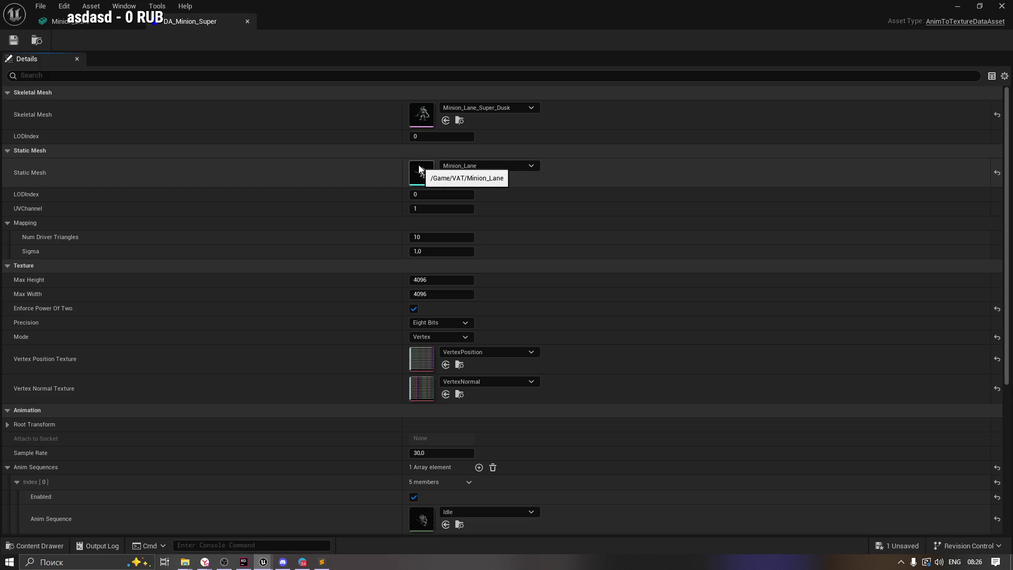
Inspect DA_Minion_Super's skeletal mesh LODIndex and static mesh UVChannel values.
click(442, 137)
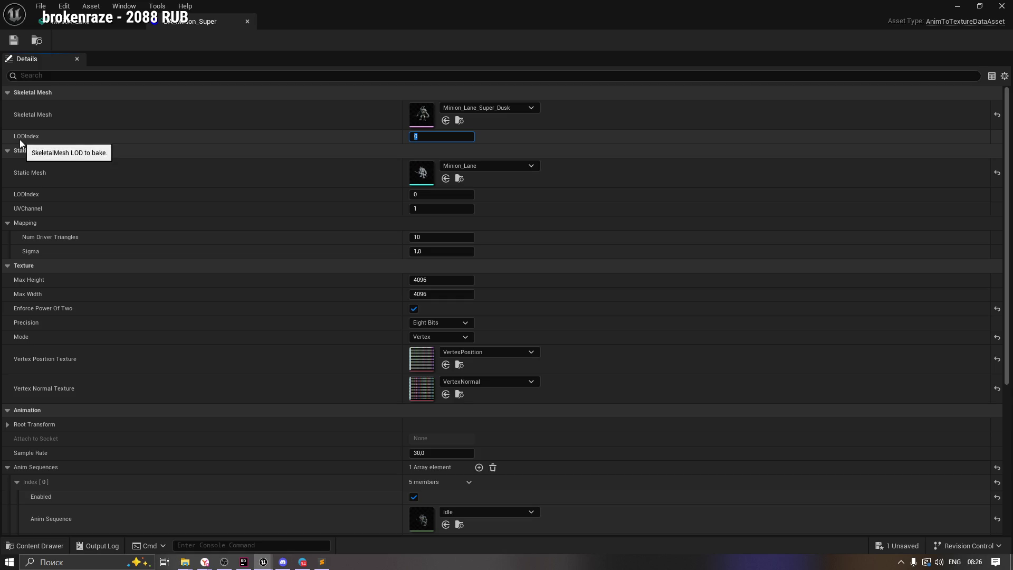
click(422, 209)
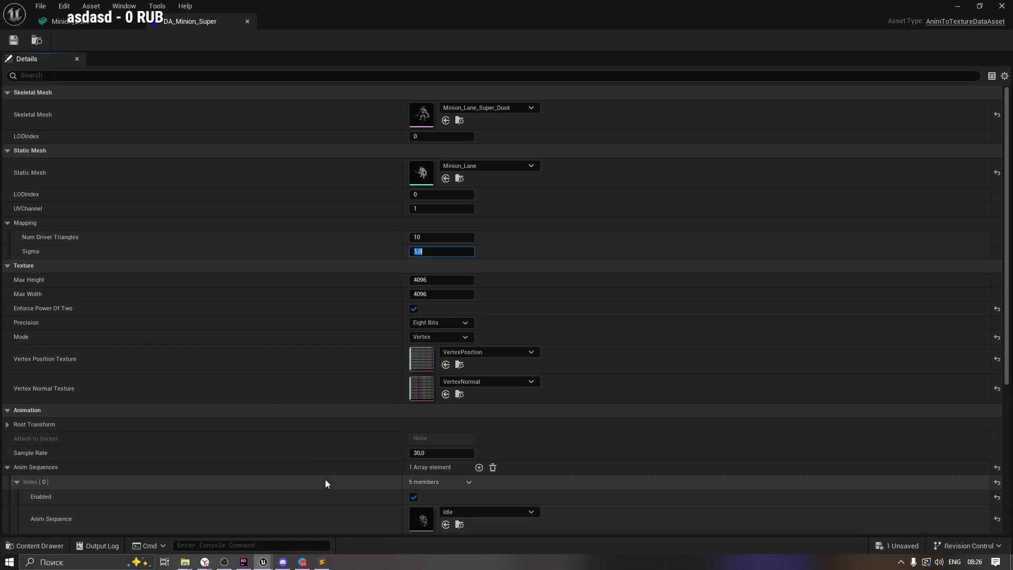
scroll(446, 496, down, 2)
Preview the Idle animation, then close it and return to the Minion_Lane mesh editor.
click(459, 473)
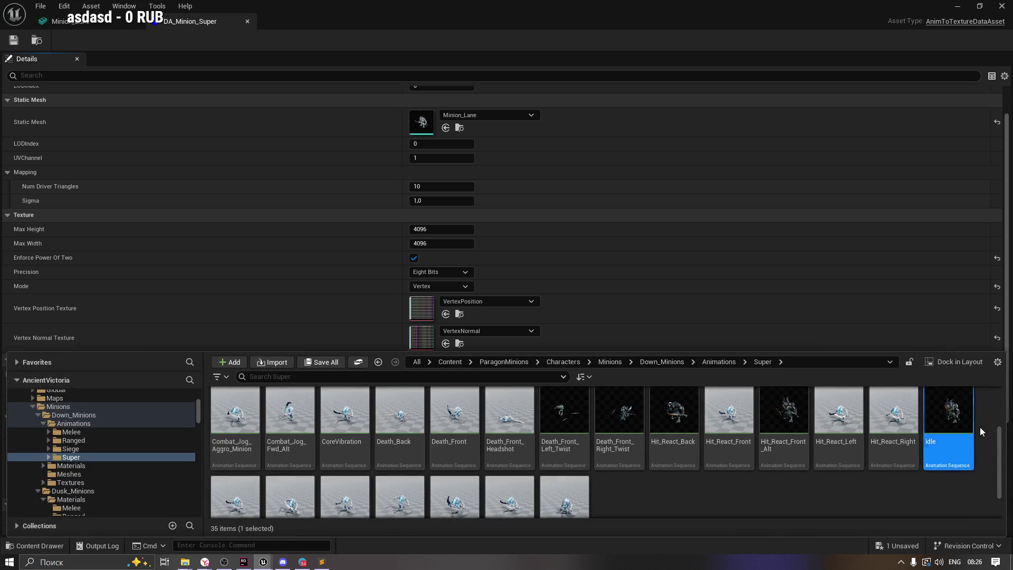
double_click(950, 402)
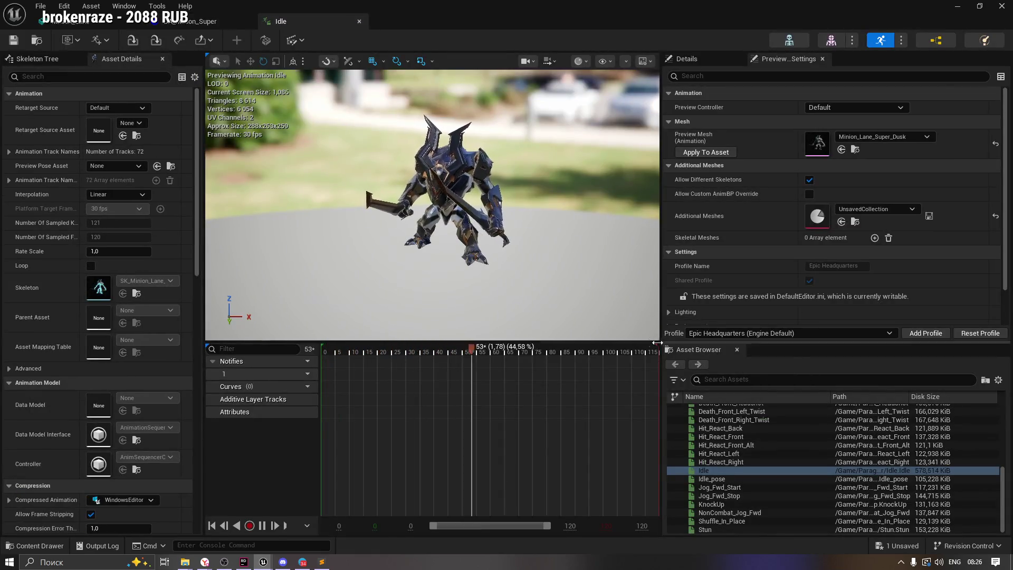
mouse_move(709, 481)
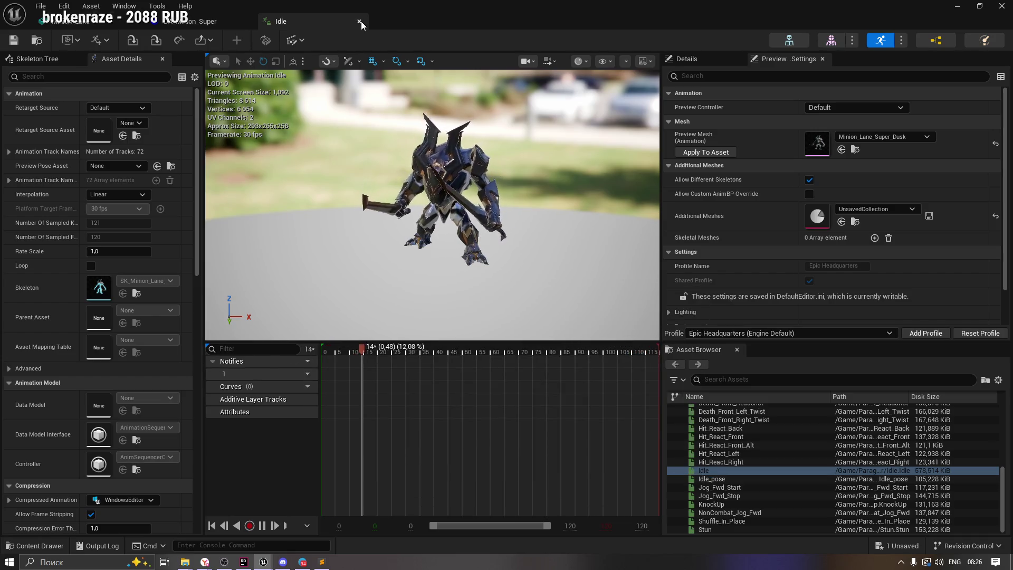
click(359, 21)
click(81, 23)
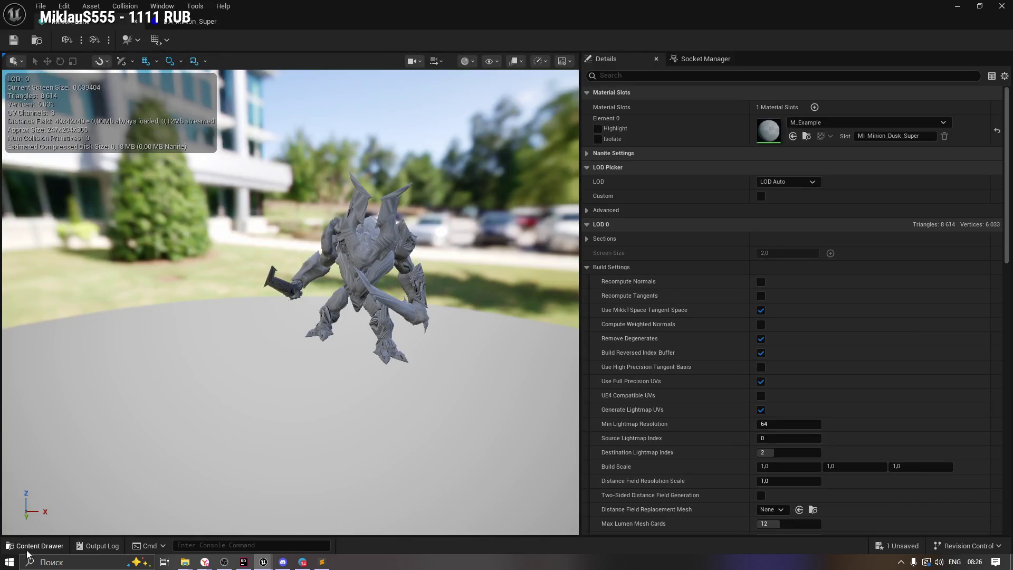
Switch to DA_Minion_Super, browse to its Minion_Lane mesh in the VAT folder, then open M_Example.
scroll(457, 236, down, 5)
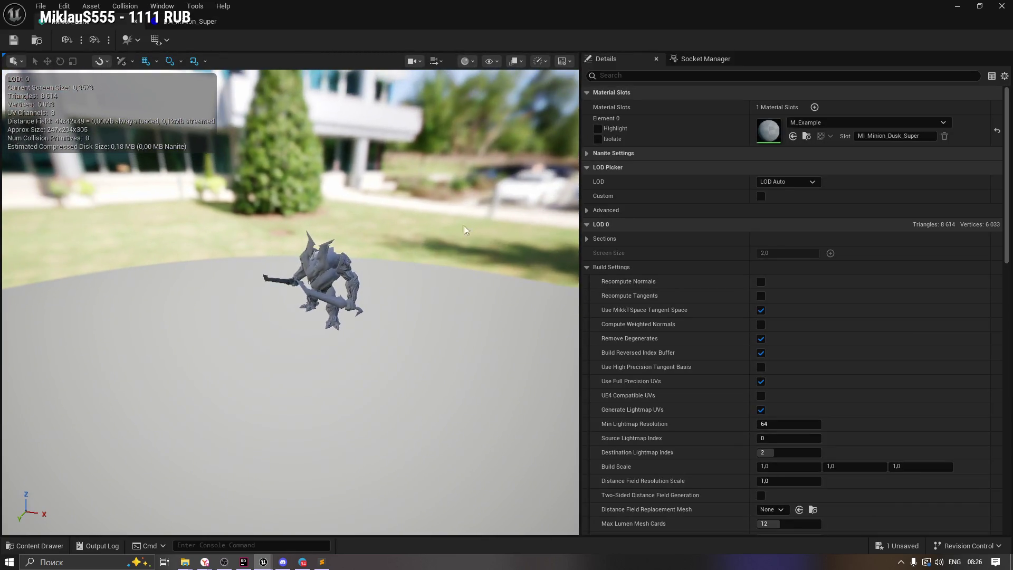
click(35, 545)
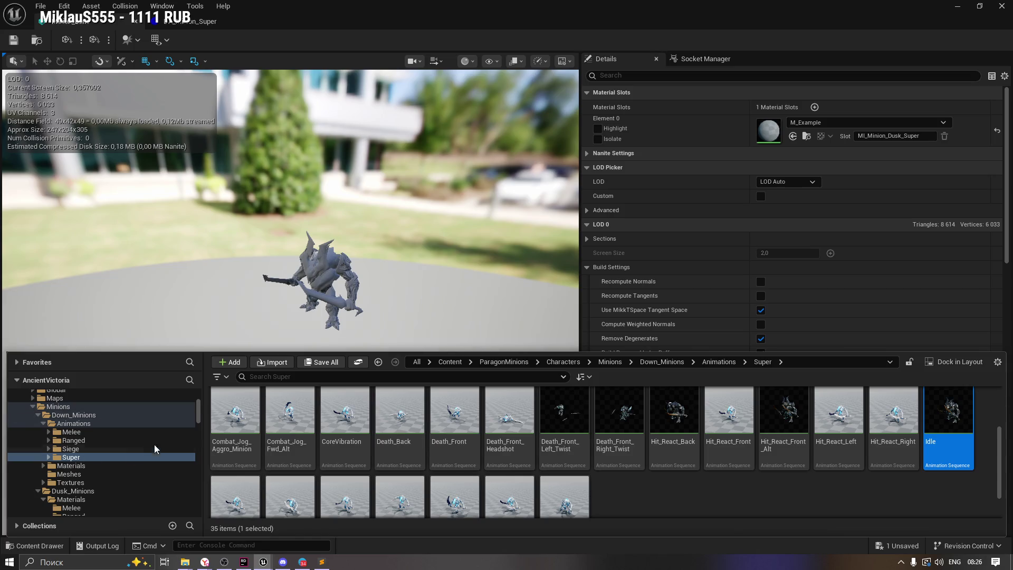
scroll(199, 411, down, 3)
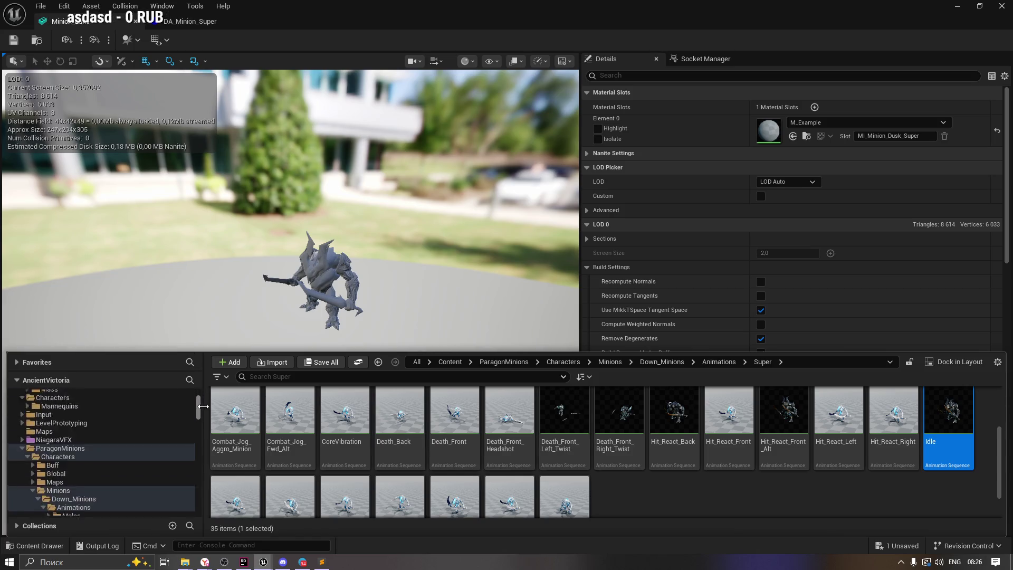
click(188, 21)
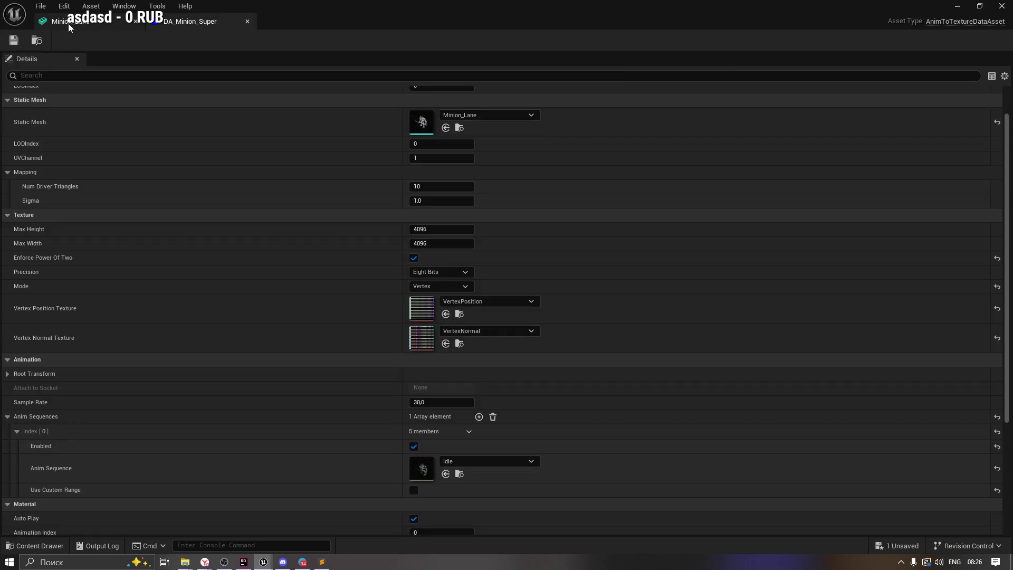
click(459, 128)
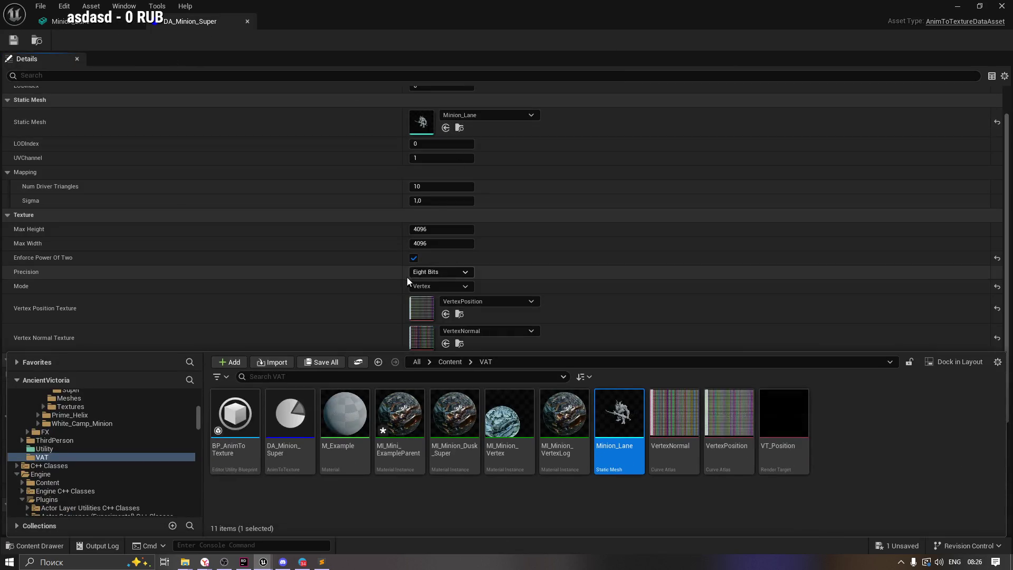
click(339, 416)
double_click(340, 415)
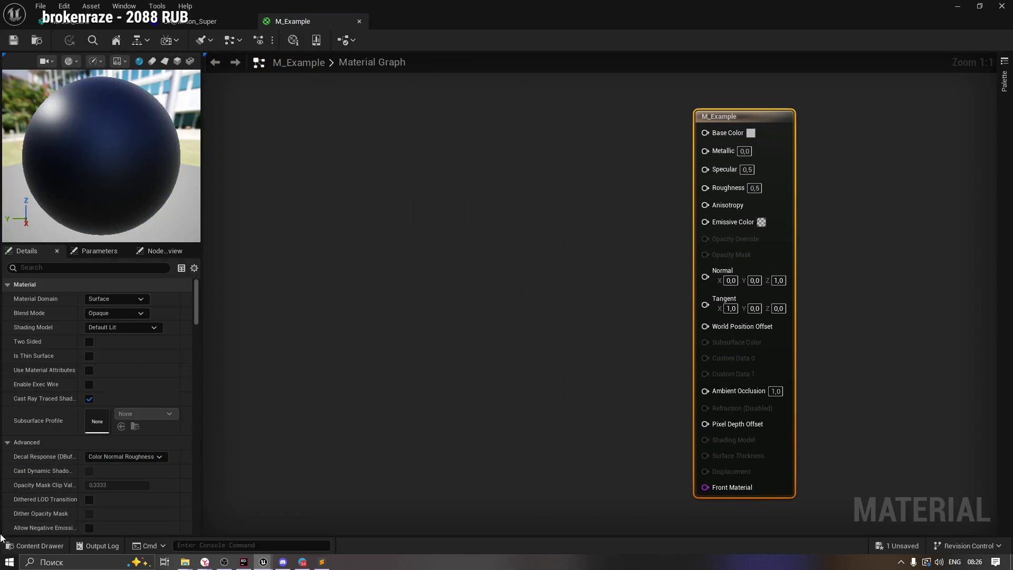
Use Find Parent on MI_Mini_ExampleParent to reach M_Minion_Dusk_Parent in the Shared folder.
click(15, 545)
click(506, 429)
click(453, 420)
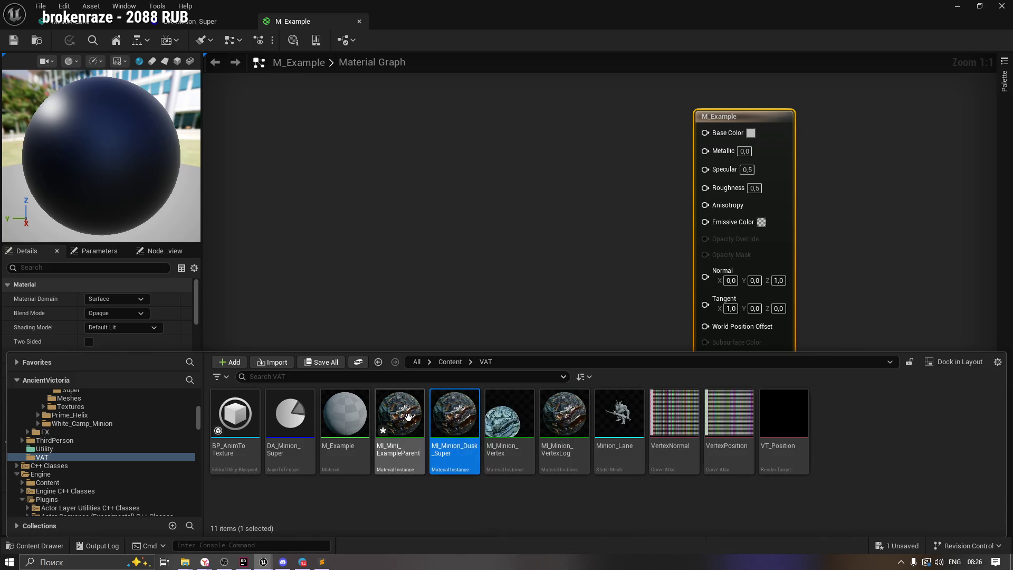
click(407, 417)
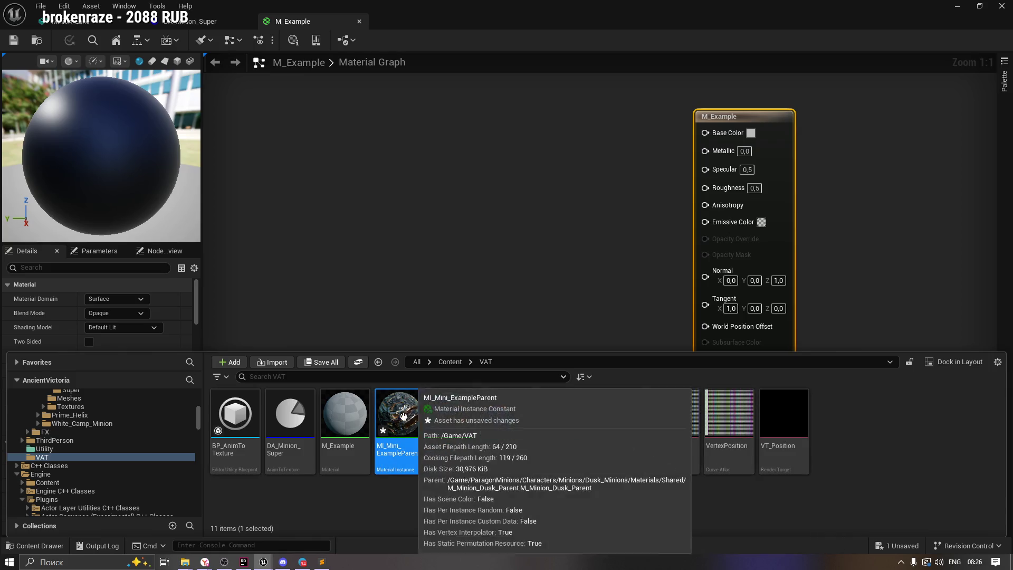
right_click(407, 416)
click(464, 69)
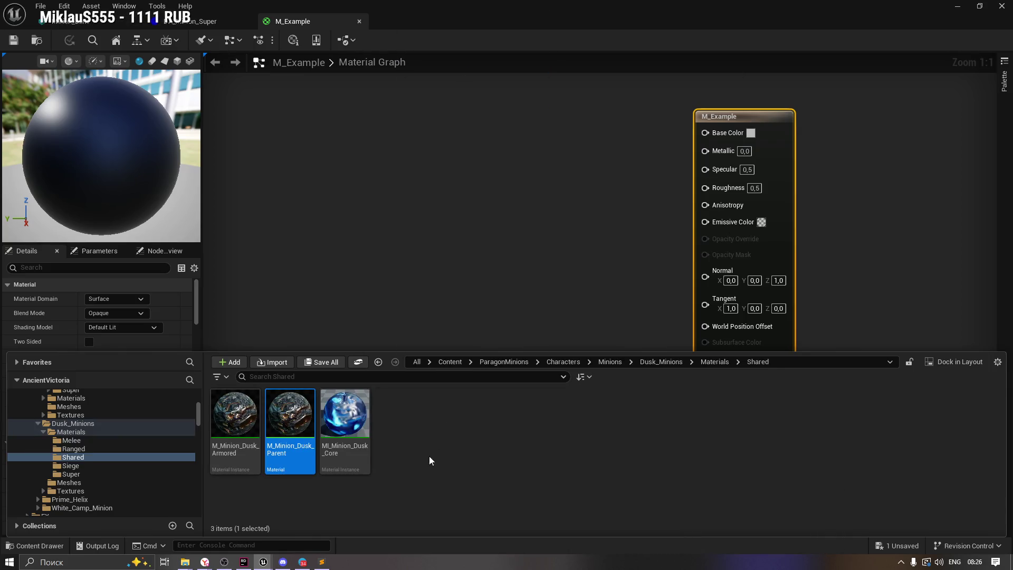
Open M_Minion_Dusk_Parent, select its attribute node network, and paste it into M_Example's graph.
double_click(311, 414)
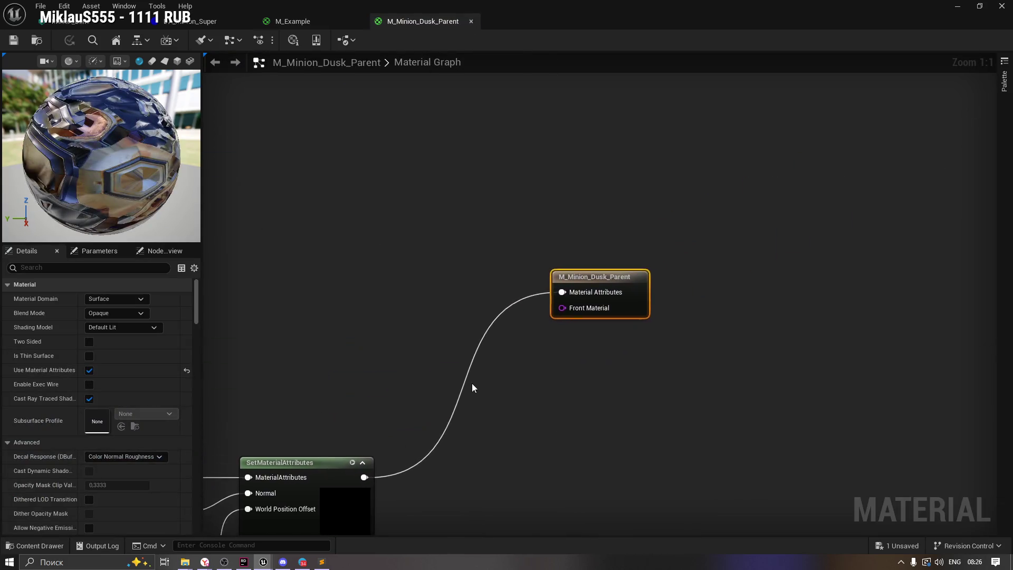
scroll(473, 389, down, 2)
scroll(527, 264, up, 2)
drag(747, 168, 294, 402)
scroll(586, 444, down, 2)
scroll(587, 444, up, 2)
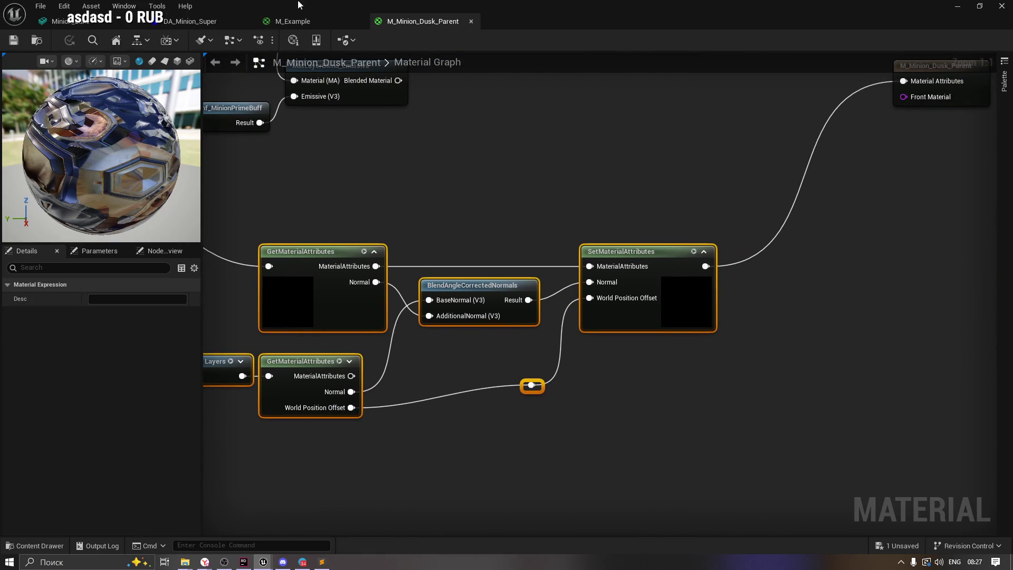
click(304, 21)
key(ctrl+v)
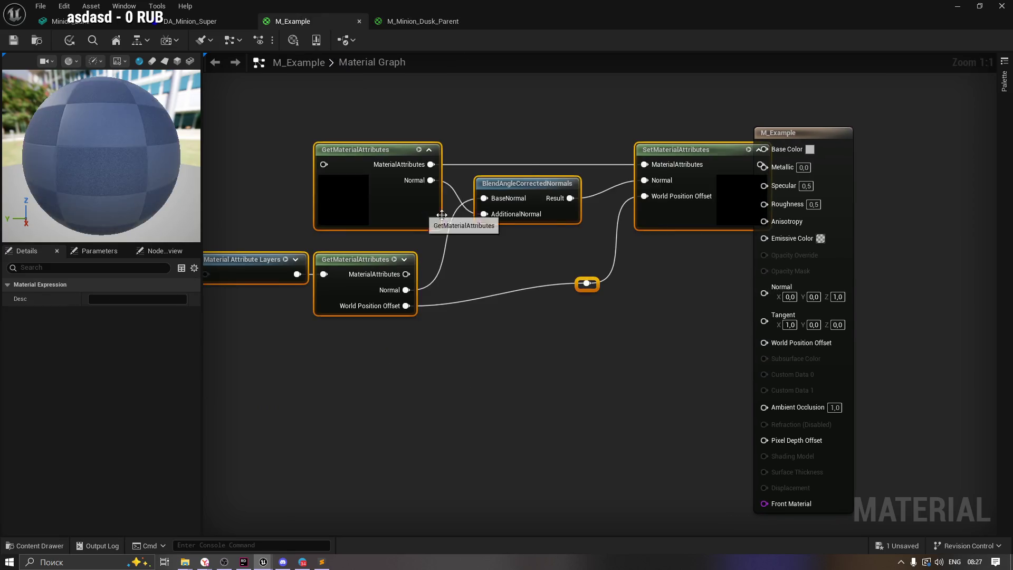
Move the pasted nodes left and try wiring SetMaterialAttributes into Base Color, which fails.
drag(641, 154, 413, 154)
click(472, 121)
drag(524, 164, 770, 156)
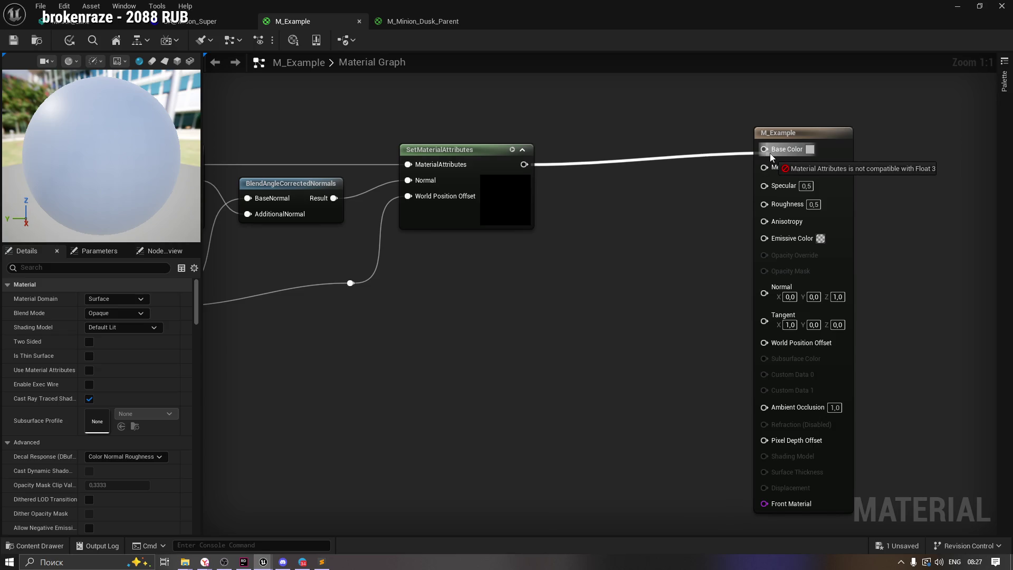
mouse_move(770, 156)
mouse_down()
mouse_move(461, 109)
mouse_move(626, 139)
mouse_move(669, 163)
mouse_up()
Select all the pasted nodes and move them closer to the M_Example output node.
scroll(443, 154, down, 2)
drag(264, 143, 757, 346)
scroll(657, 313, up, 1)
drag(603, 184, 704, 163)
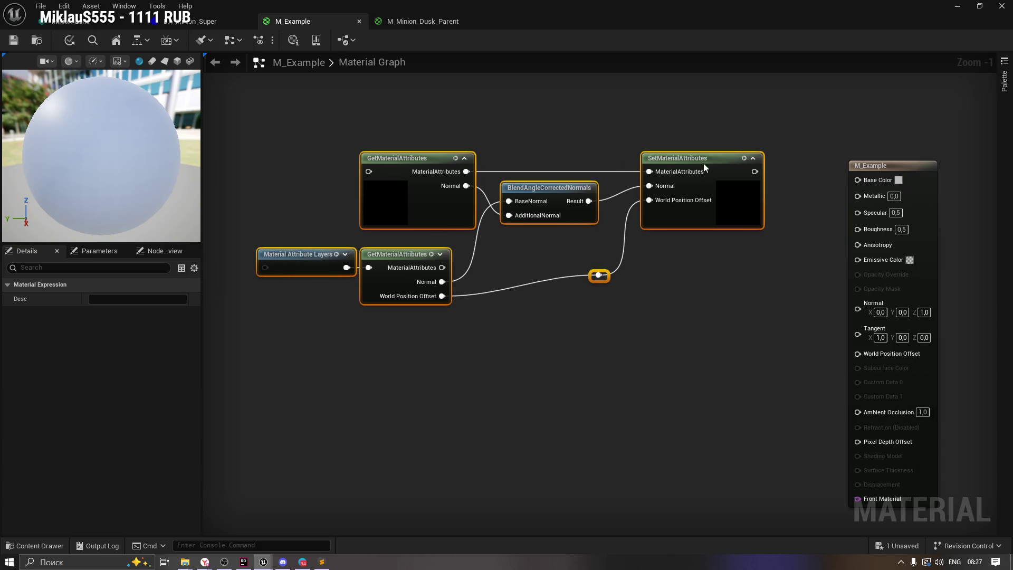
click(672, 144)
Retry connecting SetMaterialAttributes to Base Color, then cancel the dangling wire's node search.
scroll(672, 144, down, 1)
scroll(602, 124, up, 1)
drag(601, 124, 609, 128)
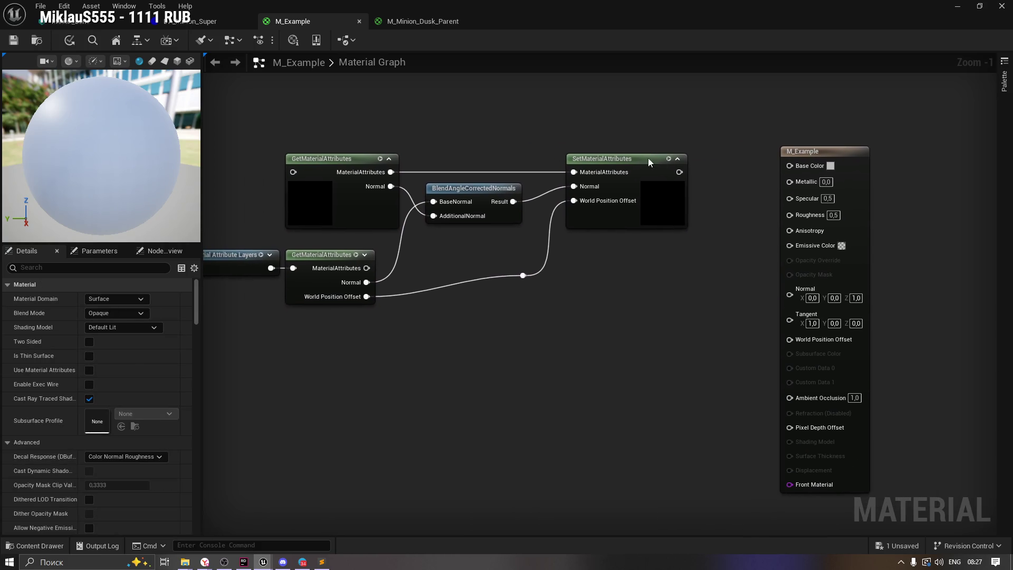
mouse_move(678, 174)
mouse_down()
mouse_move(791, 171)
mouse_move(741, 148)
mouse_up()
click(684, 131)
click(783, 158)
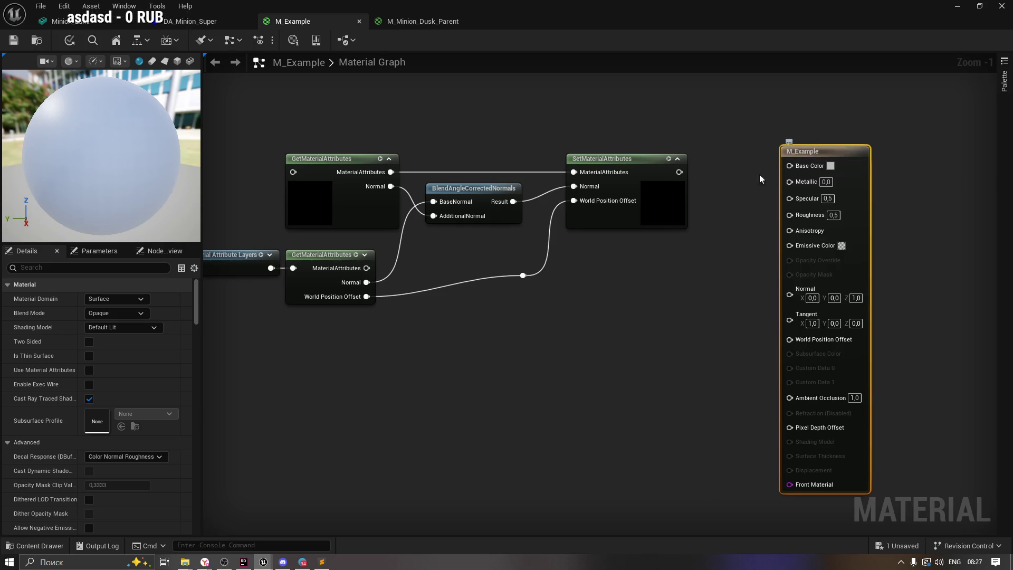
click(722, 258)
Search the node palette for 'materia', 'm_' and 'ML', clearing each search.
right_click(630, 303)
text(materi)
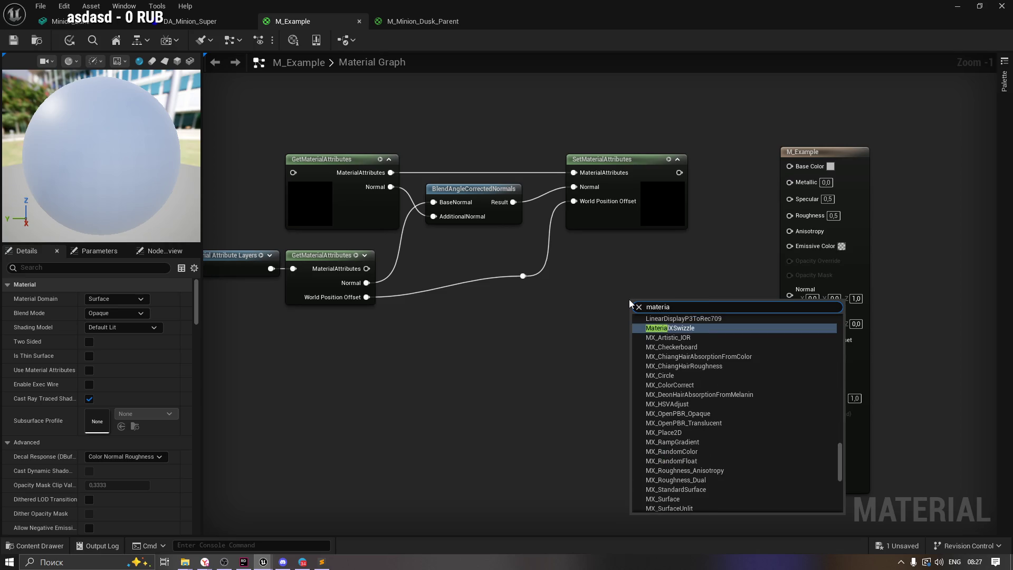
text(a)
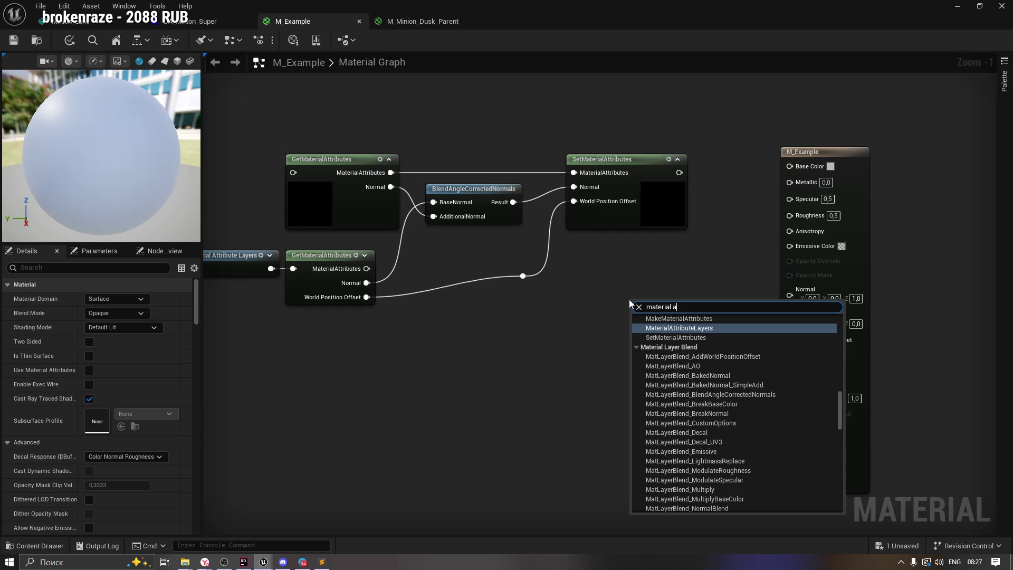
scroll(710, 351, down, 1)
scroll(706, 346, up, 3)
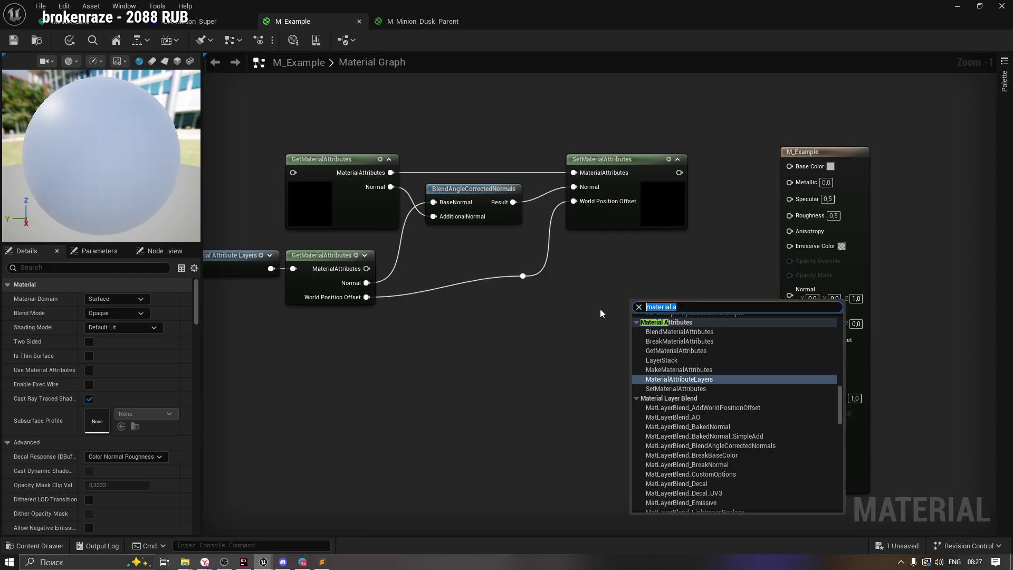
text(m_)
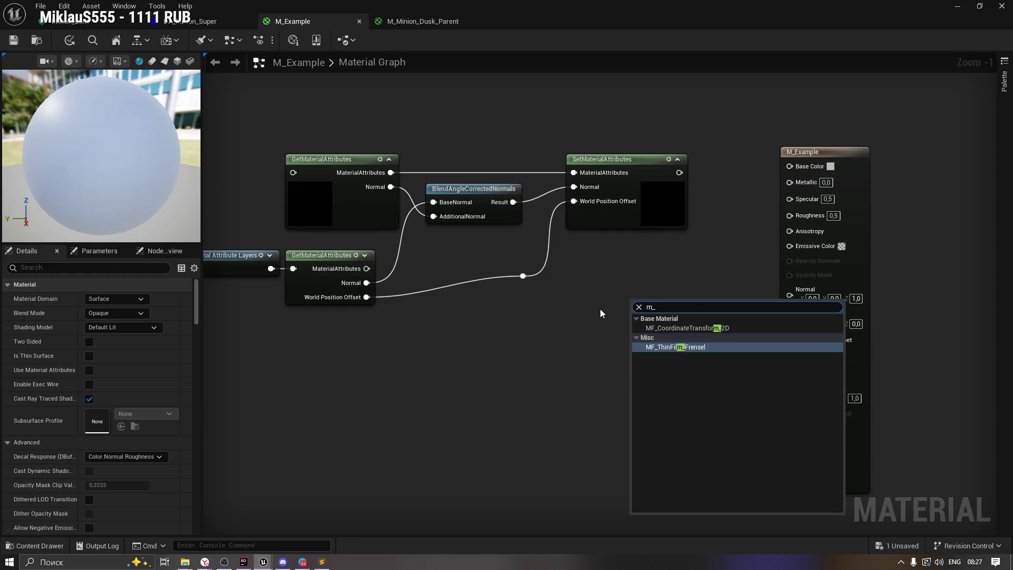
key(BackSpace)
key(BackSpace)
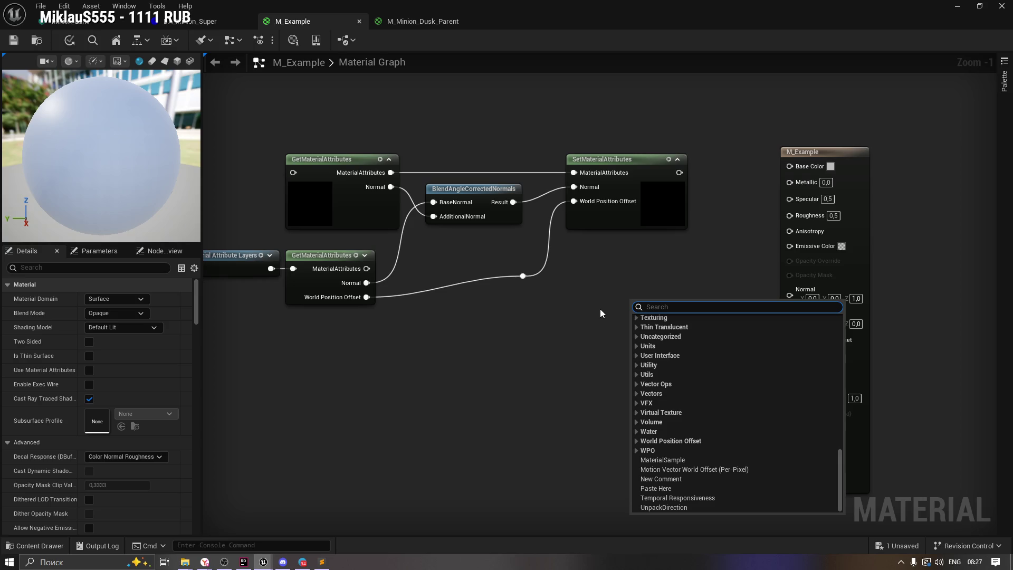
text(ML)
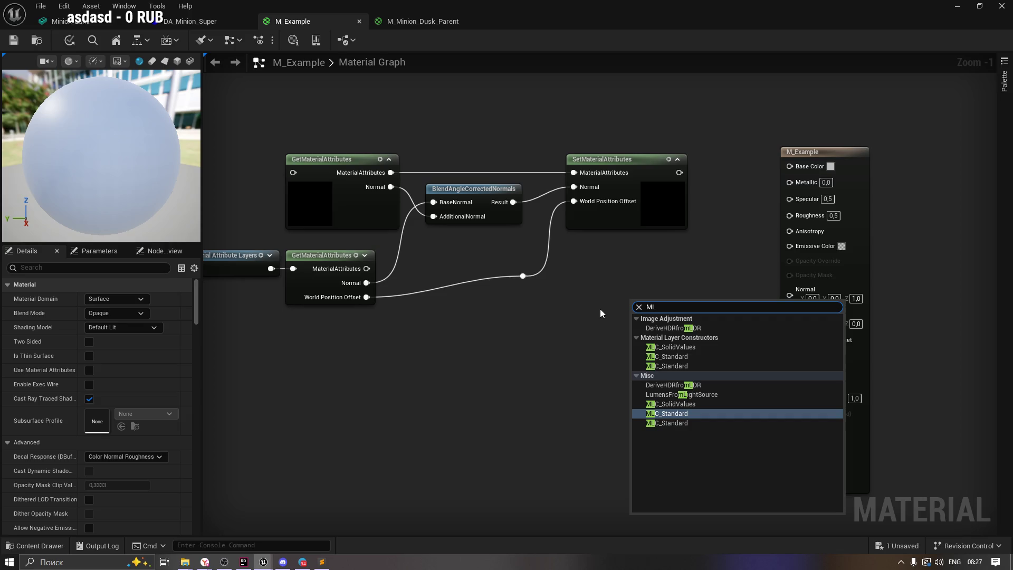
key(BackSpace)
key(BackSpace)
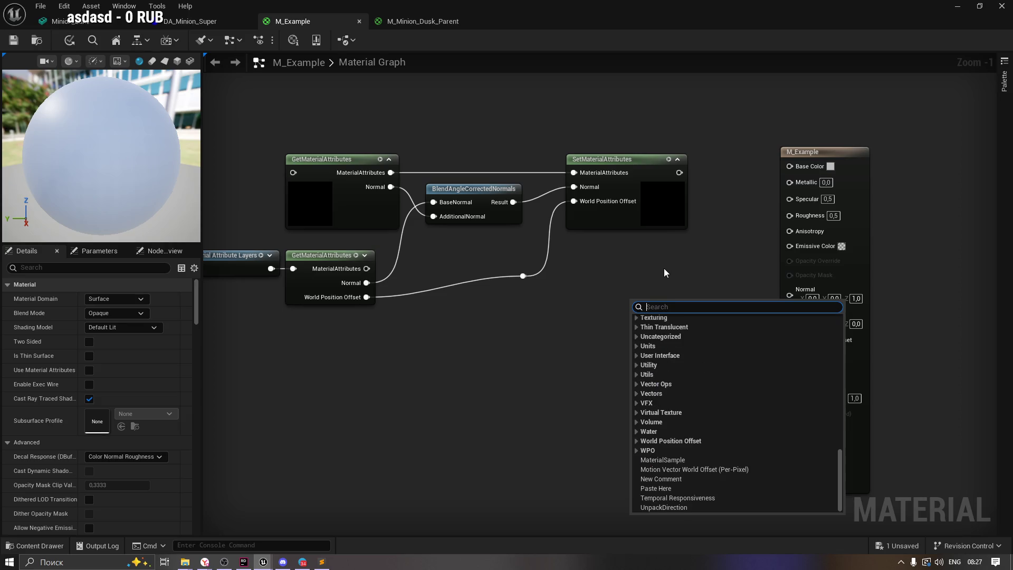
Try an 'MF_M' search, dismiss the palette without adding a node, and enable Use Material Attributes.
scroll(797, 447, up, 2)
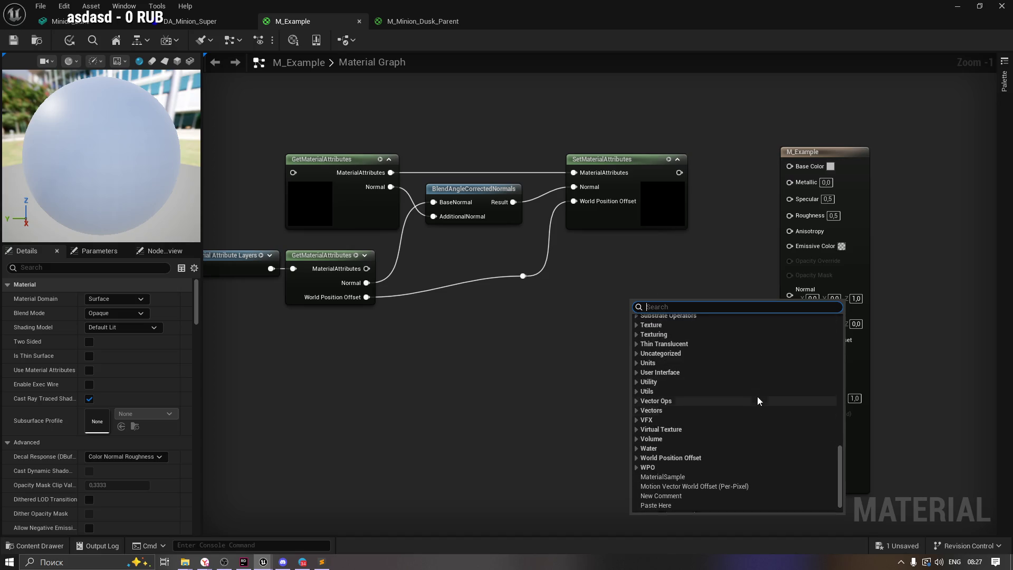
text(F)
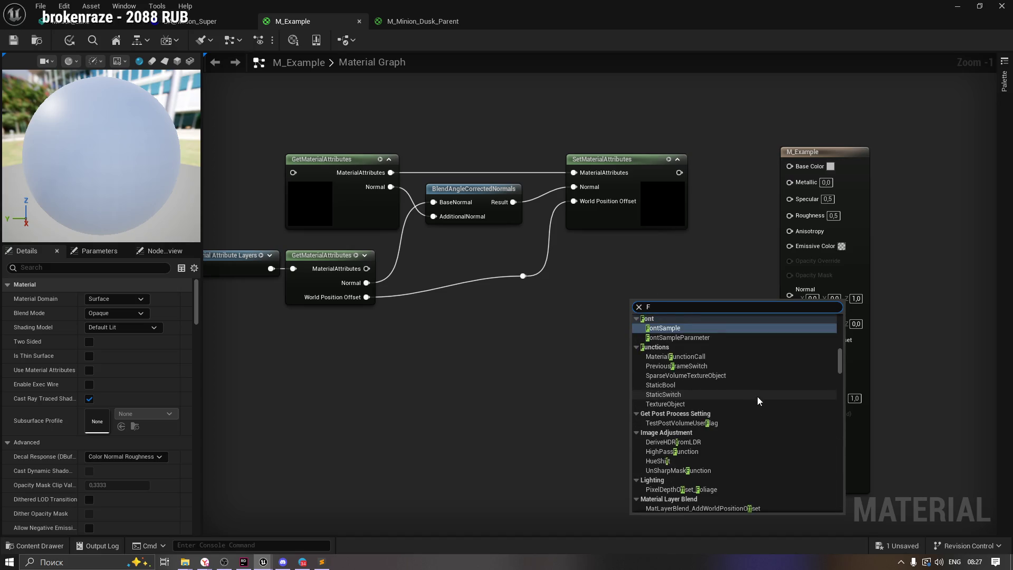
key(BackSpace)
text(MF)
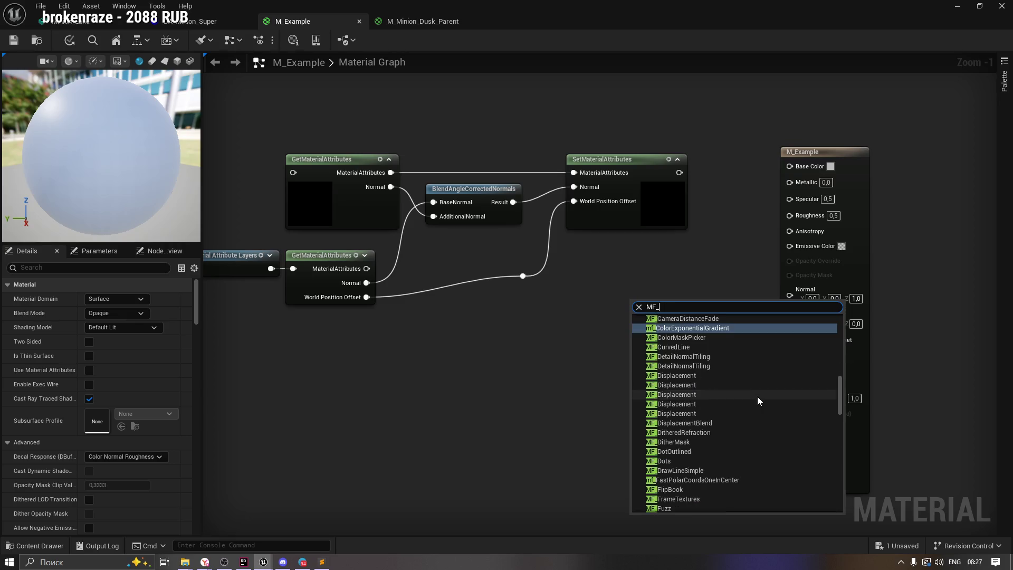
text(_M)
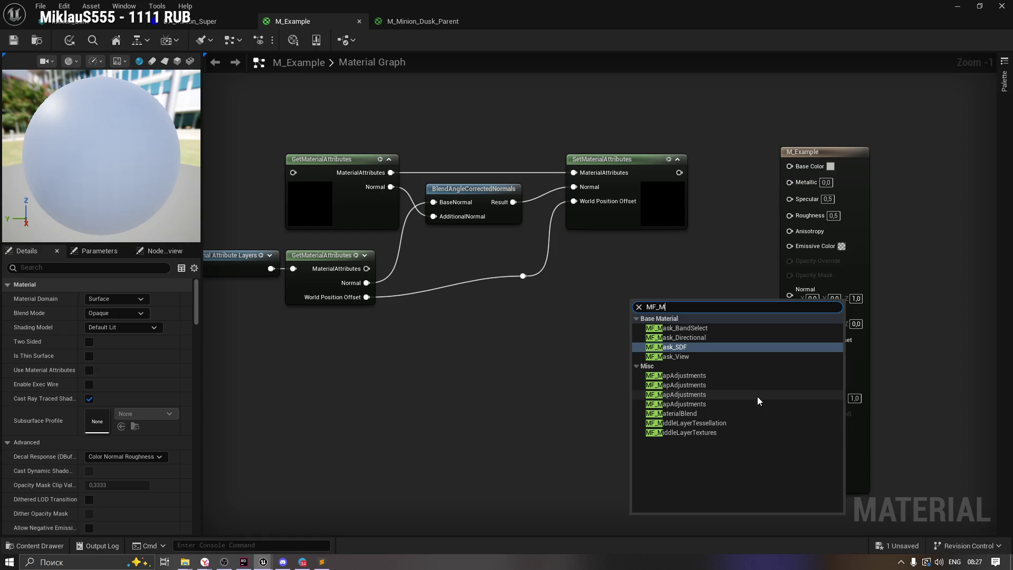
key(BackSpace)
key(BackSpace)
key(BackSpace)
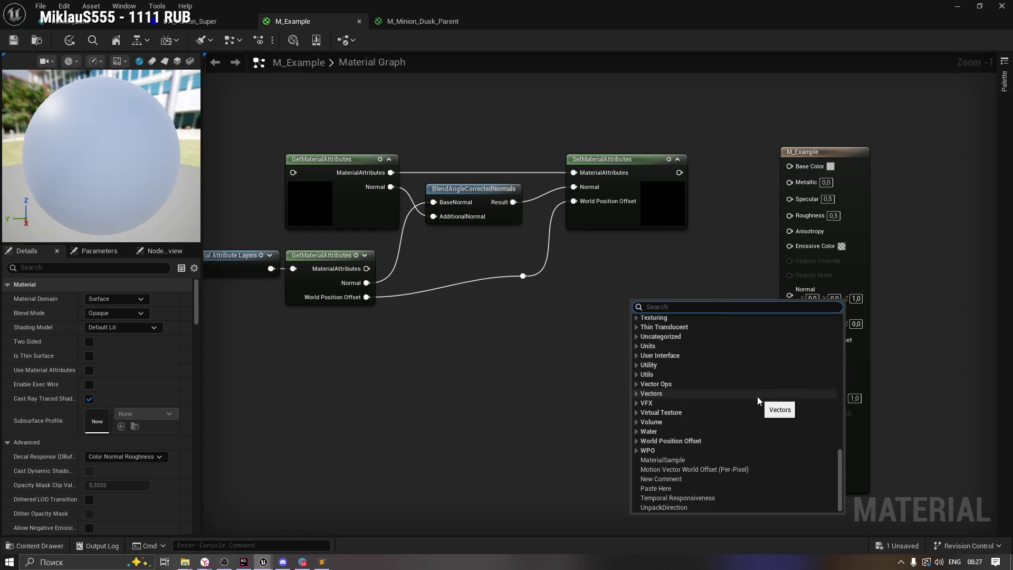
click(470, 378)
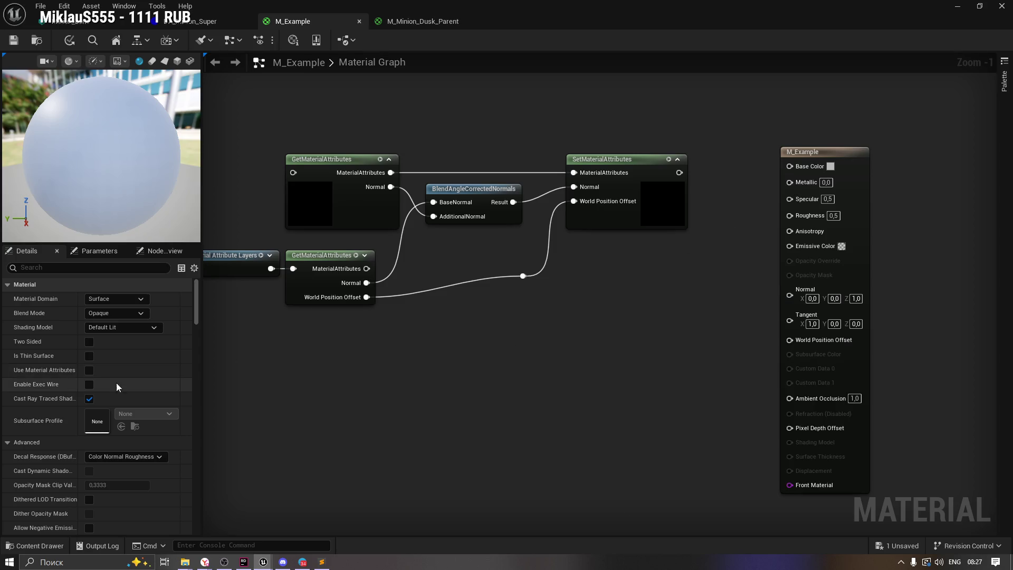
click(89, 370)
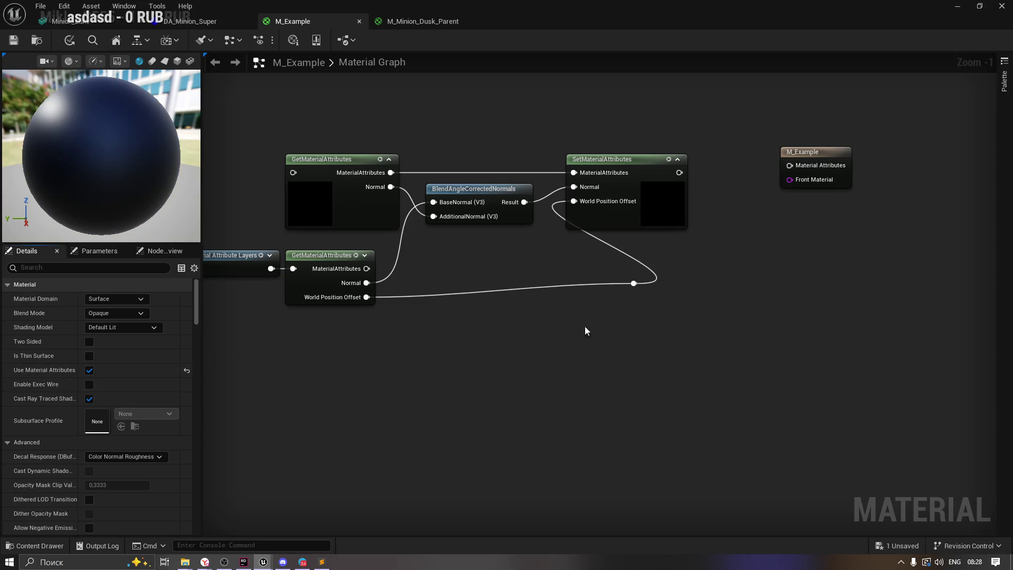
Wire SetMaterialAttributes into the Material Attributes pin, then reposition it and the World Position Offset reroute.
key(Home)
drag(622, 231, 740, 226)
drag(574, 219, 627, 218)
click(579, 343)
drag(585, 349, 495, 358)
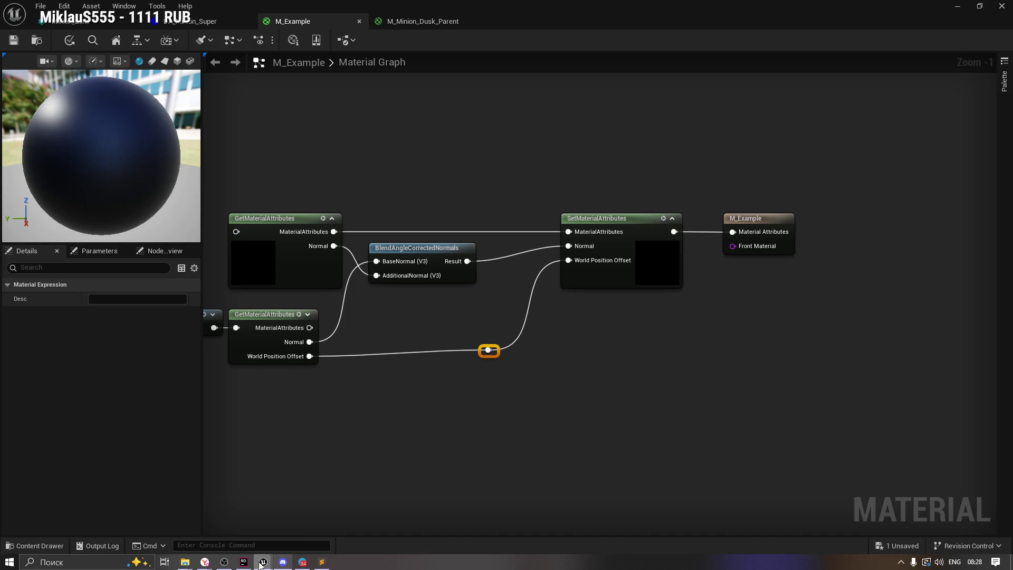
mouse_move(184, 561)
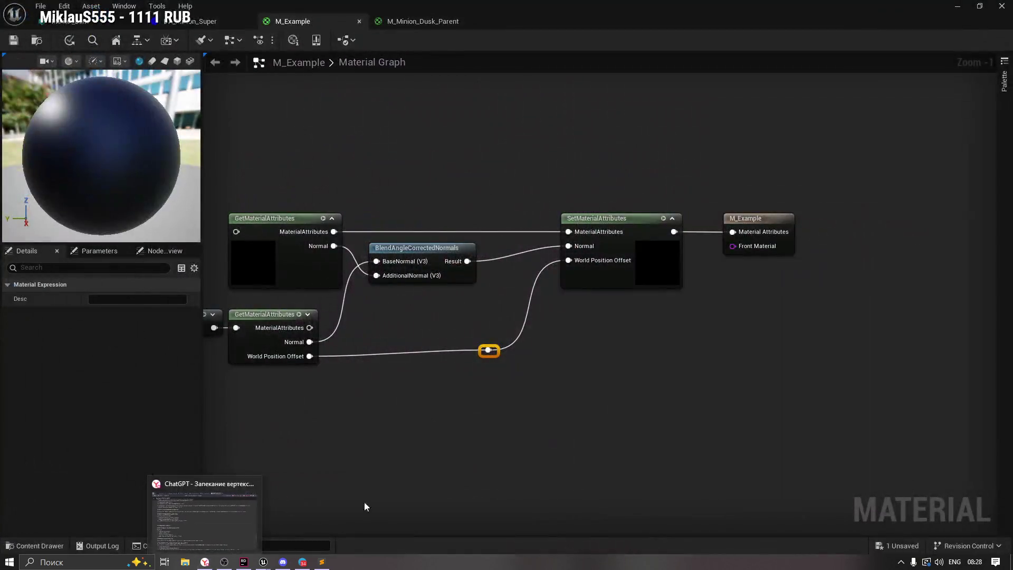
Close Output (3).txt and Sublime Text, then bring up Windows Task Manager.
click(320, 562)
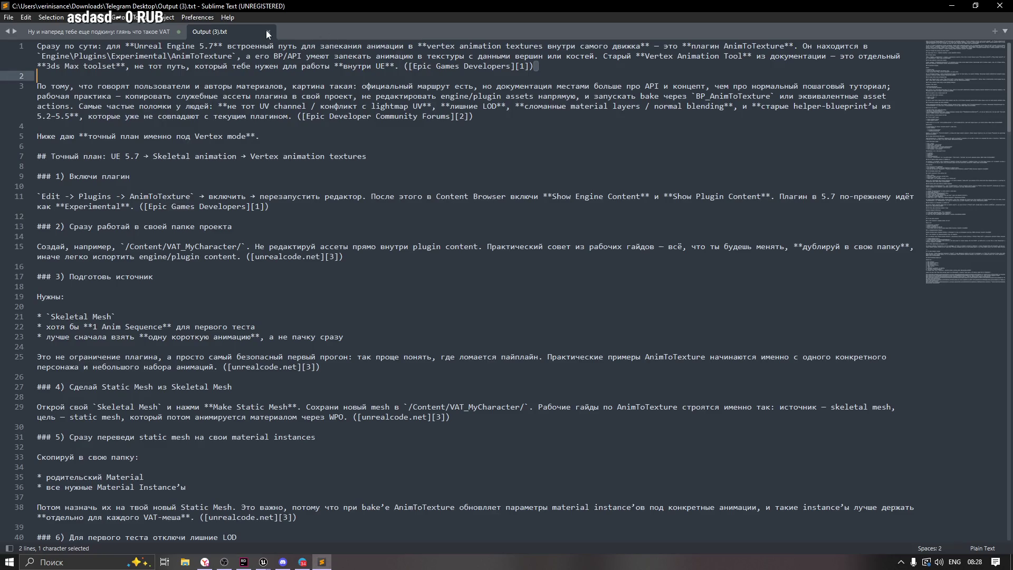
click(267, 33)
click(999, 6)
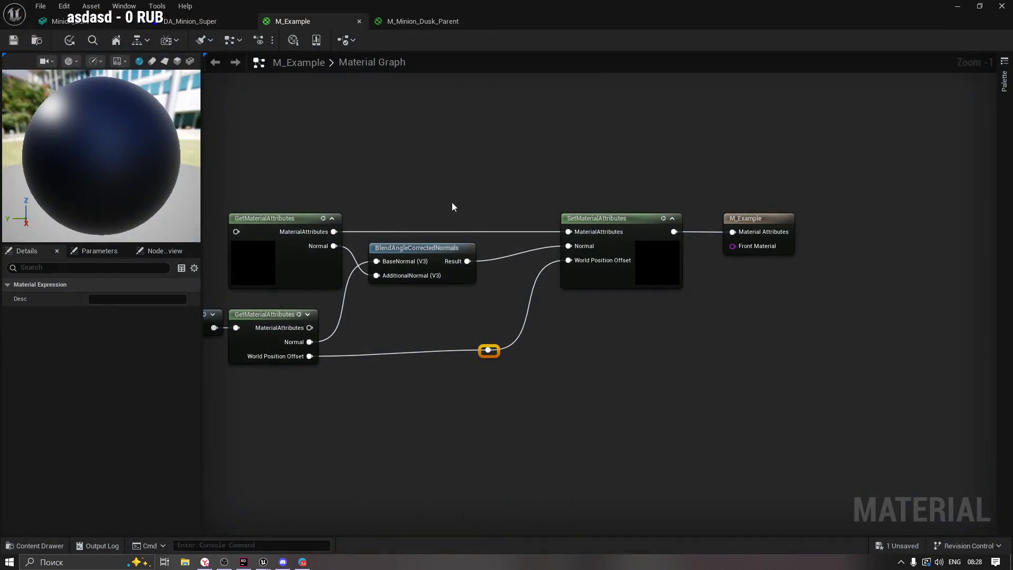
key(ctrl+shift+Escape)
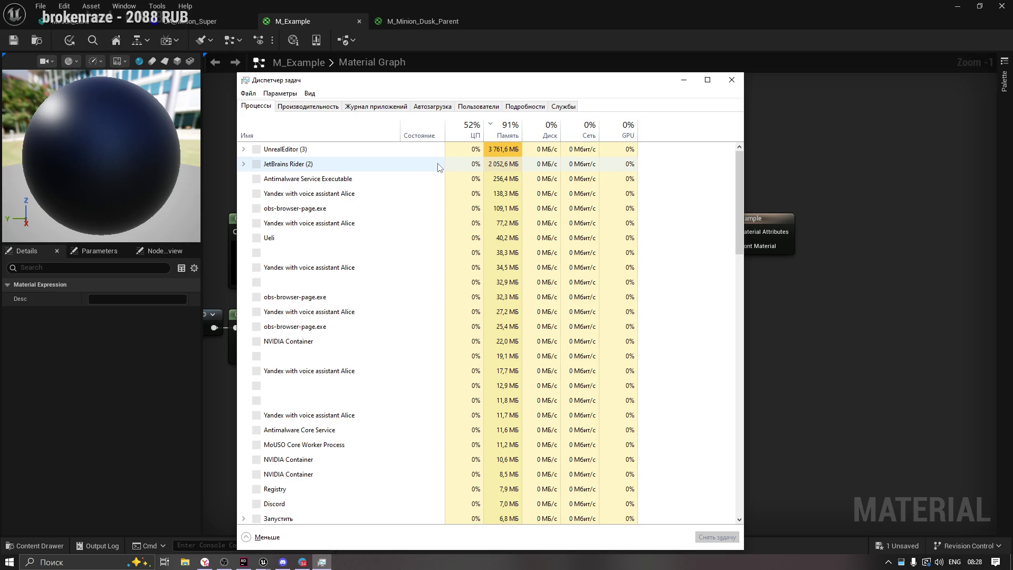
Dismiss the 'GPU Crashed or D3D Device Removed' error behind Task Manager, then return to M_Example.
drag(494, 93, 518, 383)
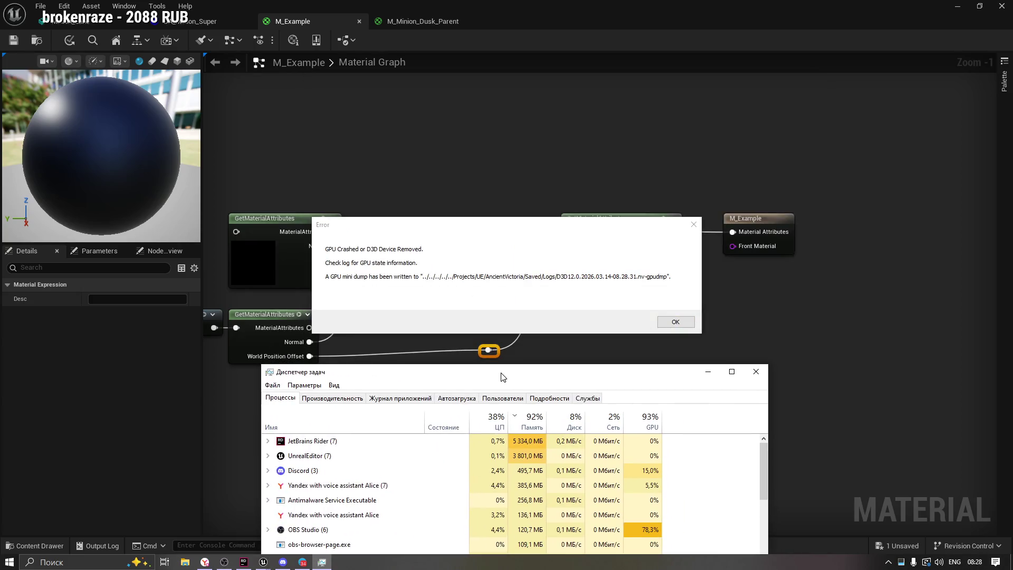
click(417, 249)
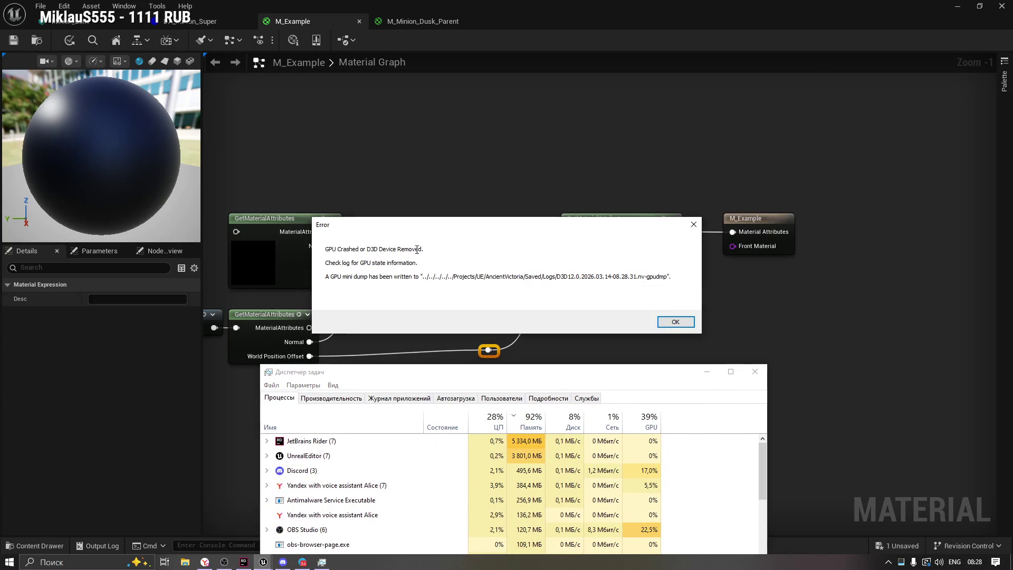
drag(432, 250, 340, 251)
click(675, 322)
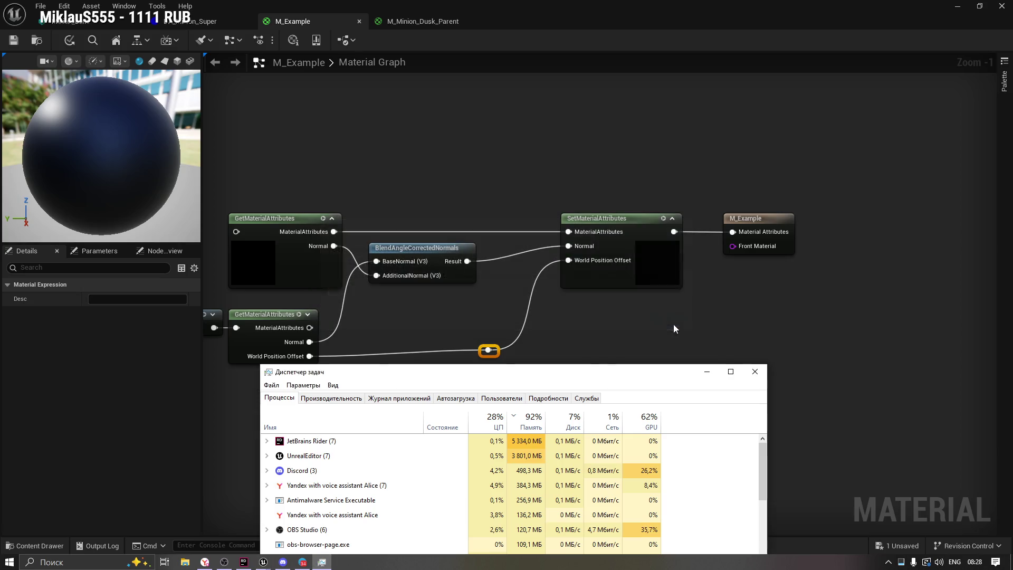
drag(582, 376, 589, 190)
click(340, 18)
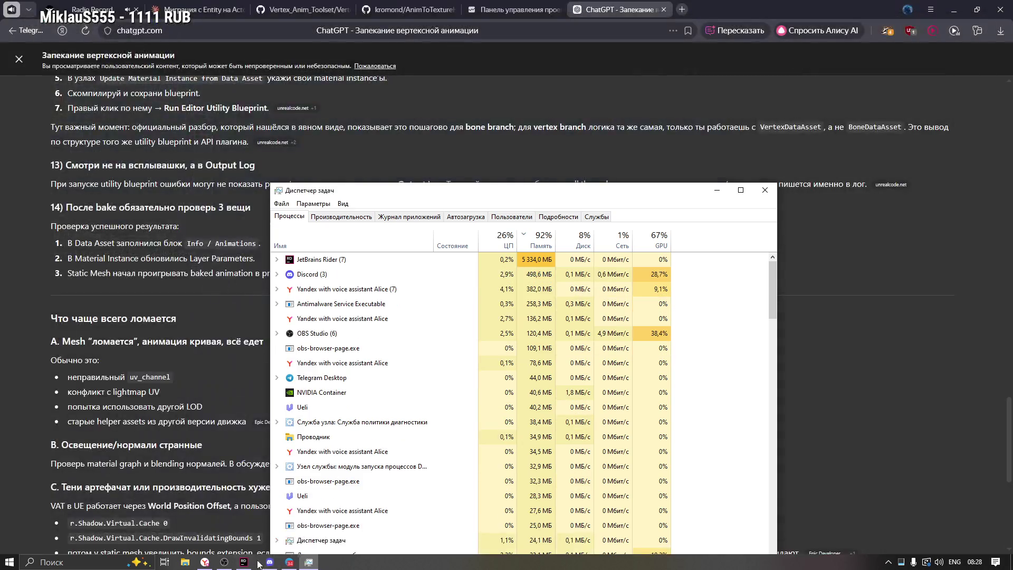
Close the Unreal crash reporter without sending a report and reposition Task Manager.
mouse_move(562, 200)
mouse_down()
mouse_move(707, 140)
mouse_move(896, 392)
mouse_up()
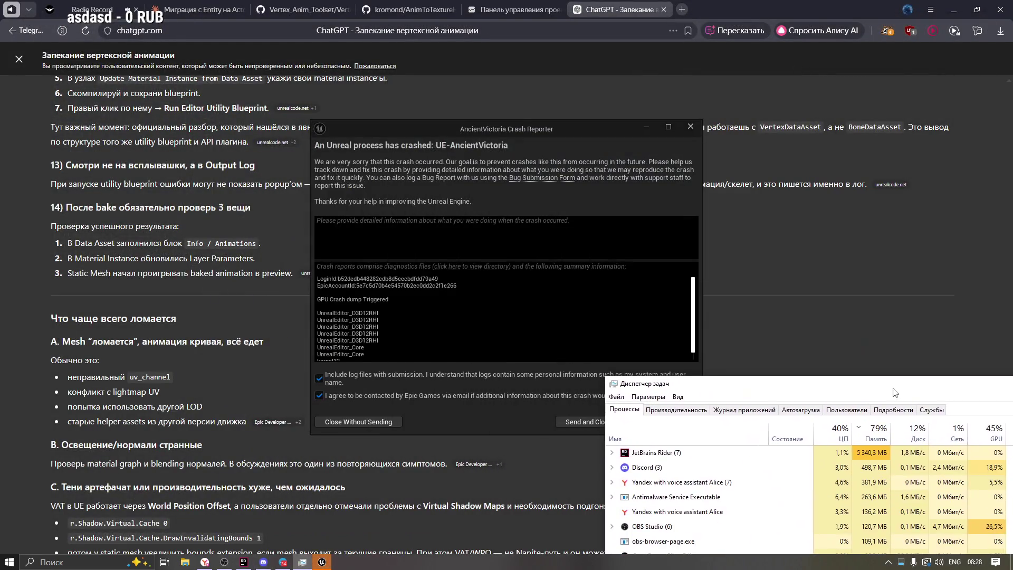
click(358, 423)
mouse_move(724, 391)
mouse_down()
mouse_move(492, 93)
mouse_move(409, 74)
mouse_up()
Check Memory and GPU performance (70% usage, 52 °C), then close Task Manager and switch to Discord.
click(362, 92)
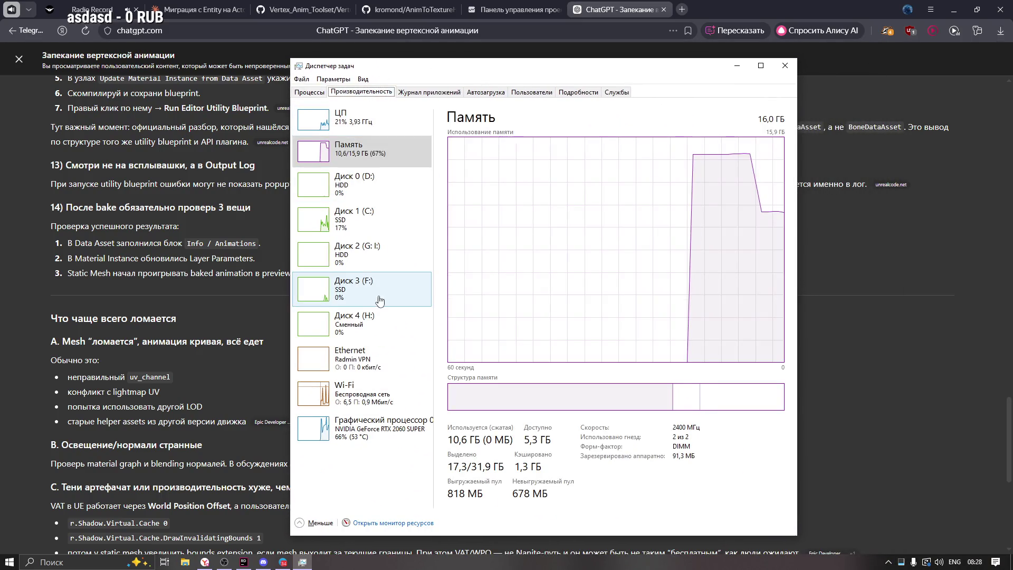
click(379, 424)
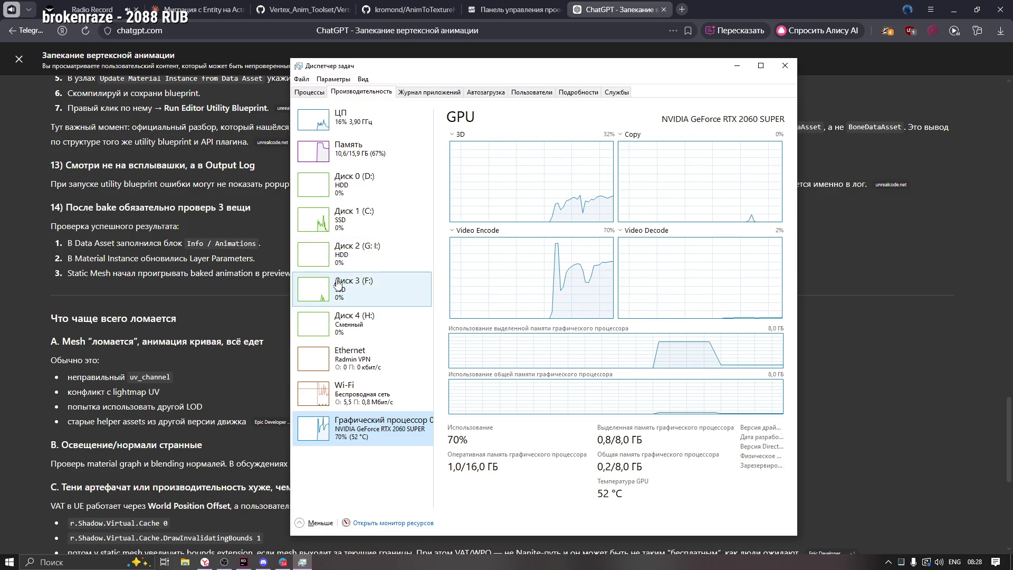
click(314, 93)
click(784, 66)
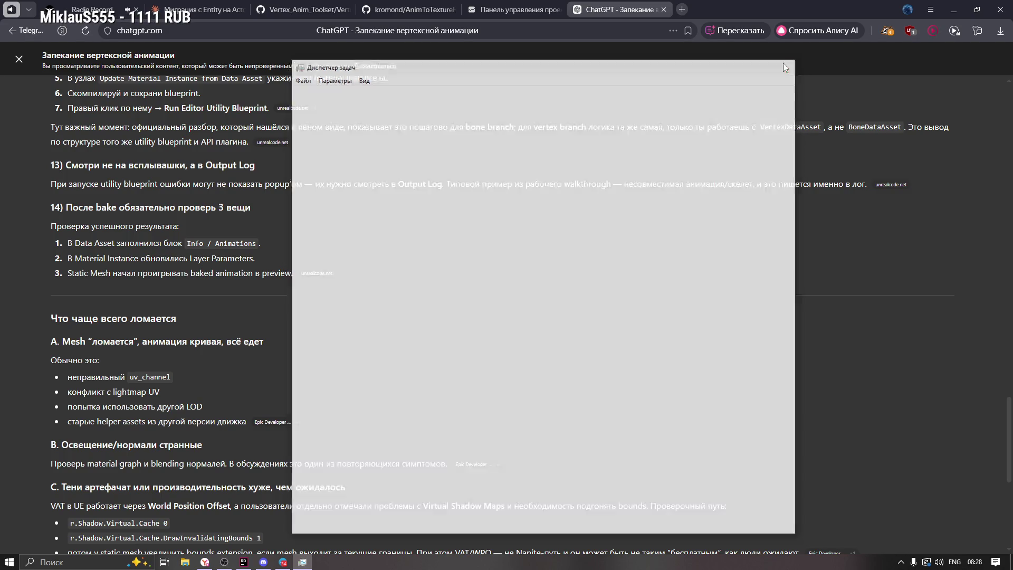
key(alt+Tab)
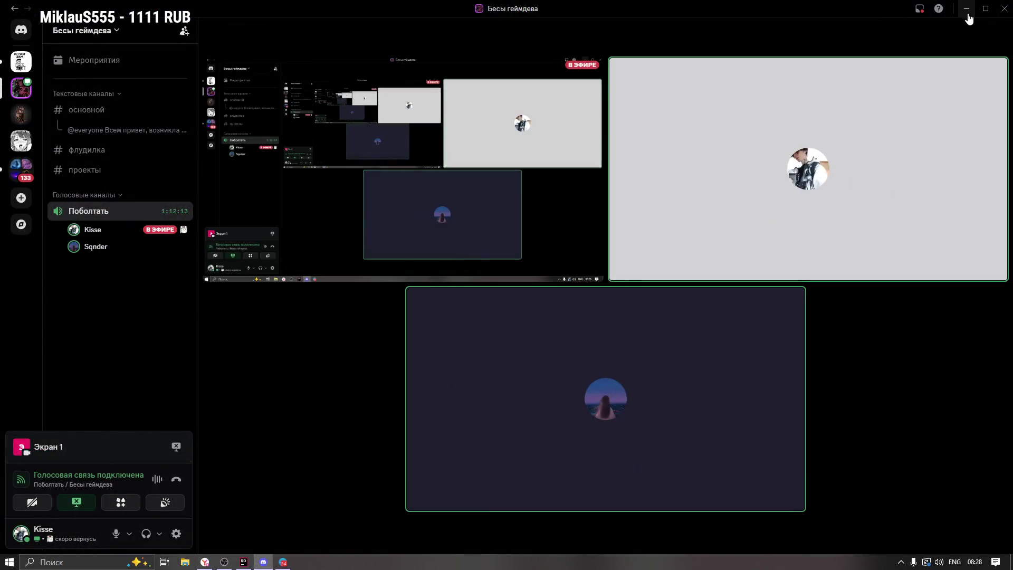
Switch to Rider and start a build, then minimize Rider and refresh the desktop.
key(alt+Tab)
click(780, 11)
click(953, 13)
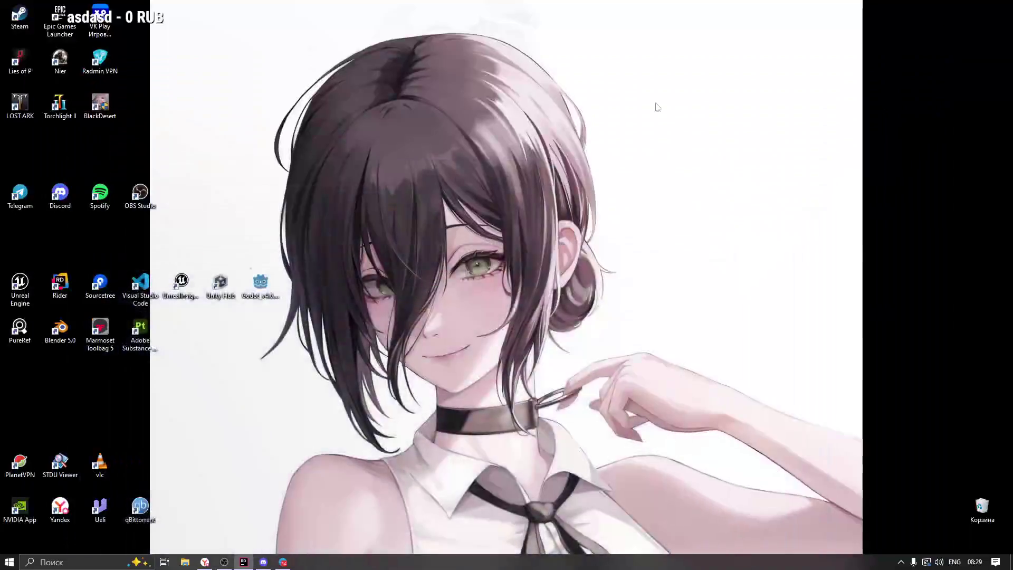
right_click(362, 191)
click(387, 223)
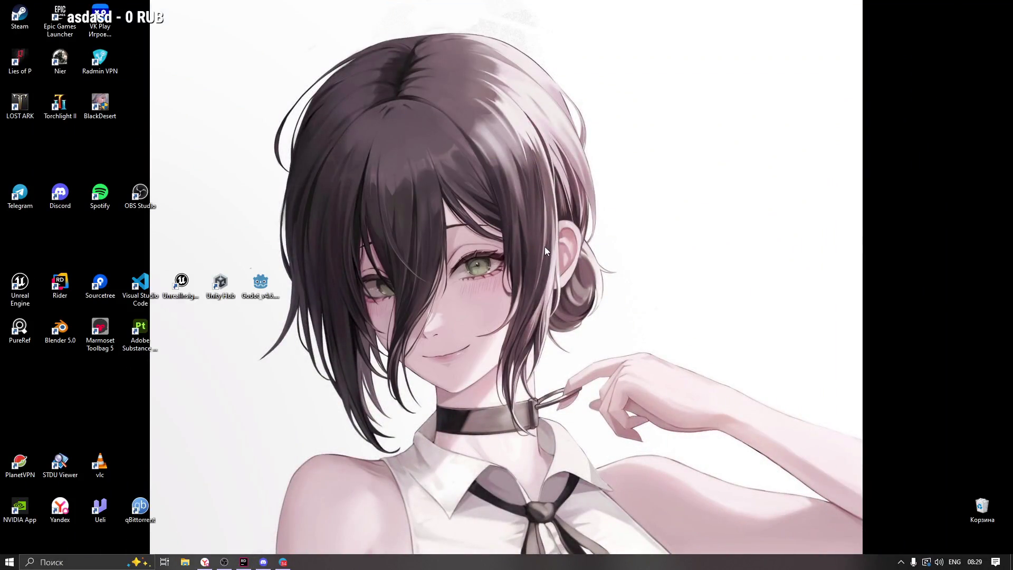
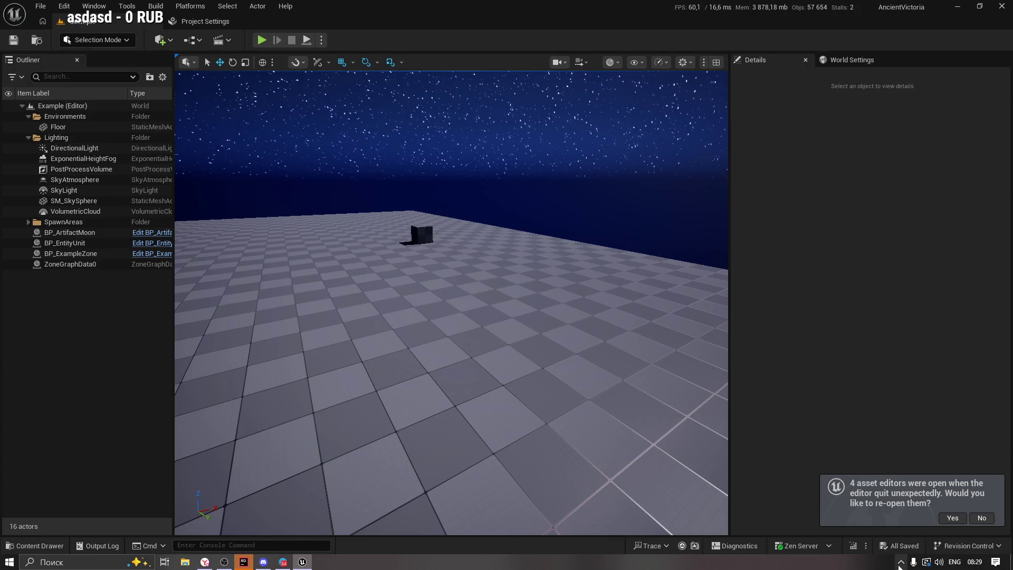
Dismiss the reopen prompt, browse the Content Drawer to the VAT folder, and open M_Example.
click(976, 517)
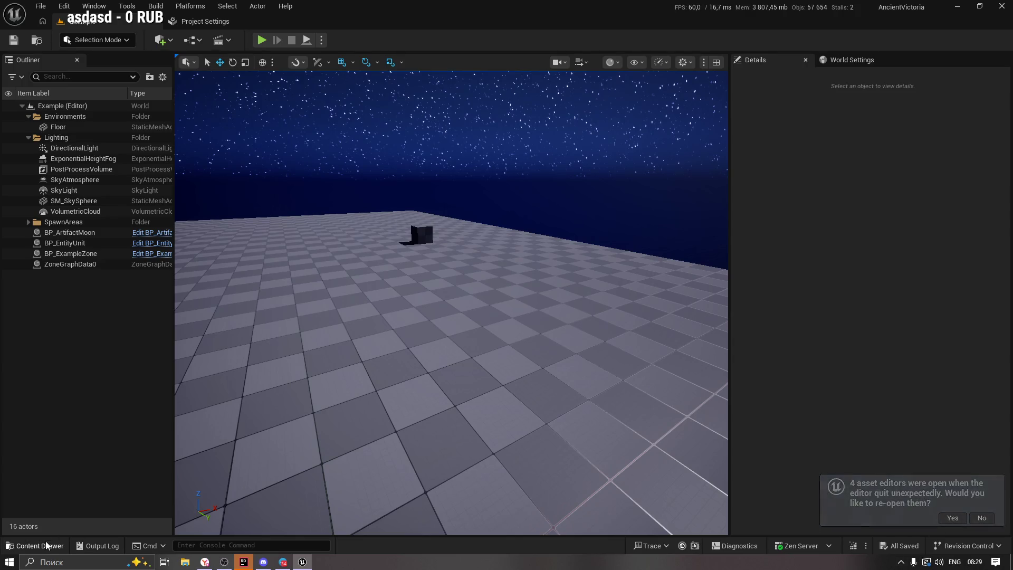
click(40, 545)
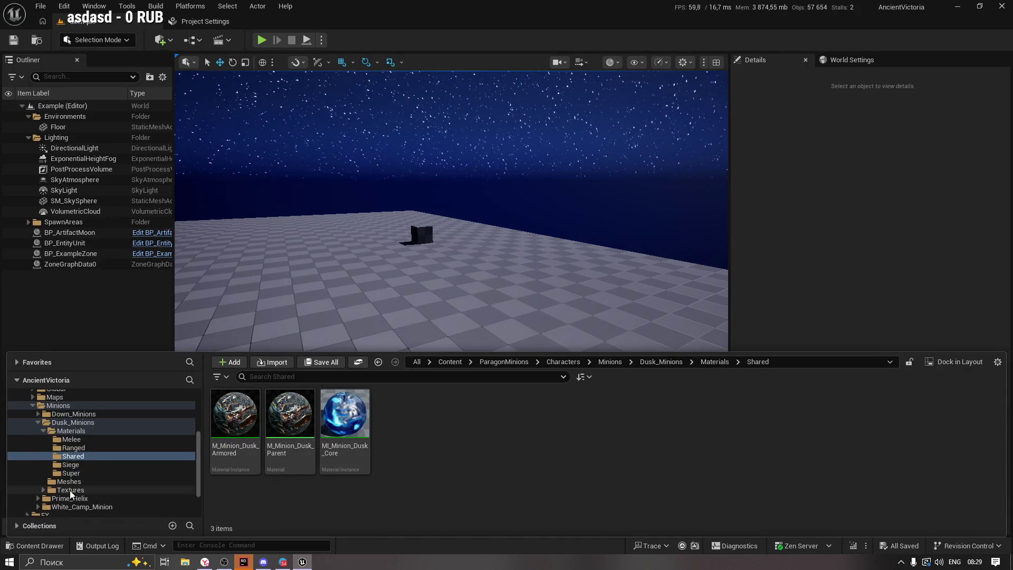
click(32, 405)
click(42, 494)
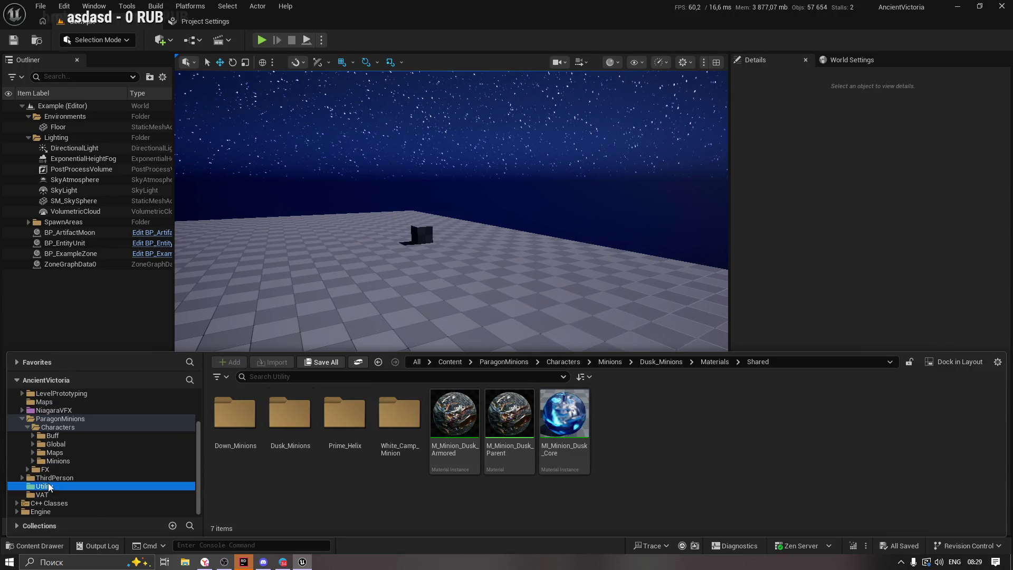
double_click(354, 416)
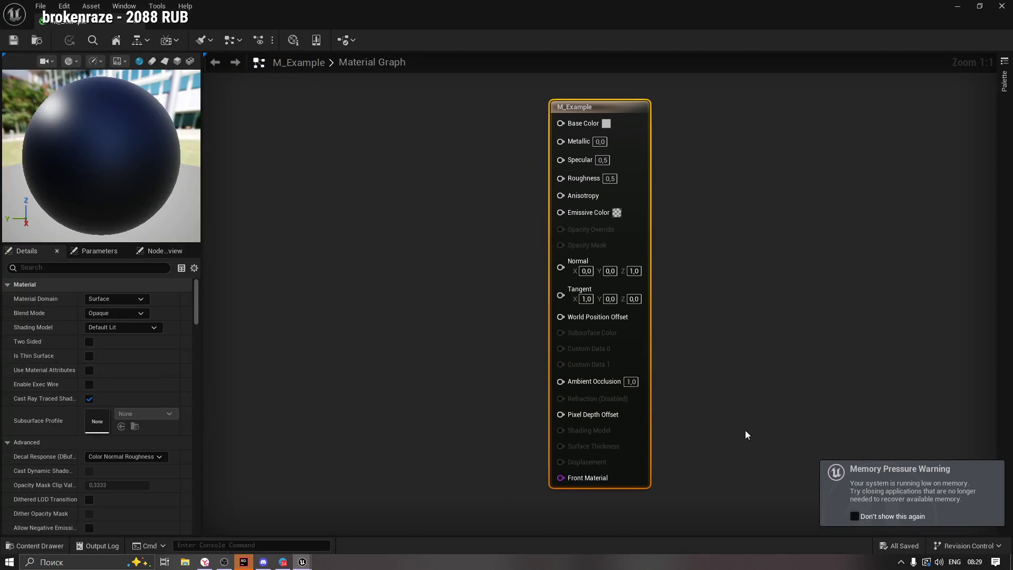
Paste the attribute-blending node graph into M_Example and enable Use Material Attributes.
key(ctrl+v)
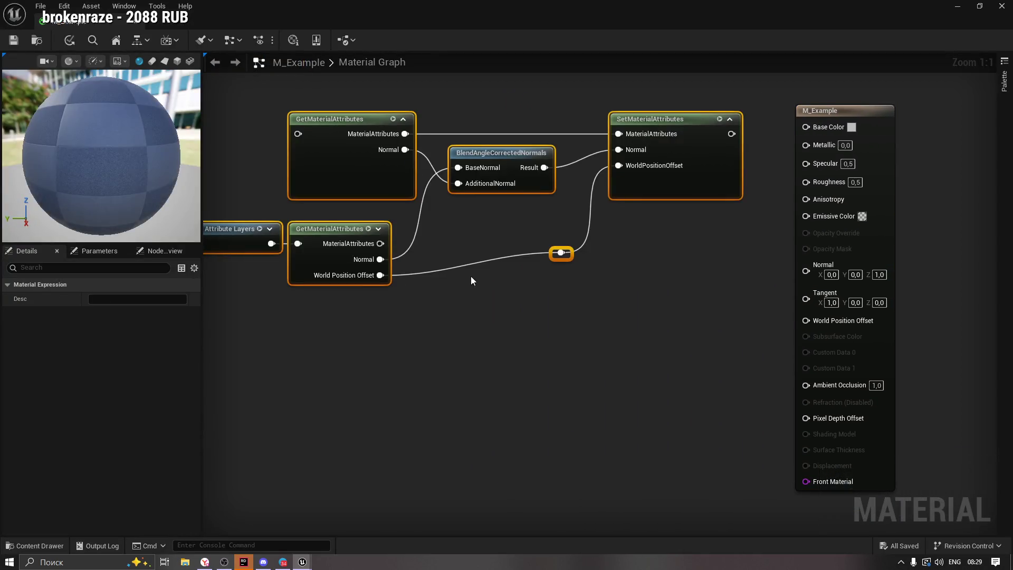
click(772, 189)
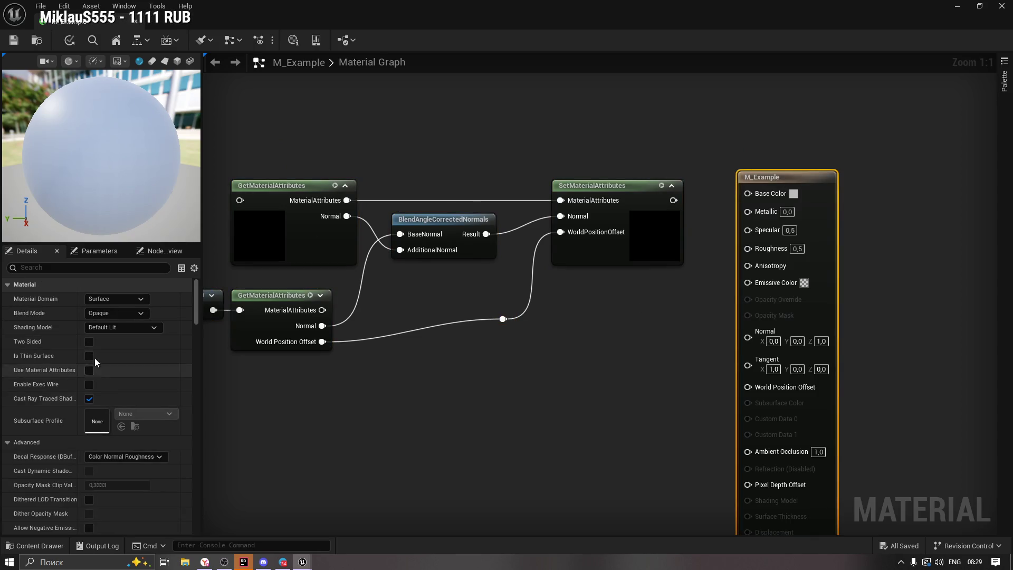
click(88, 371)
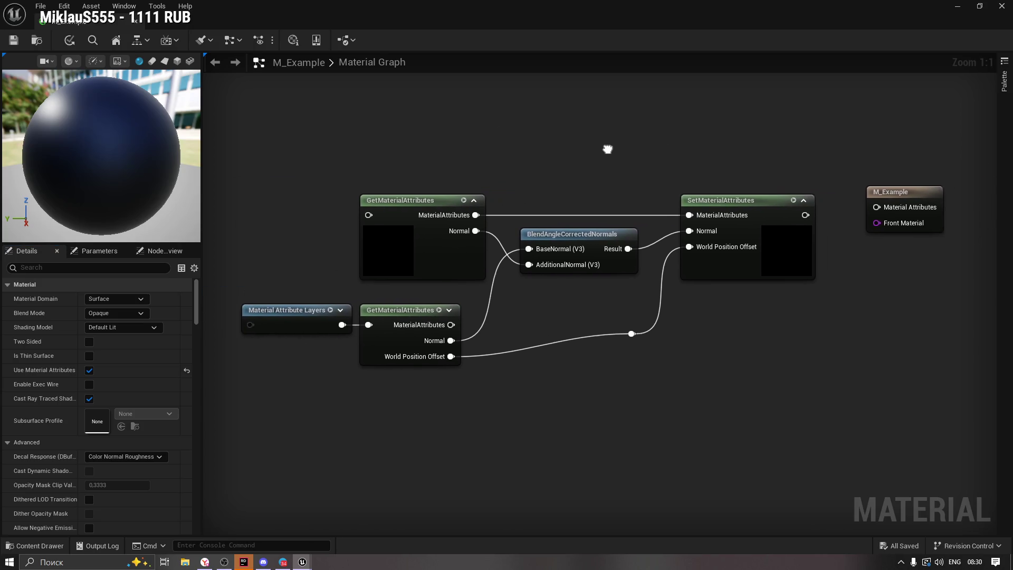
Wire SetMaterialAttributes into the output's Material Attributes pin and tidy the node layout.
drag(301, 128, 744, 430)
mouse_move(745, 204)
mouse_down()
mouse_move(643, 203)
mouse_move(861, 211)
mouse_up()
click(707, 228)
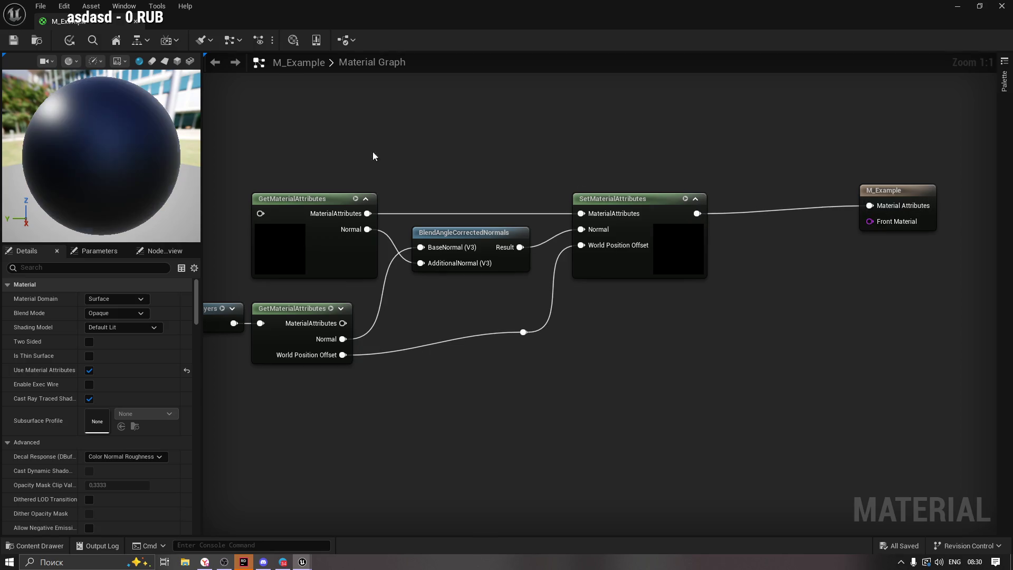
drag(351, 106, 834, 411)
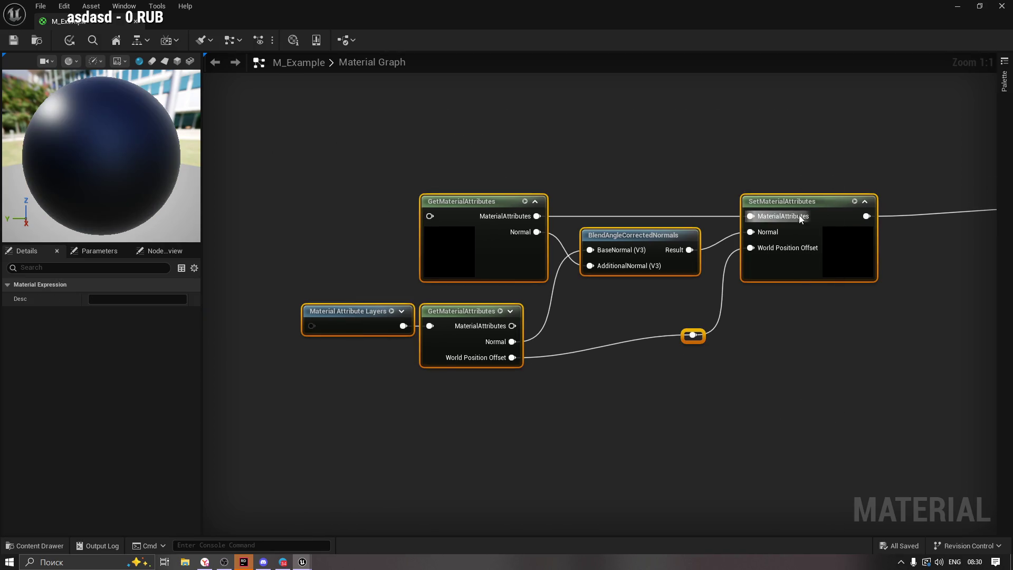
drag(799, 204, 798, 187)
drag(581, 153, 560, 157)
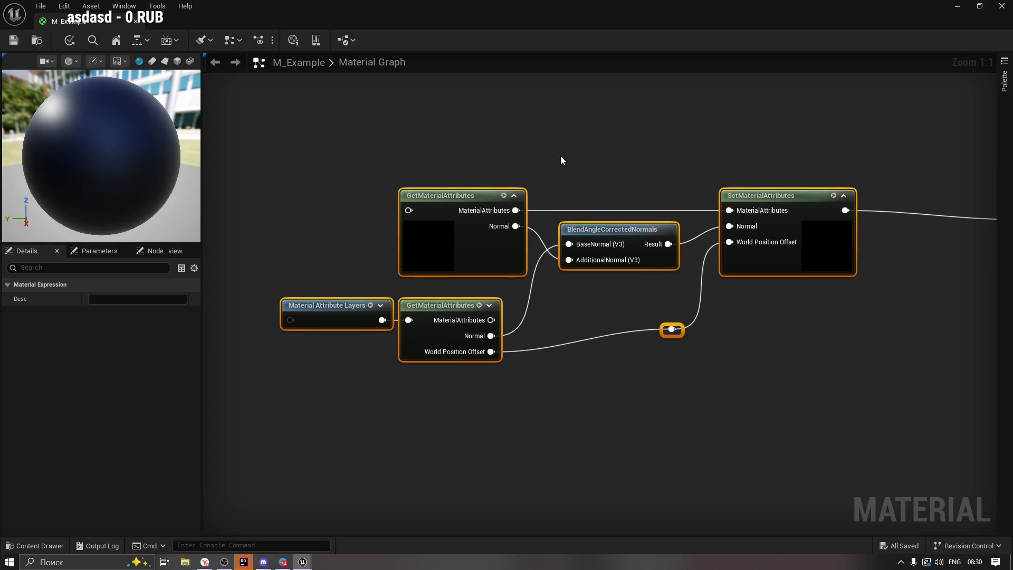
click(368, 264)
click(325, 309)
key(Home)
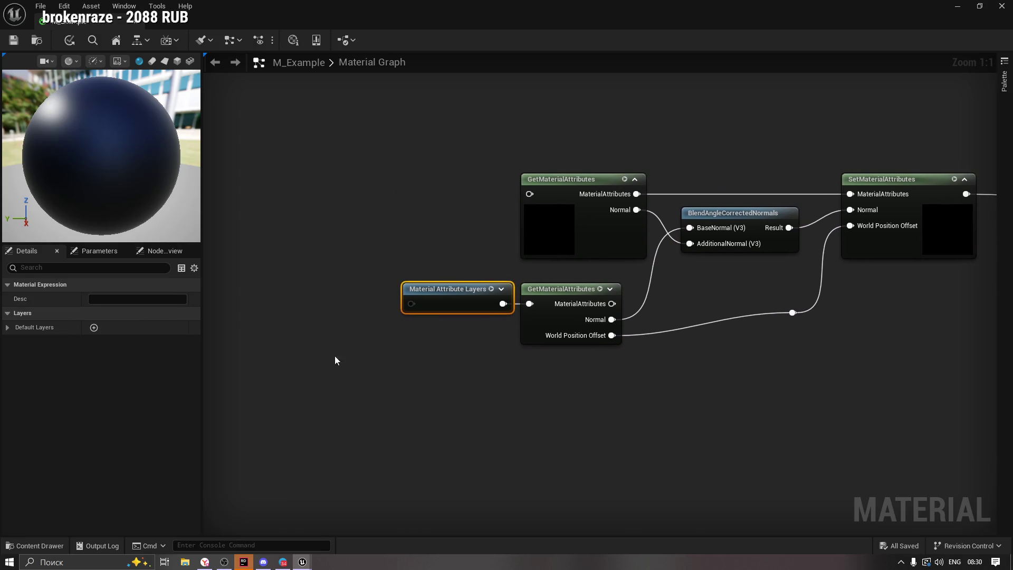
Set the Default Layers Background Layer Asset to ML_VertexAnimation.
click(7, 327)
click(16, 342)
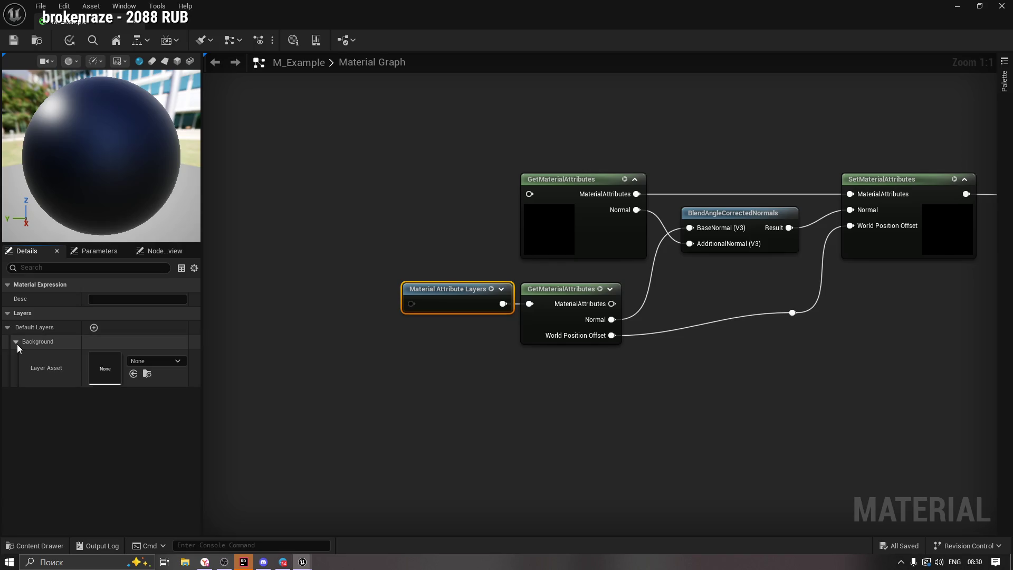
click(168, 363)
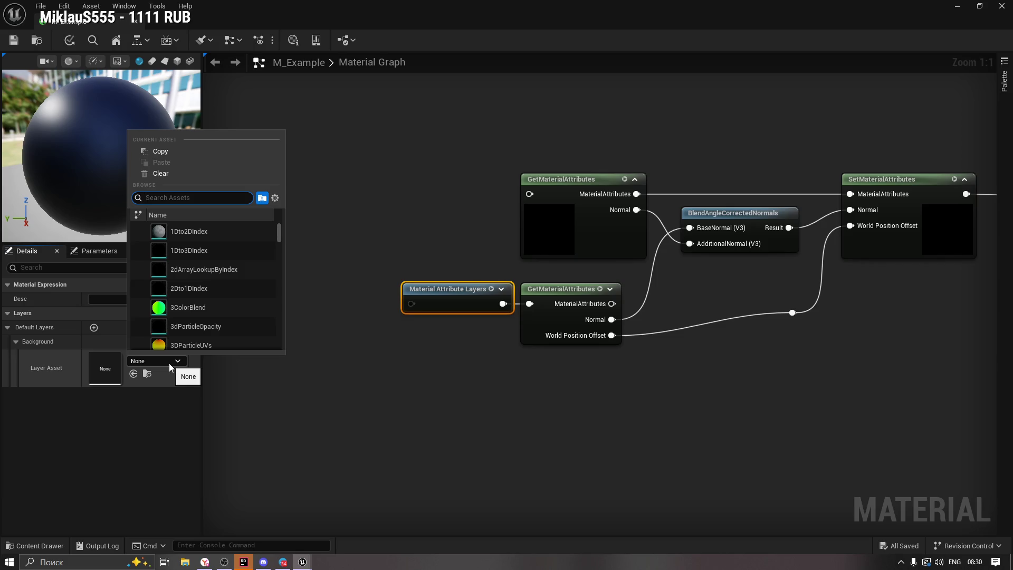
click(11, 546)
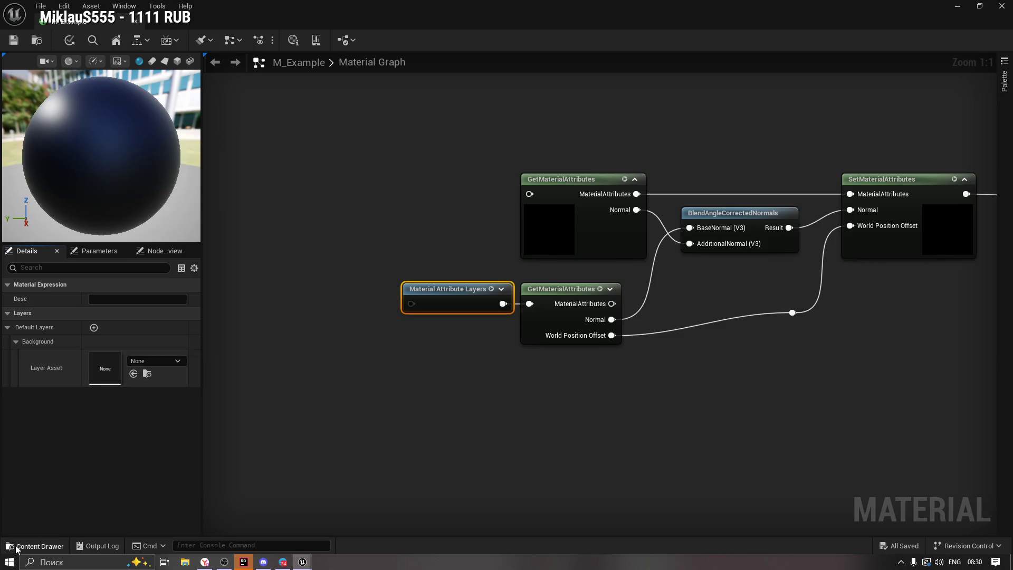
mouse_move(343, 417)
mouse_down()
mouse_move(363, 369)
mouse_move(128, 323)
mouse_move(109, 363)
mouse_up()
click(32, 545)
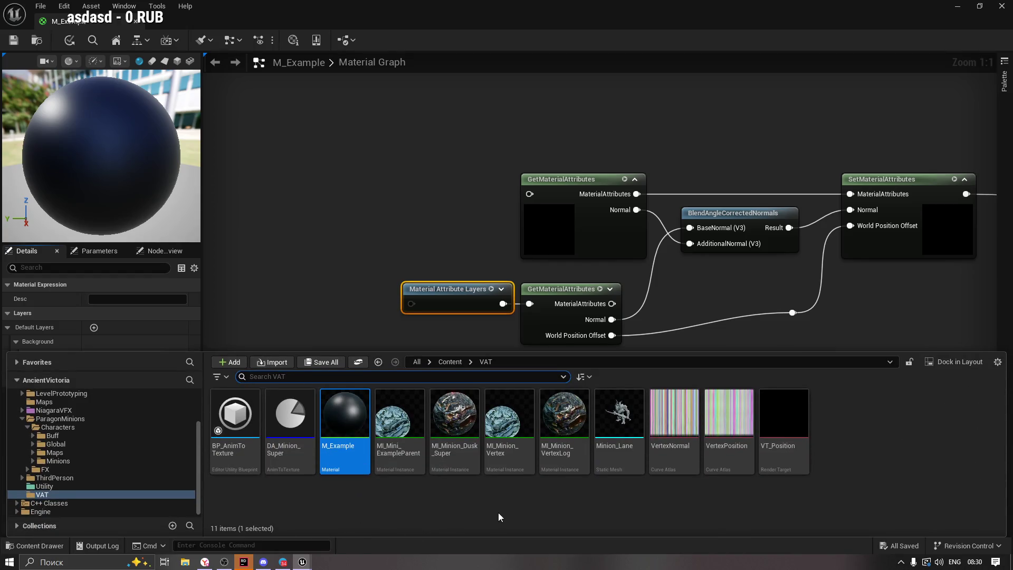
click(331, 312)
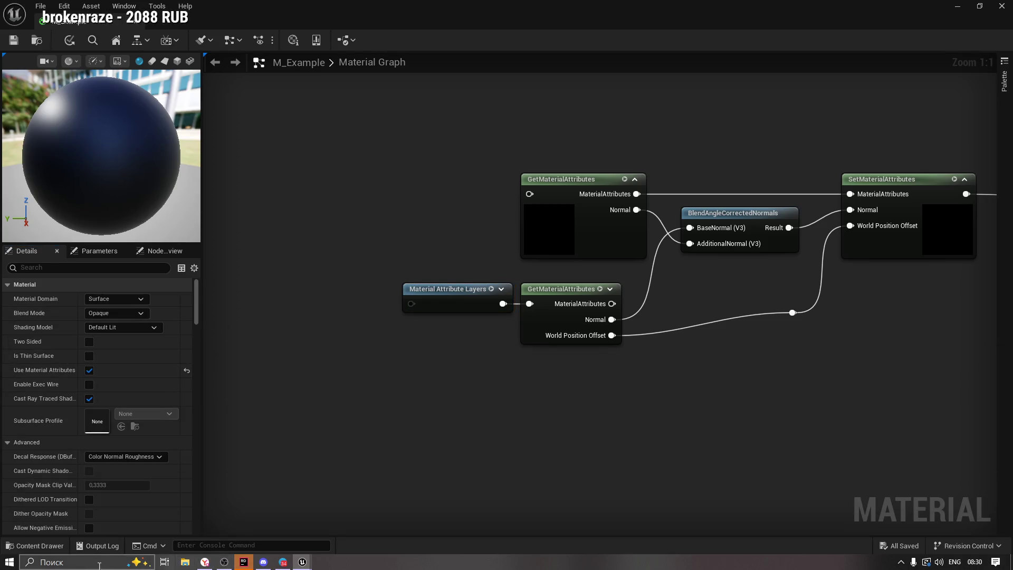
click(33, 545)
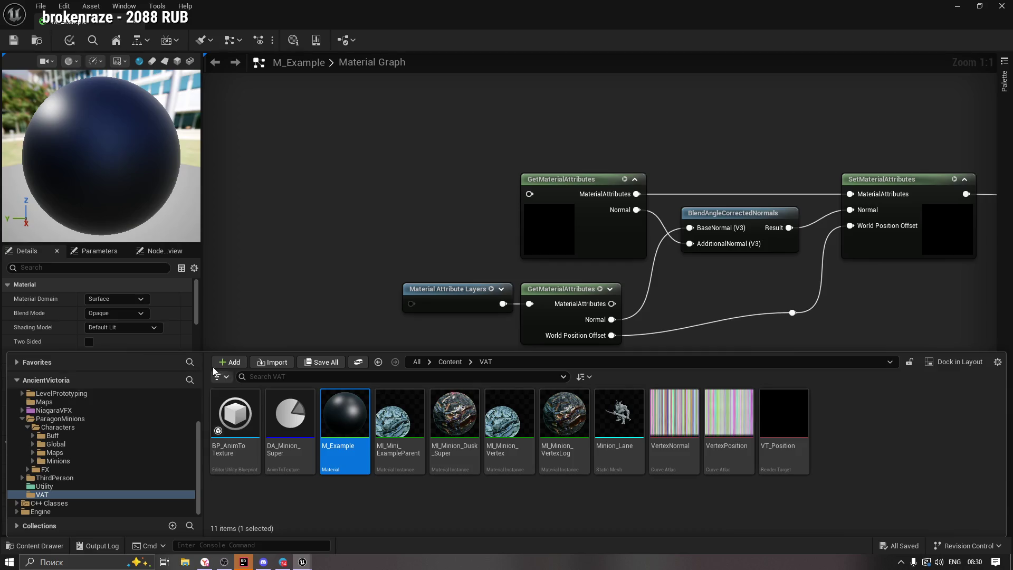
click(471, 289)
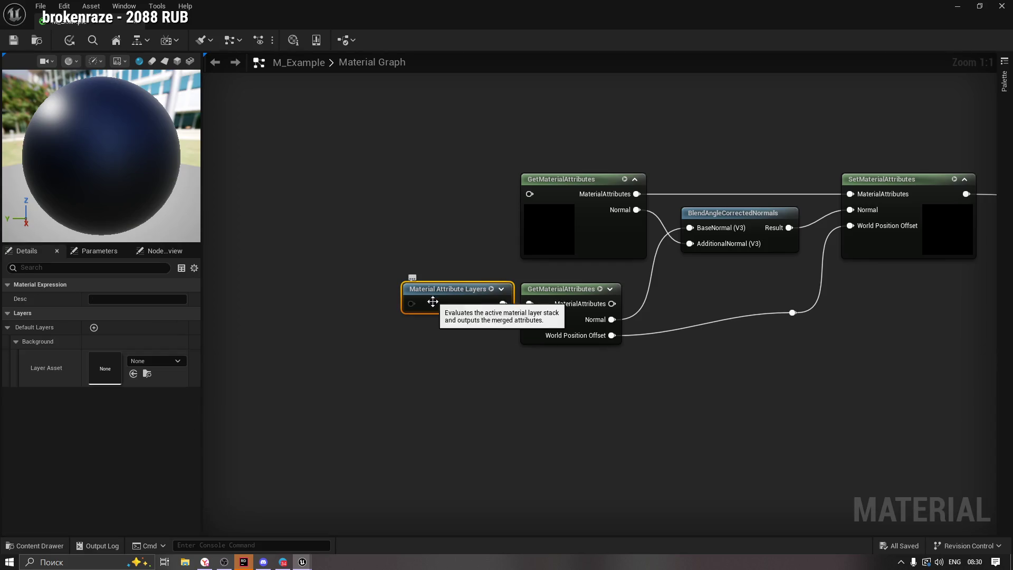
click(174, 360)
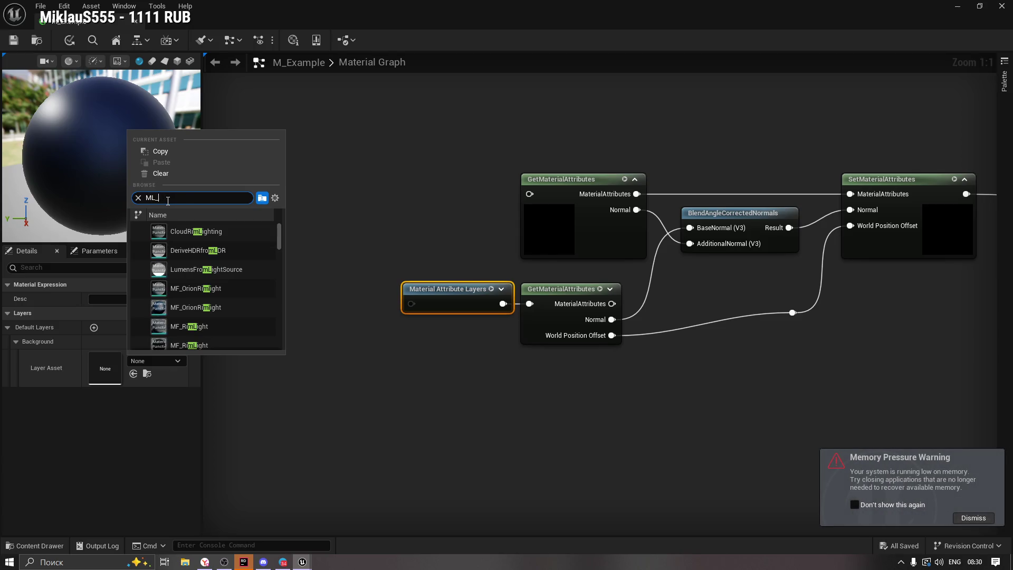
text(ML_Ver)
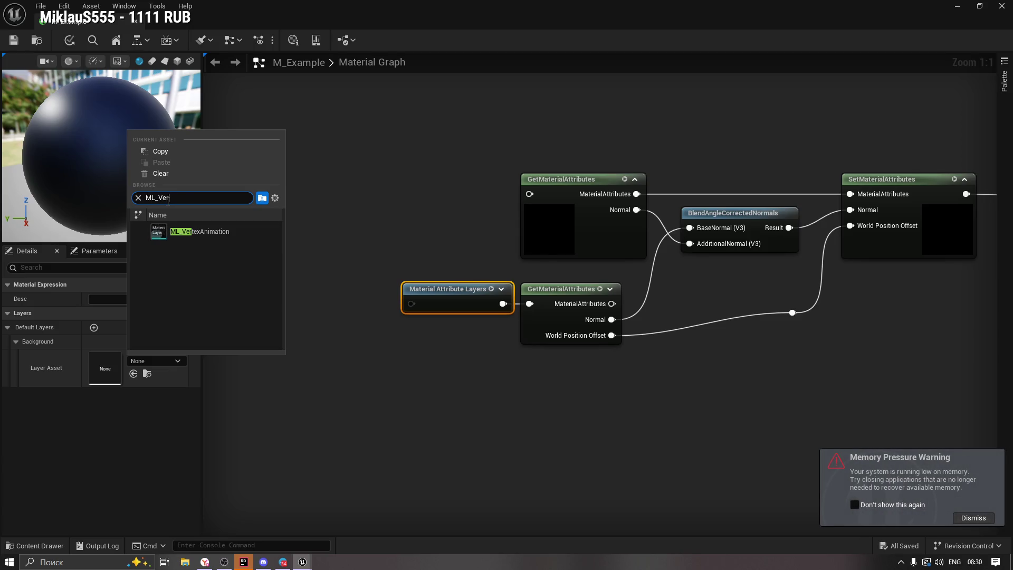
click(174, 232)
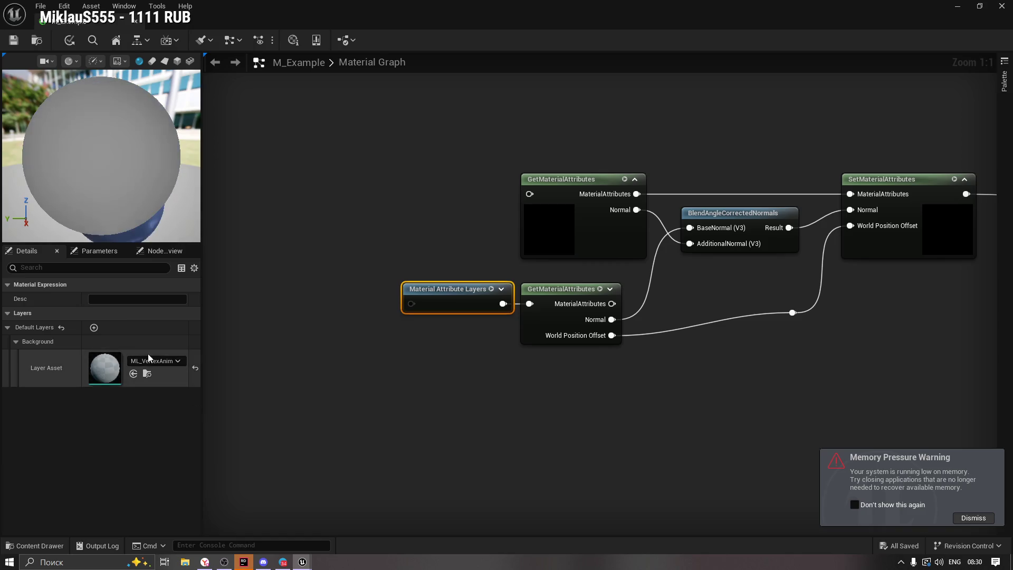
Save the M_Example material and dismiss the memory pressure warning.
click(14, 41)
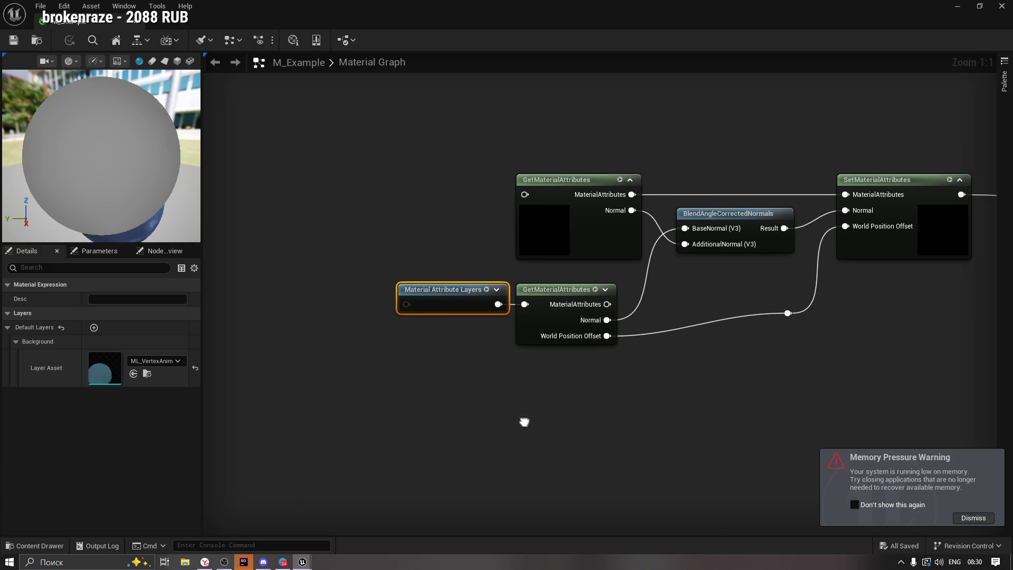
drag(527, 420, 403, 417)
click(967, 519)
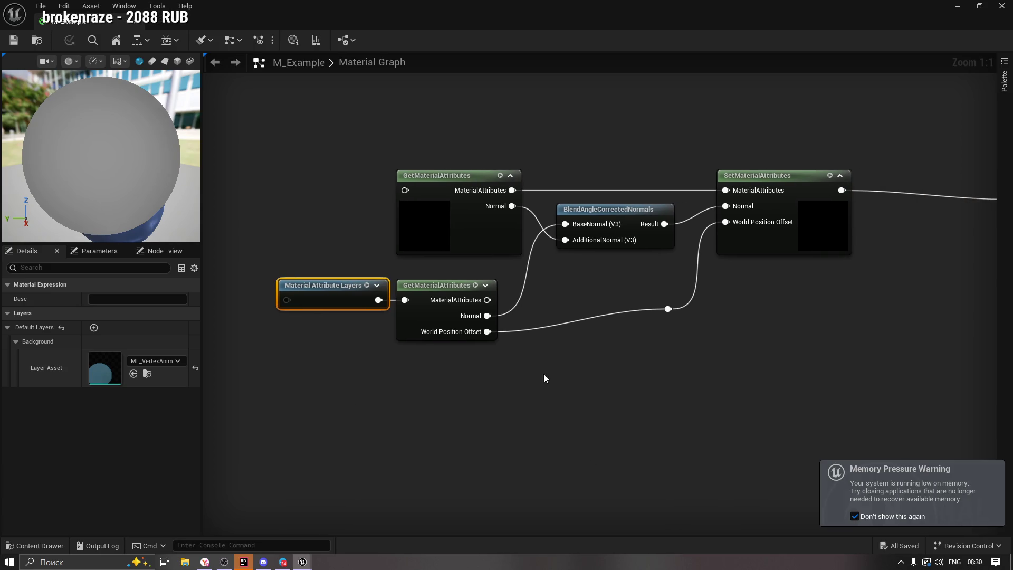
drag(529, 369, 538, 389)
click(35, 545)
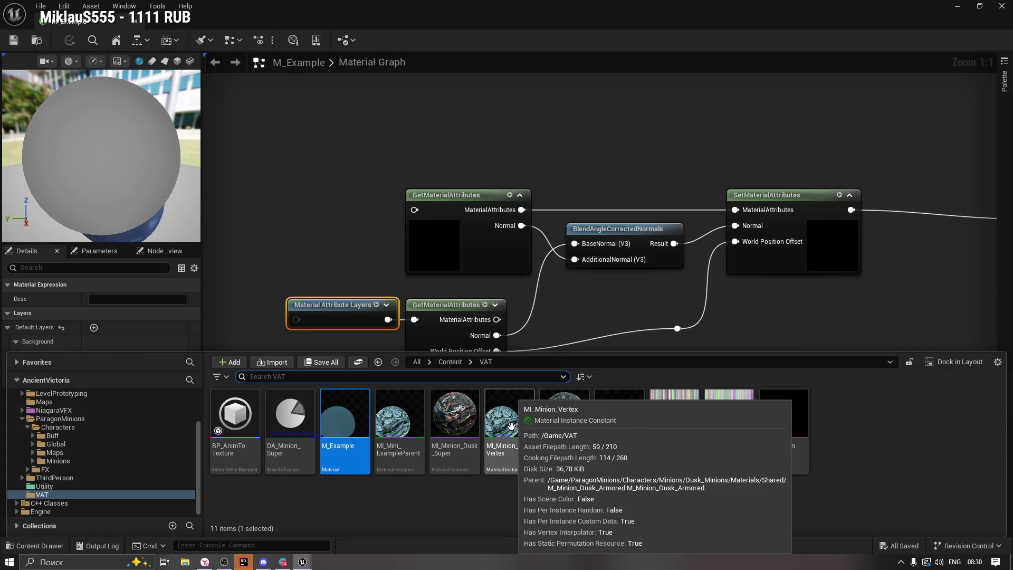
Find MI_Mini_ExampleParent's parent material and open M_Minion_Dusk_Parent.
click(400, 422)
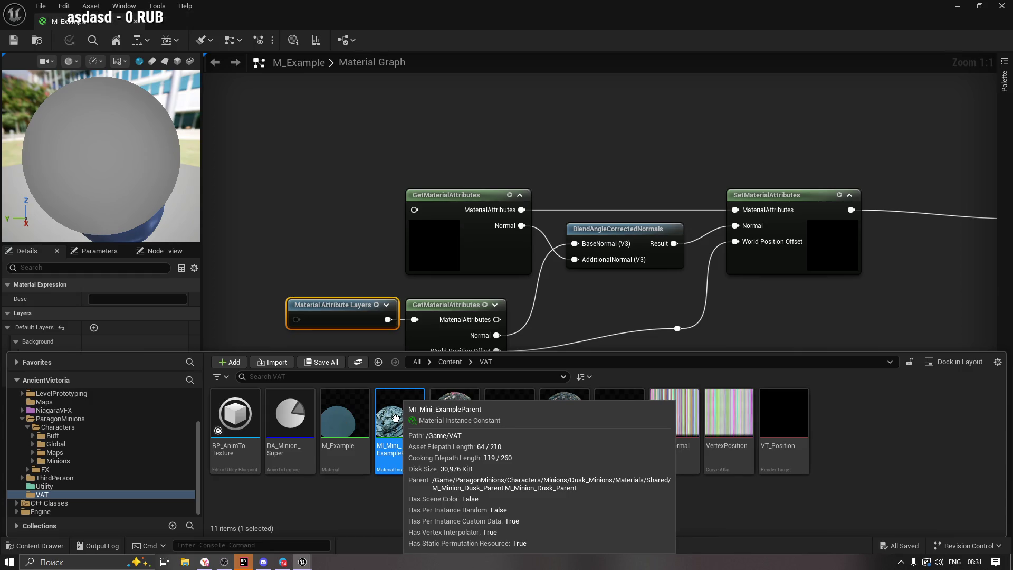
right_click(395, 417)
click(449, 70)
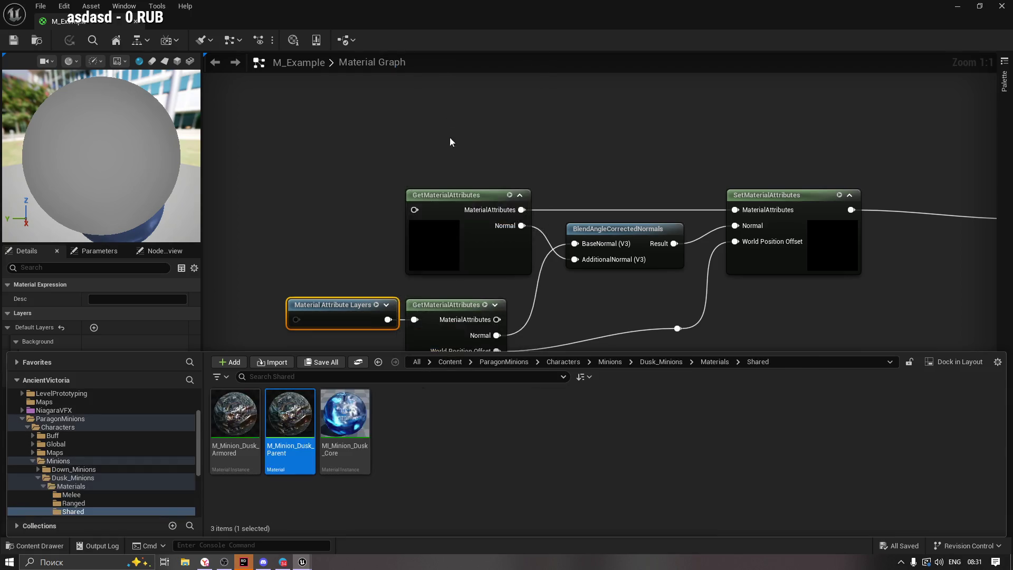
double_click(293, 419)
Set M_Minion_Dusk_Parent's Background Layer Asset to ML_VertexAnimation, apply, and close it.
mouse_move(294, 420)
mouse_down()
mouse_move(432, 339)
mouse_move(374, 313)
mouse_up()
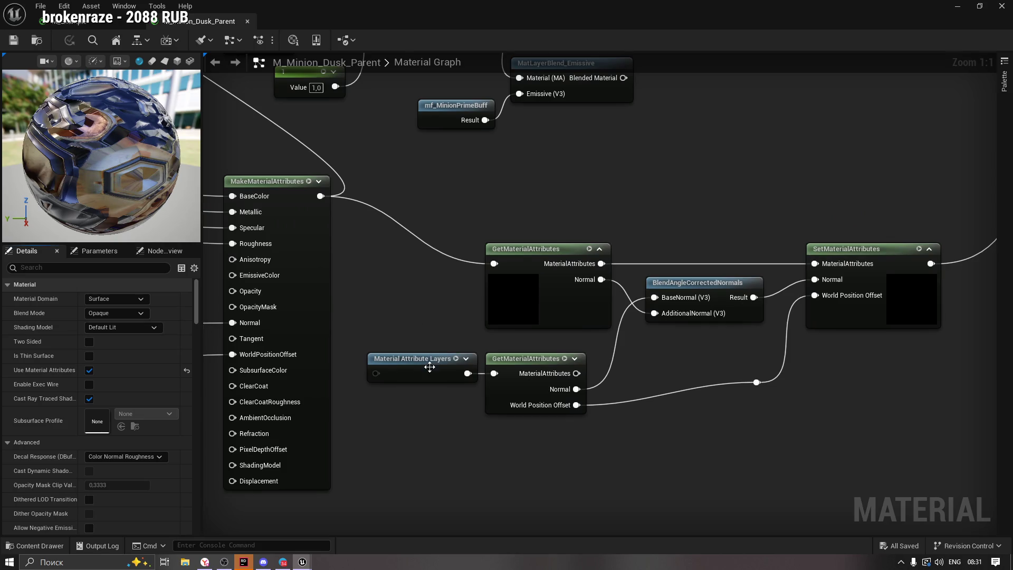
click(427, 364)
click(149, 363)
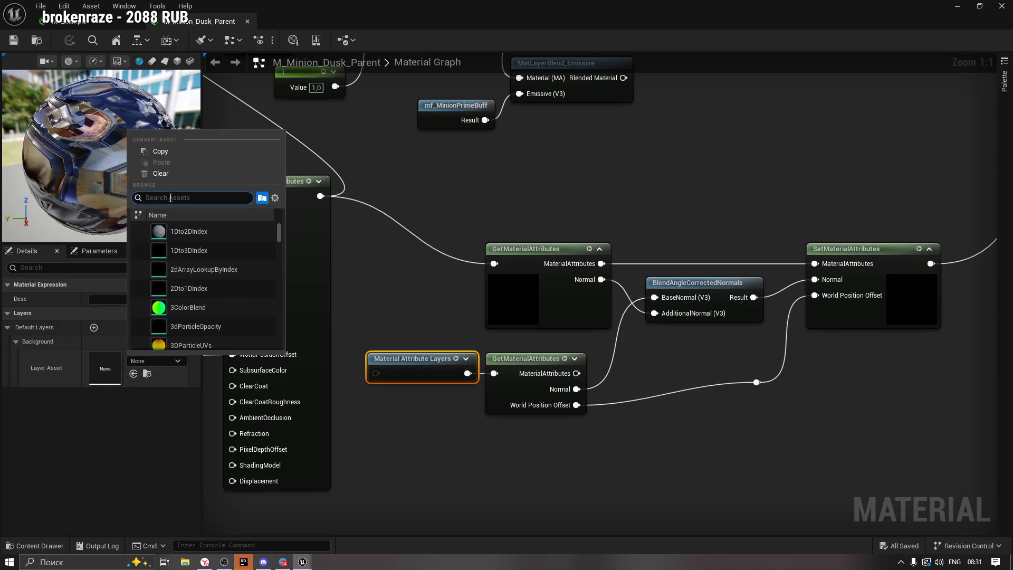
text(ML_ver)
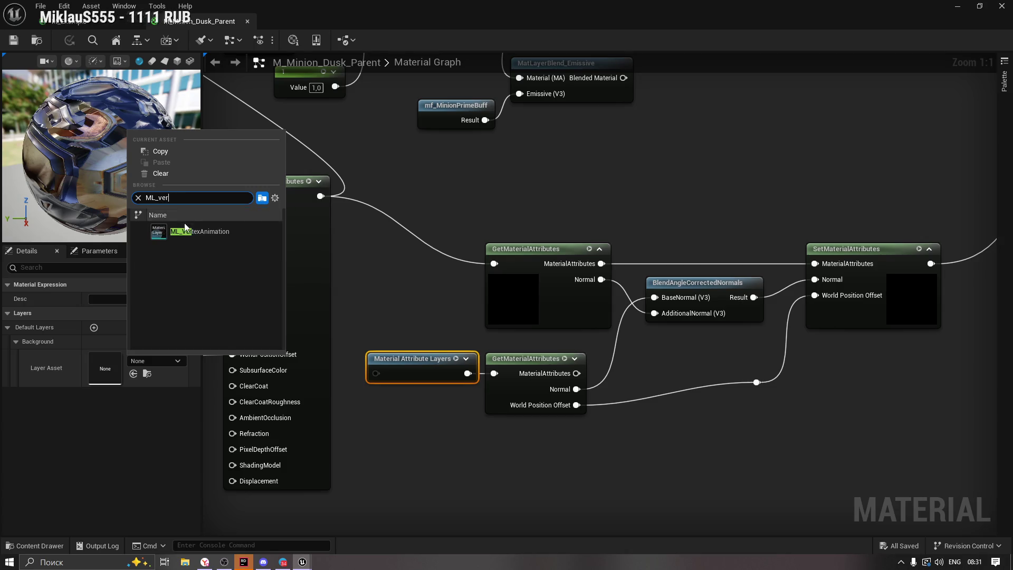
click(199, 231)
click(13, 40)
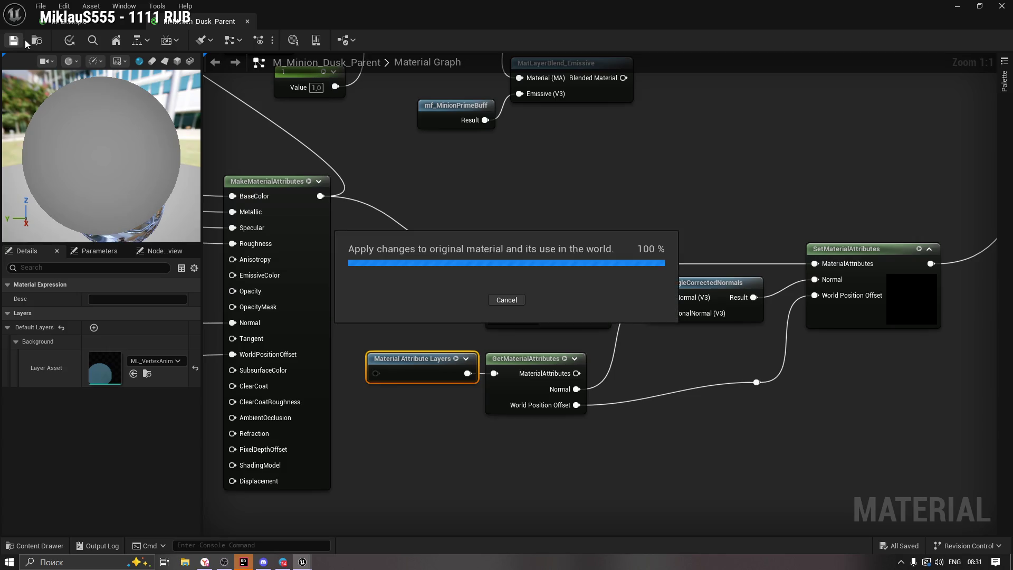
click(244, 23)
click(21, 545)
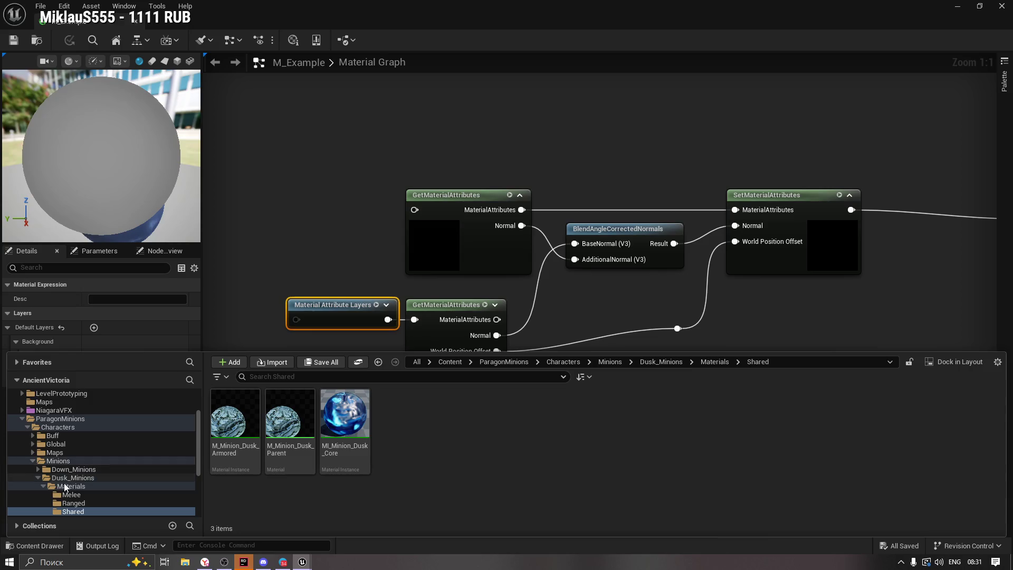
Open Minion_Lane from the VAT folder and give its Element 0 slot MI_Mini_ExampleParent.
click(23, 418)
click(41, 494)
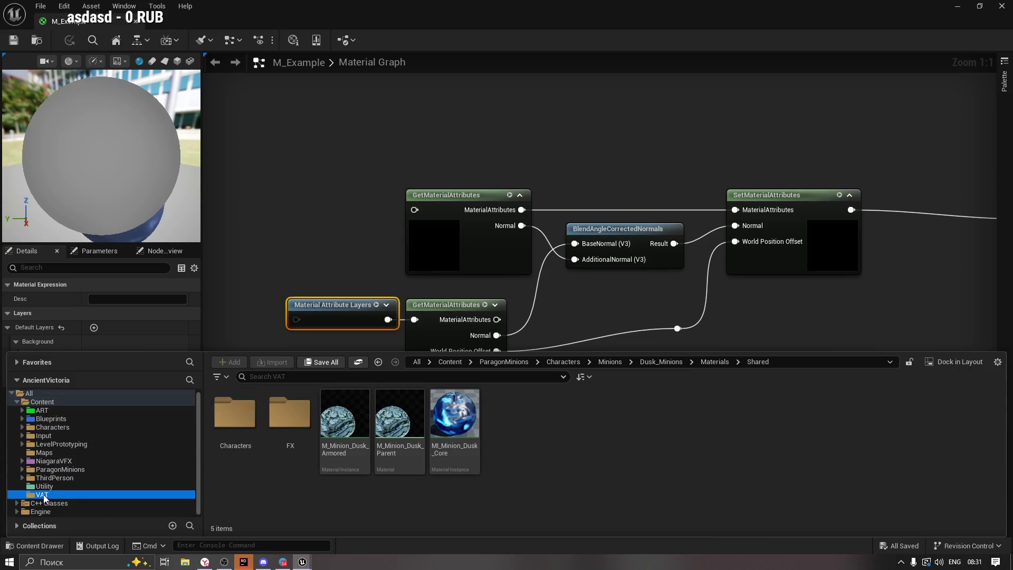
click(616, 419)
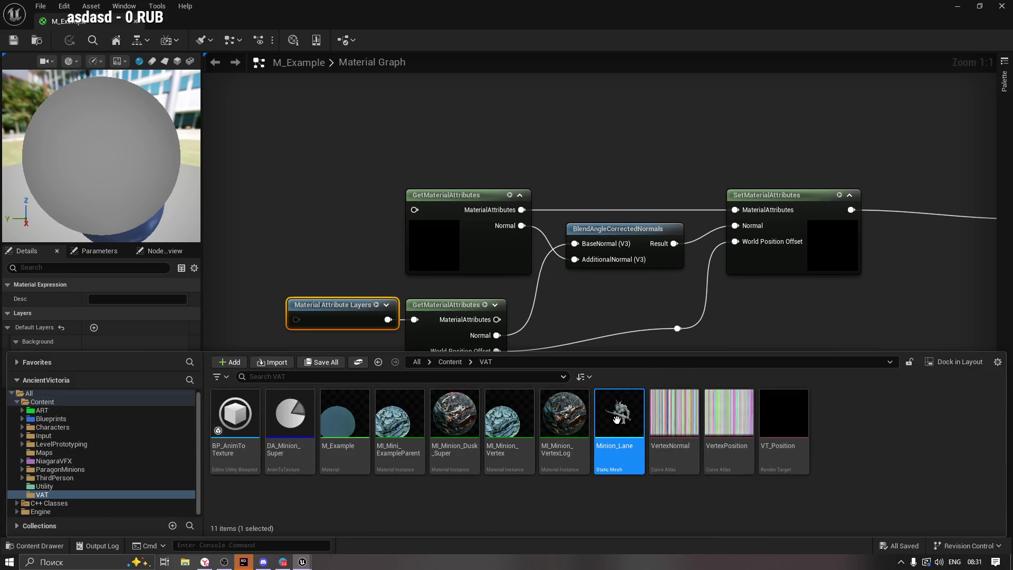
double_click(608, 422)
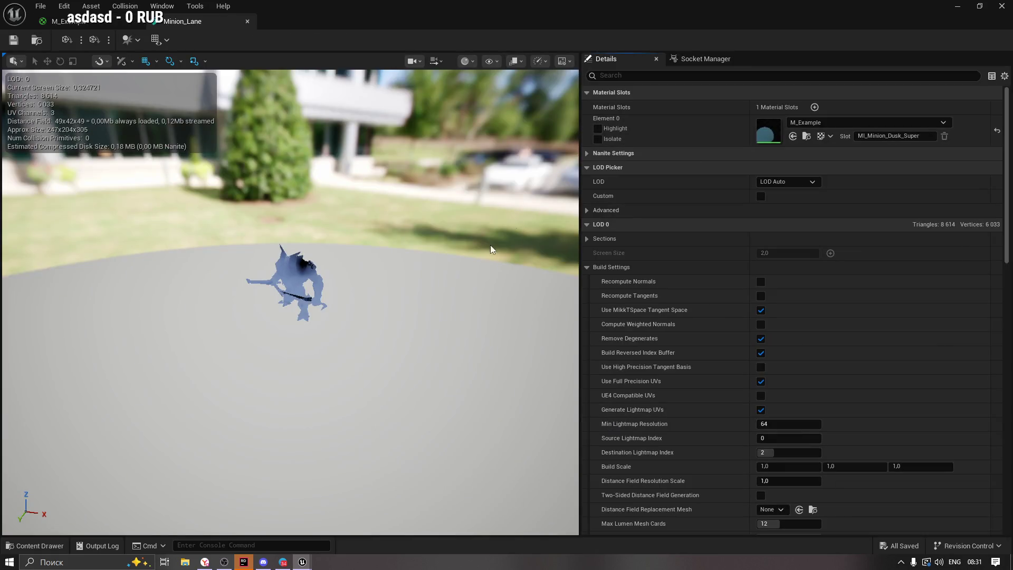
click(36, 545)
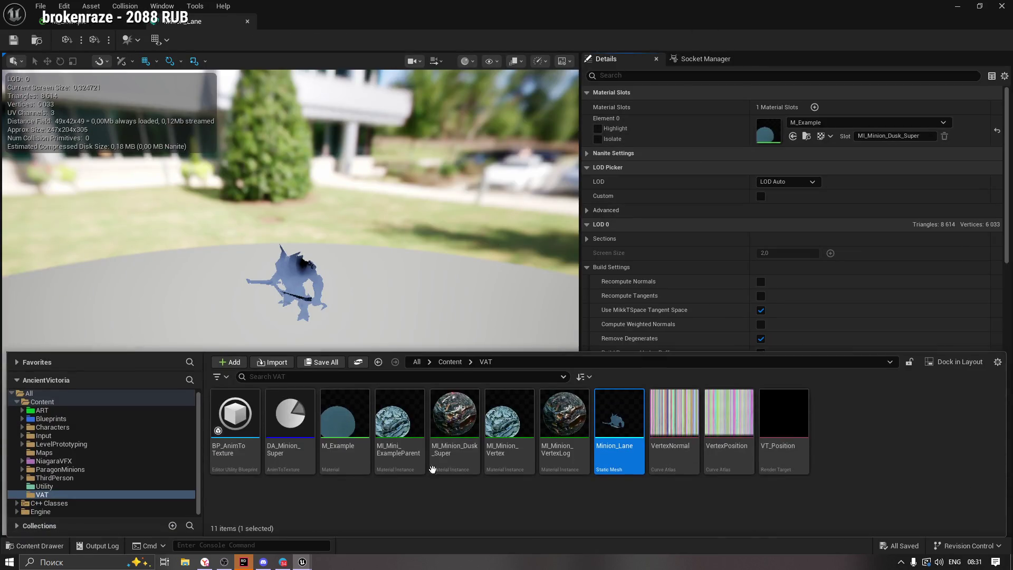
mouse_move(399, 429)
mouse_down()
mouse_move(555, 267)
mouse_move(807, 127)
mouse_up()
drag(317, 264, 359, 211)
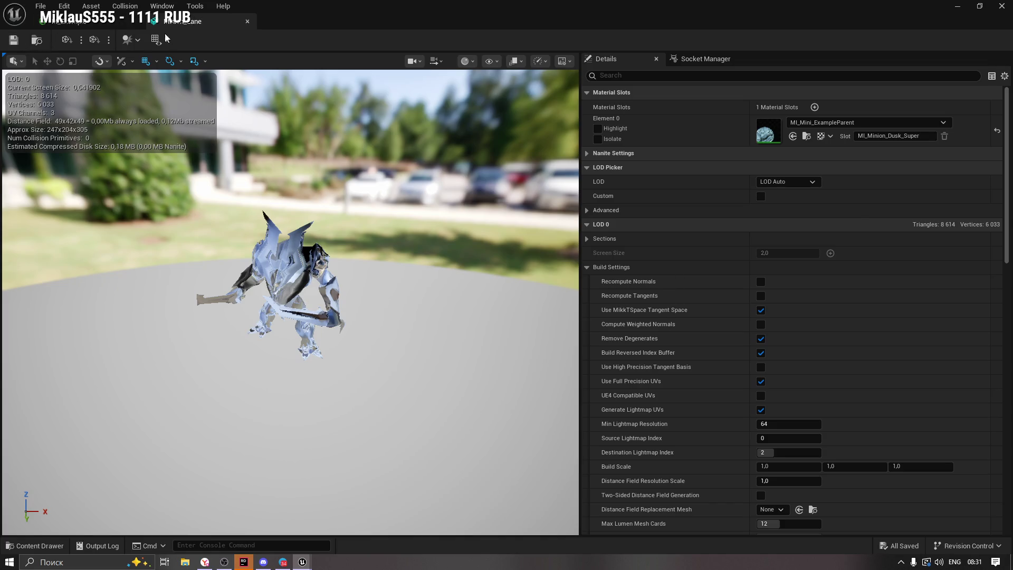
click(132, 22)
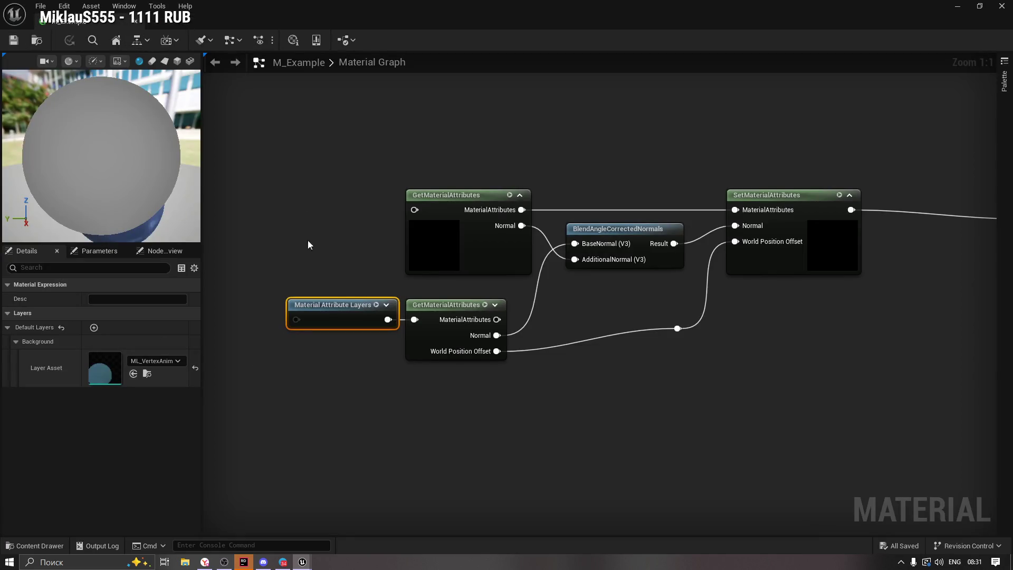
Open DA_Minion_Super and follow its Skeletal Mesh reference to Minion_Lane_Super_Dusk.
click(68, 21)
click(54, 543)
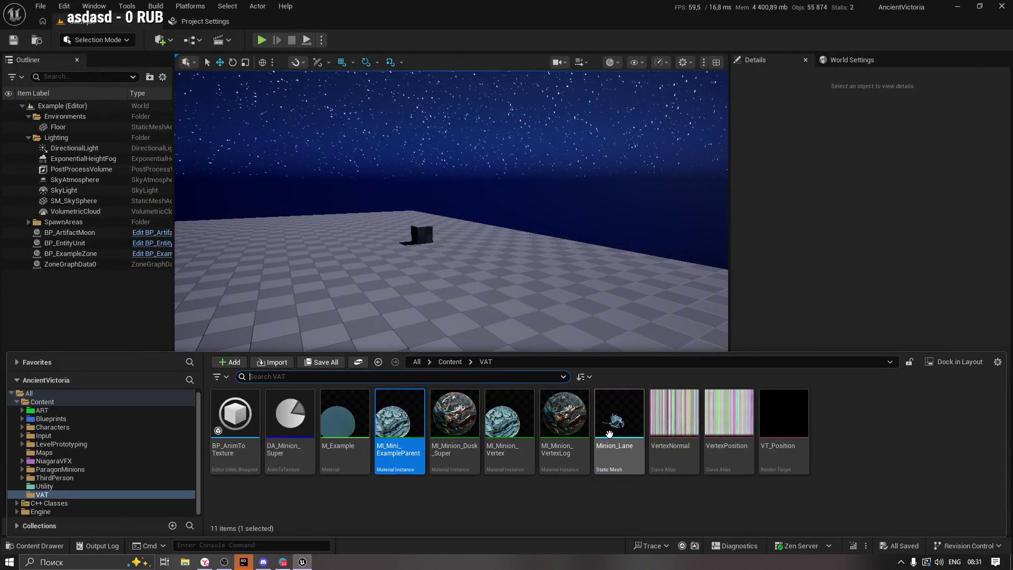
double_click(295, 414)
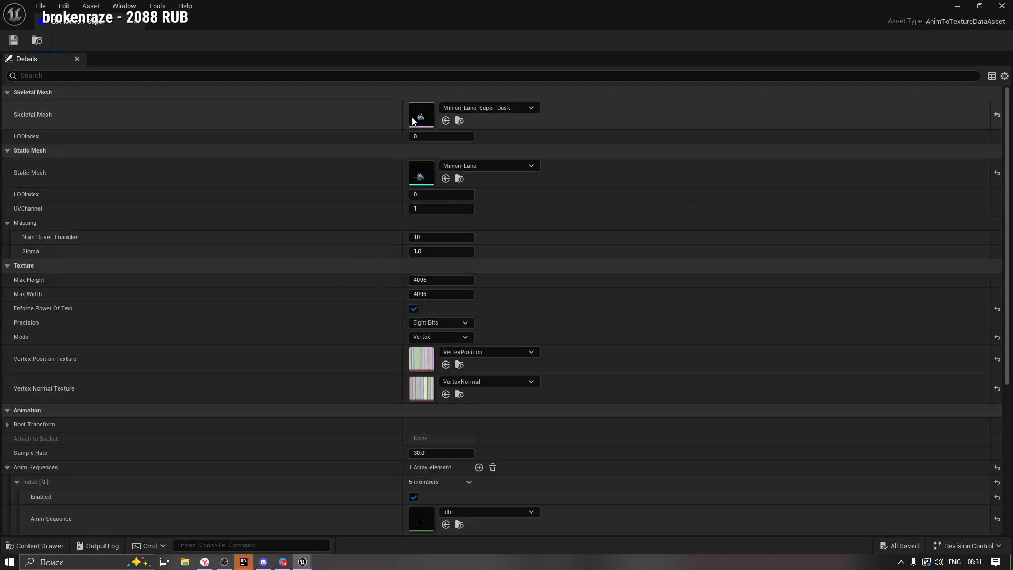
click(460, 121)
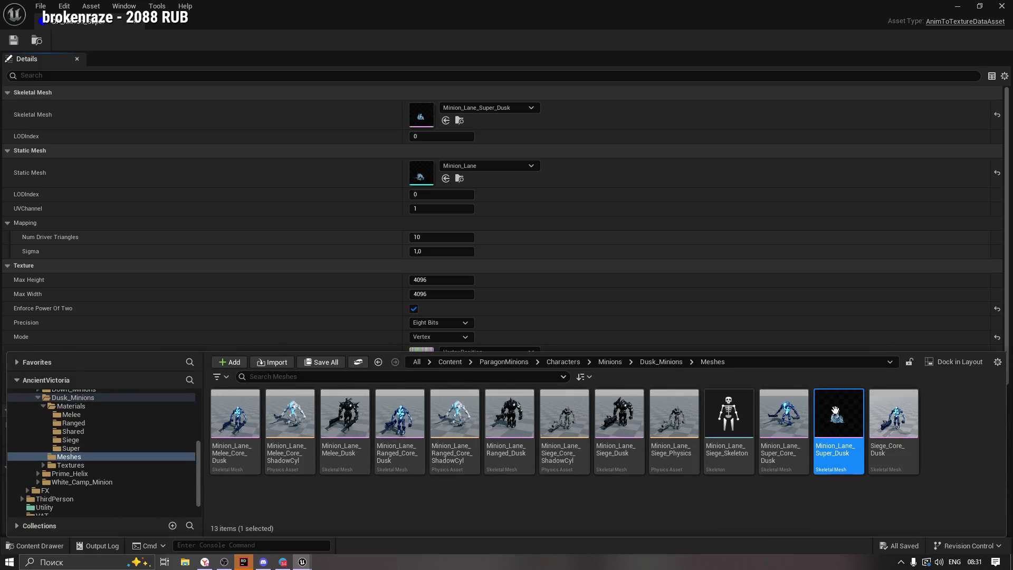
double_click(837, 421)
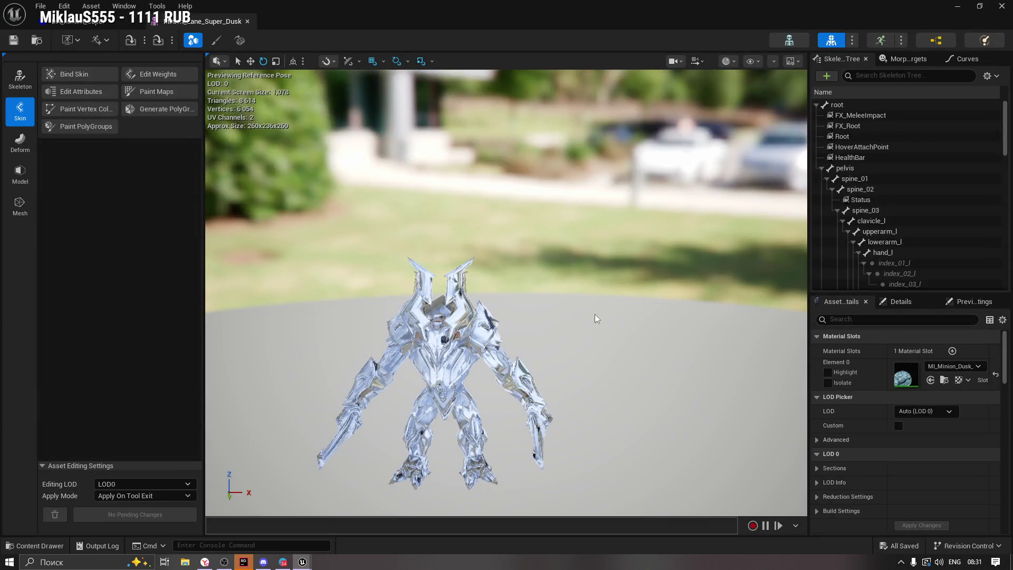
drag(596, 319, 657, 319)
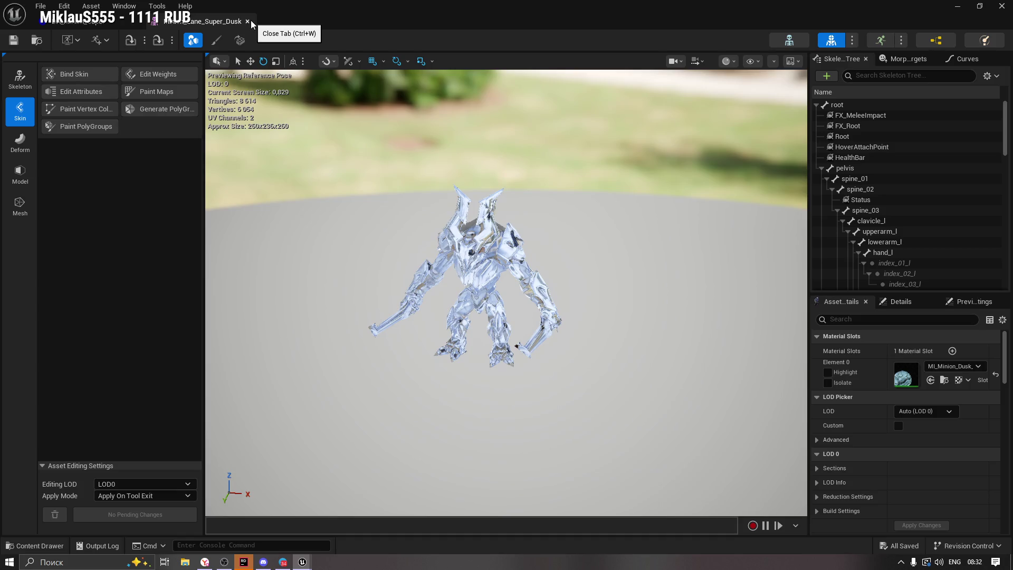
Return to the VAT folder, reopen DA_Minion_Super, and open Minion_Lane_Super_Dusk again.
click(36, 546)
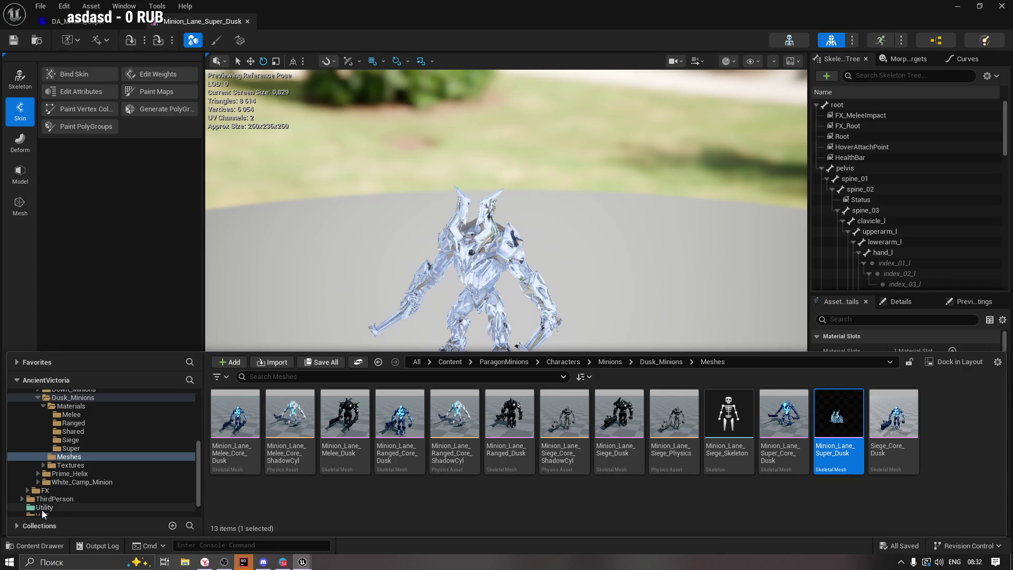
click(131, 506)
scroll(59, 498, up, 1)
click(41, 511)
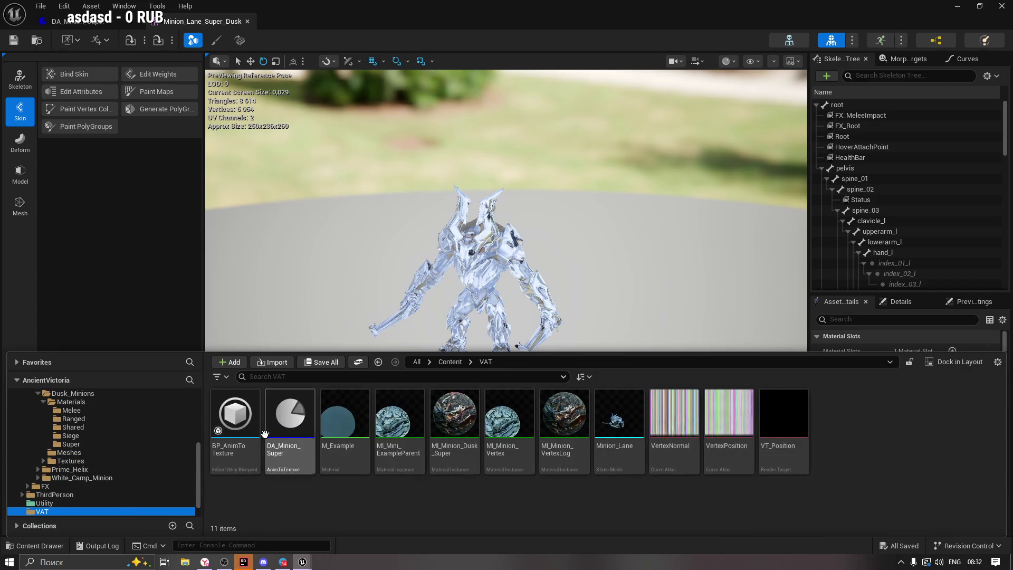
double_click(307, 416)
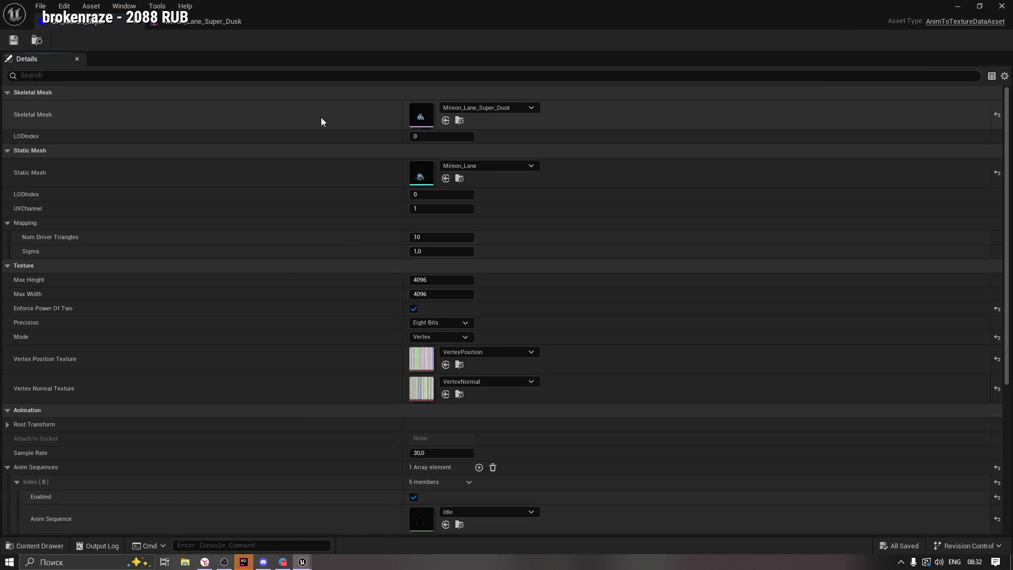
click(461, 121)
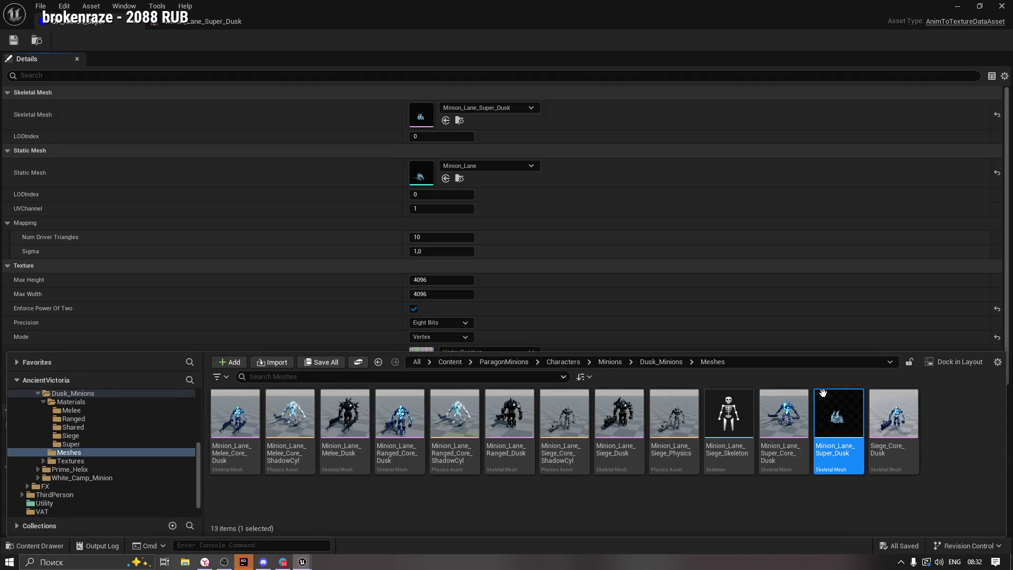
double_click(838, 418)
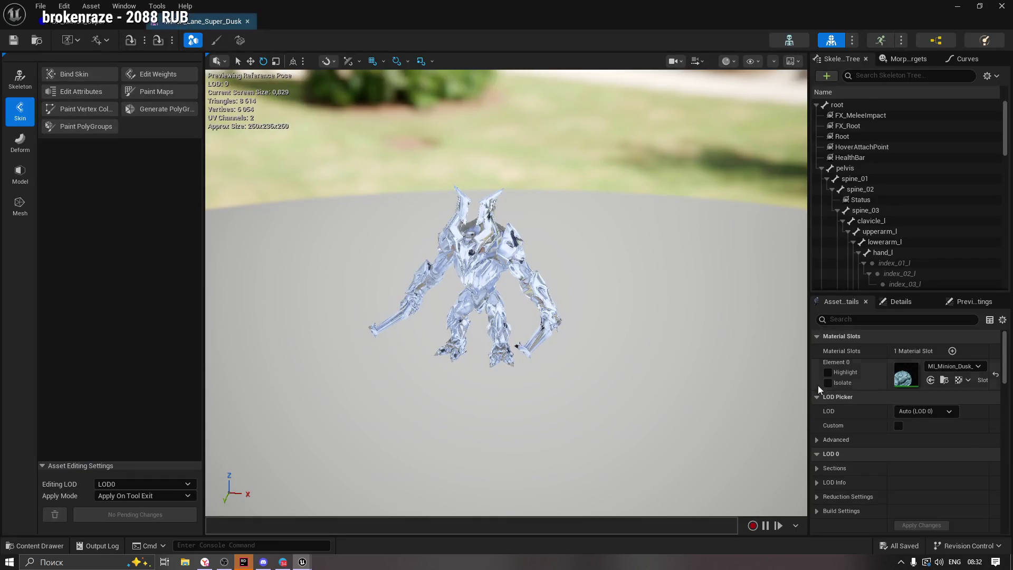
Drop M_Example onto Minion_Lane_Super_Dusk's Element 0 slot, save, and return to DA_Minion_Super.
drag(808, 320, 586, 322)
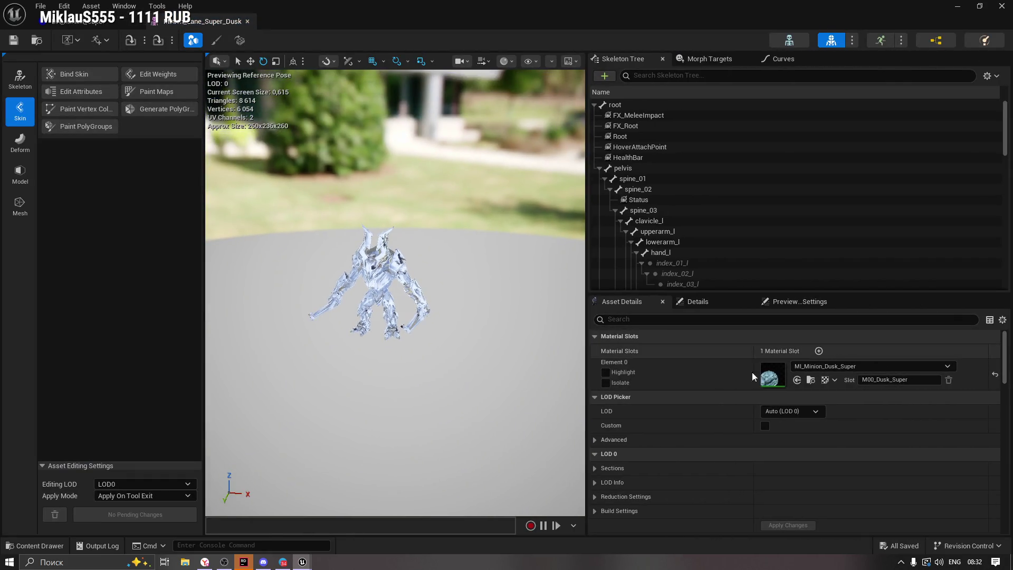
click(808, 365)
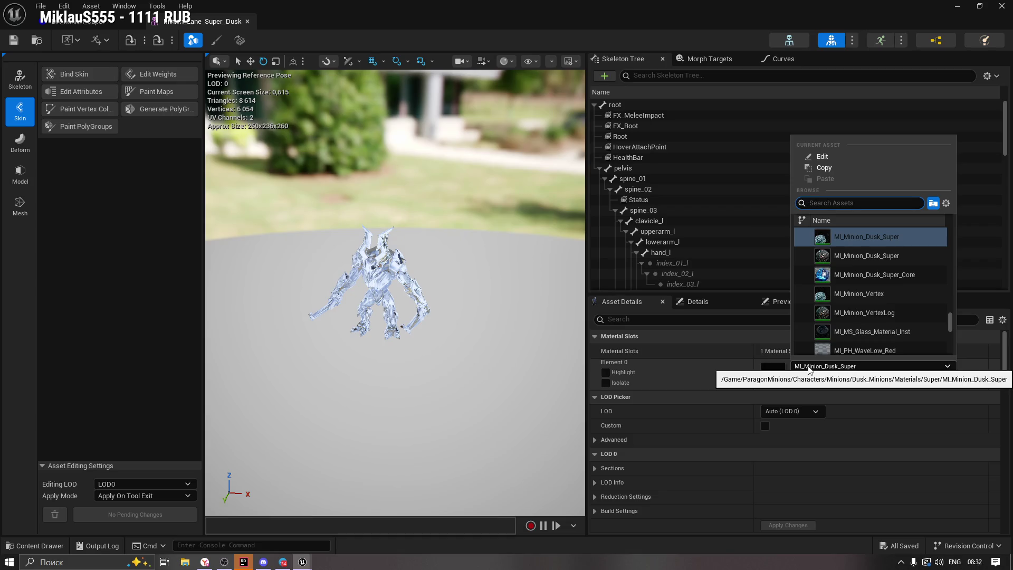
click(808, 365)
click(36, 546)
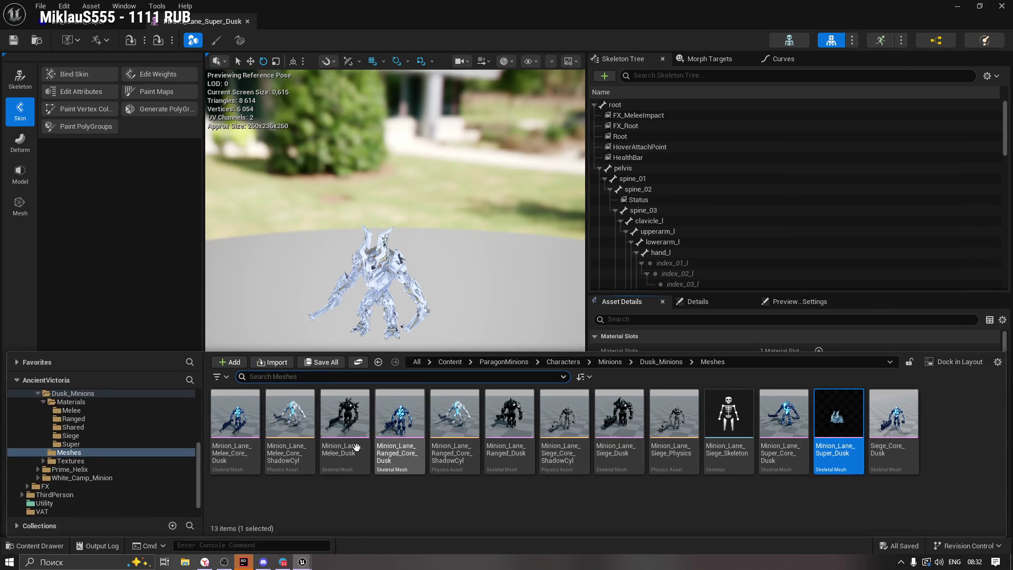
scroll(199, 483, down, 2)
click(137, 495)
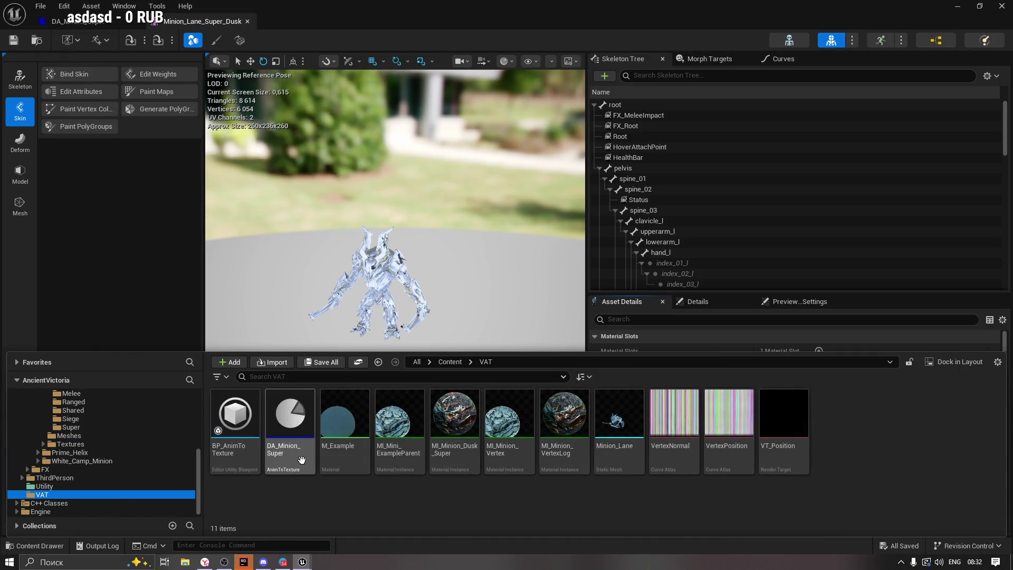
mouse_move(349, 435)
mouse_move(348, 435)
mouse_down()
mouse_move(508, 351)
mouse_move(803, 387)
mouse_move(772, 376)
mouse_up()
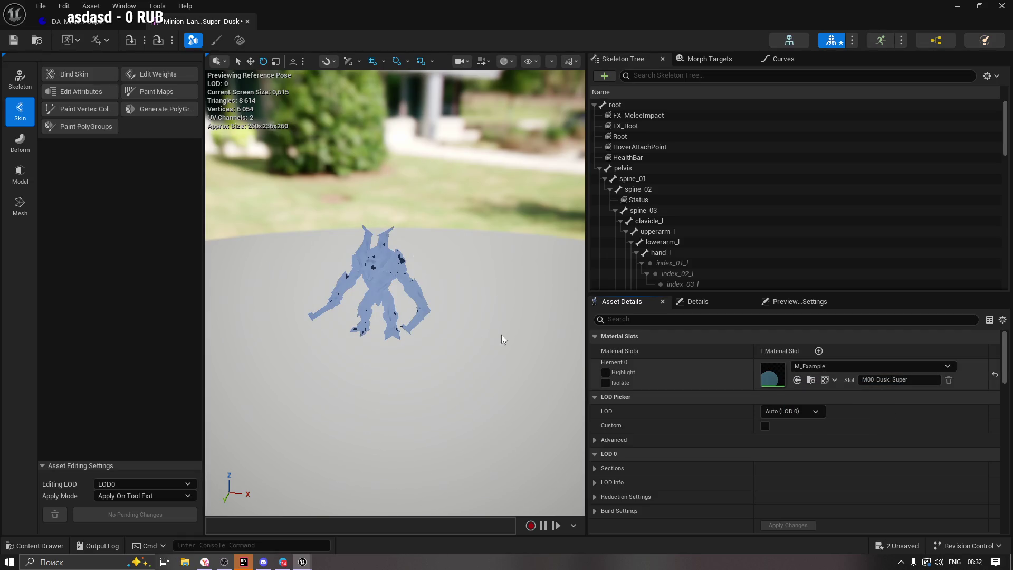
click(13, 40)
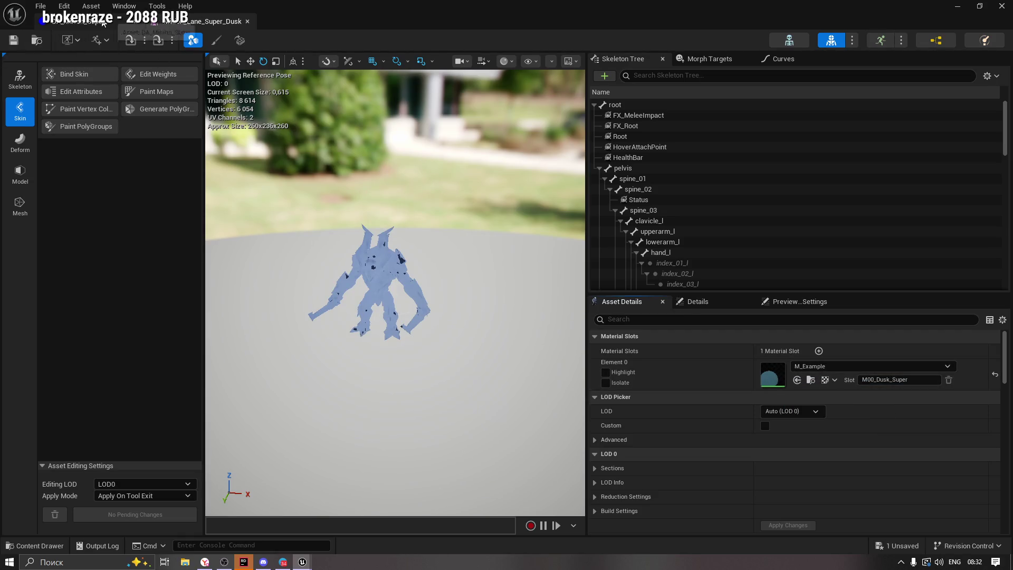
click(103, 22)
click(459, 179)
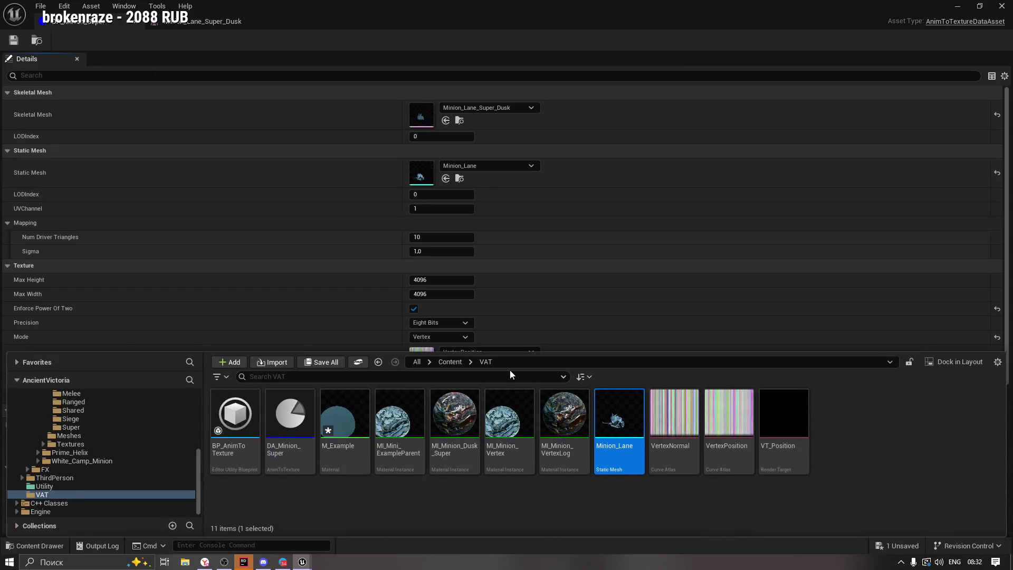
Replace Minion_Lane's Element 0 material with M_Example, save, and close the mesh.
double_click(615, 417)
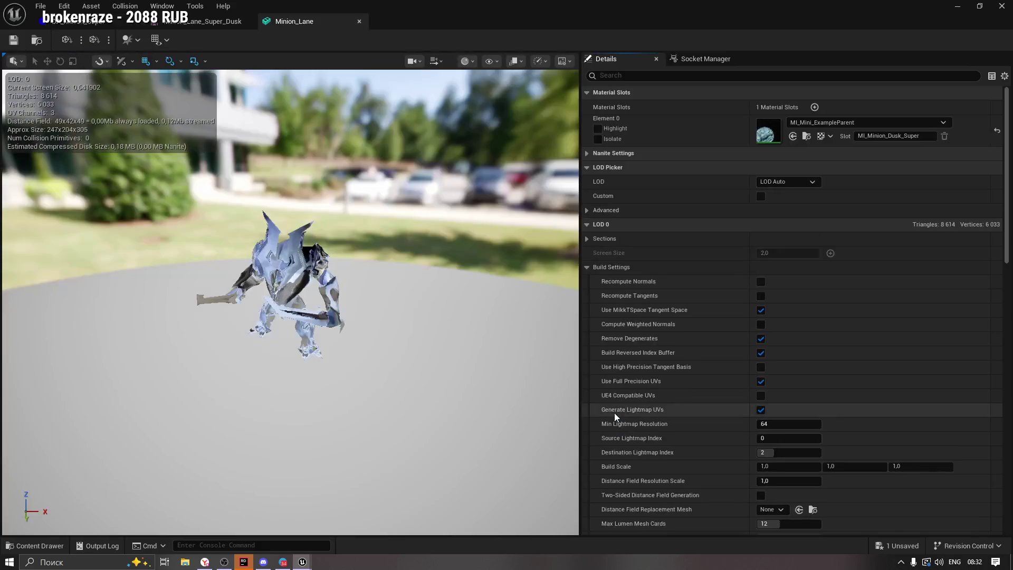
click(32, 545)
drag(319, 445, 766, 130)
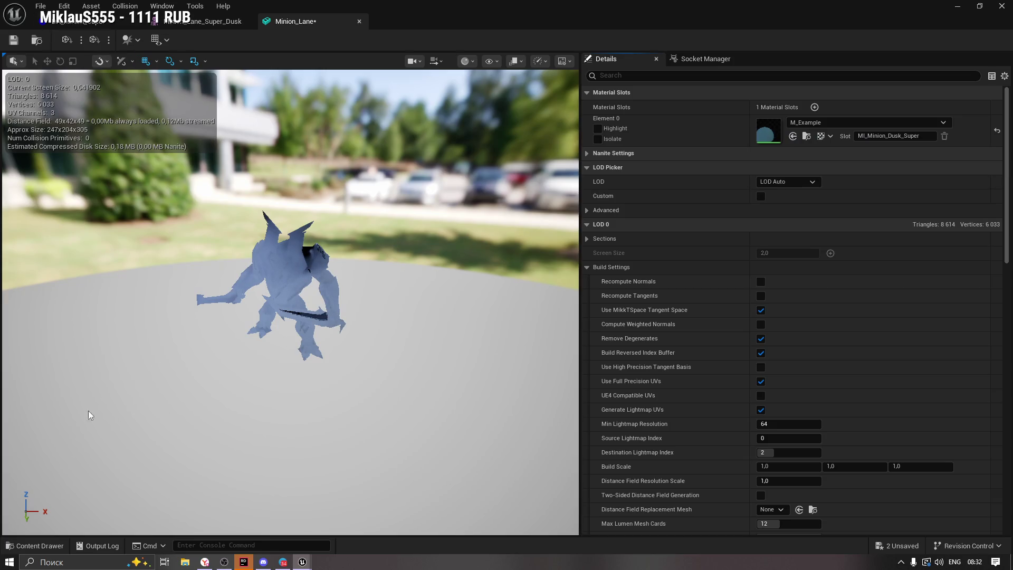
click(12, 41)
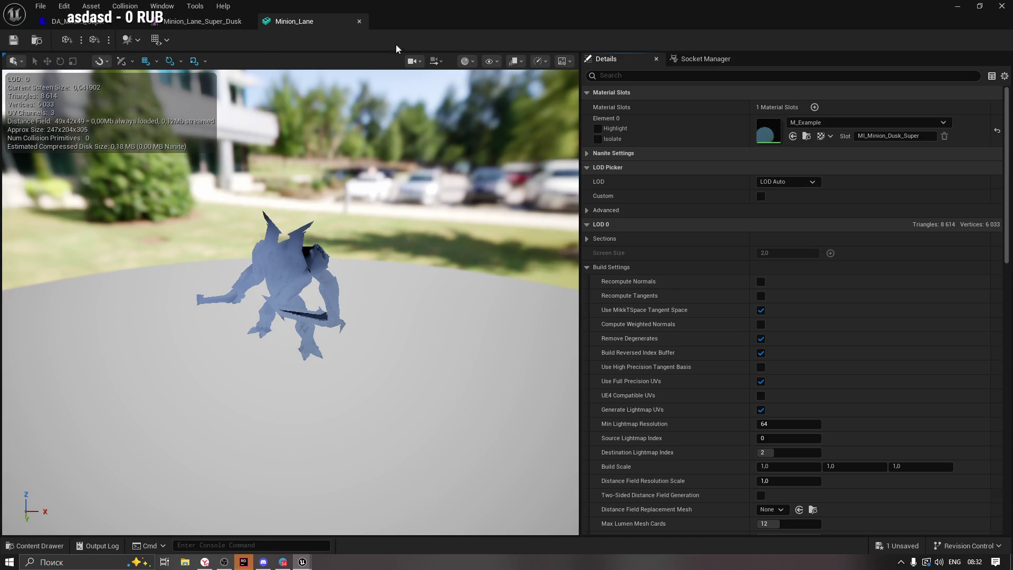
click(359, 21)
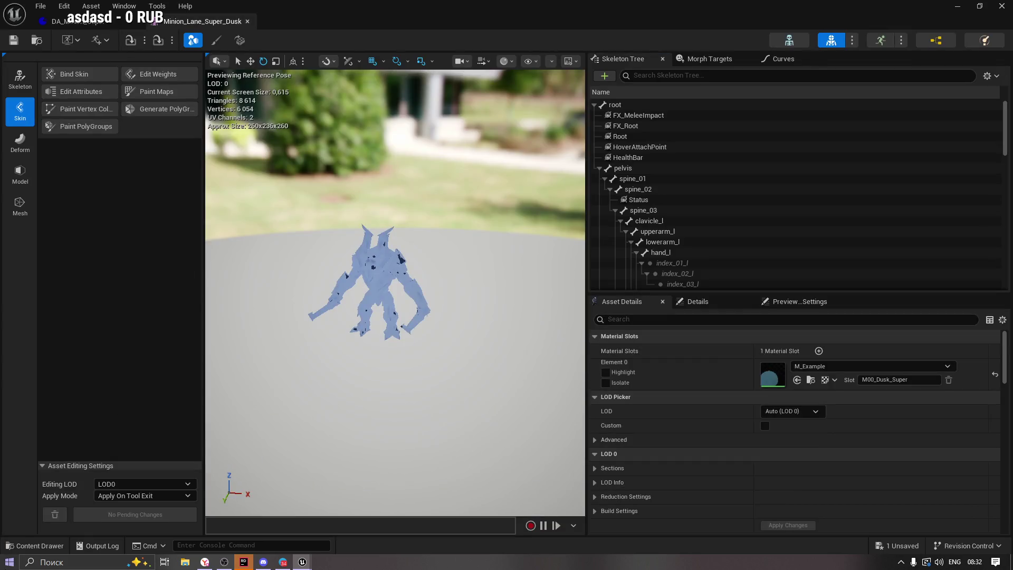
Select M_Example in the Content Drawer and close the skeletal mesh editor.
click(27, 547)
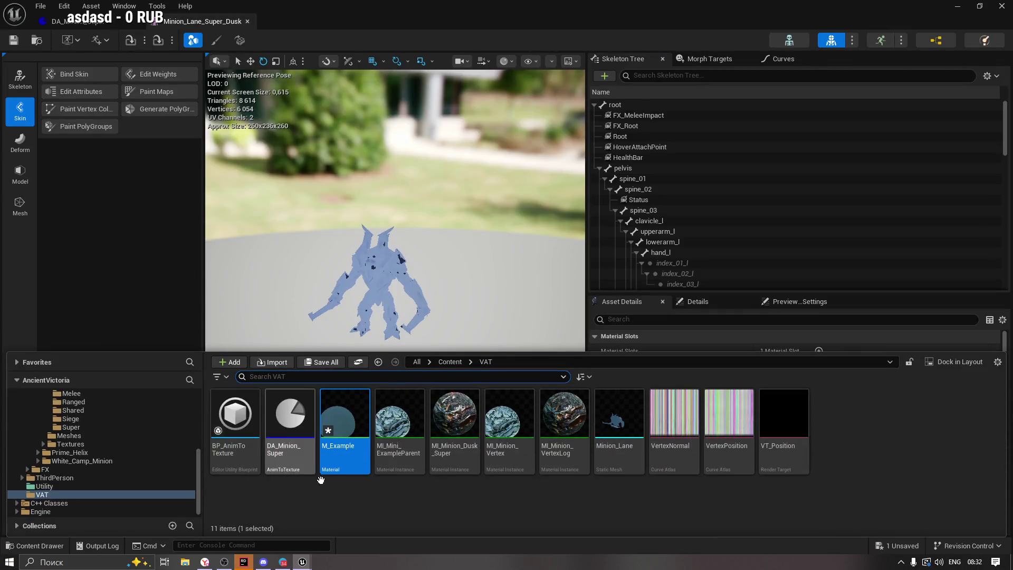
click(379, 490)
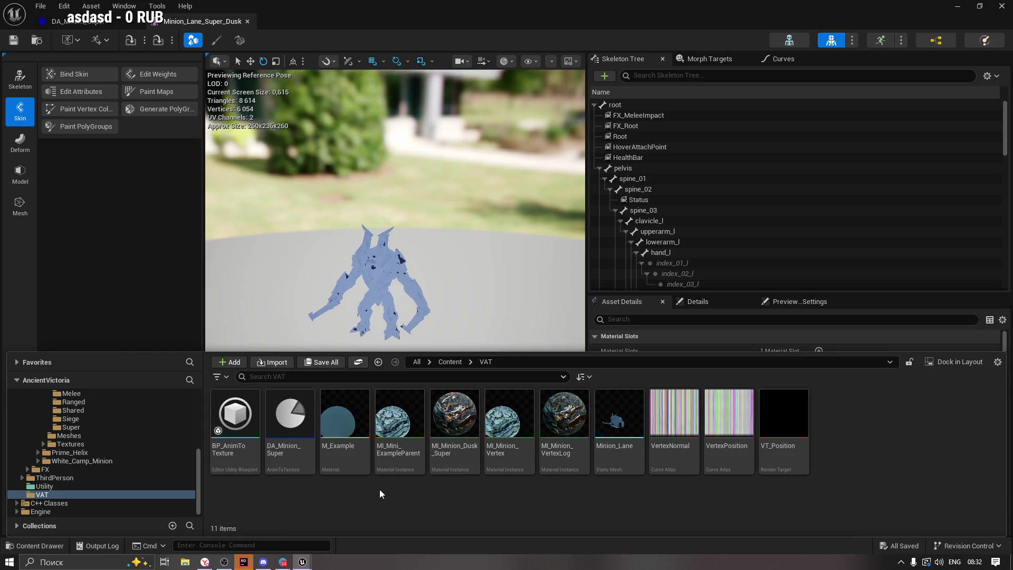
click(364, 445)
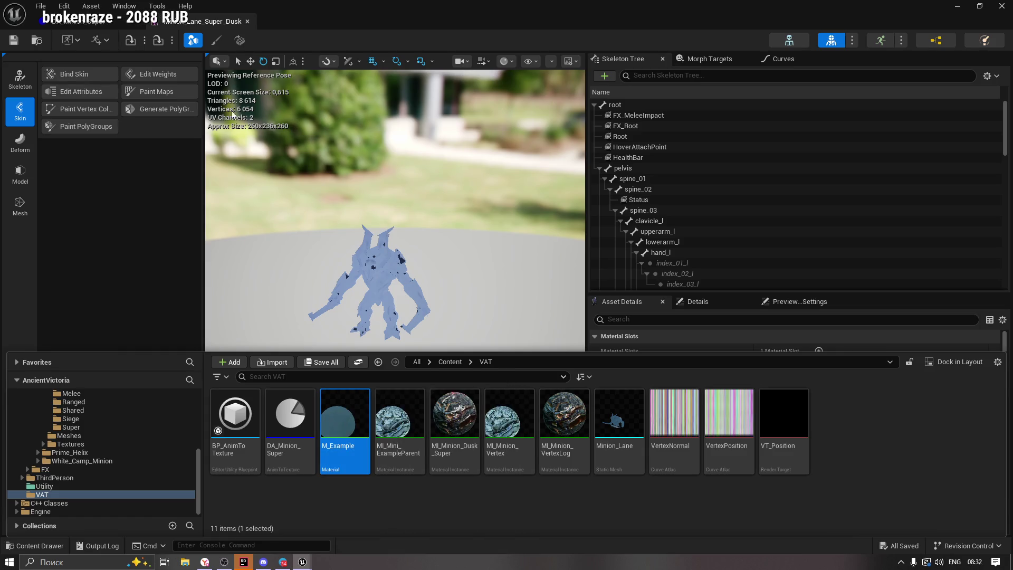
click(247, 21)
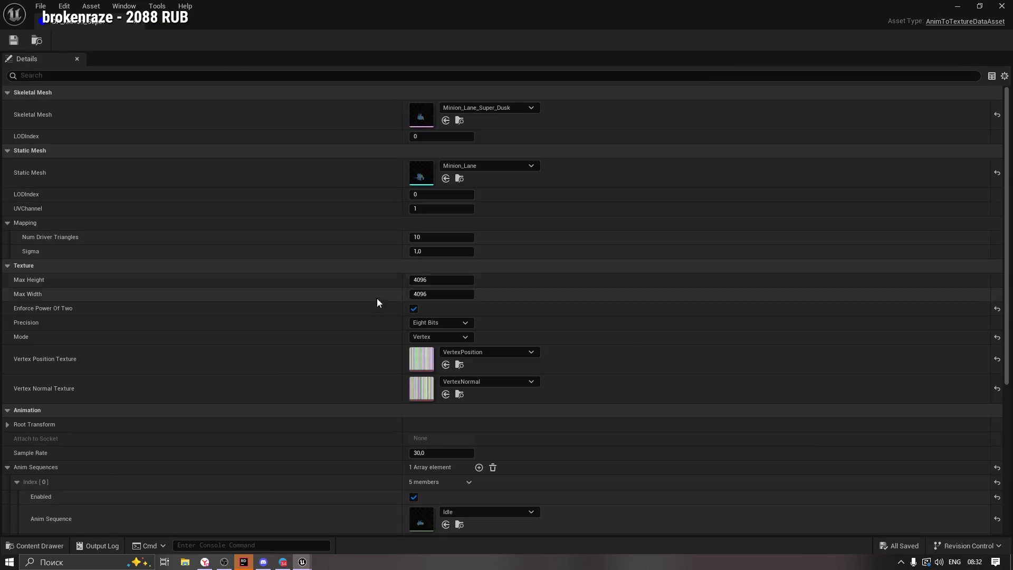
Preview the Idle animation asset, then close it.
drag(1008, 282, 1004, 432)
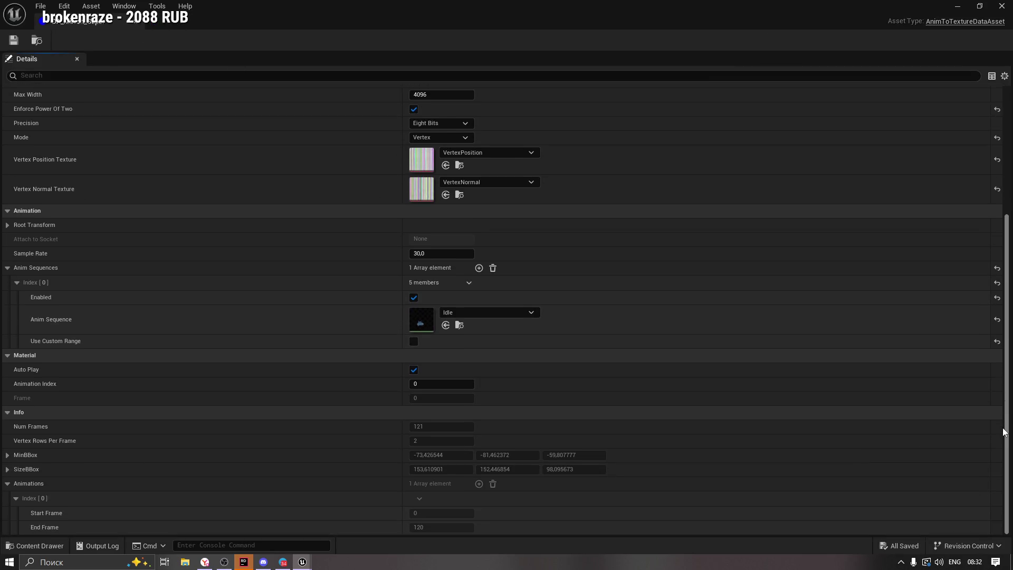
click(459, 325)
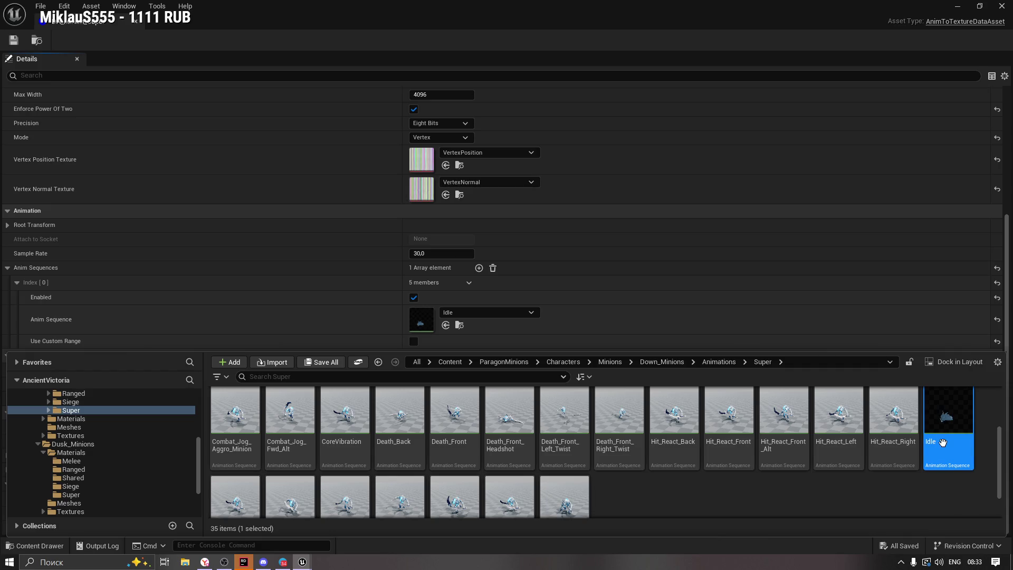
double_click(944, 421)
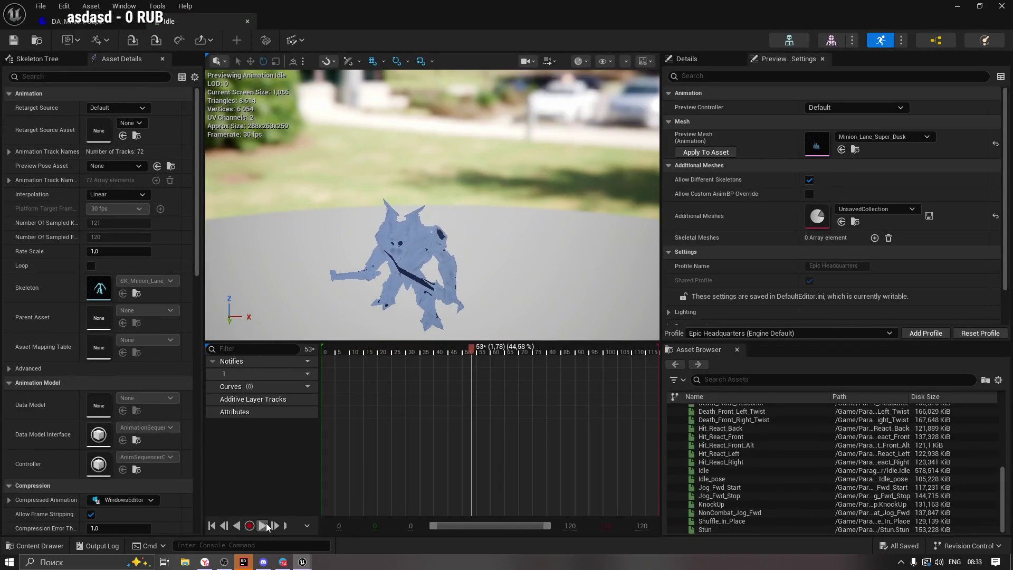
click(248, 21)
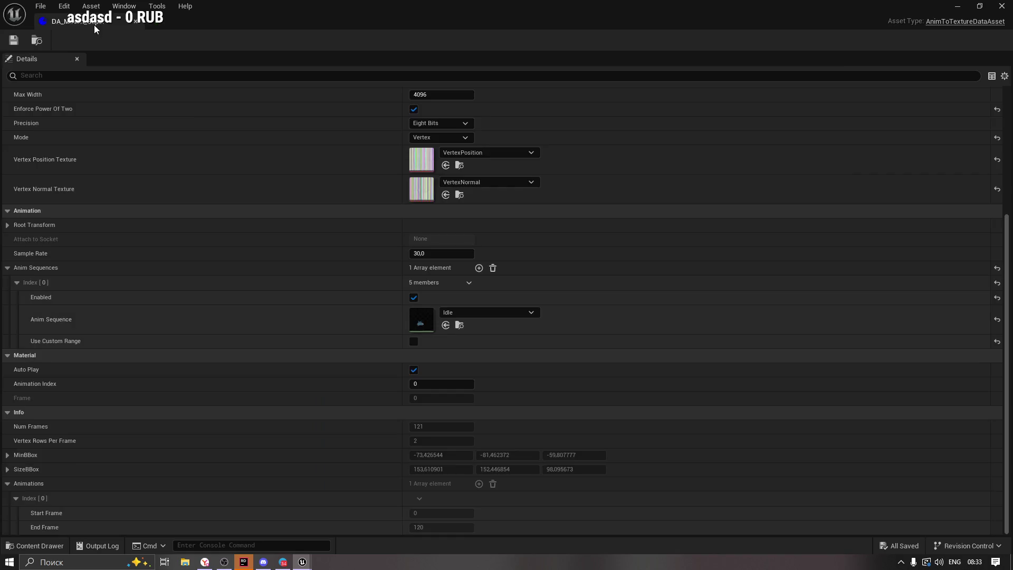
Run the BP_AnimToTexture editor utility blueprint from the VAT folder.
click(22, 545)
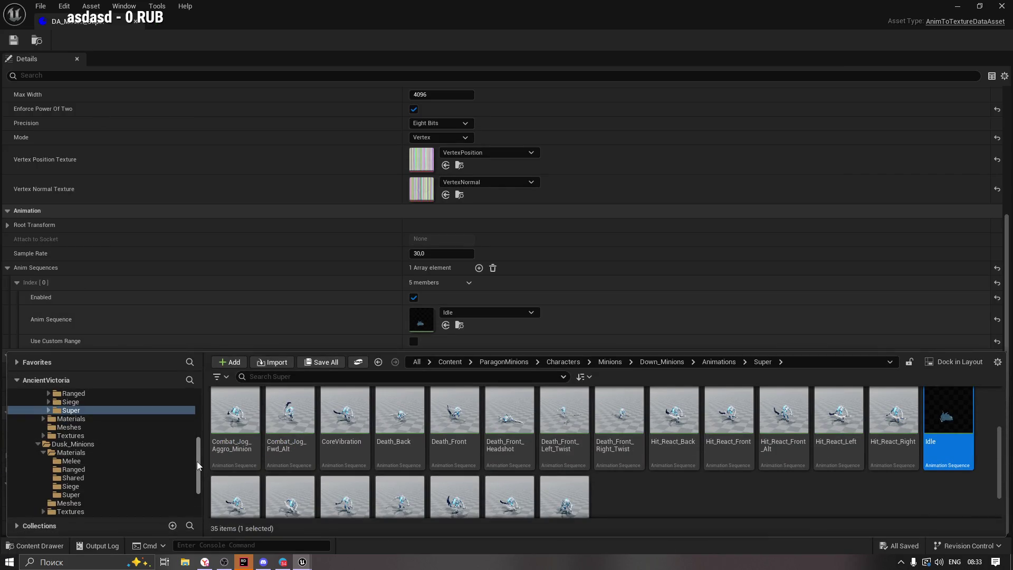
scroll(197, 461, down, 3)
click(55, 496)
click(235, 417)
right_click(240, 419)
click(283, 136)
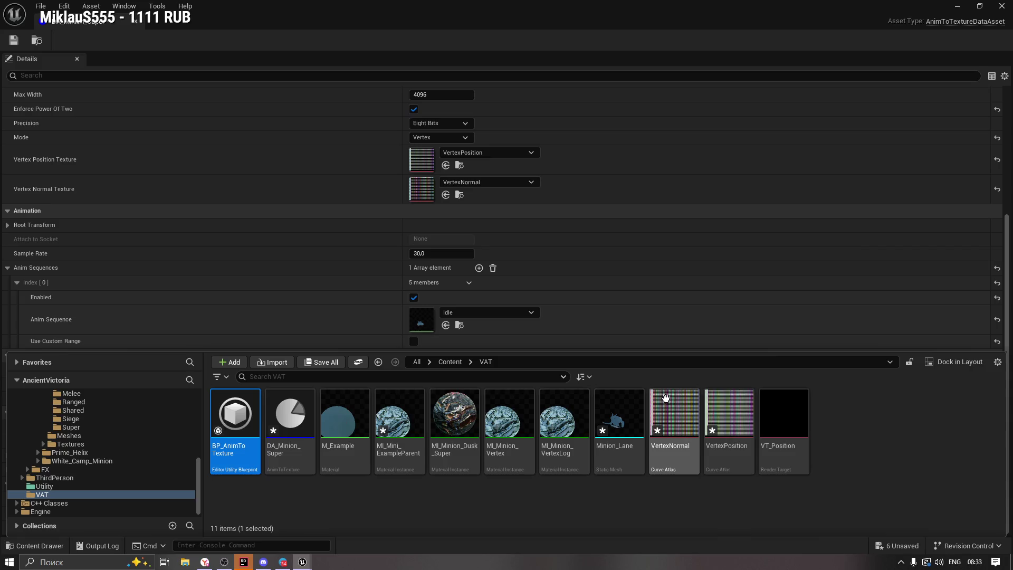
Save all modified assets, confirming the six listed.
click(314, 362)
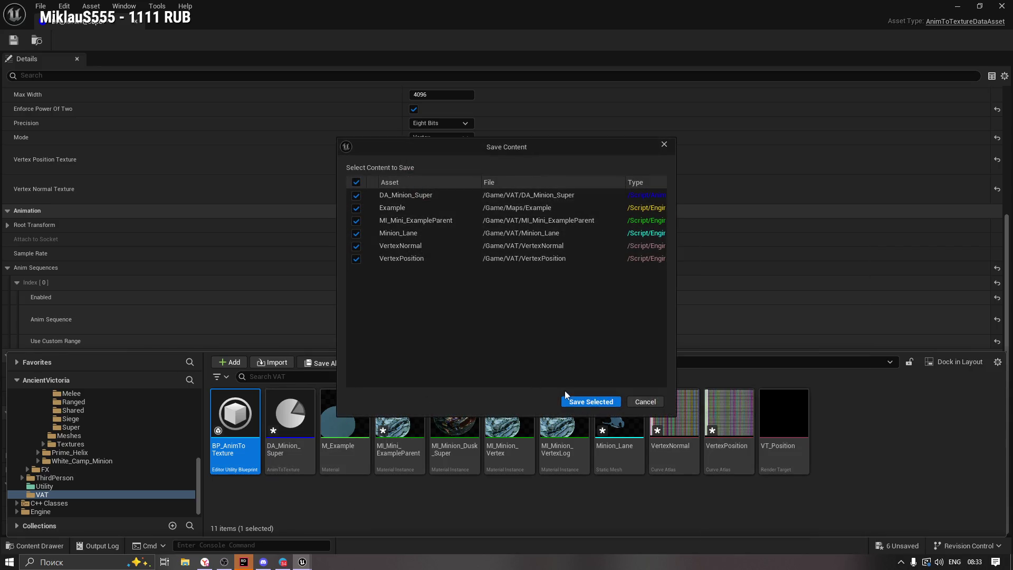
click(591, 403)
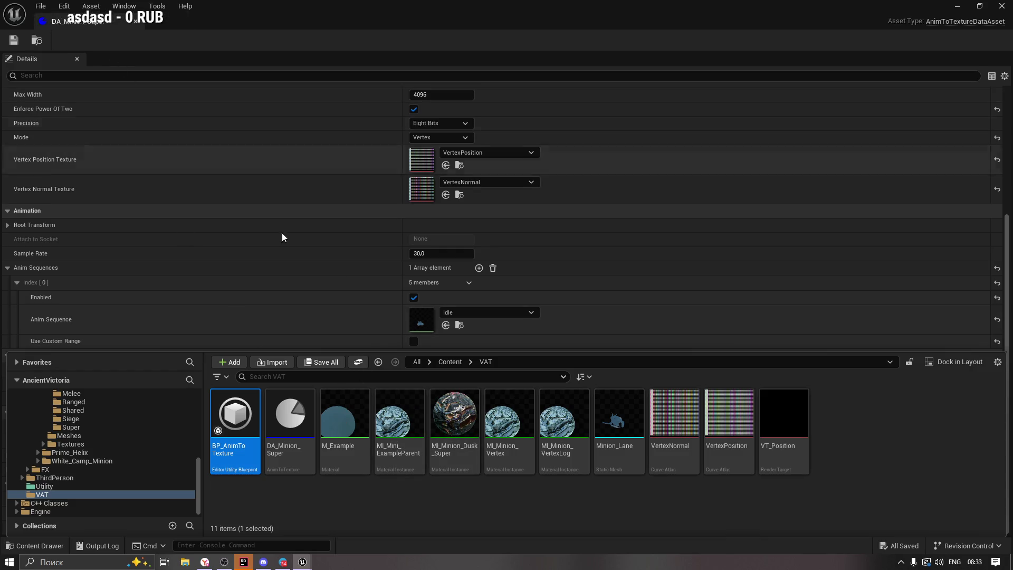
click(263, 502)
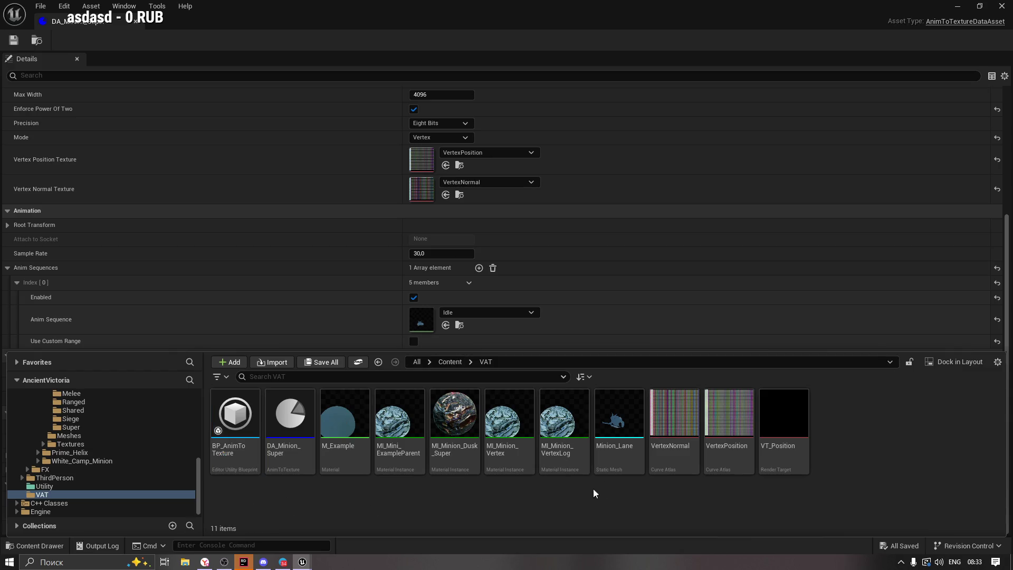
click(611, 424)
Open Minion_Lane, check its material slot, and expand the LOD 0 sections.
double_click(638, 474)
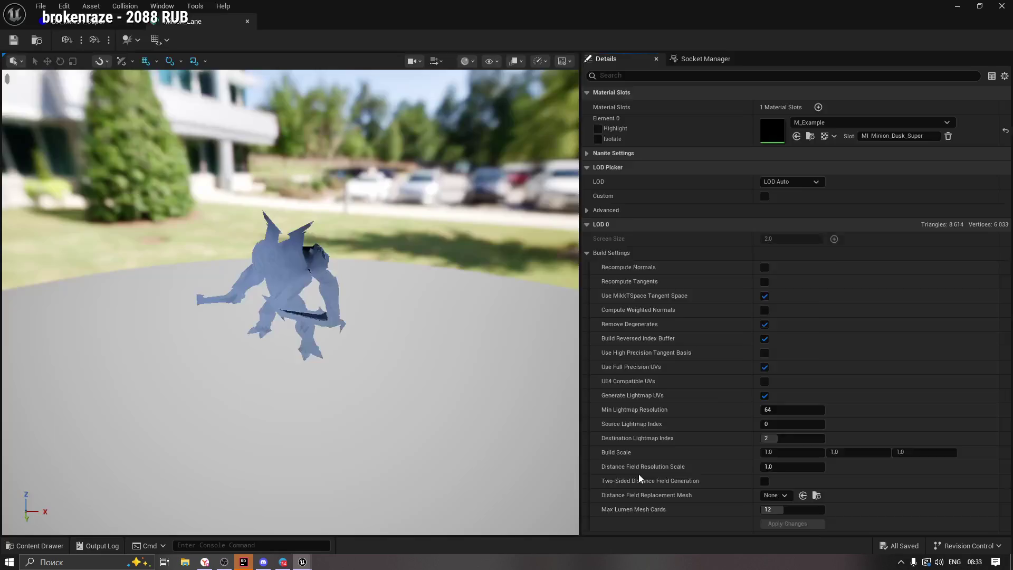
mouse_move(439, 282)
mouse_down()
mouse_move(491, 284)
mouse_move(474, 230)
mouse_up()
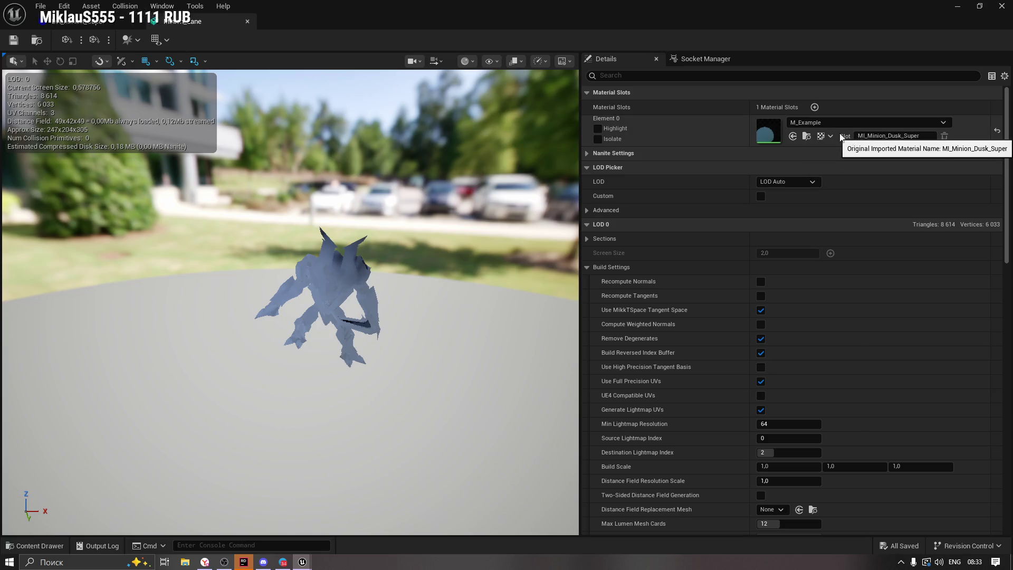
click(820, 122)
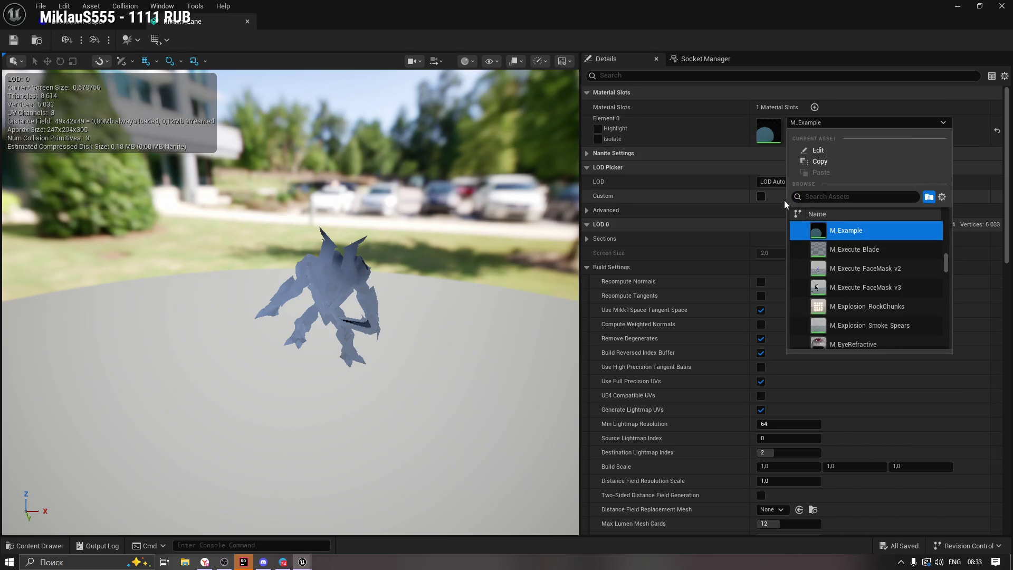
click(654, 185)
click(597, 152)
click(598, 153)
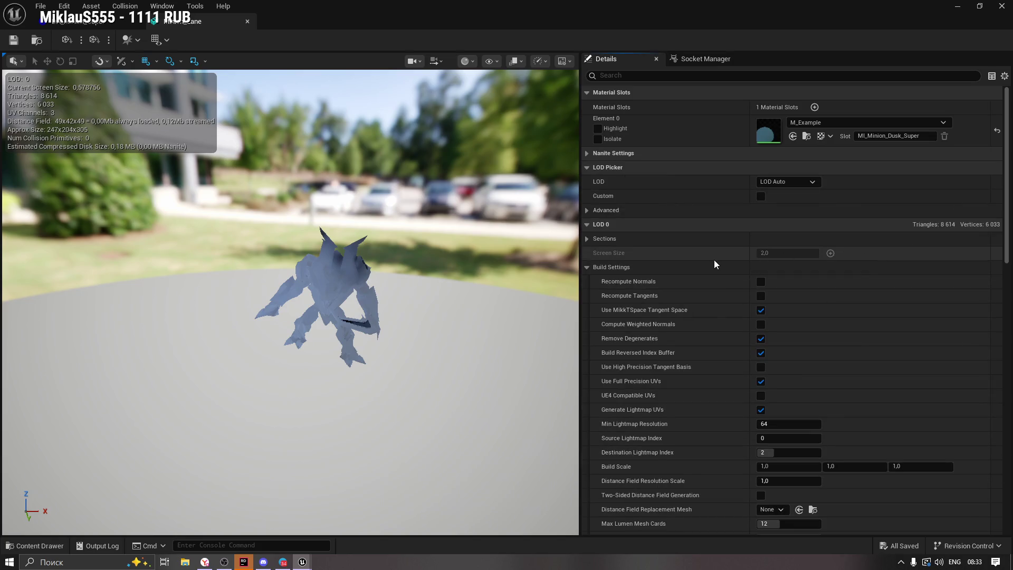
click(587, 237)
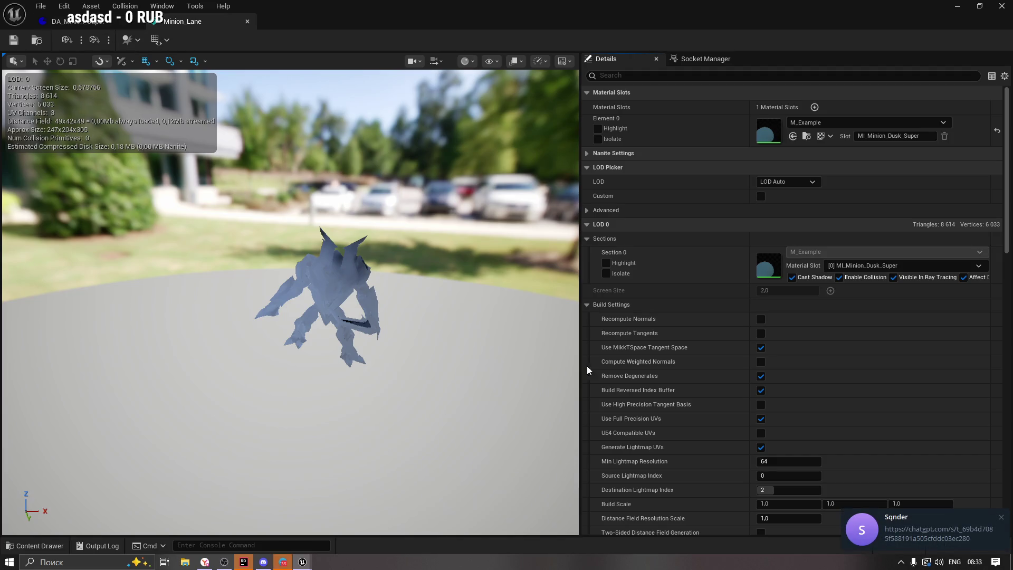
Look at an incoming chat's shared ChatGPT link, then return to the Minion_Lane editor.
click(916, 527)
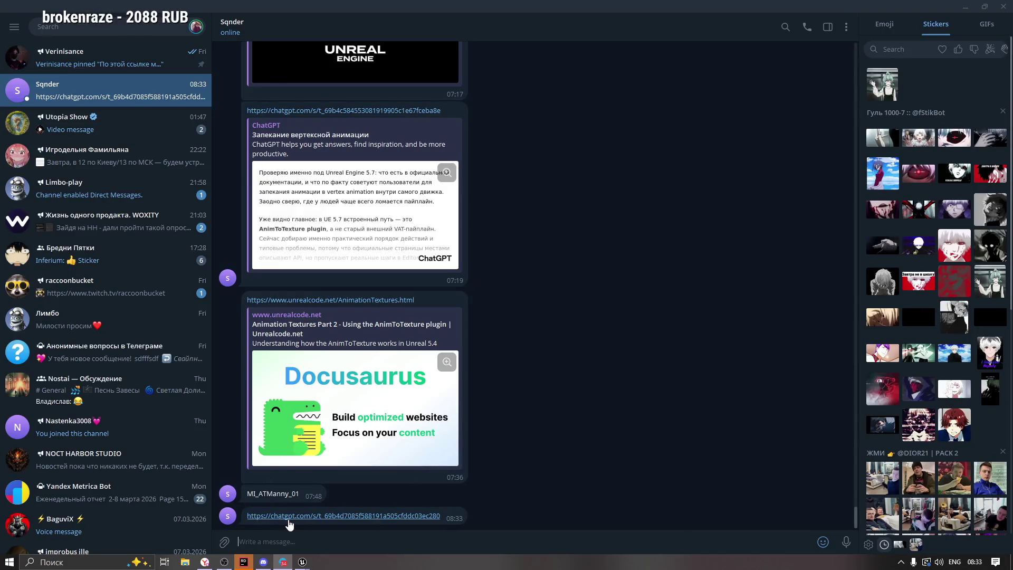
click(288, 519)
mouse_move(302, 562)
click(336, 521)
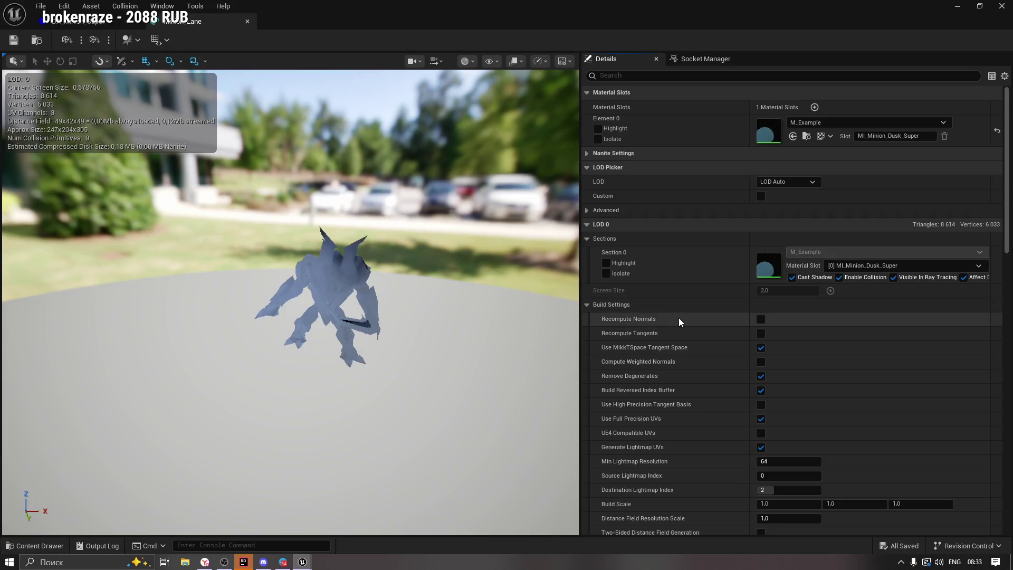
Open M_Example from the mesh's material slot and confirm its Material Attribute Layers use ML_VertexAnimation.
scroll(1009, 189, down, 1)
mouse_move(1009, 189)
mouse_down()
mouse_move(1007, 327)
mouse_move(1004, 76)
mouse_up()
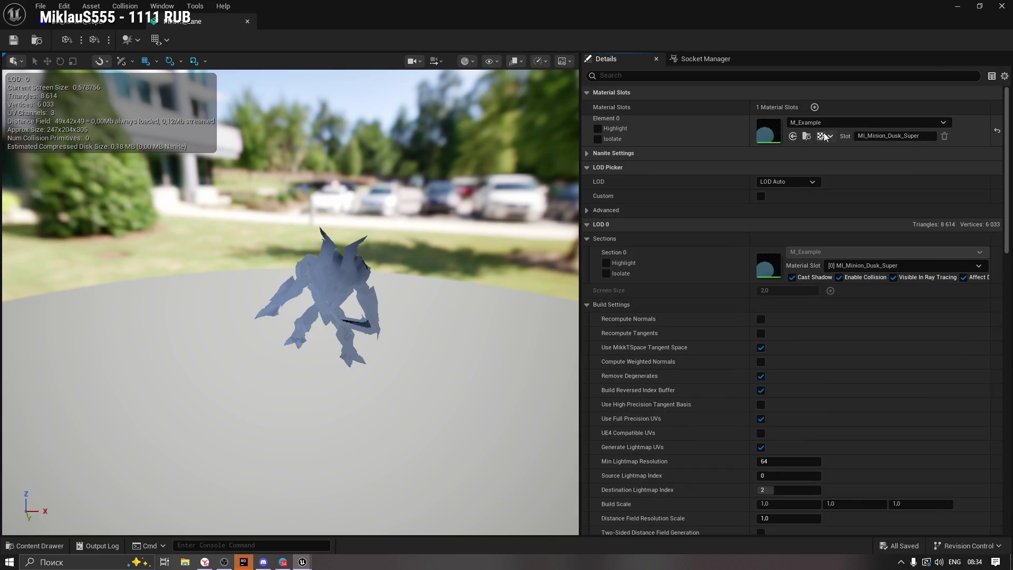
click(806, 136)
double_click(343, 433)
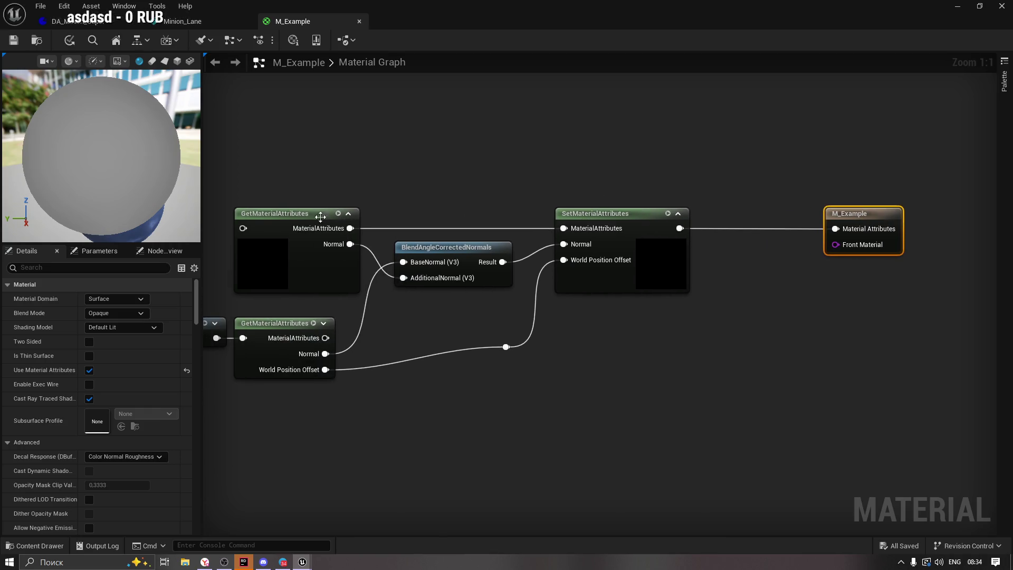
click(300, 211)
click(390, 301)
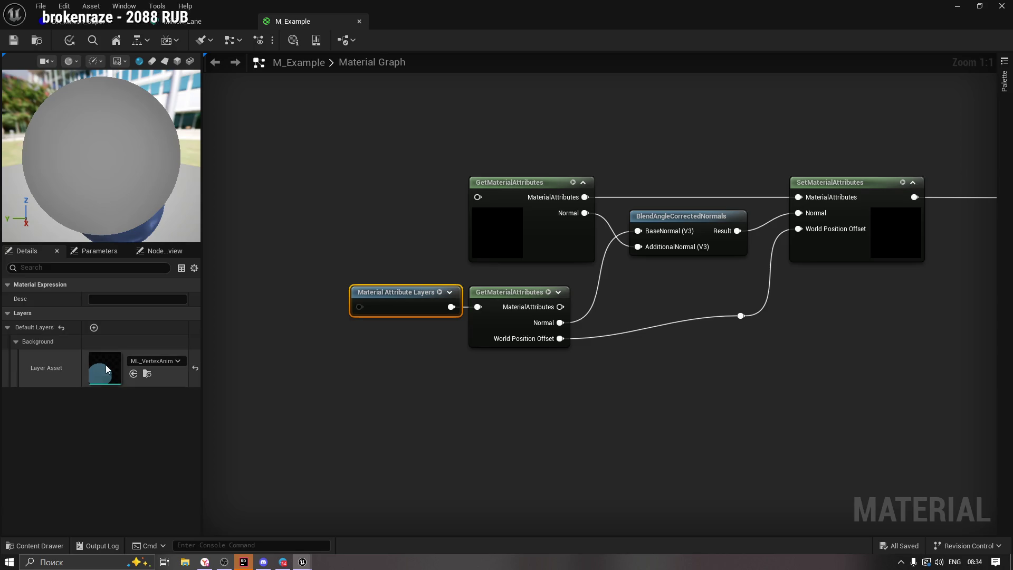
click(147, 367)
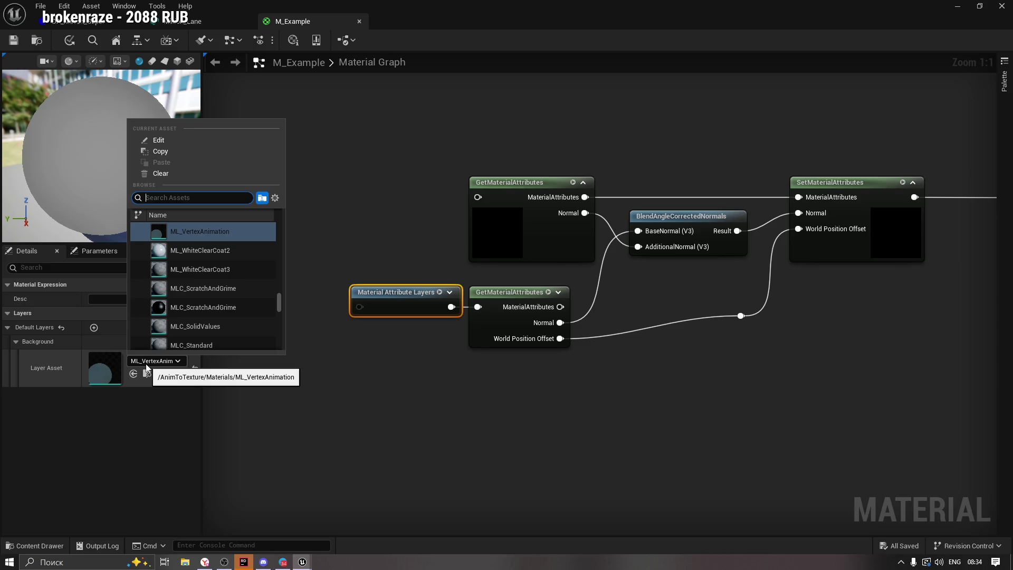
click(147, 368)
click(182, 21)
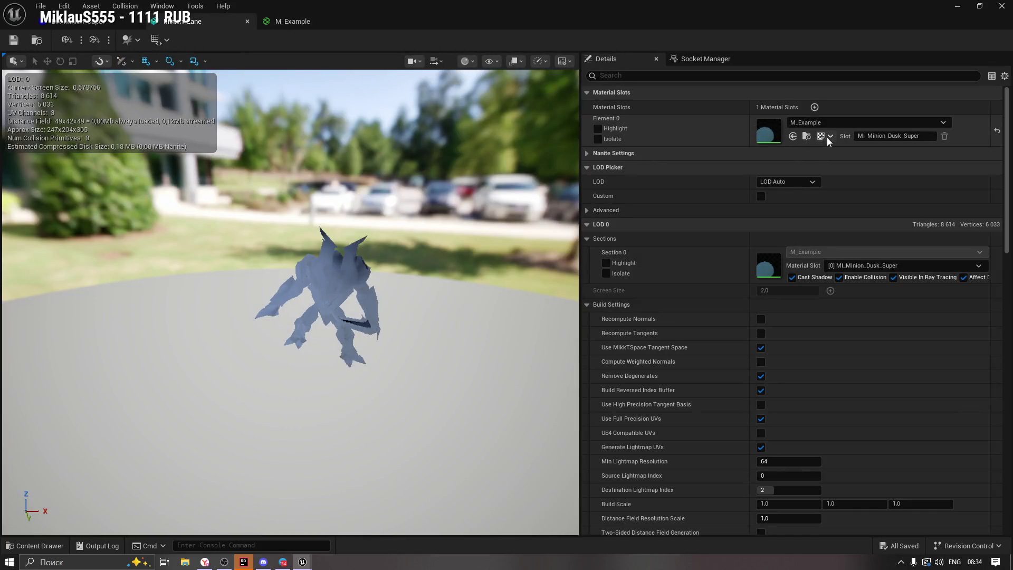
Find M_Example in the ParagonMinions VAT folder and create a material instance from it.
click(836, 155)
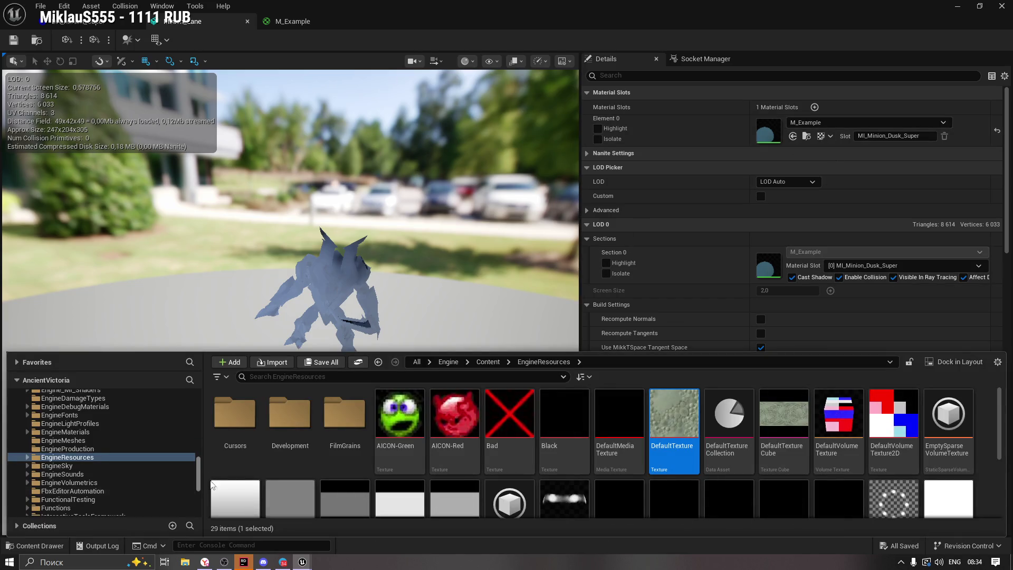
drag(201, 479, 213, 410)
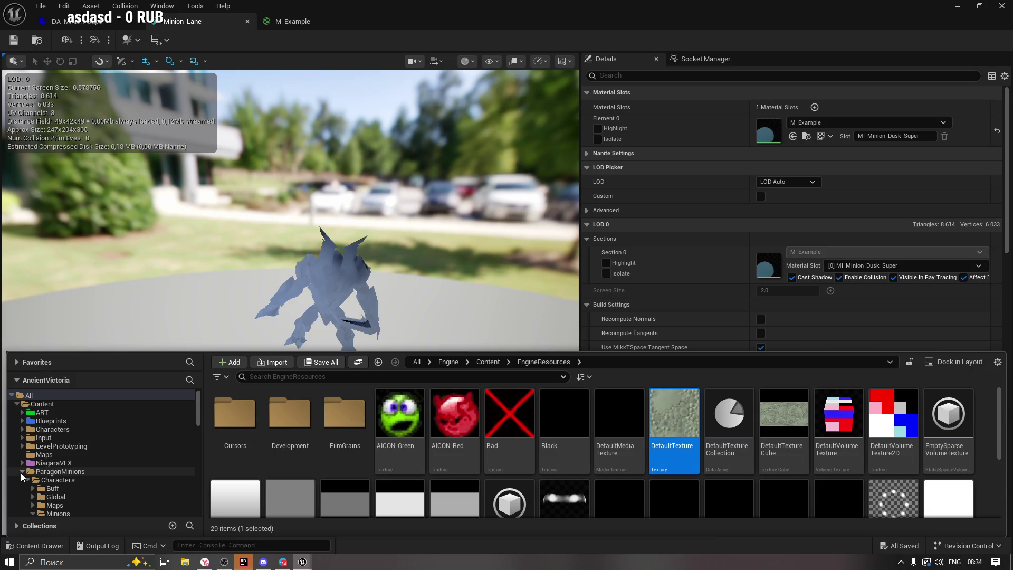
click(21, 472)
click(45, 496)
drag(522, 161, 544, 158)
click(30, 550)
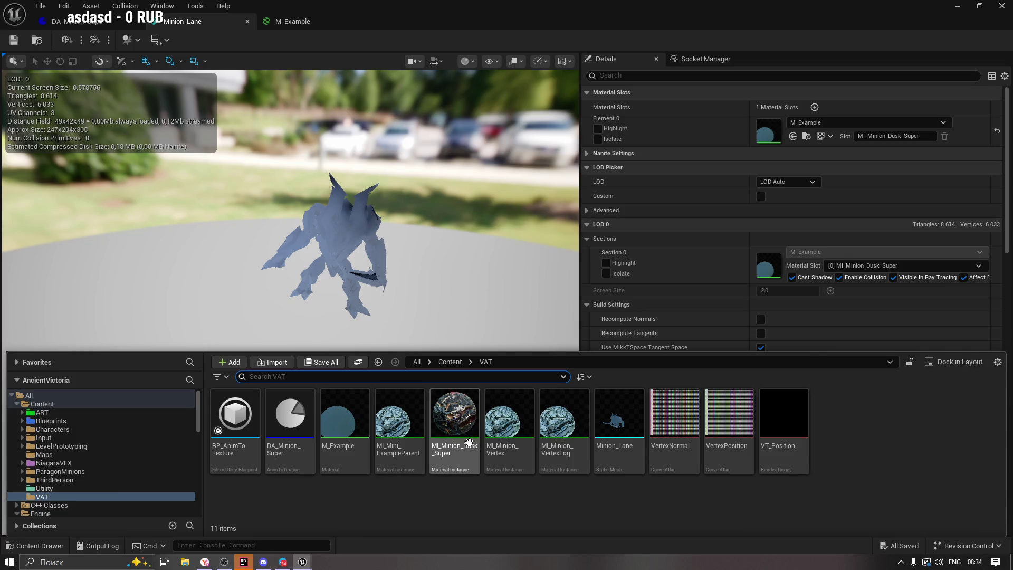
right_click(362, 422)
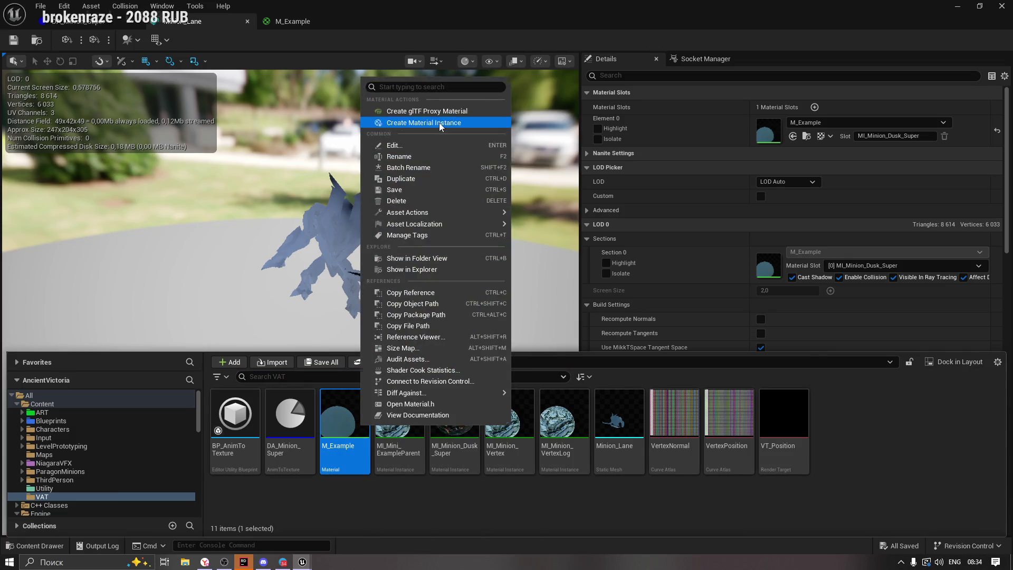
click(439, 122)
Name the new material instance MI_Example.
key(End)
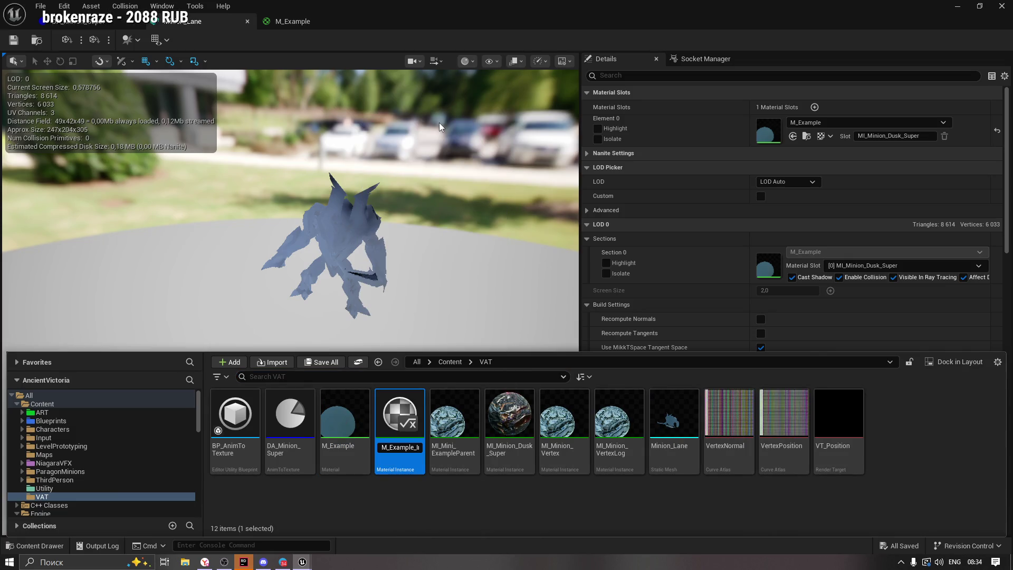
text(I)
key(End)
key(BackSpace)
key(BackSpace)
key(BackSpace)
key(Return)
Assign MI_Example to the minion mesh's material slot and open it for editing.
drag(399, 417, 781, 124)
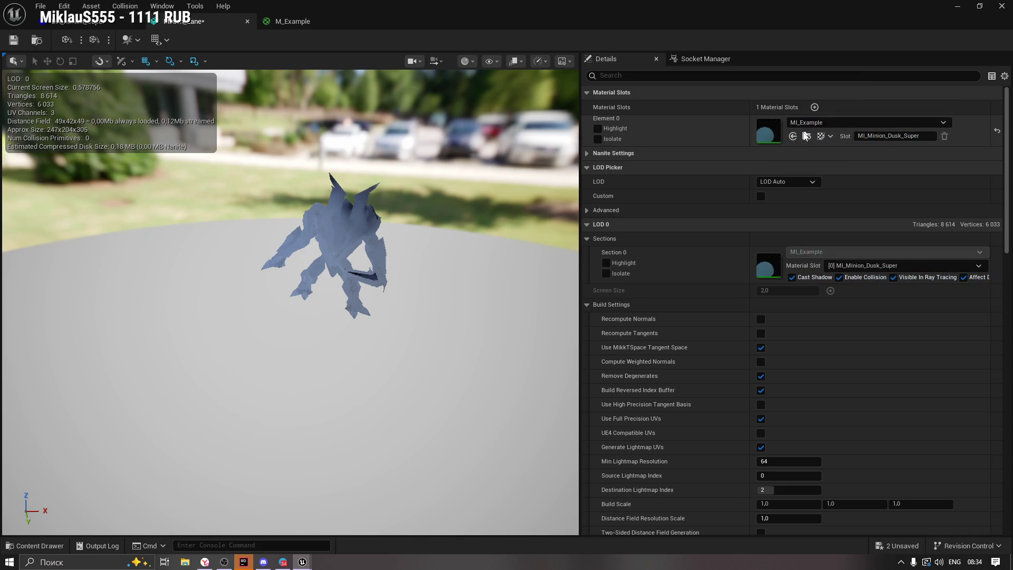
click(805, 136)
double_click(396, 414)
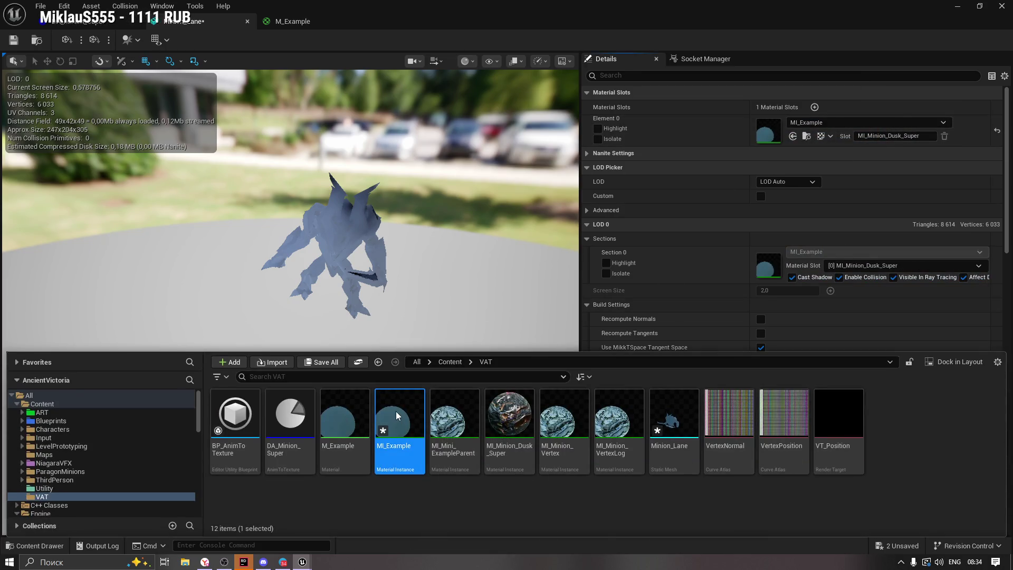
scroll(510, 270, up, 2)
scroll(510, 270, down, 4)
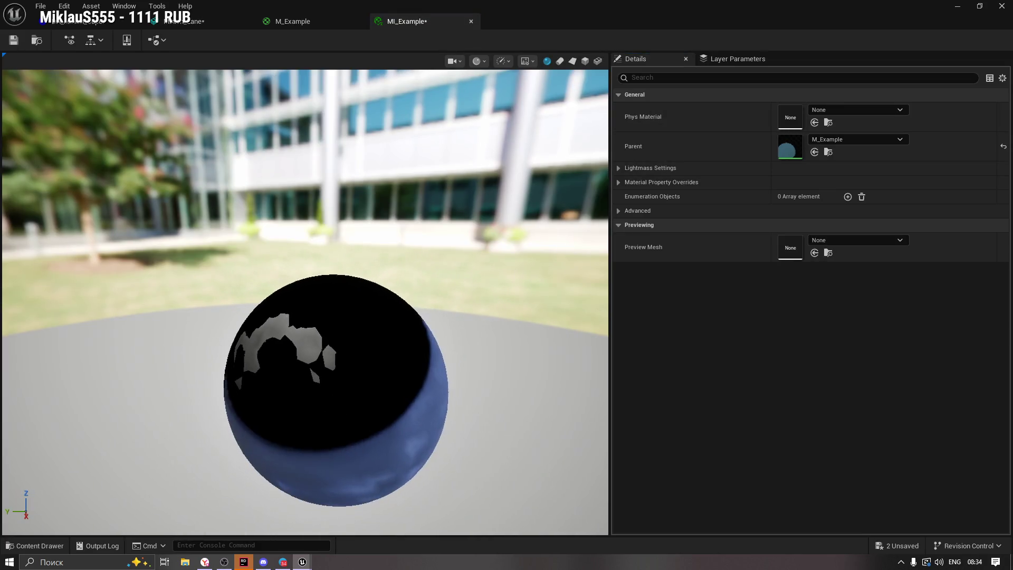
In the Background ANIMTOTEXTURE layer, set NormalTexture to VertexNormal and PositionTexture to VertexPosition.
click(13, 40)
click(731, 60)
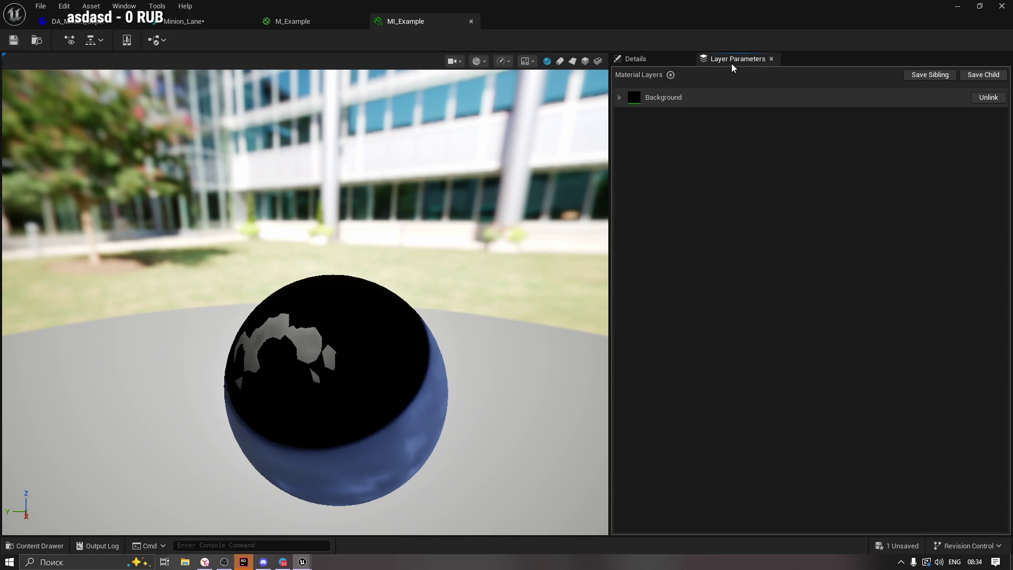
click(619, 97)
click(626, 133)
click(630, 165)
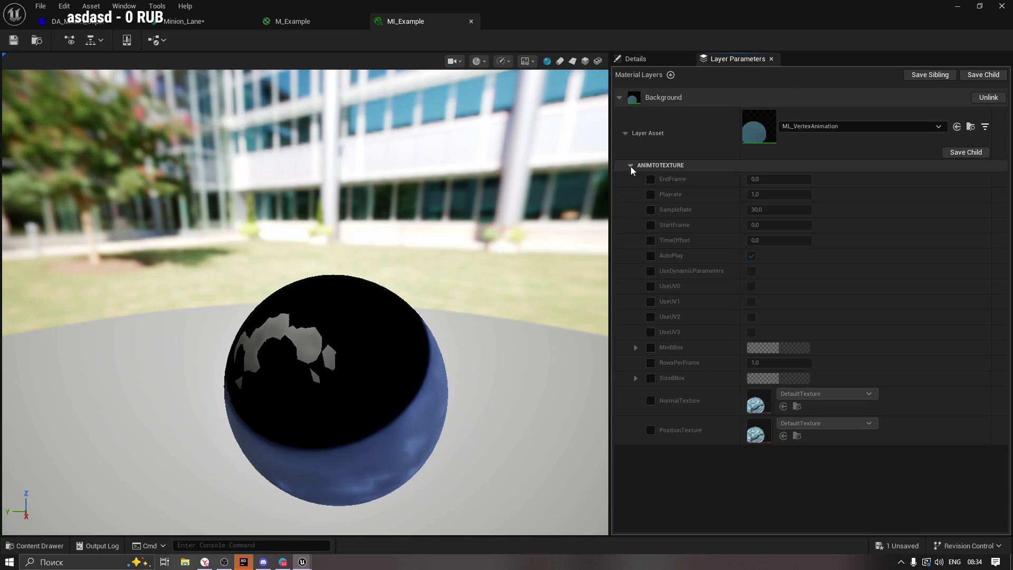
click(650, 401)
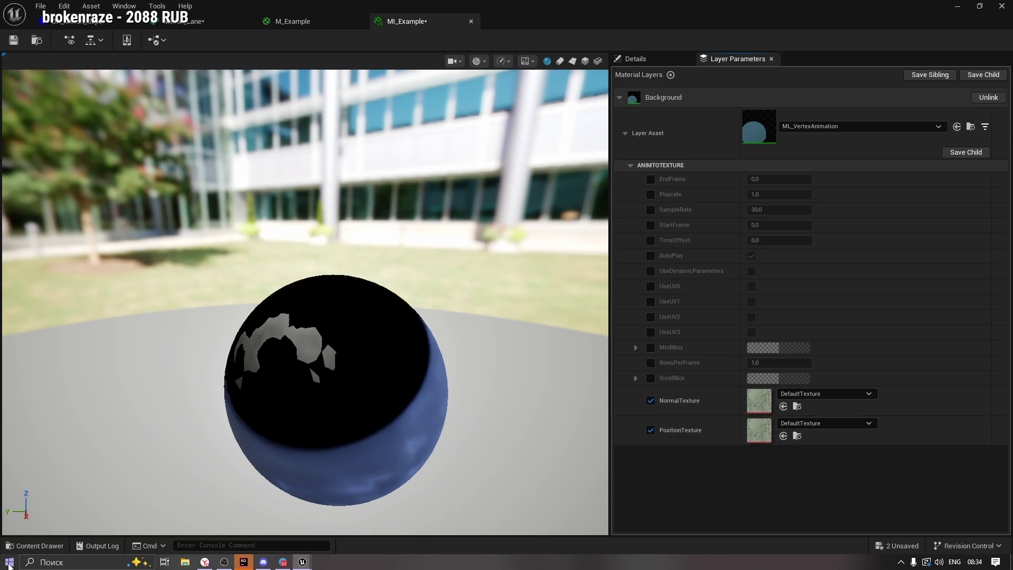
click(23, 548)
mouse_move(728, 422)
mouse_down()
mouse_move(614, 389)
mouse_move(796, 395)
mouse_move(549, 334)
mouse_move(761, 427)
mouse_up()
click(27, 546)
Set EndFrame to 120, enable SampleRate 30, and save MI_Example.
click(650, 179)
click(784, 178)
text(120)
key(Return)
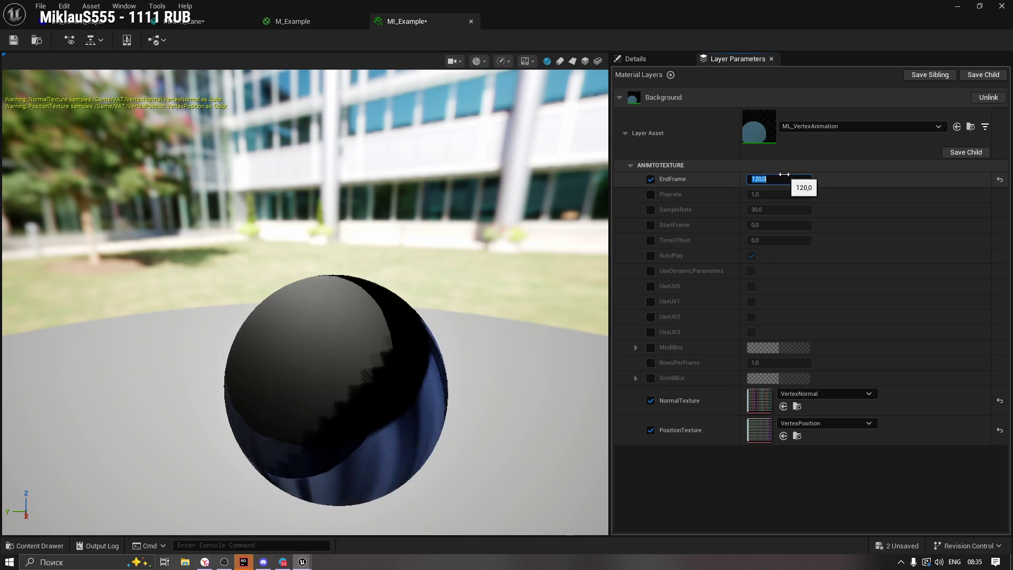
click(649, 210)
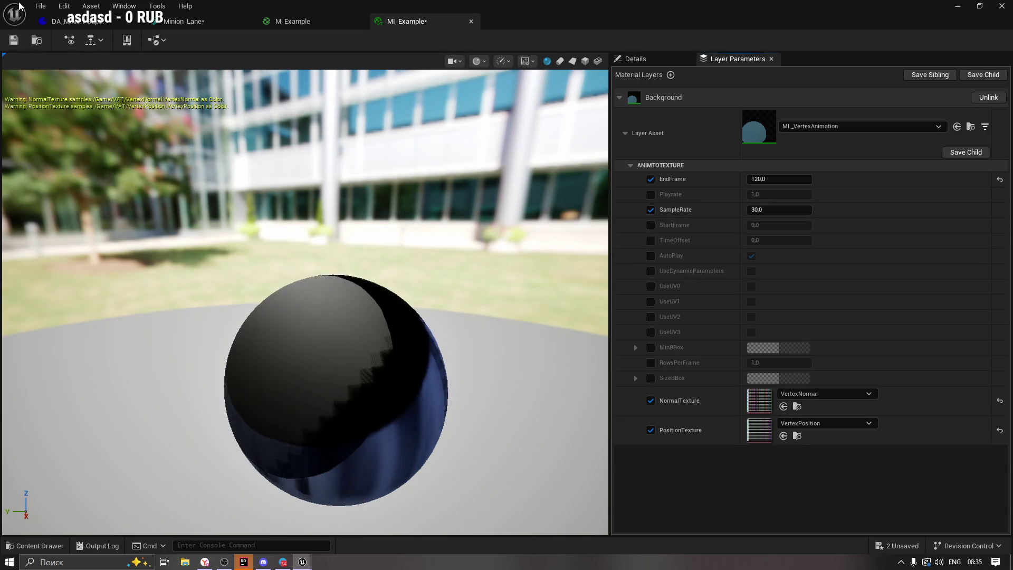
click(13, 39)
Inspect the minion in the Minion_Lane viewport, close the MI_Example editor, and switch to Telegram.
click(184, 21)
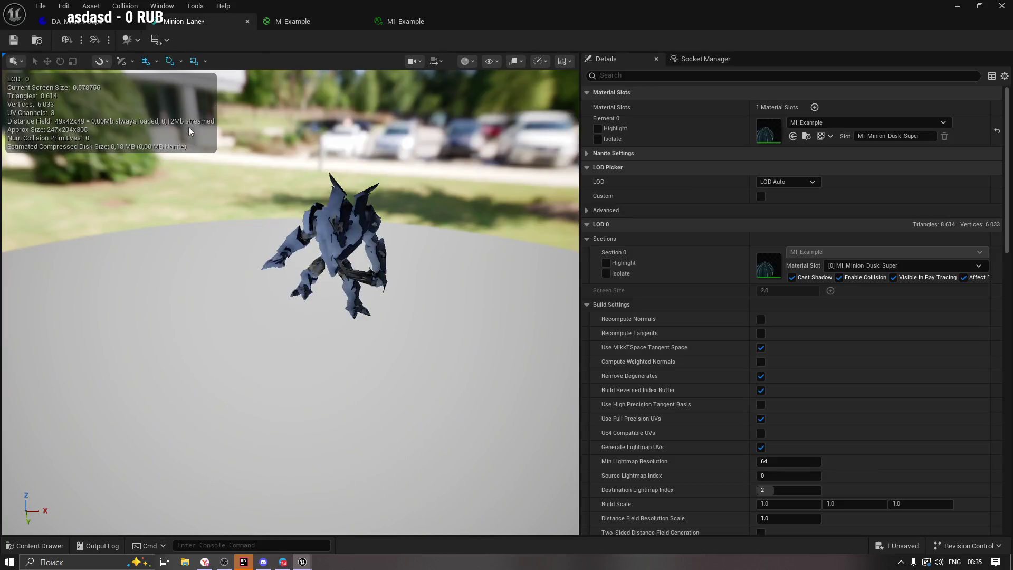
drag(186, 124, 388, 99)
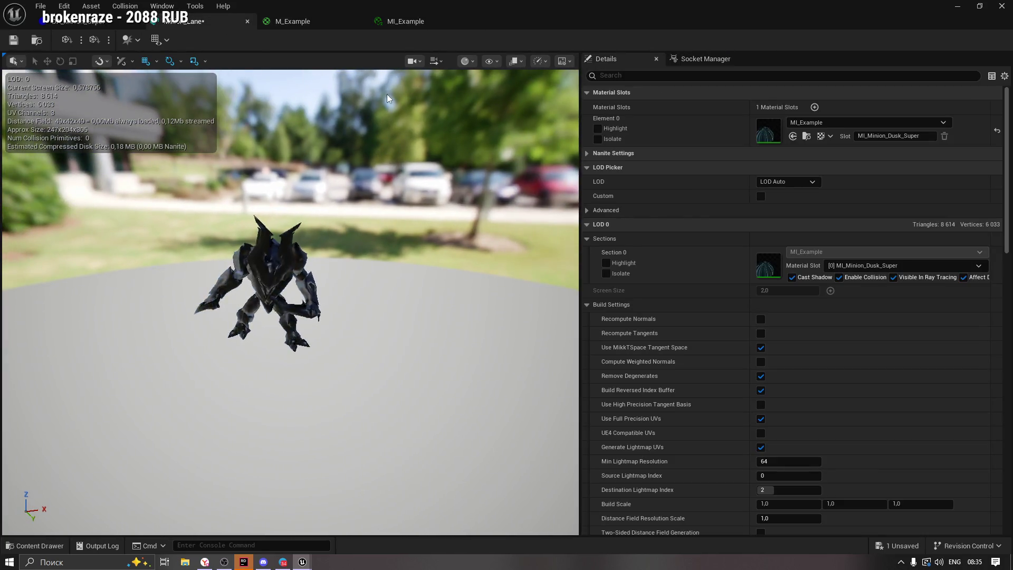
click(295, 21)
click(471, 21)
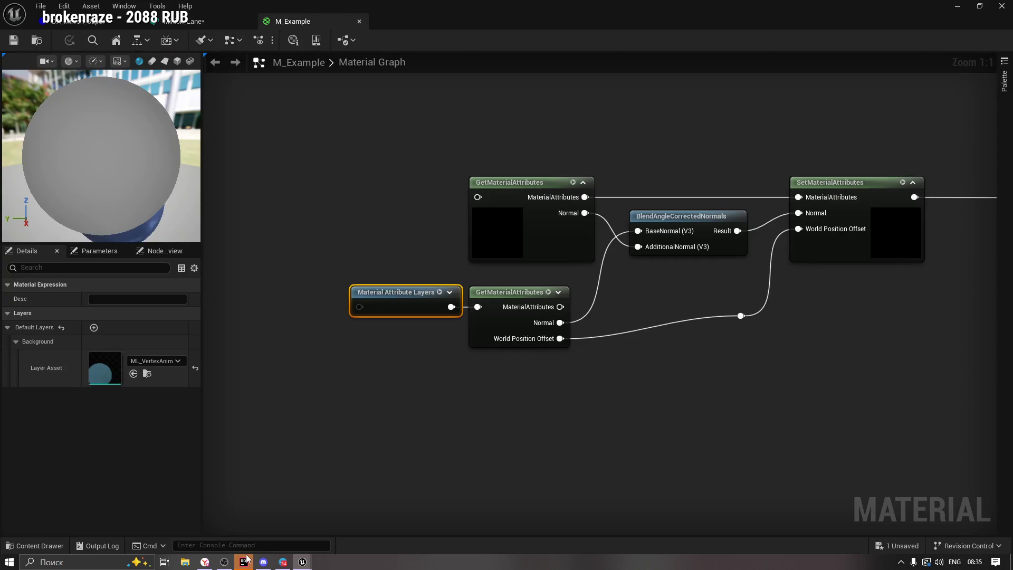
click(283, 561)
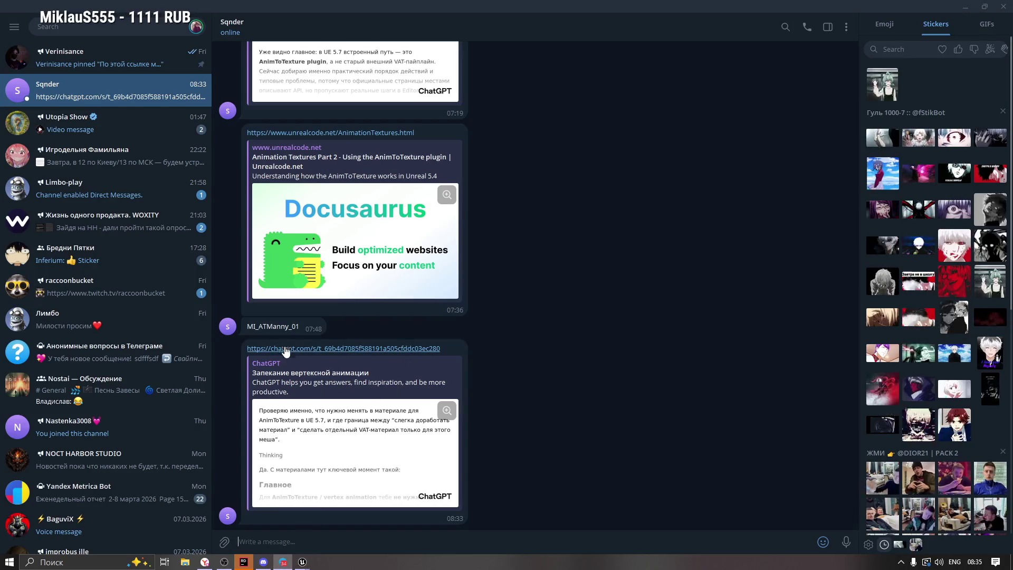
Open the shared ChatGPT link from Telegram, read down to the Пошагово section, then return to Unreal.
click(283, 348)
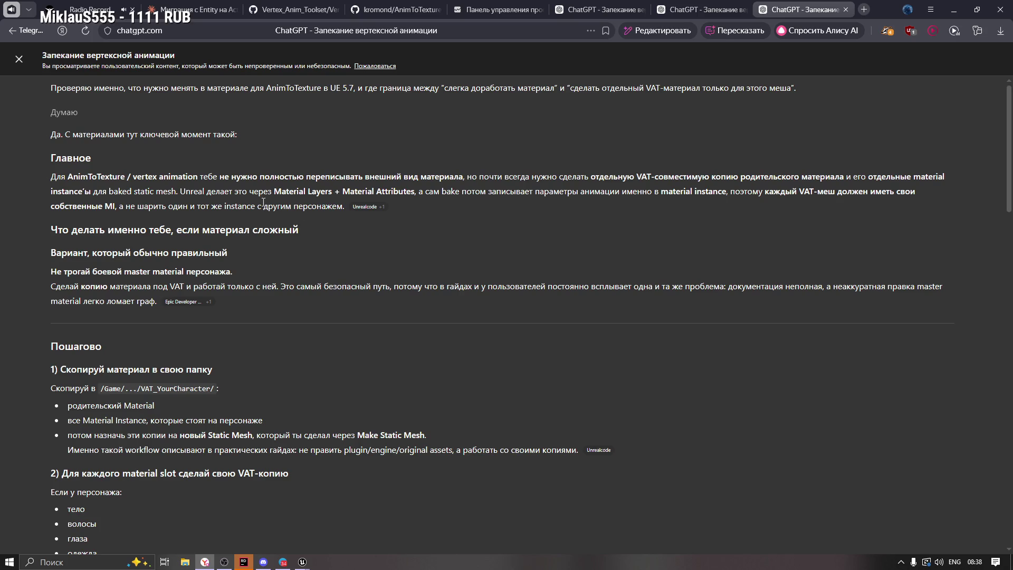
scroll(148, 314, down, 3)
scroll(200, 304, down, 2)
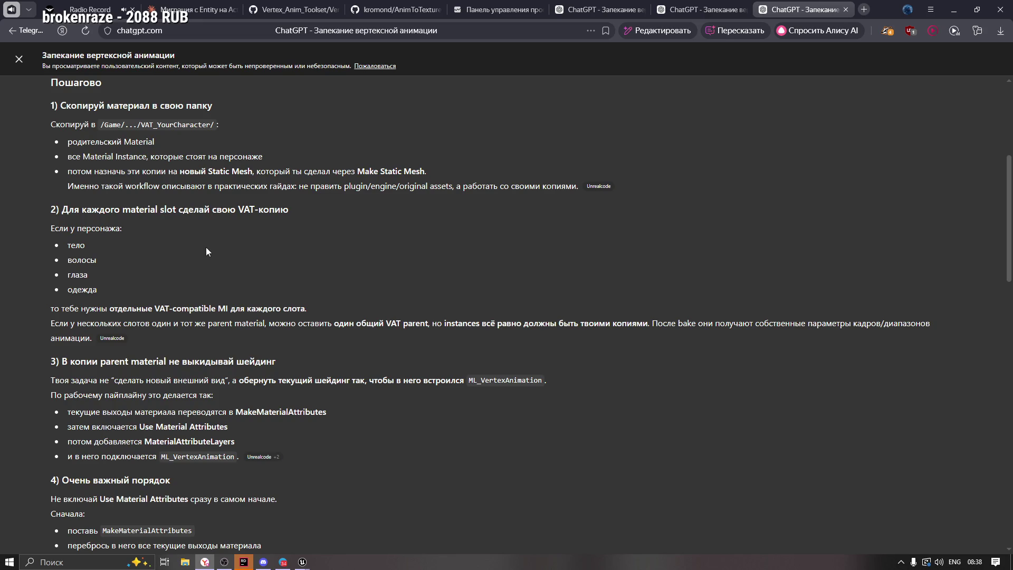
click(341, 519)
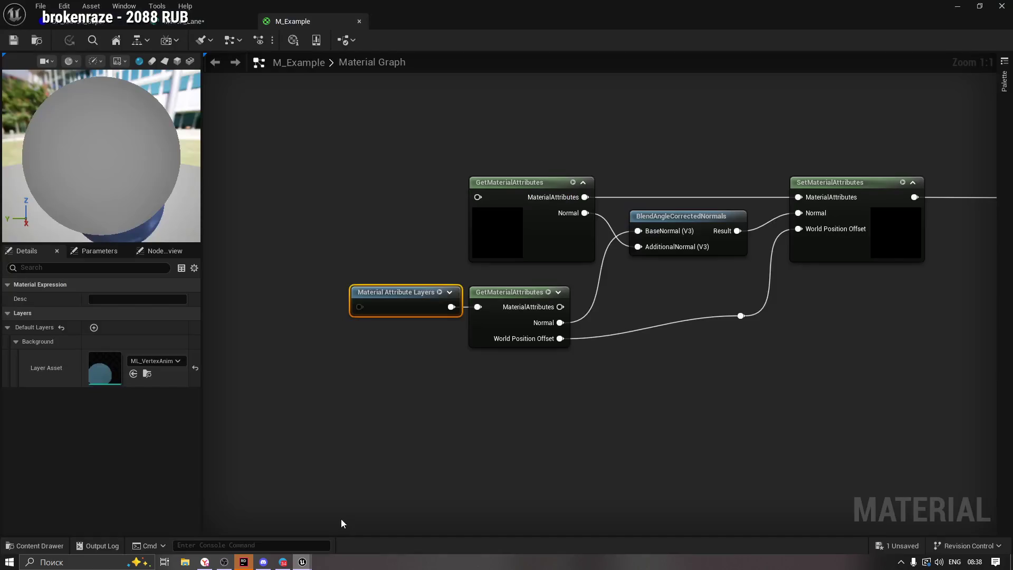
Close M_Example, save the mesh, and force-delete MI_Minion_VertexLog, MI_Minion_Vertex, MI_Minion_Dusk_Super and MI_Mini_ExampleParent.
click(358, 22)
click(14, 40)
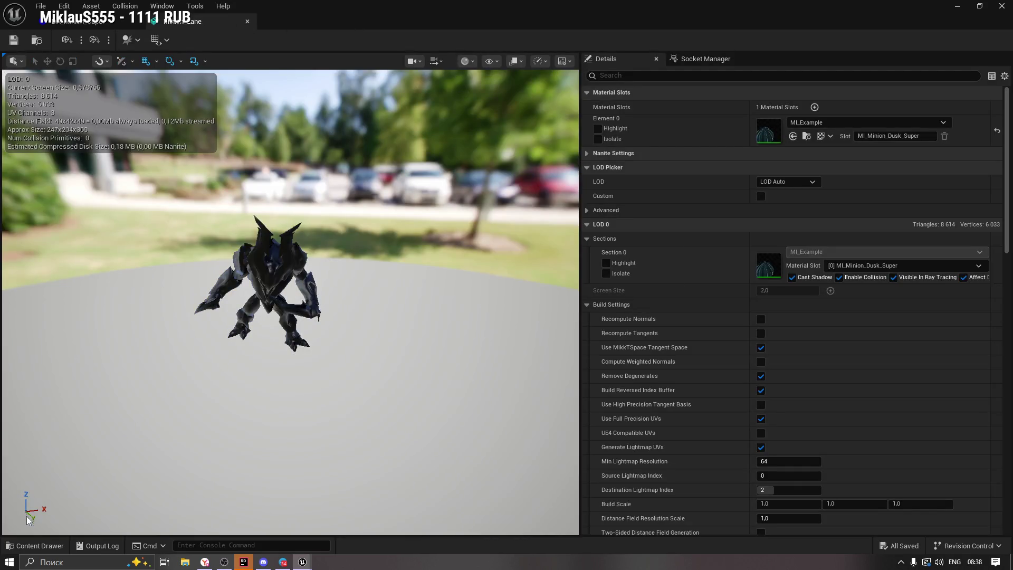
click(34, 545)
click(571, 517)
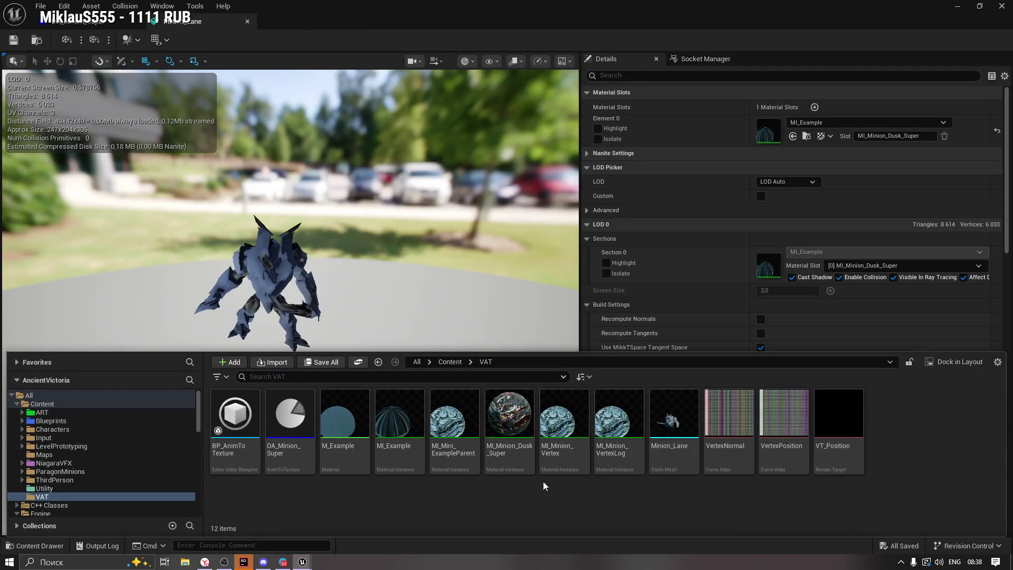
click(616, 423)
ctrl+click(579, 420)
ctrl+click(509, 422)
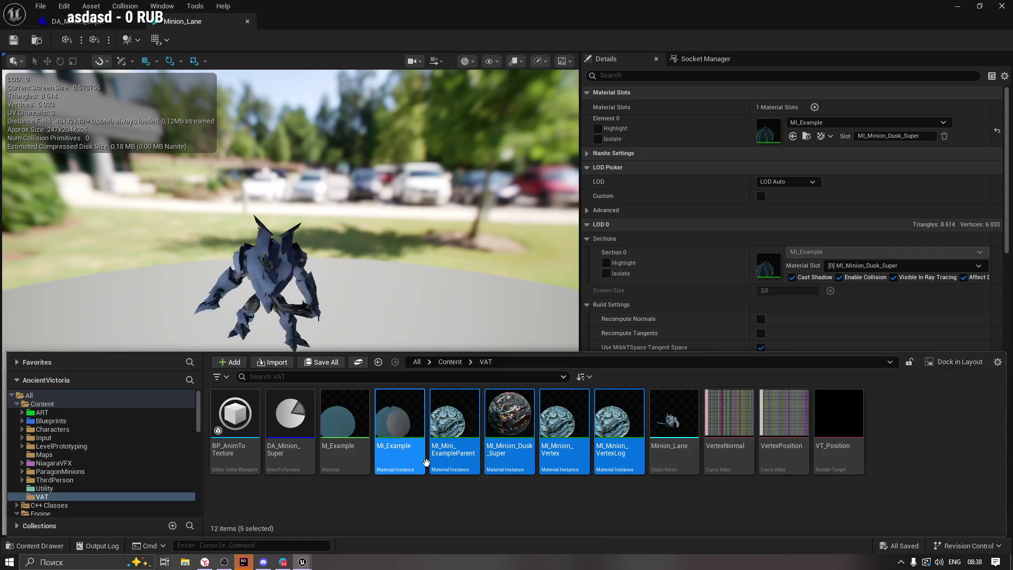
ctrl+click(459, 421)
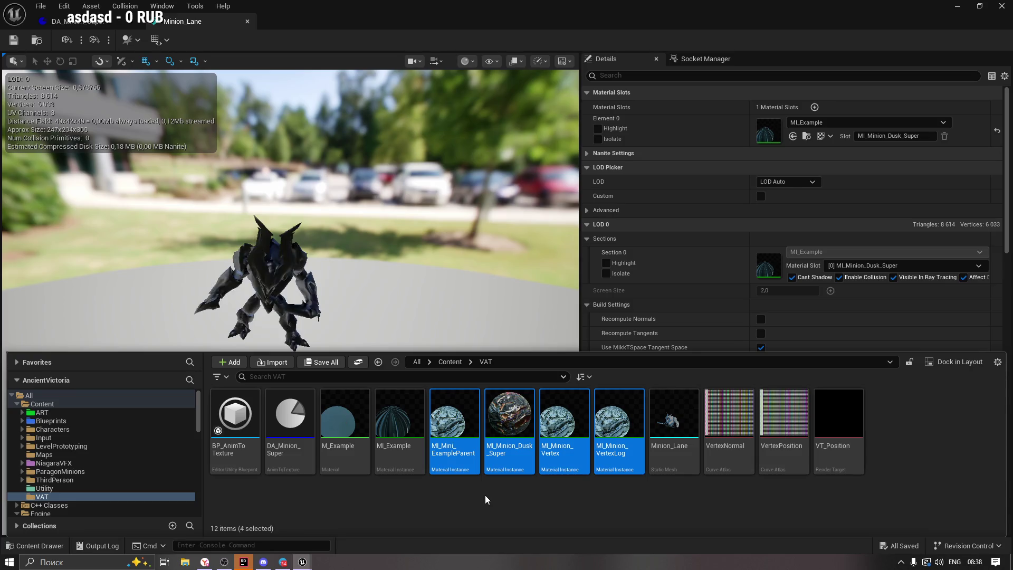
key(Delete)
click(481, 458)
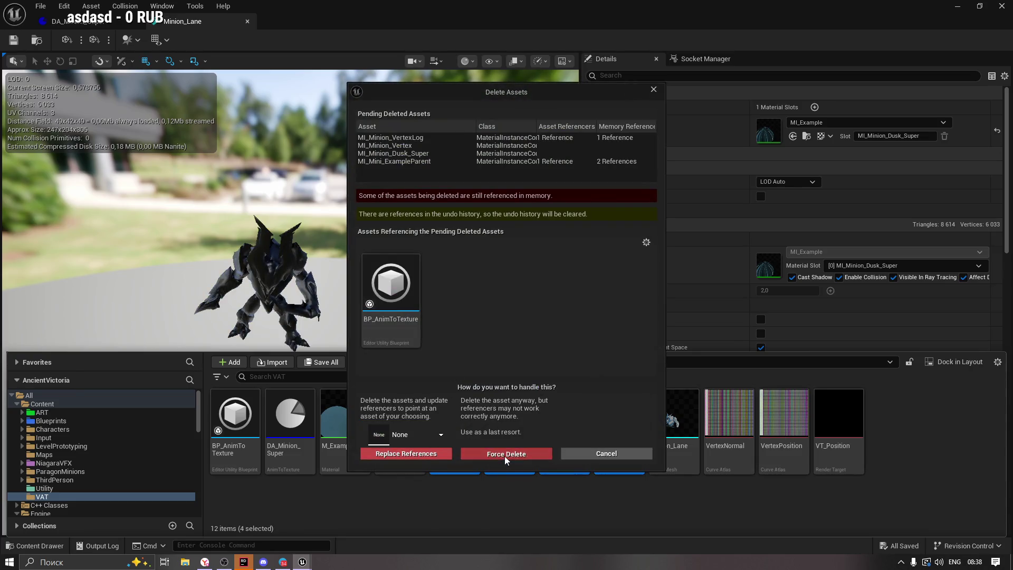
Delete the VT_Position render target and Save All, including BP_AnimToTexture.
click(453, 422)
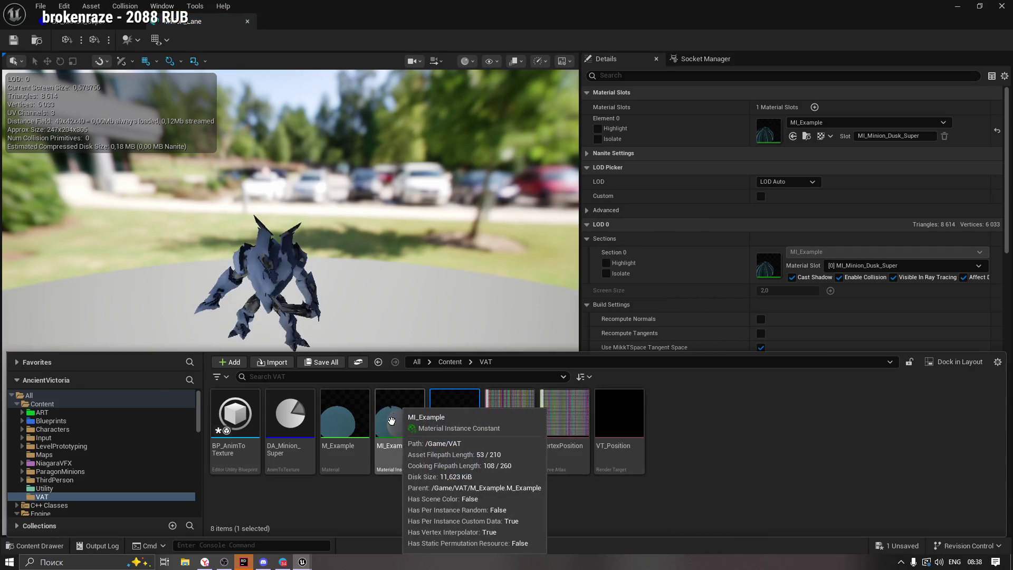
click(346, 412)
click(398, 414)
click(563, 417)
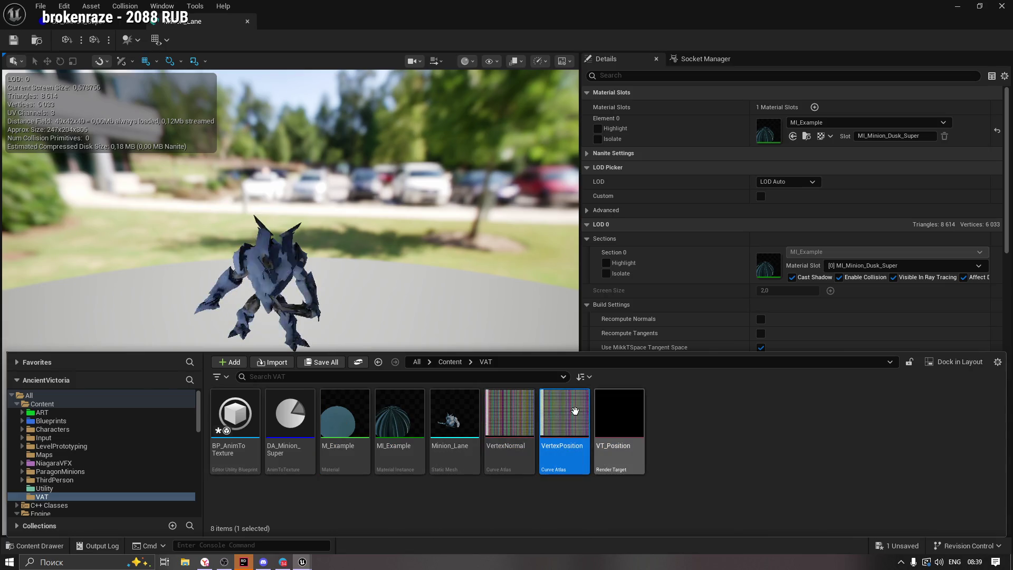
click(607, 416)
key(Delete)
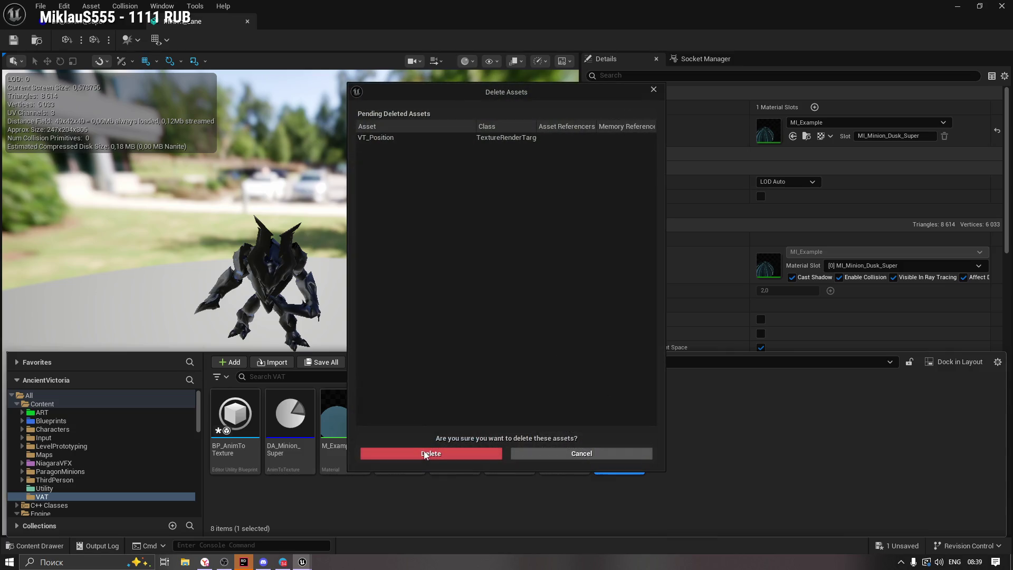
click(397, 452)
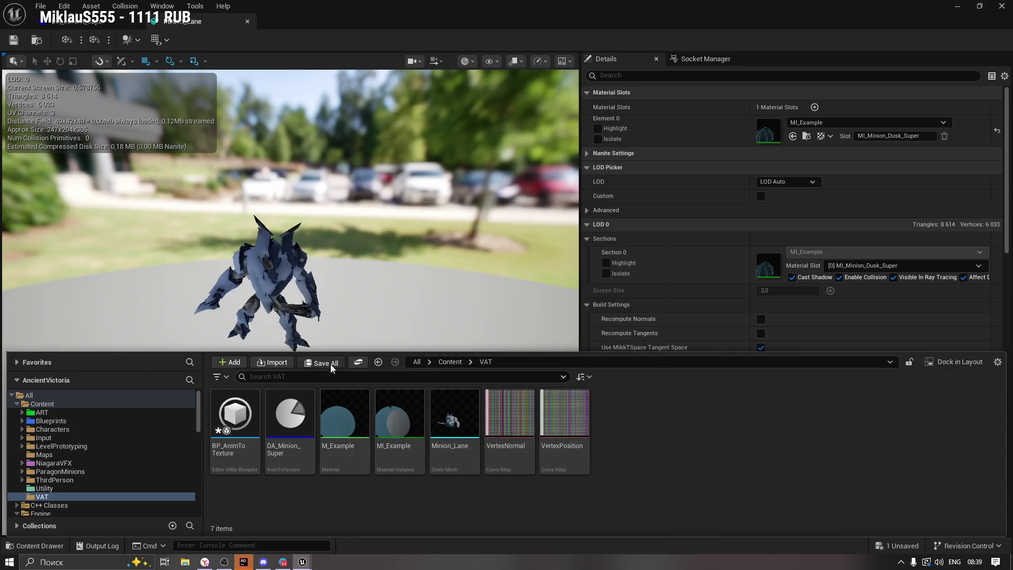
click(324, 362)
click(591, 402)
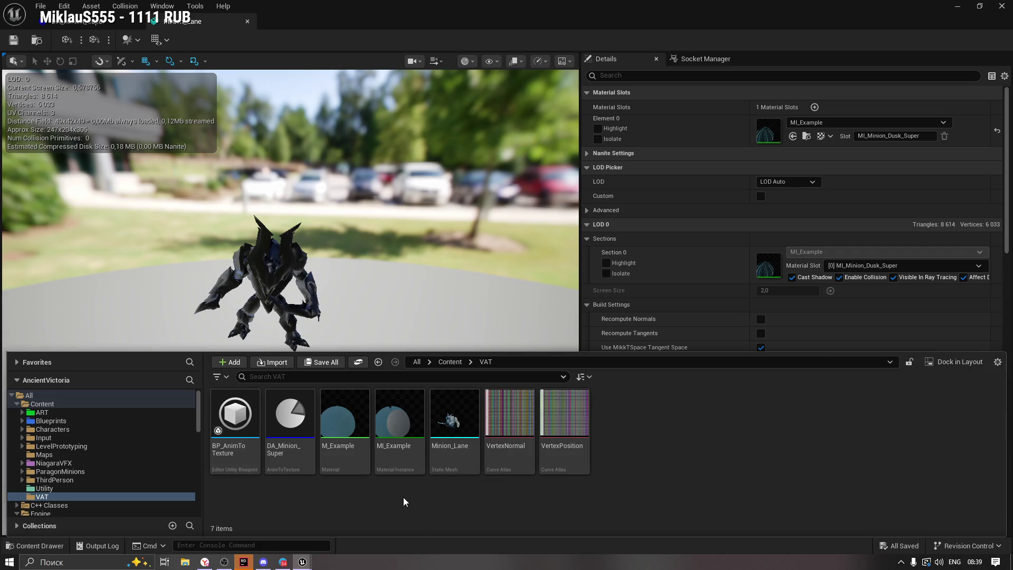
click(205, 562)
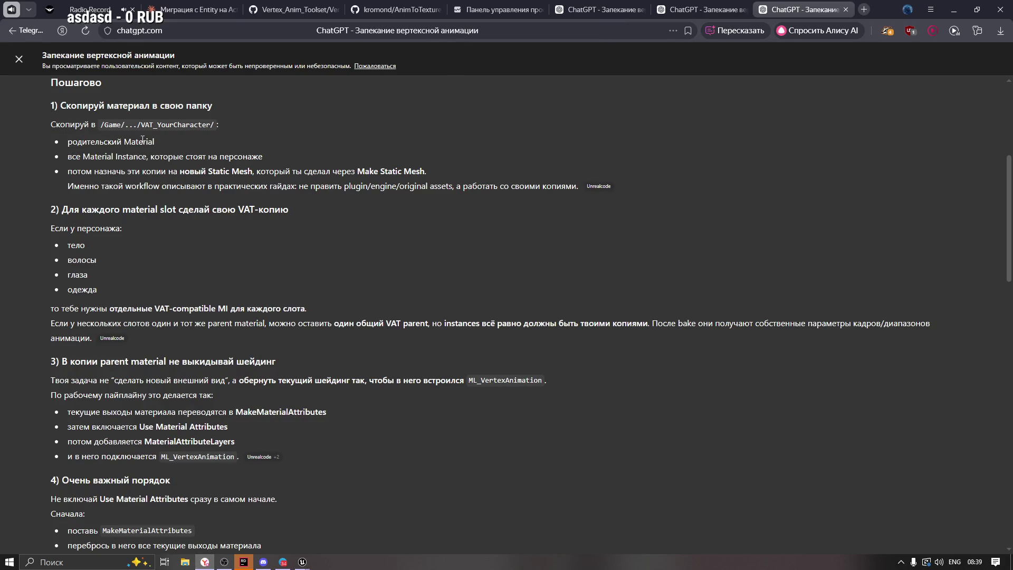
Read the ChatGPT bullets about copying the Material and Material Instance.
mouse_move(140, 141)
mouse_down()
mouse_move(124, 141)
mouse_move(146, 157)
mouse_up()
click(229, 157)
drag(234, 156, 65, 156)
click(101, 176)
scroll(298, 200, up, 2)
scroll(309, 206, down, 1)
drag(1007, 197, 1004, 128)
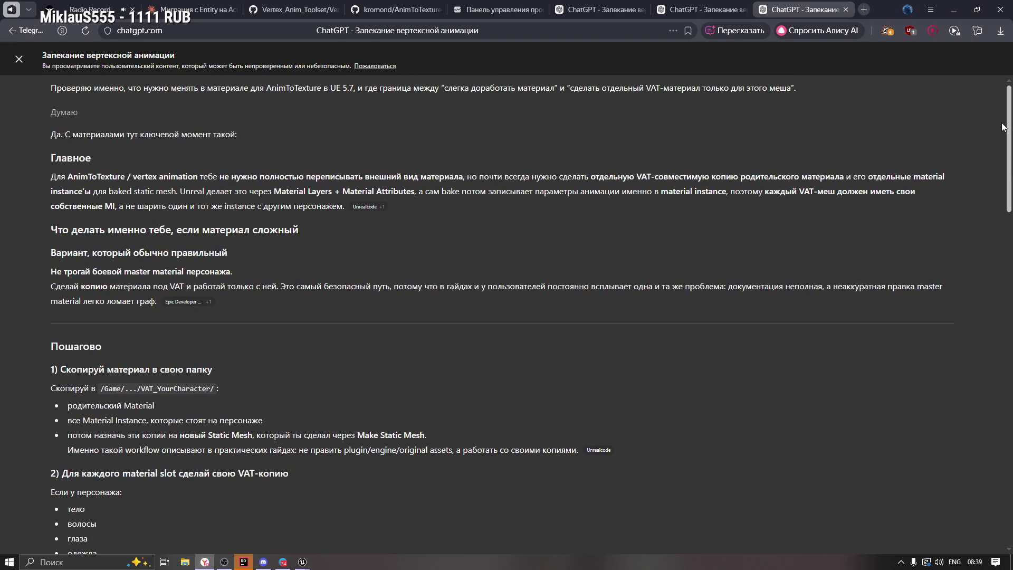
scroll(1002, 127, down, 5)
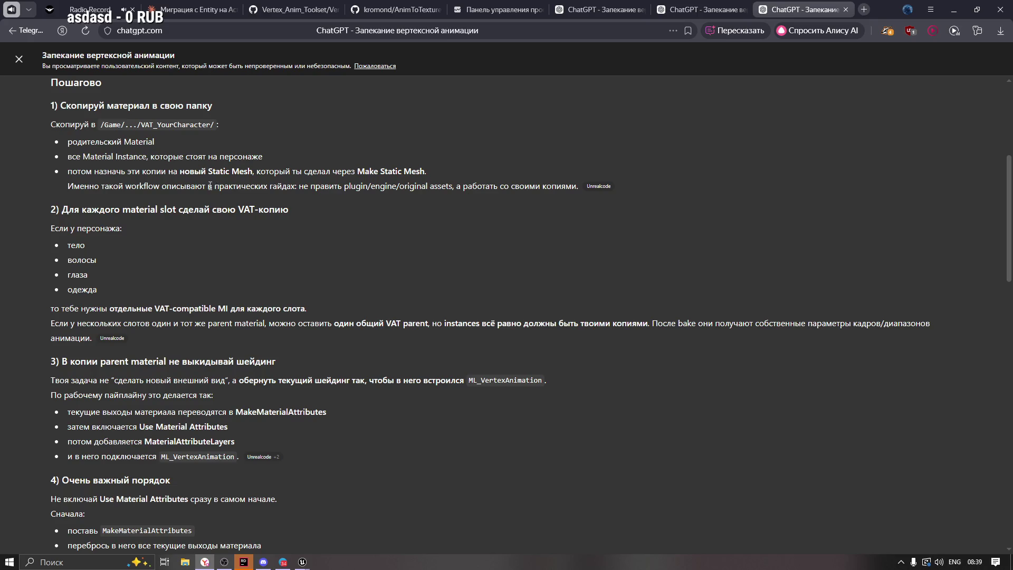
scroll(1010, 158, up, 5)
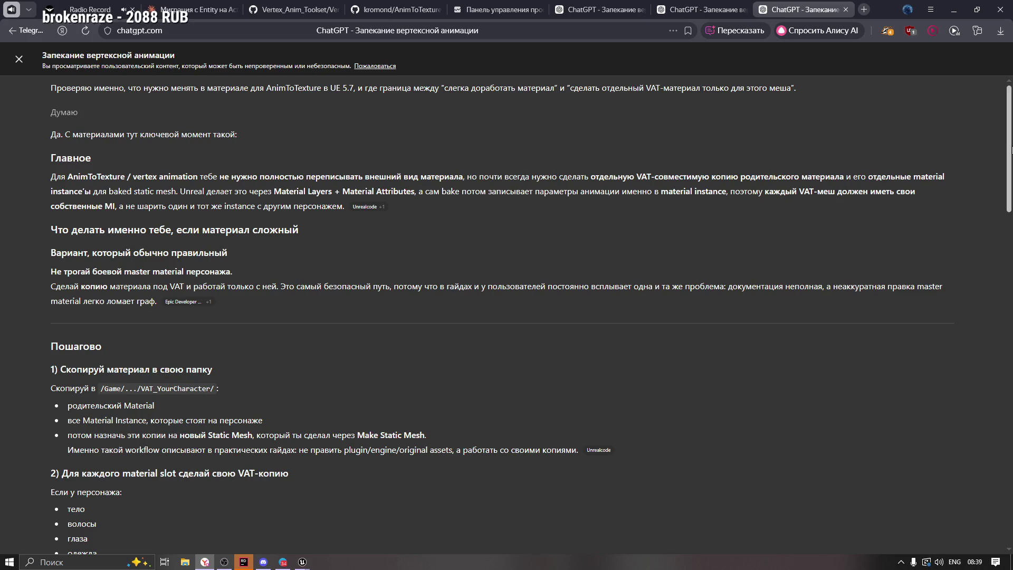
scroll(502, 318, down, 5)
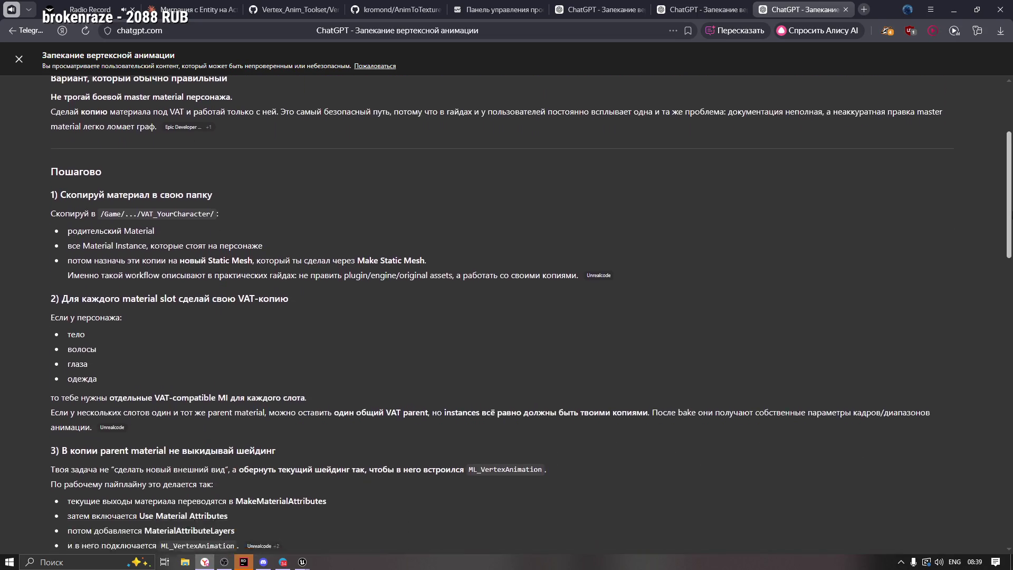
scroll(49, 137, up, 1)
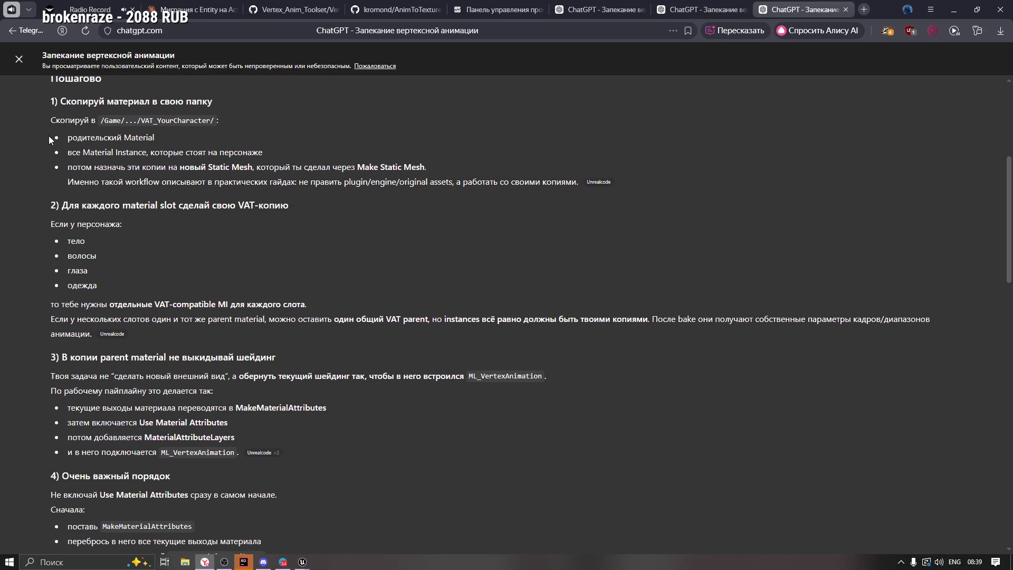
Reread the step on assigning the copies to the new static mesh from Make Static Mesh.
mouse_move(155, 138)
mouse_down()
mouse_move(125, 139)
mouse_move(153, 154)
mouse_up()
click(205, 151)
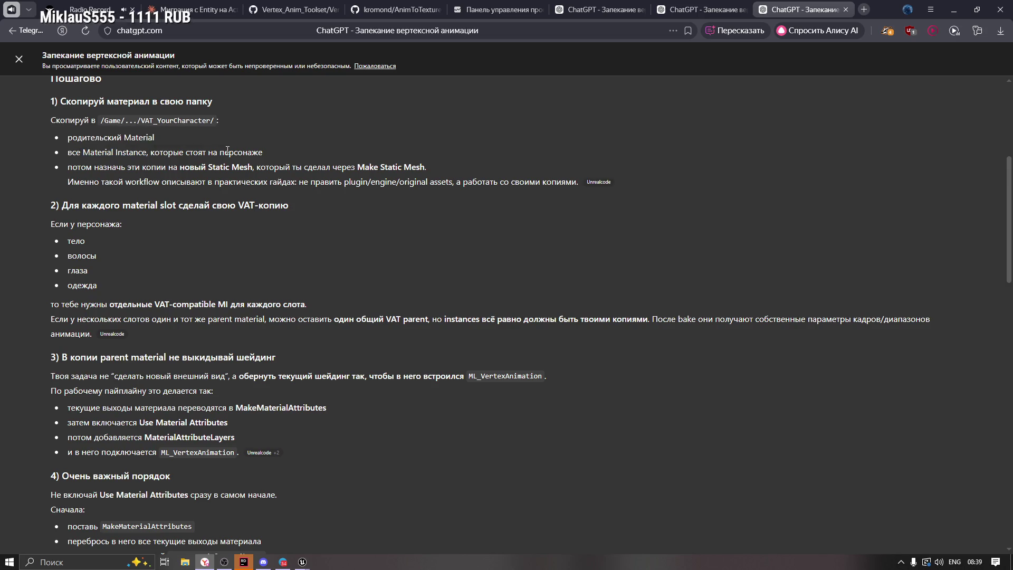
drag(260, 155, 151, 154)
click(166, 155)
drag(95, 168, 207, 167)
click(265, 168)
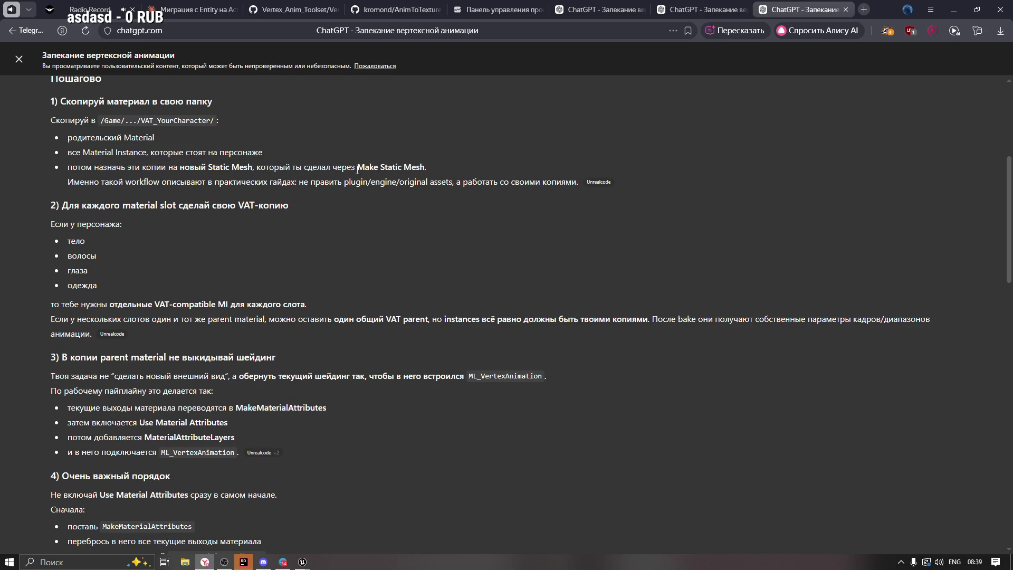
drag(357, 167, 448, 166)
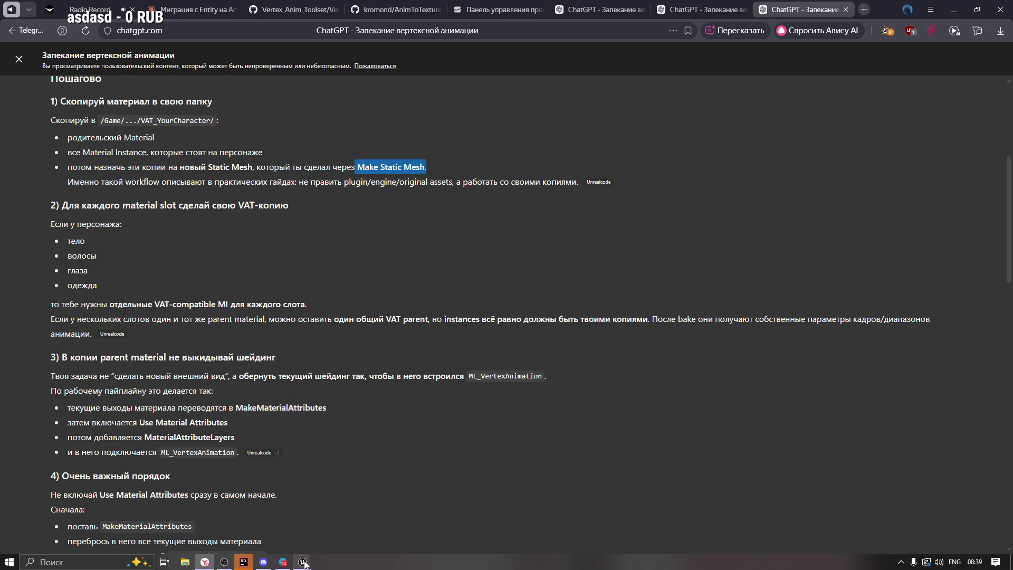
mouse_move(302, 561)
click(348, 521)
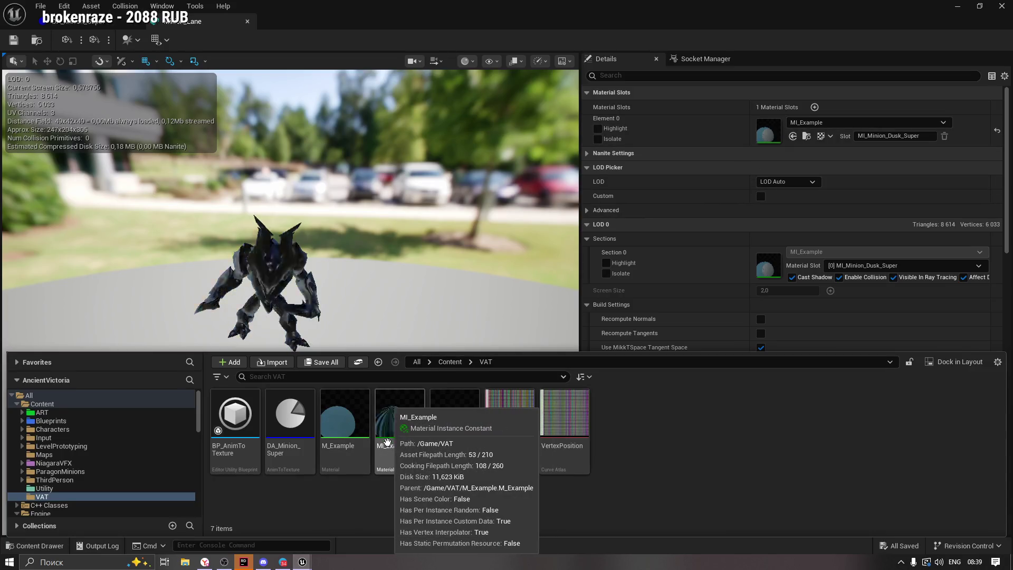
Drag MI_Example from the VAT folder into Section 0's material slot in Details.
click(389, 435)
mouse_move(554, 324)
mouse_down()
mouse_move(800, 120)
mouse_move(774, 265)
mouse_move(790, 119)
mouse_move(767, 128)
mouse_up()
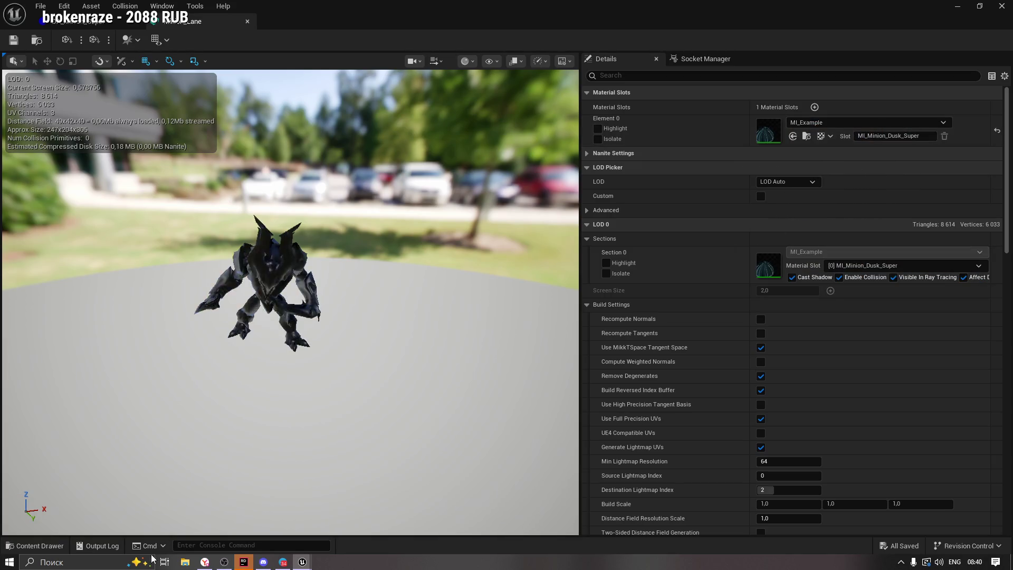
click(35, 545)
click(395, 419)
drag(395, 420, 774, 266)
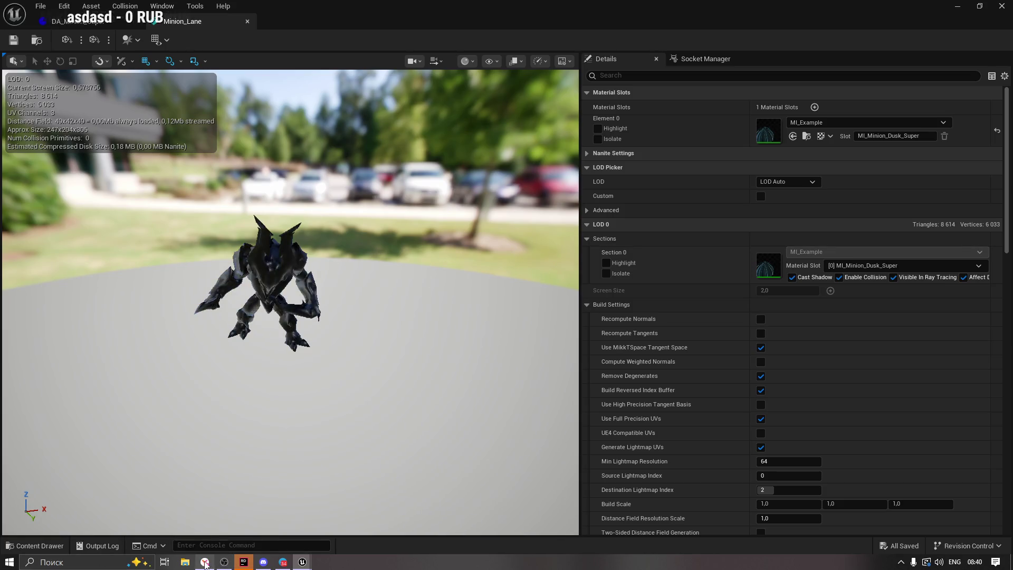
click(206, 562)
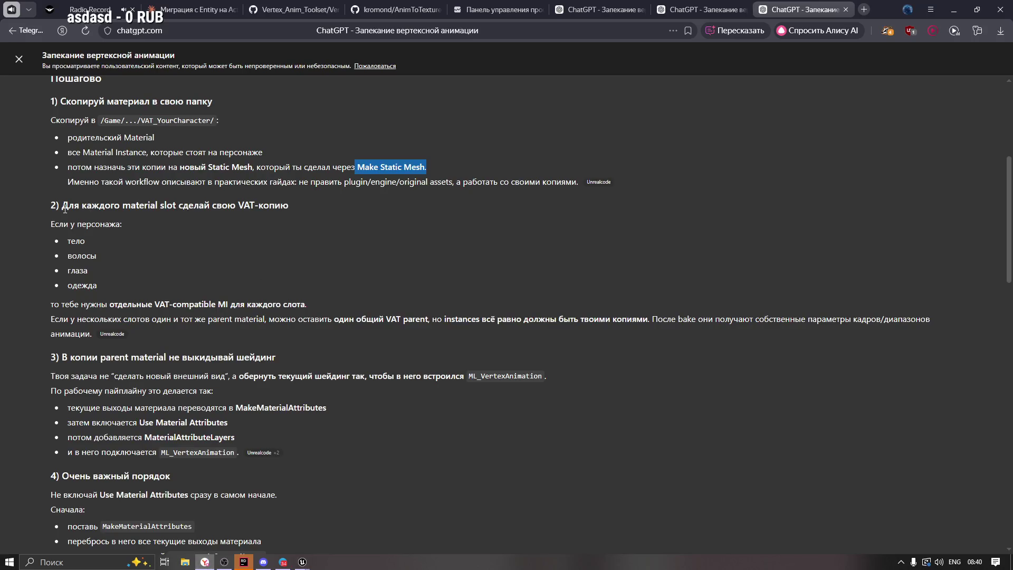
Reread the ChatGPT heading on making a VAT copy for each material slot.
drag(57, 206, 139, 205)
click(222, 204)
double_click(221, 205)
click(108, 220)
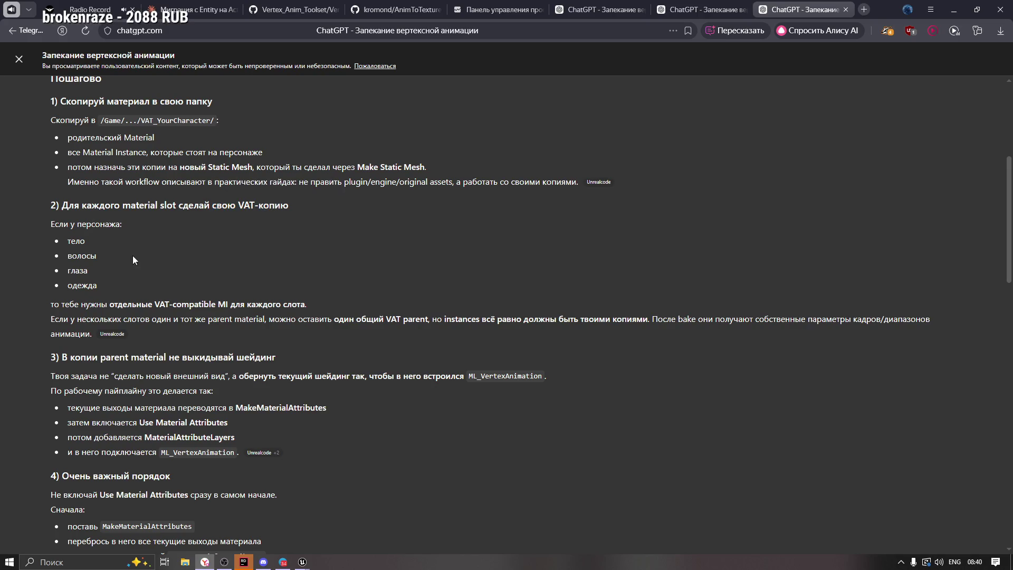
scroll(133, 255, down, 2)
scroll(137, 248, up, 1)
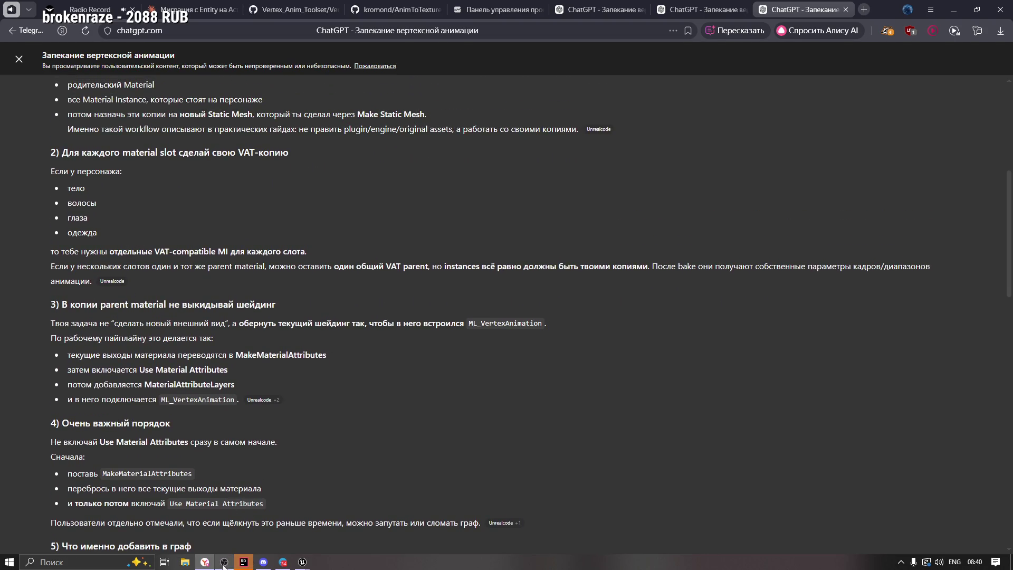
mouse_move(307, 561)
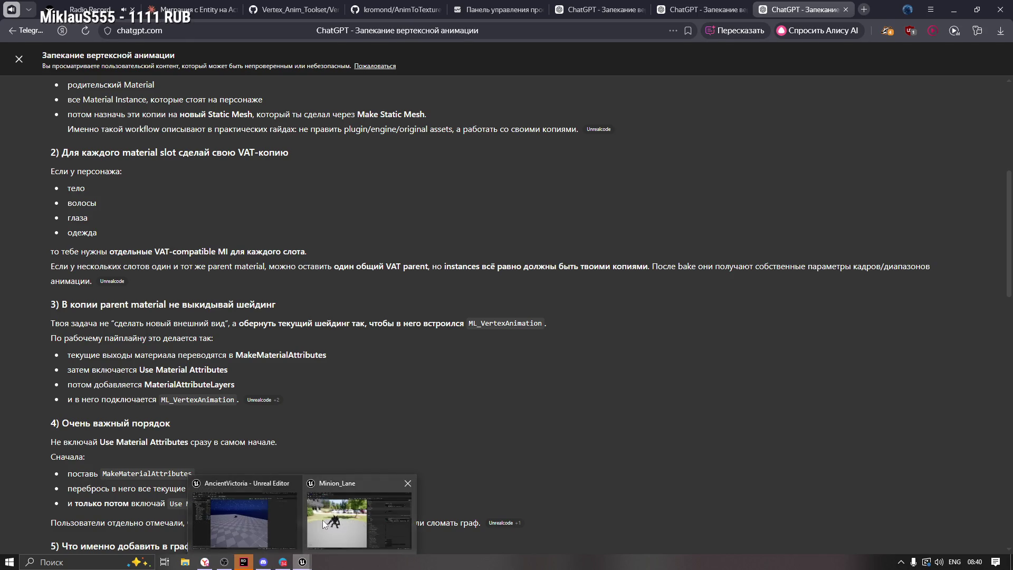
click(320, 521)
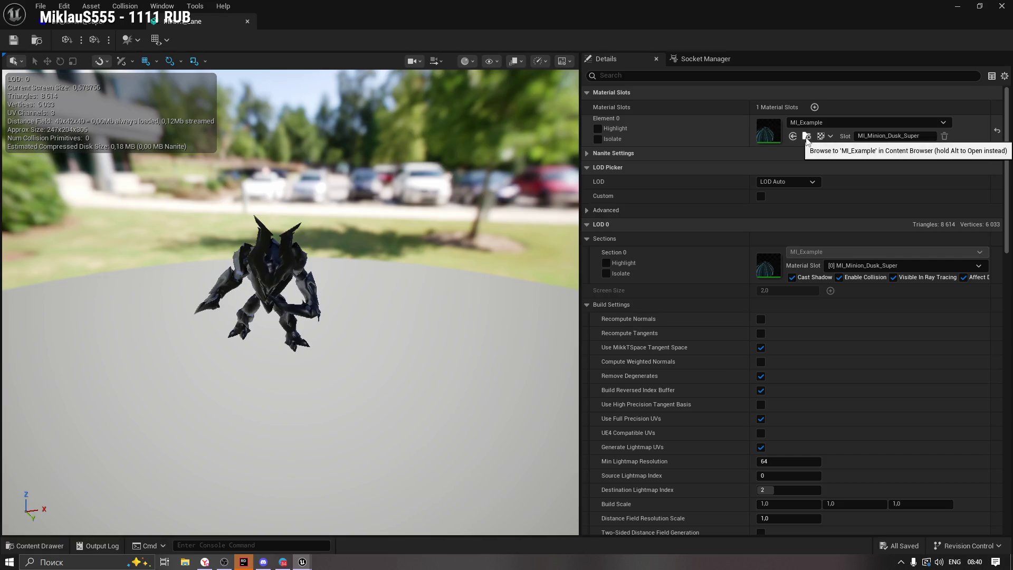
Preview UV channels 0, 1, 2 and None on the minion mesh, ending on channel 0.
click(157, 40)
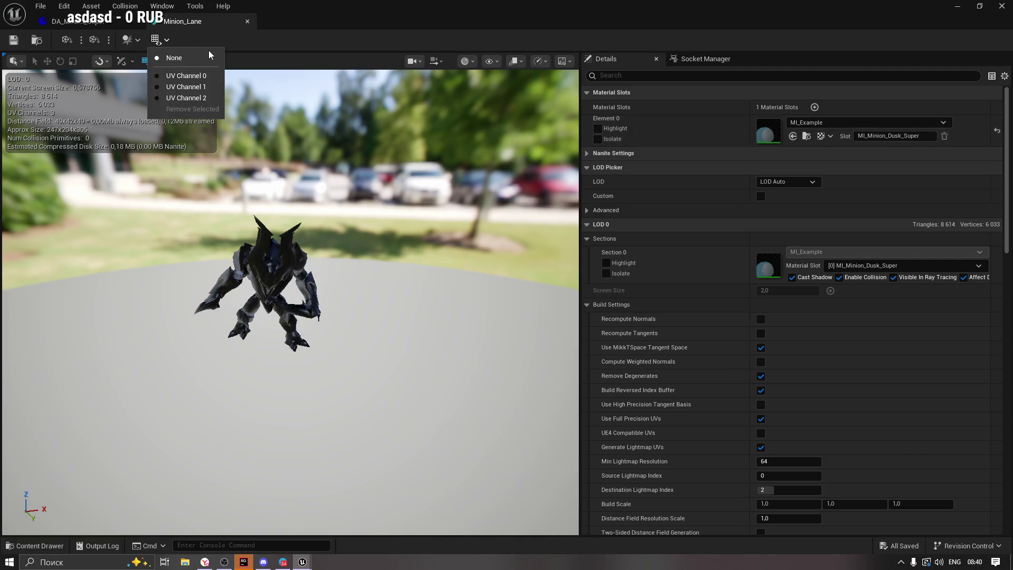
click(211, 80)
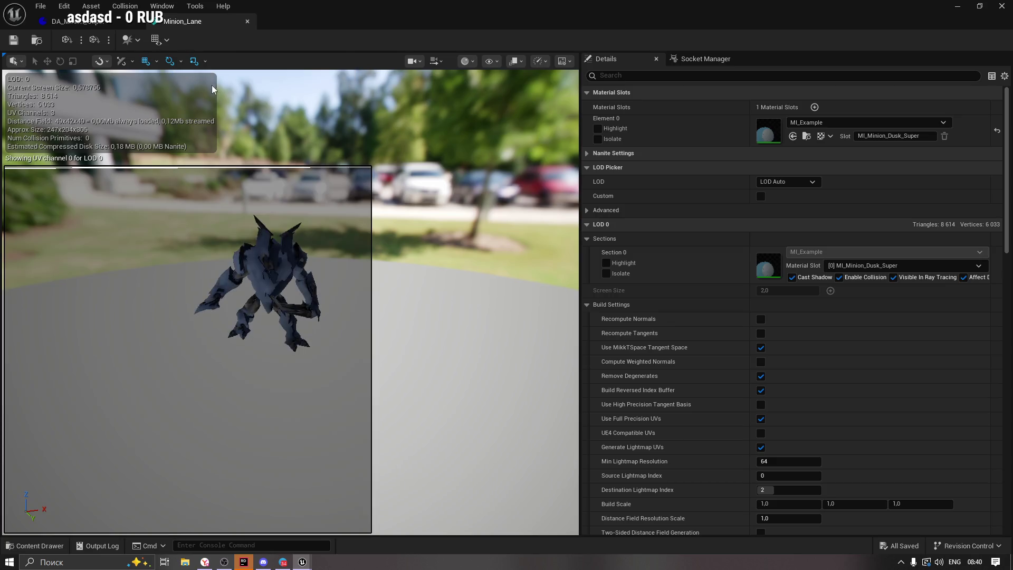
click(157, 40)
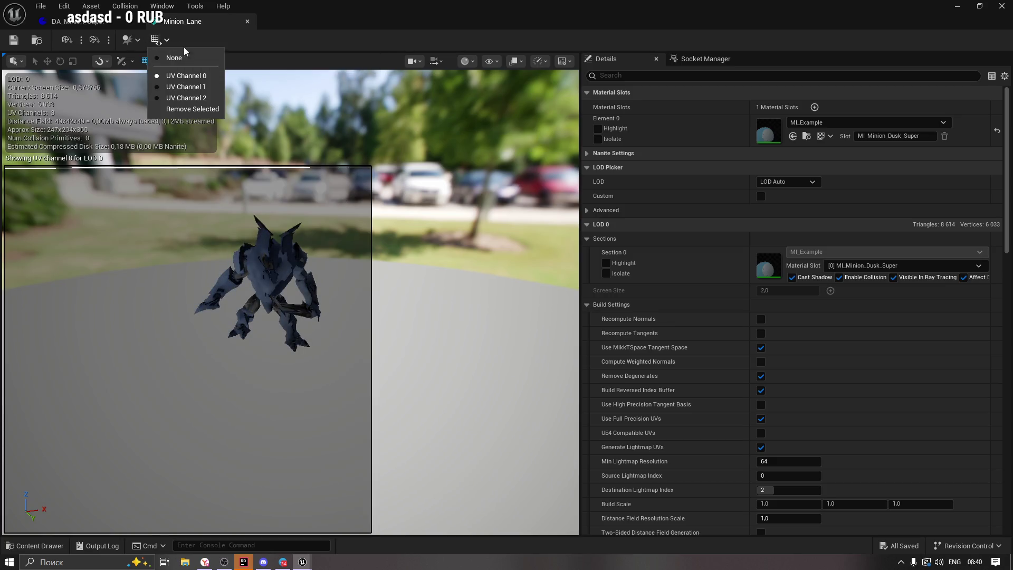
click(202, 88)
click(166, 39)
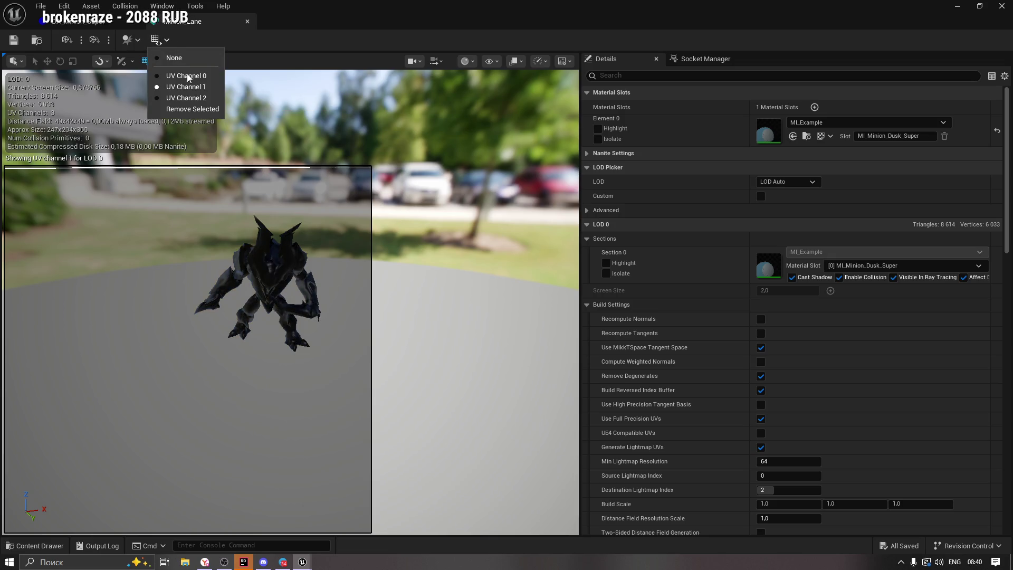
click(185, 98)
click(167, 40)
click(182, 75)
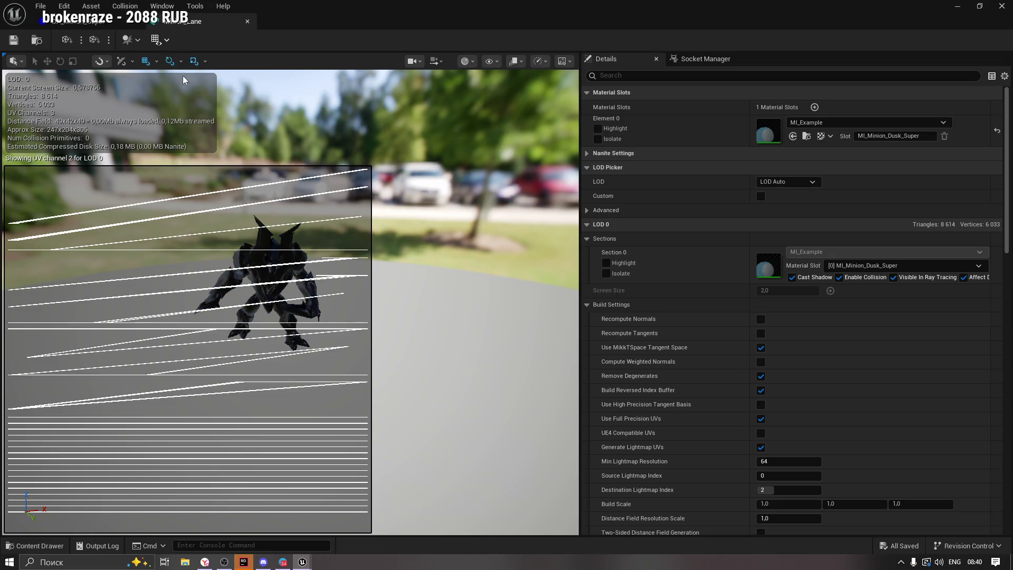
click(167, 39)
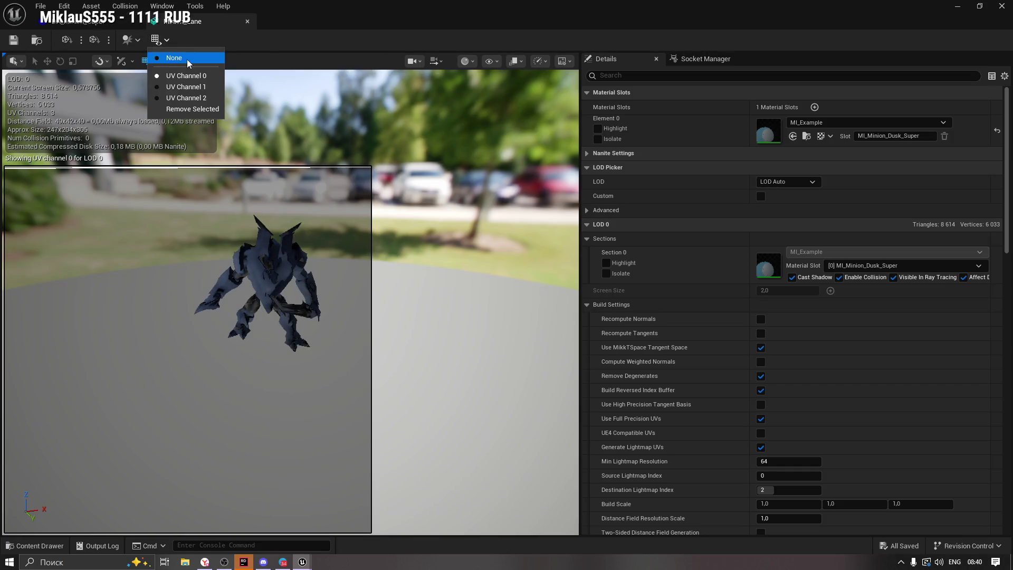
click(174, 57)
click(166, 40)
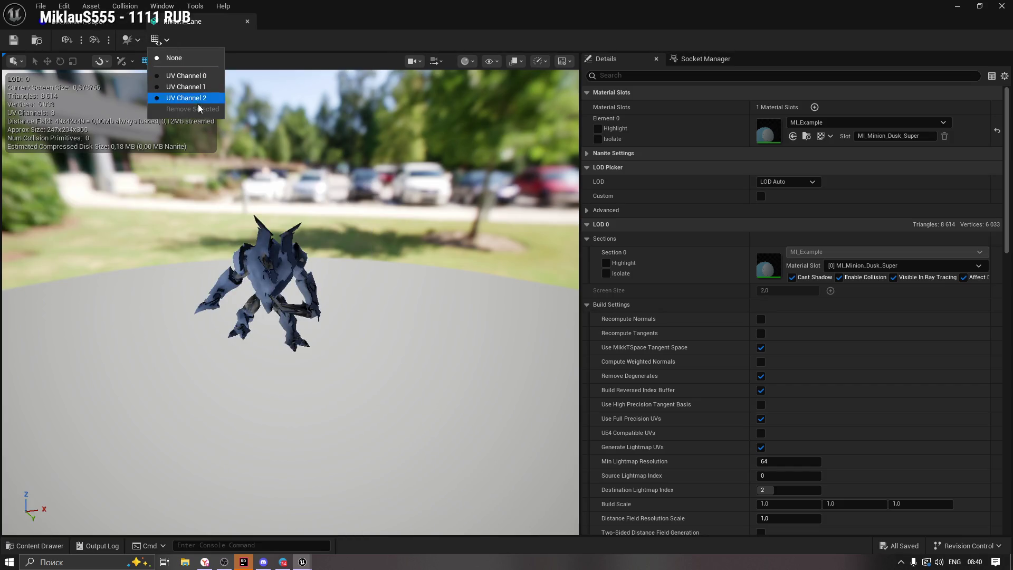
click(188, 76)
Glance at the Collision menu, then close the Minion_Lane mesh editor.
click(127, 40)
click(126, 40)
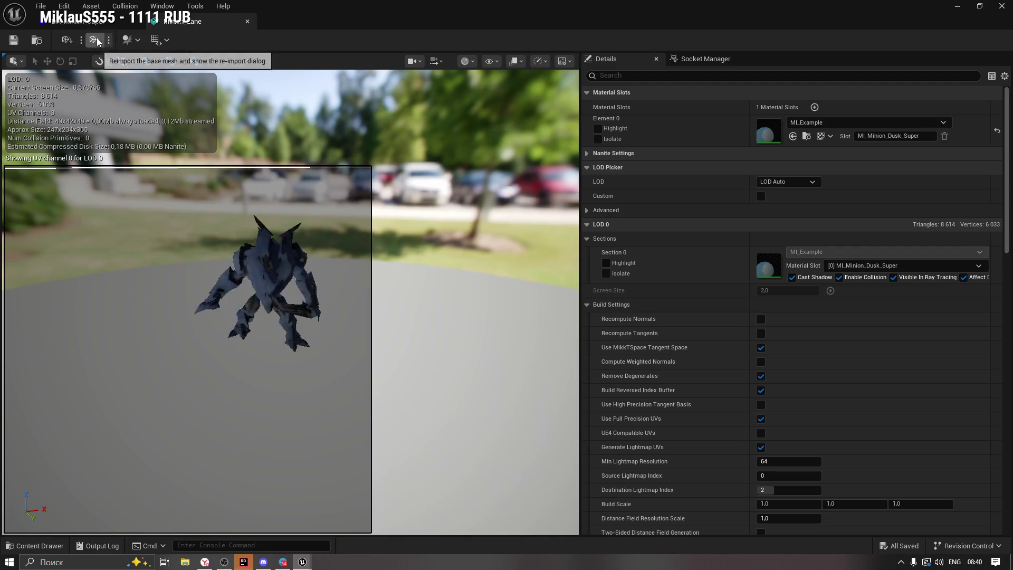
click(248, 21)
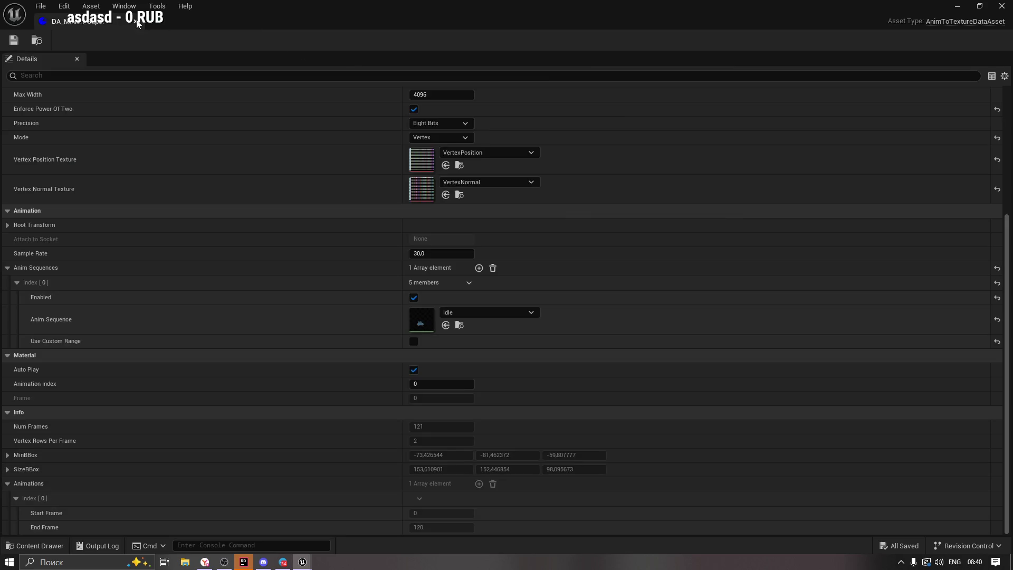
Force-delete the Minion_Lane static mesh from the VAT folder in the Content Drawer.
click(143, 23)
click(39, 546)
click(453, 459)
key(Delete)
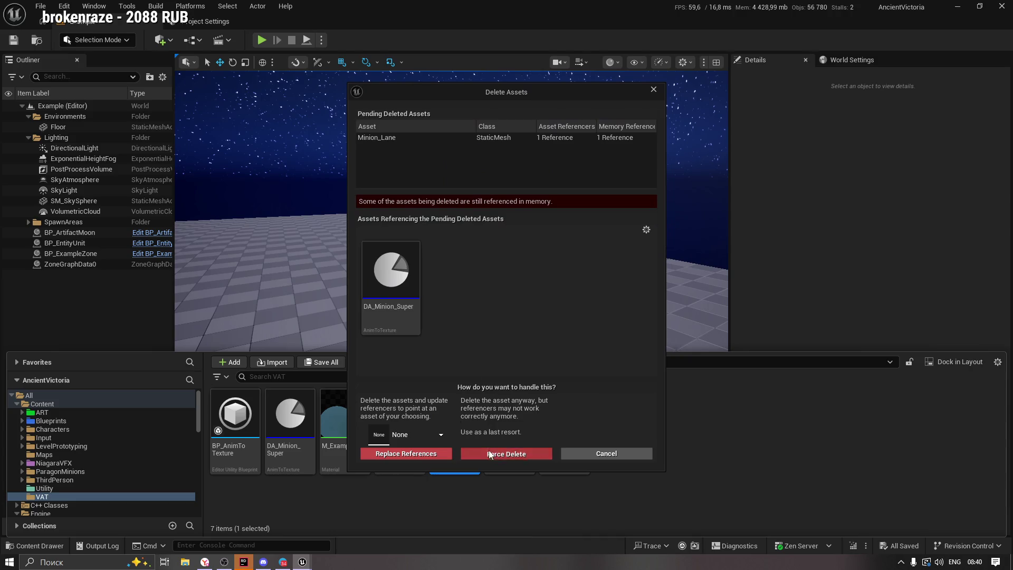
click(523, 452)
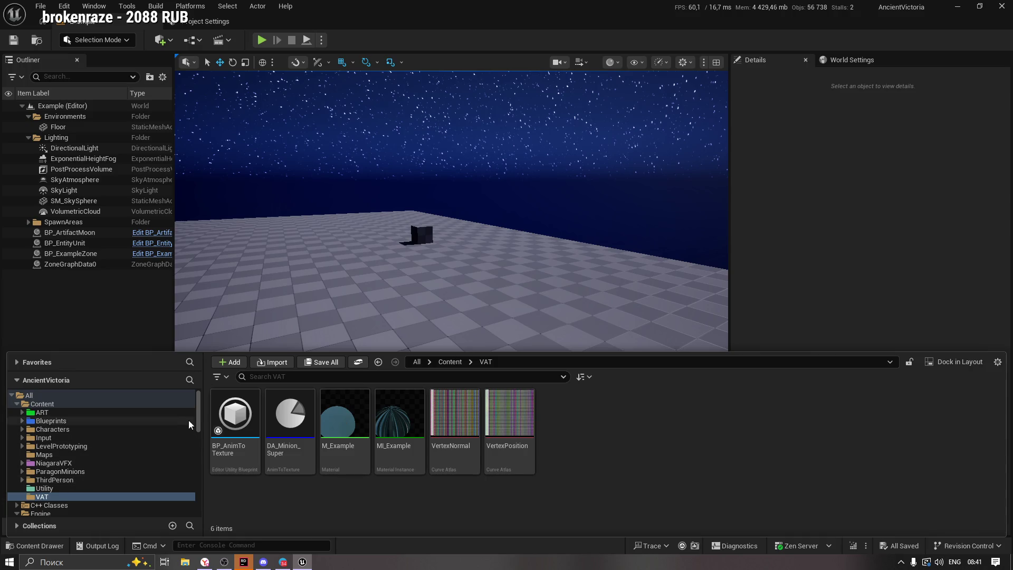
click(79, 463)
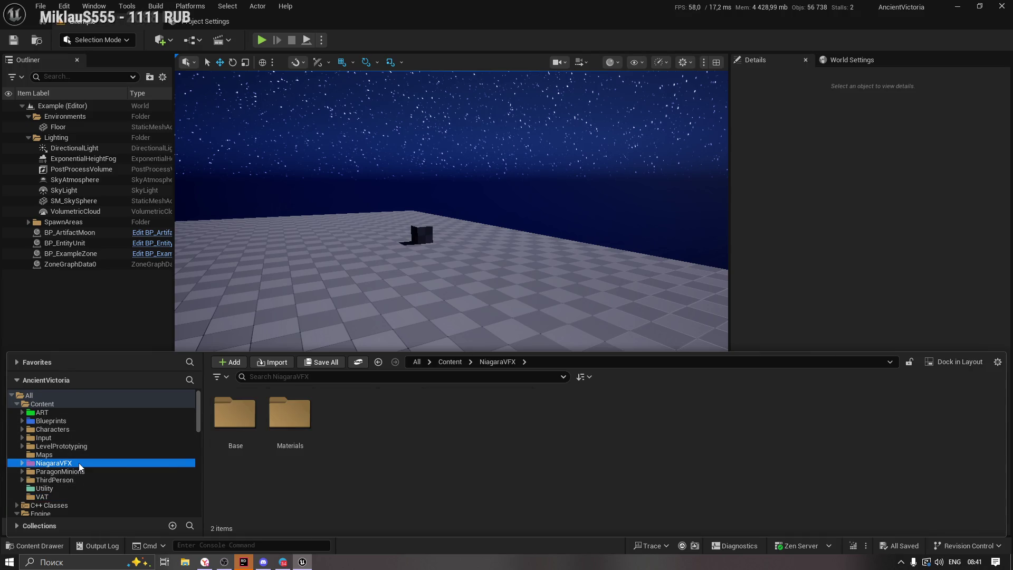
Navigate ParagonMinions > Characters > Minions > Dusk_Minions > Meshes in the Content Browser.
click(22, 463)
key(Left)
click(44, 474)
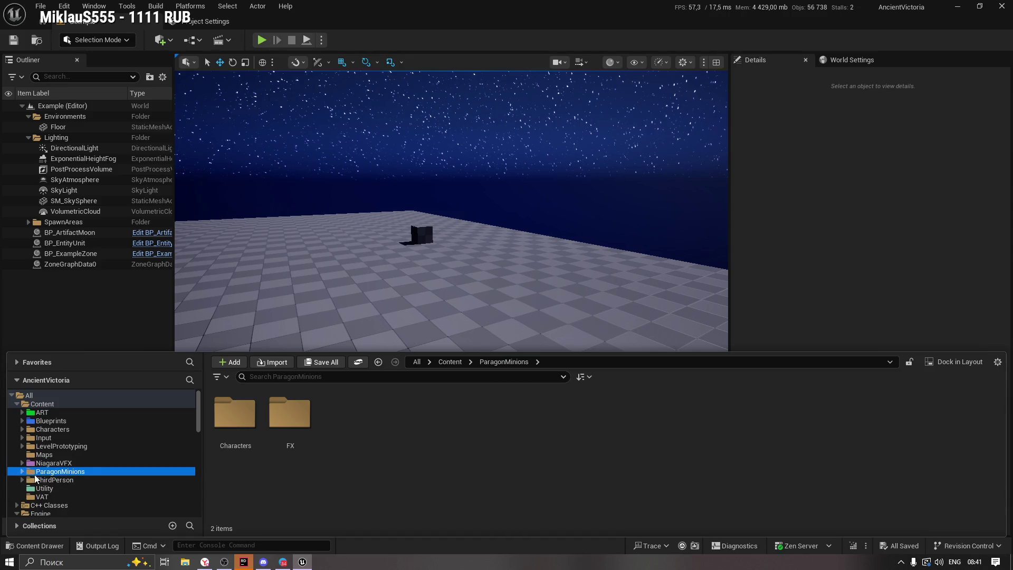
click(240, 414)
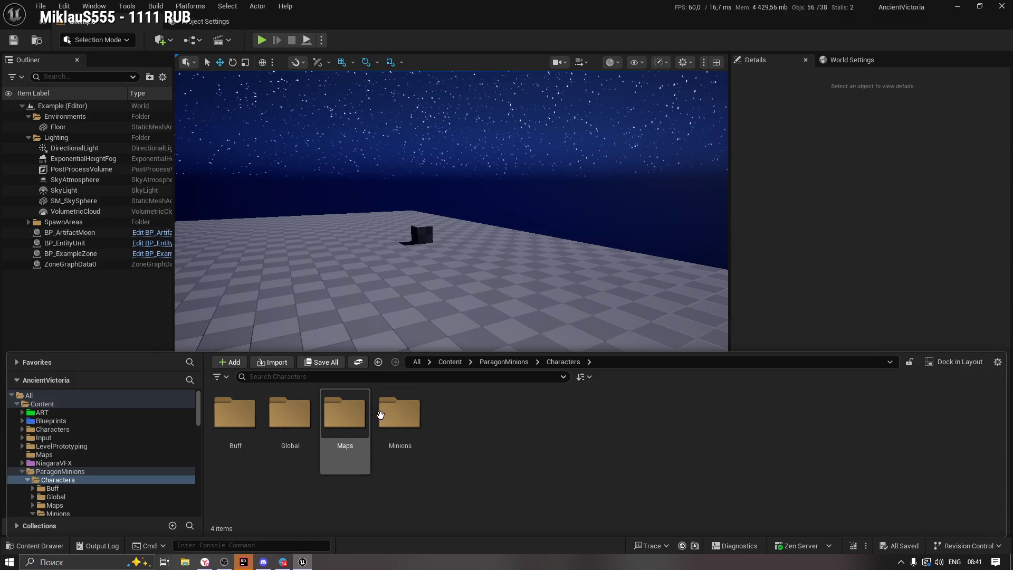
double_click(410, 414)
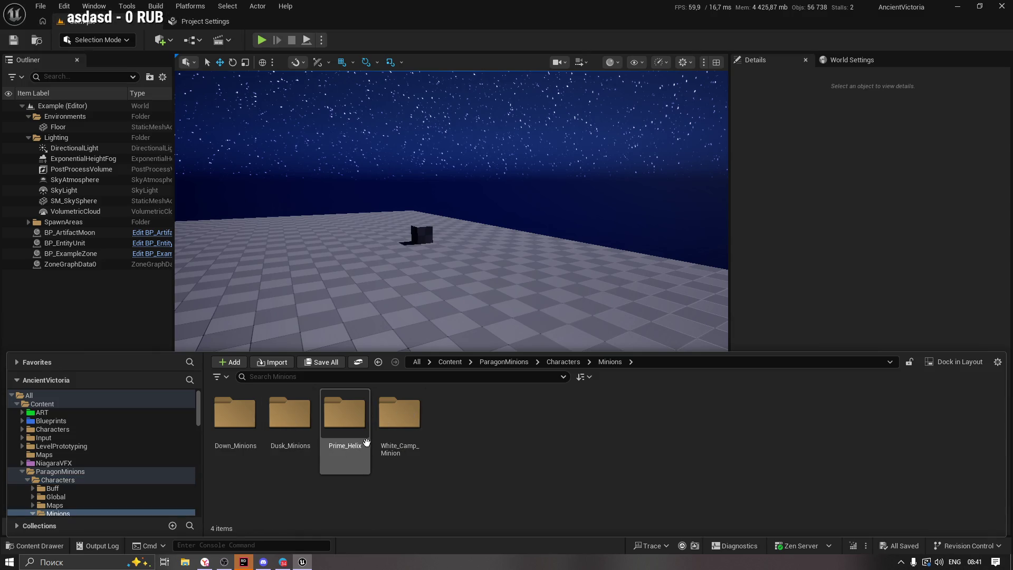
double_click(290, 418)
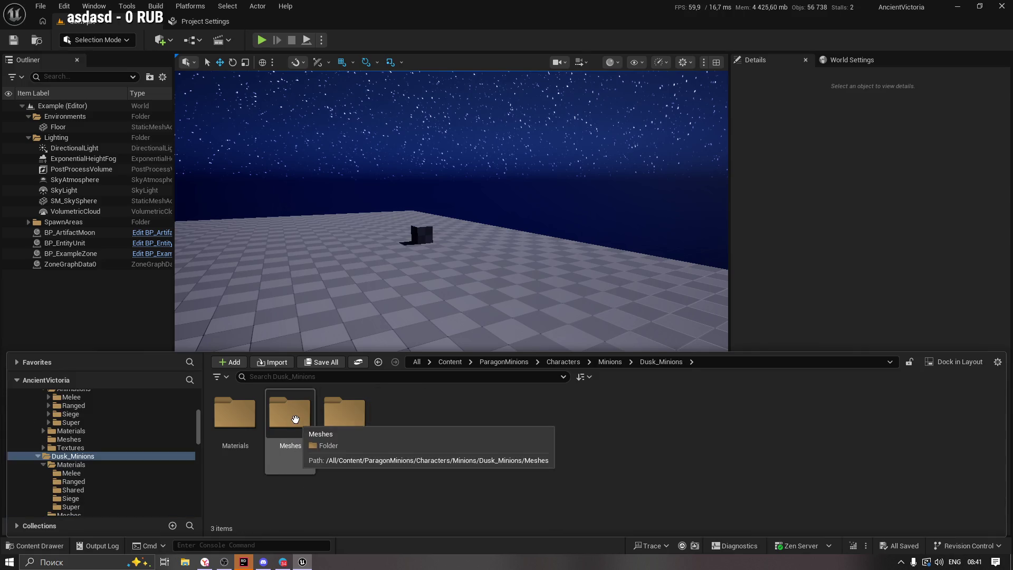
double_click(302, 448)
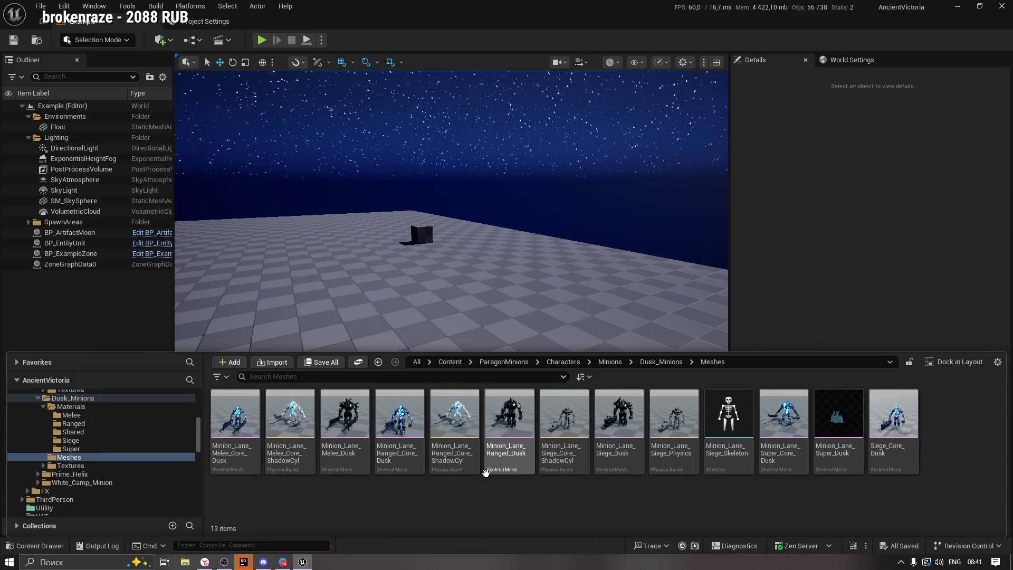
Browse other minion folders: Super materials, Prime_Helix, White_Camp_Minion and Down_Minions animations.
click(83, 449)
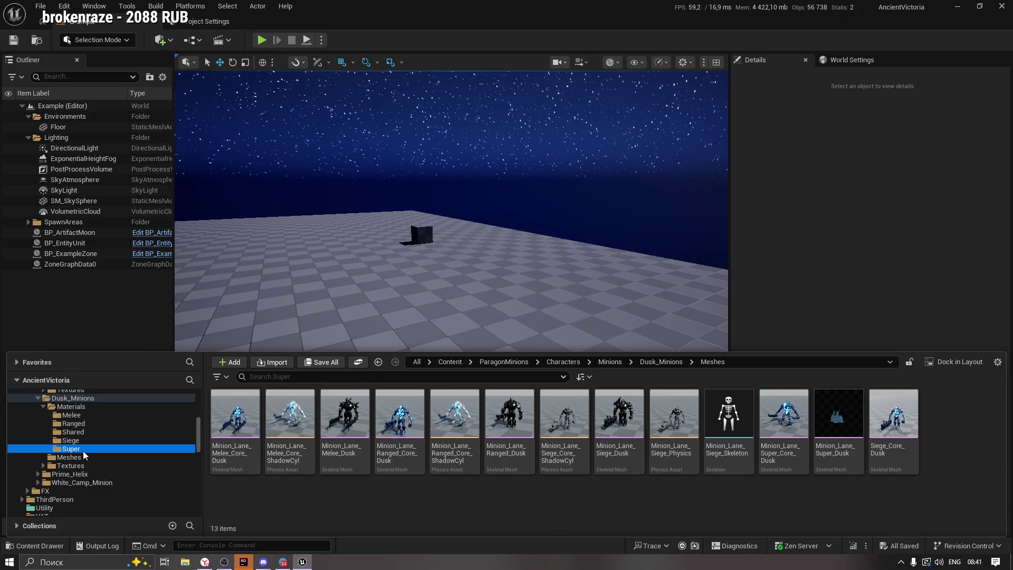
click(43, 404)
click(67, 417)
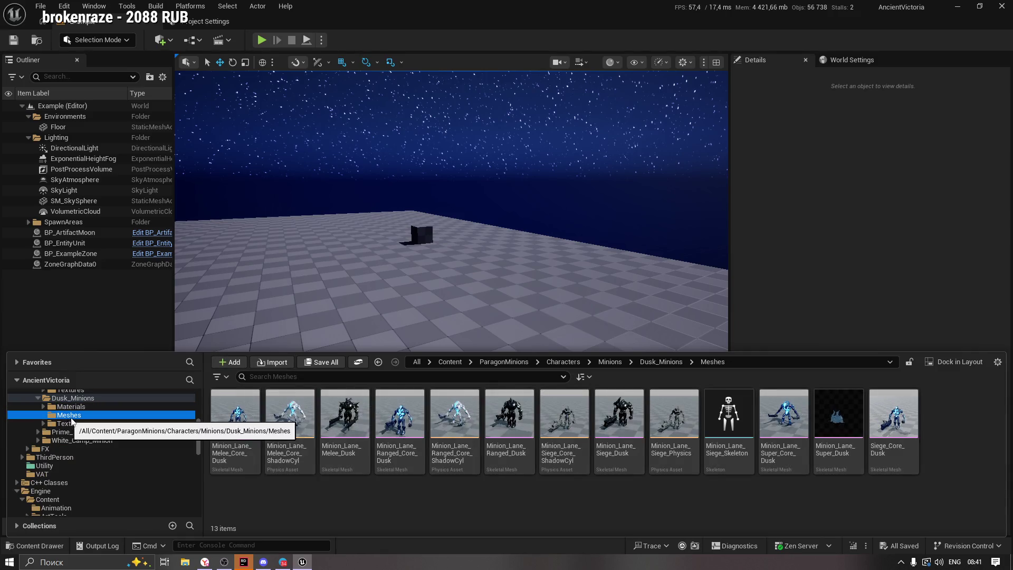
scroll(119, 435, up, 1)
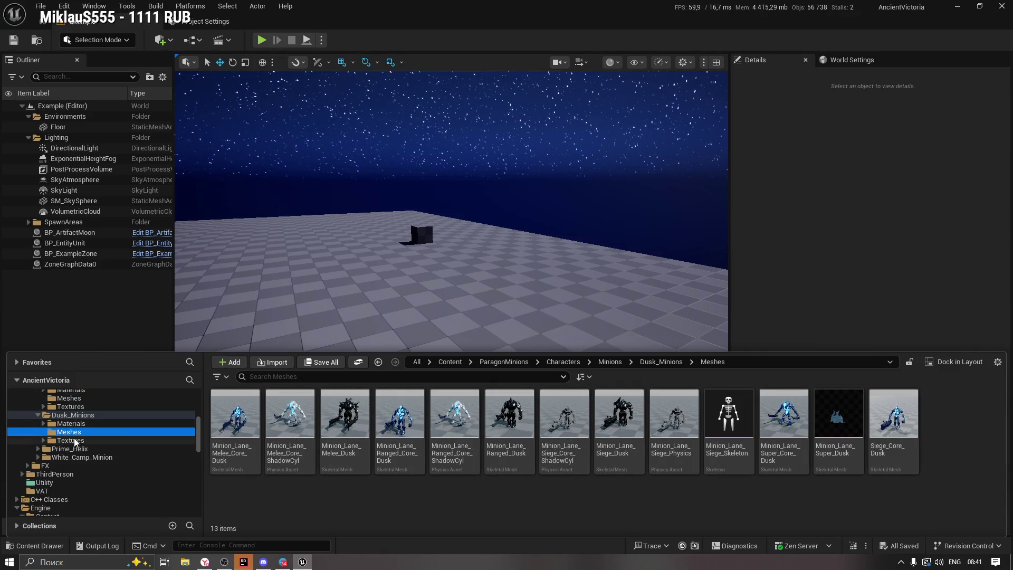
click(42, 449)
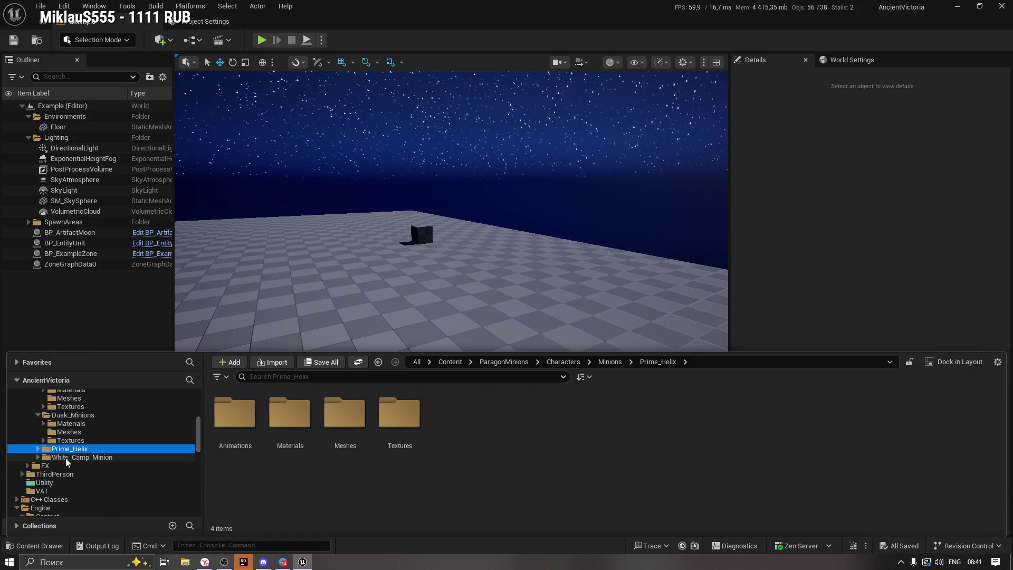
click(57, 458)
drag(198, 440, 198, 428)
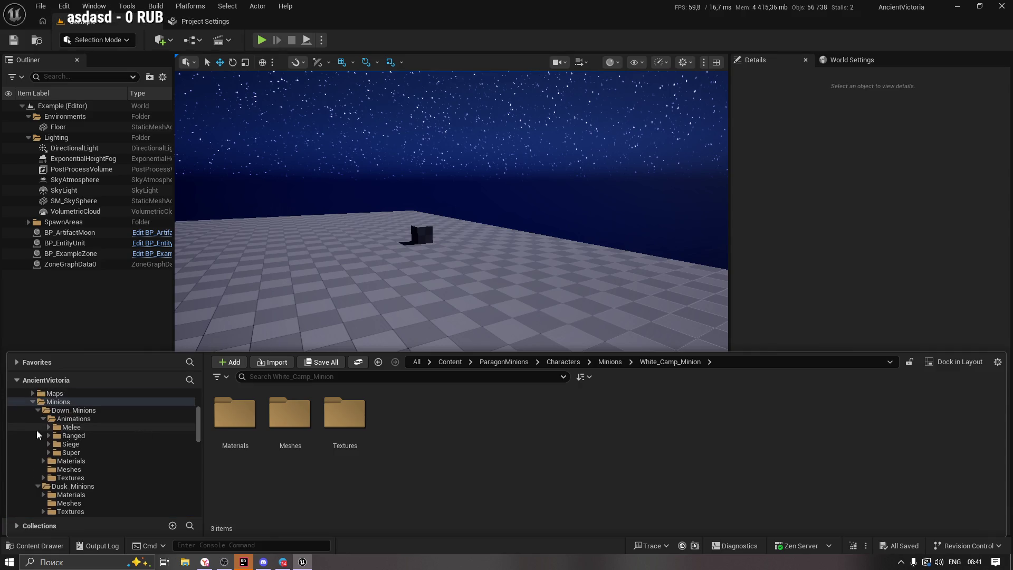
click(76, 411)
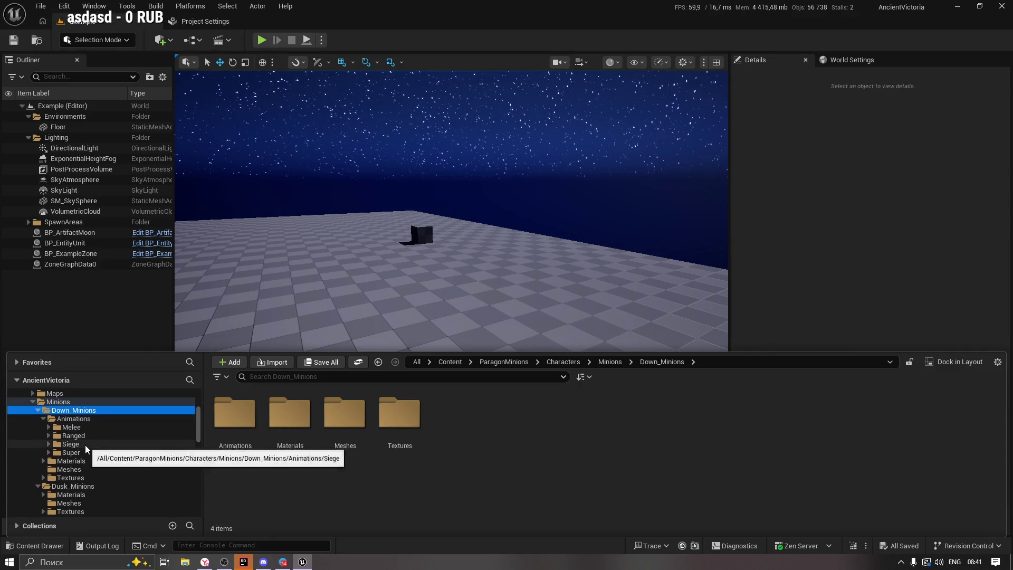
click(83, 445)
click(80, 452)
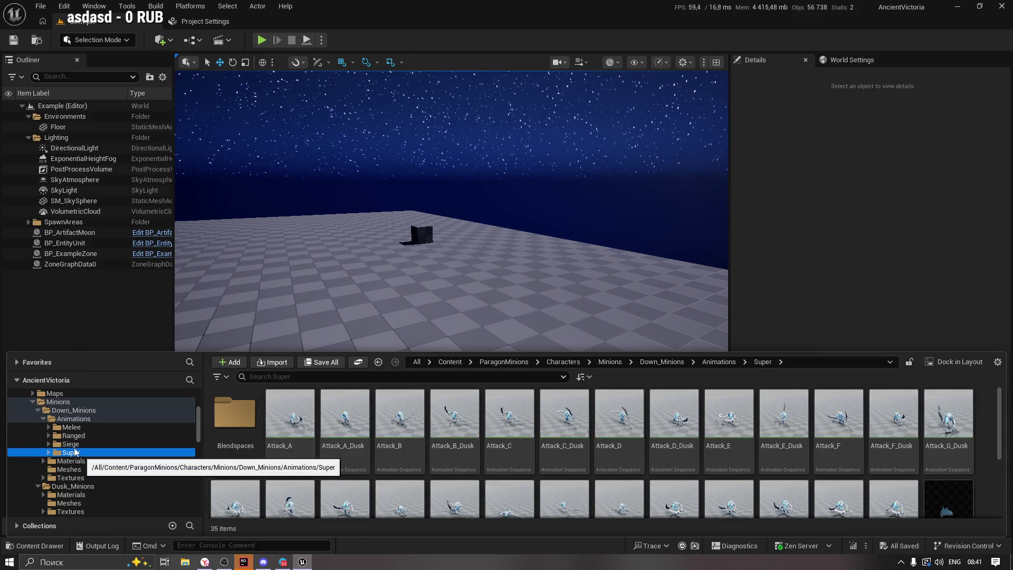
Compare the Down_Minions, Dusk_Minions, White_Camp_Minion and Prime_Helix mesh folders, ending on Dusk_Minions Meshes.
double_click(72, 418)
click(71, 435)
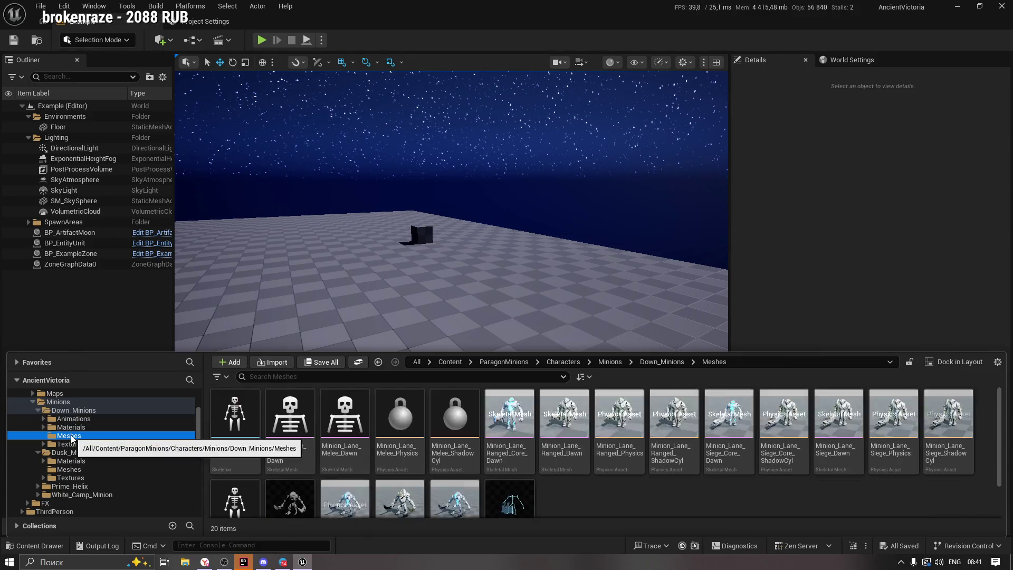
scroll(544, 484, down, 1)
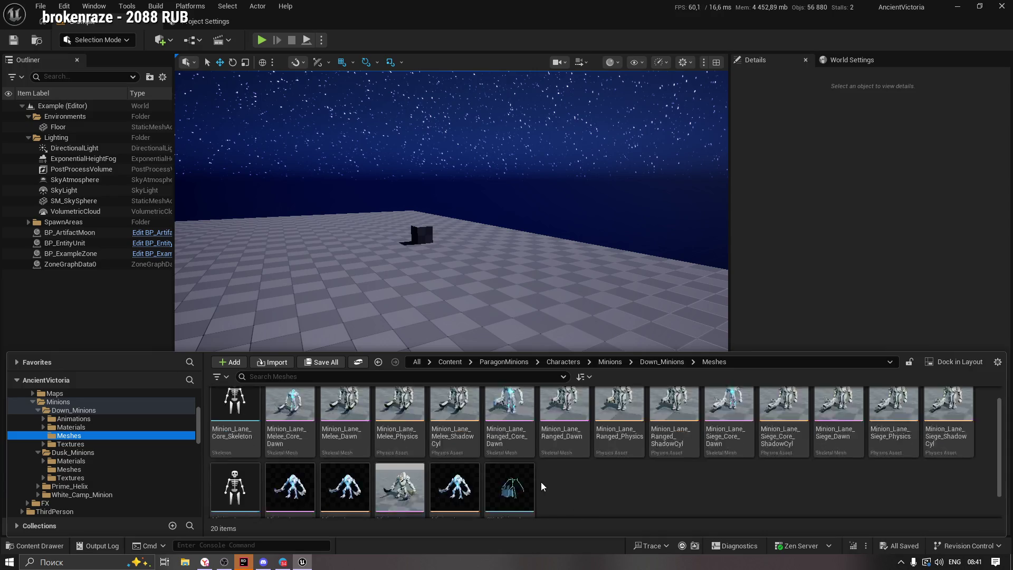
scroll(536, 481, down, 1)
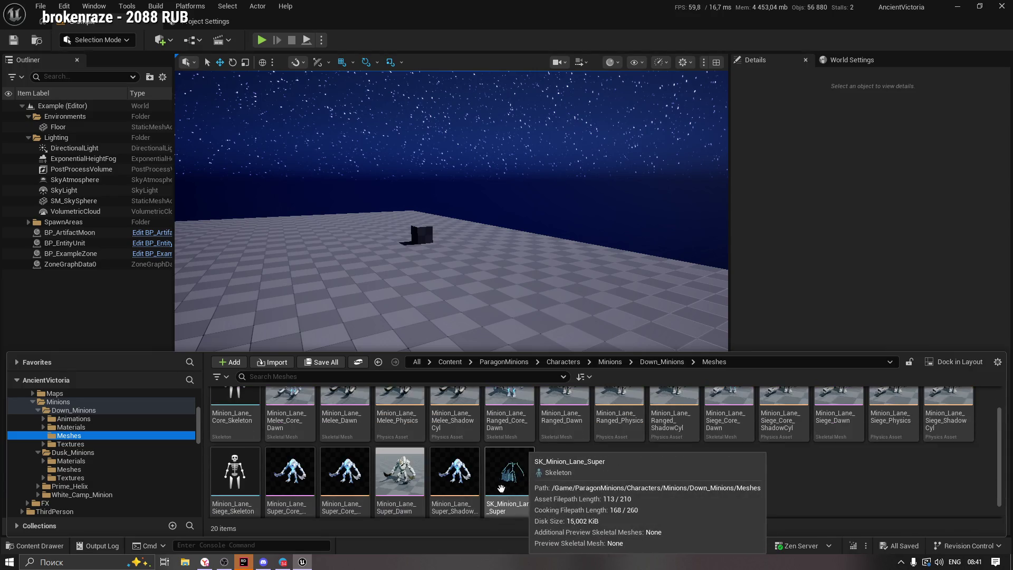
click(83, 456)
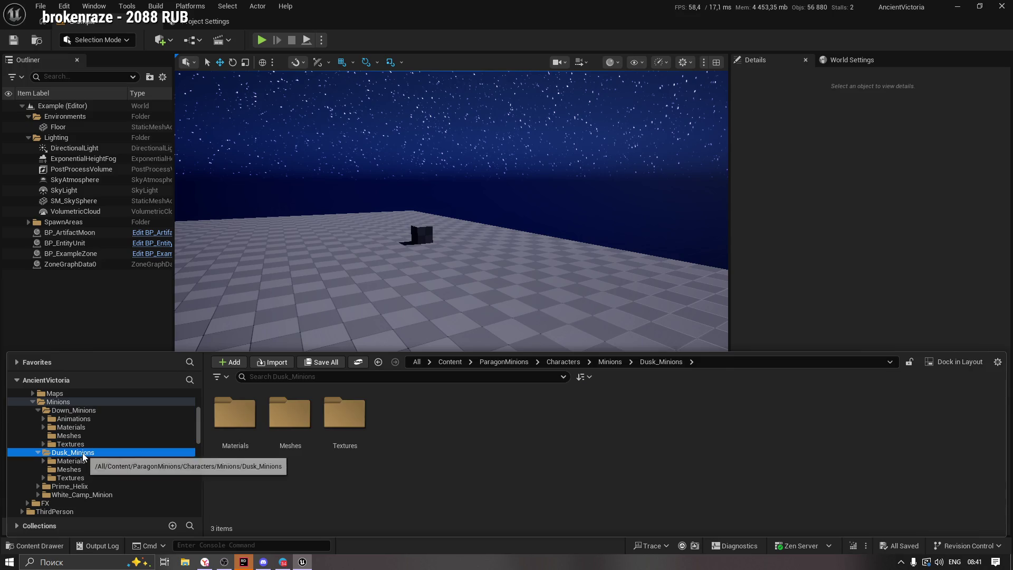
click(69, 469)
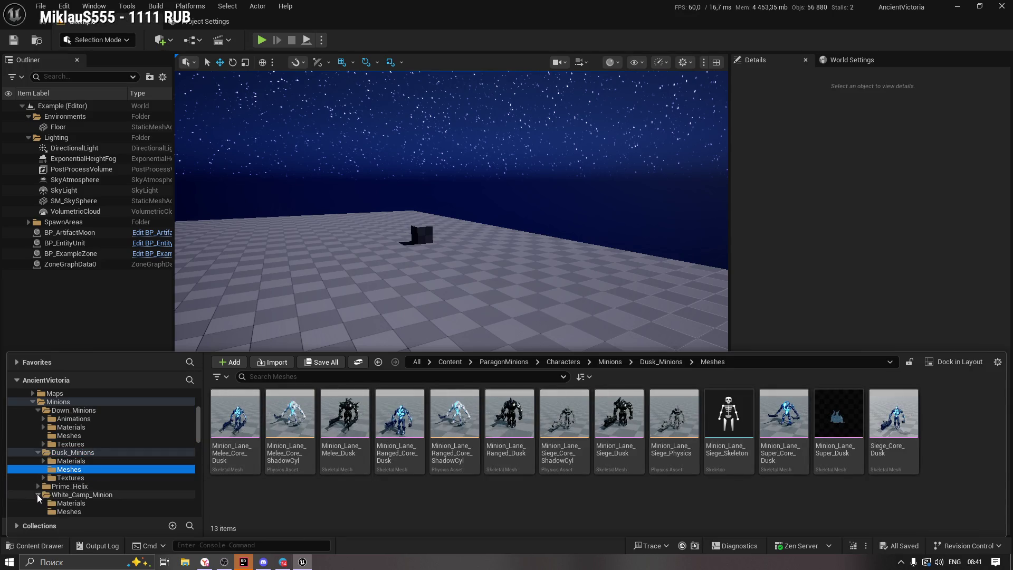
scroll(39, 498, down, 1)
click(79, 495)
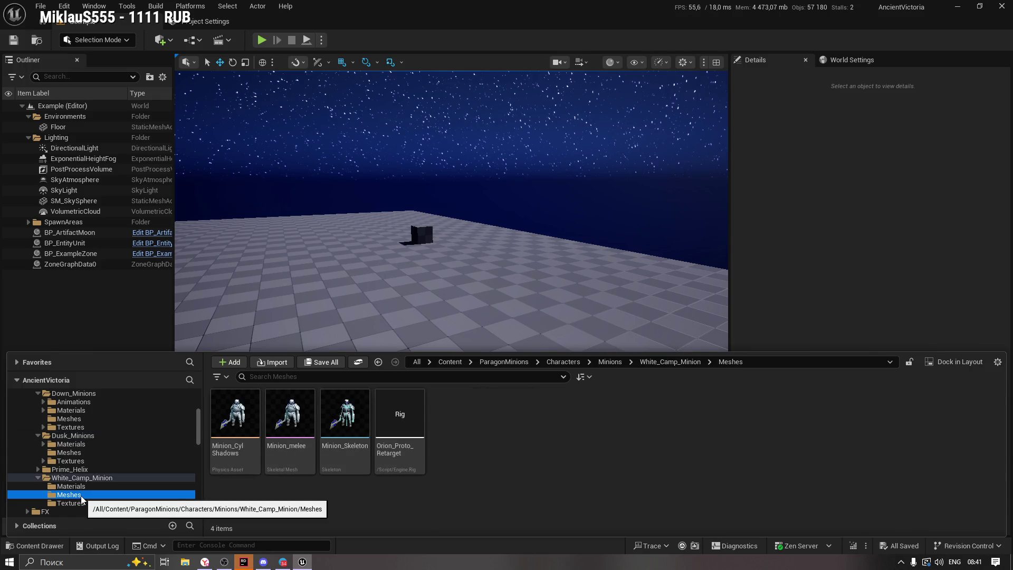
click(38, 469)
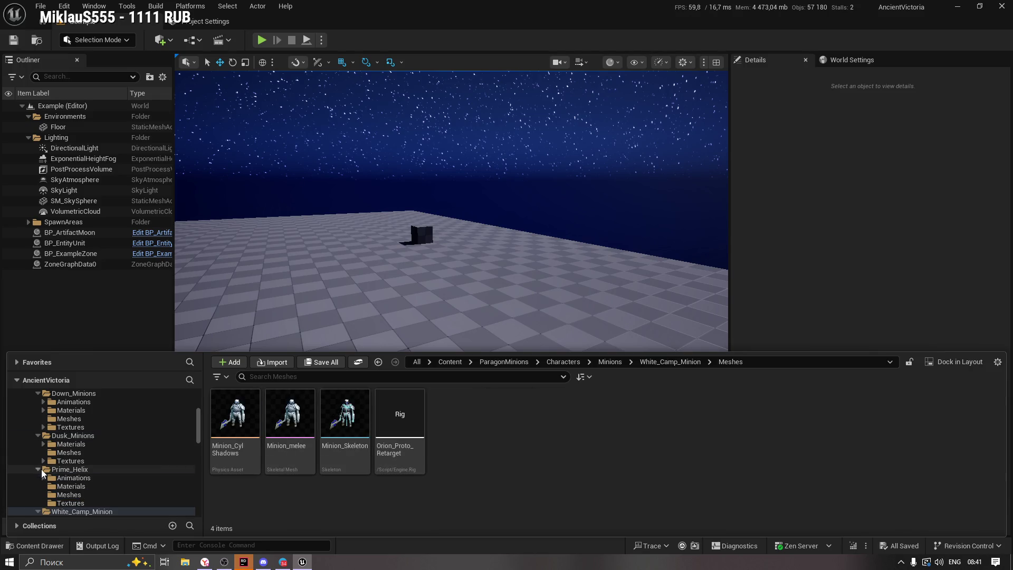
click(87, 494)
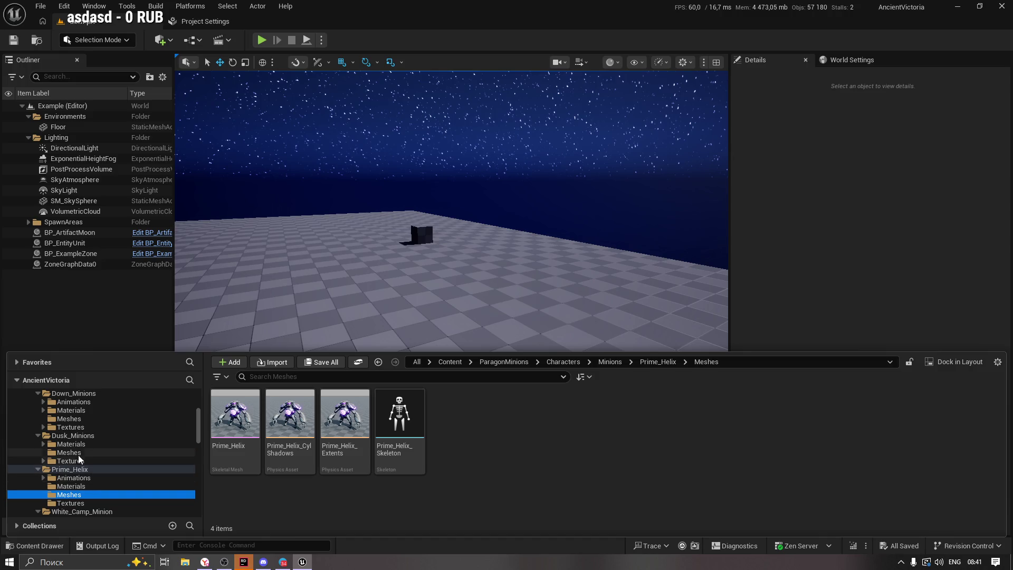
click(78, 453)
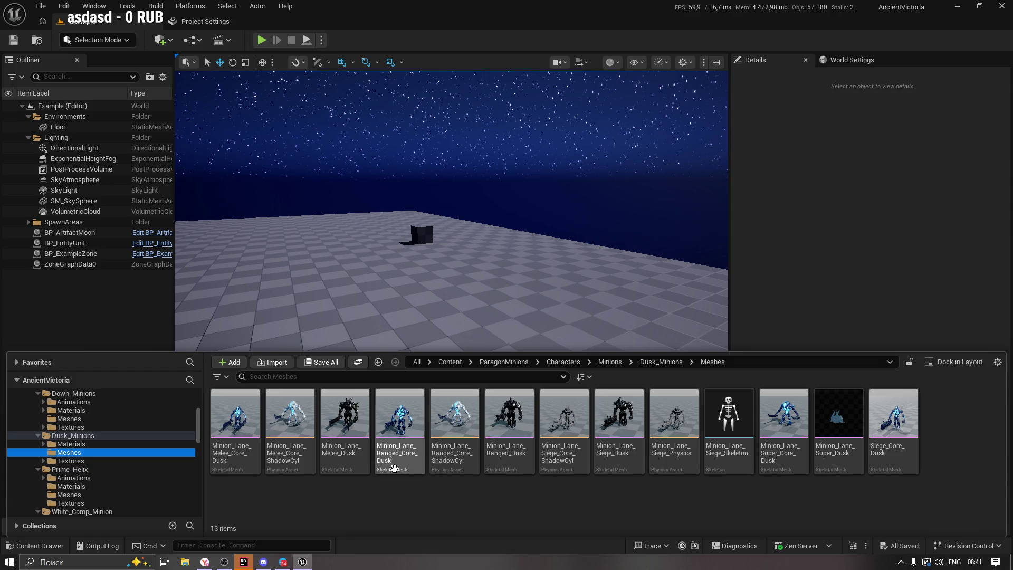
Open Minion_Lane_Melee_Dusk and, from its material slot, open MI_Minion_Dusk_Melee.
double_click(347, 414)
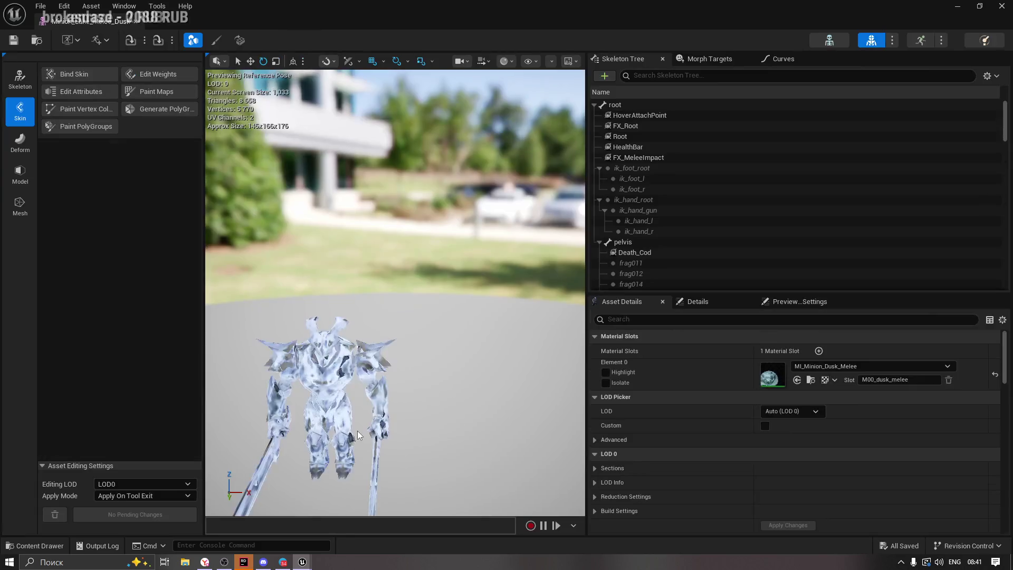
mouse_move(353, 428)
mouse_down()
mouse_move(346, 486)
mouse_move(550, 352)
mouse_up()
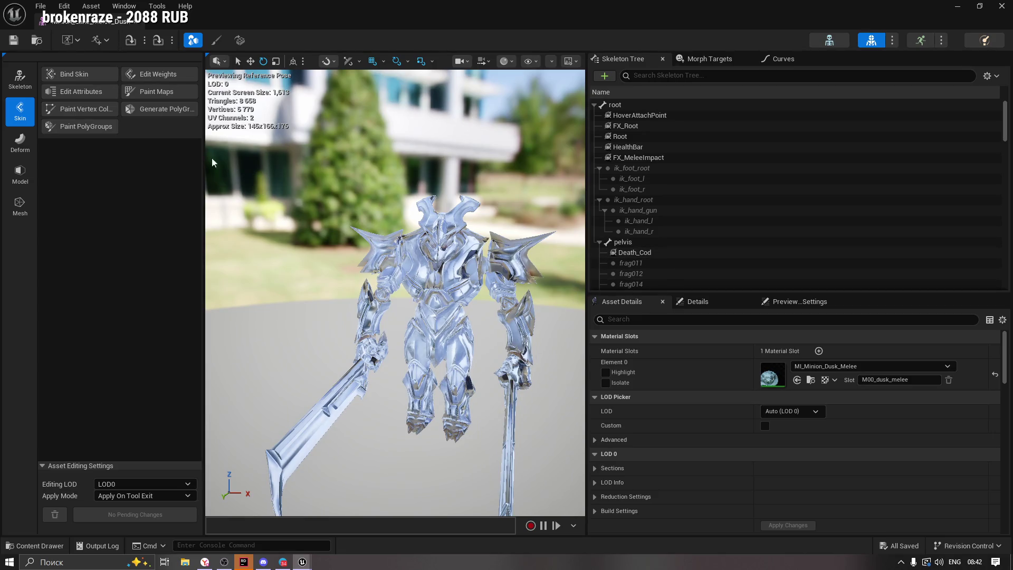
click(813, 380)
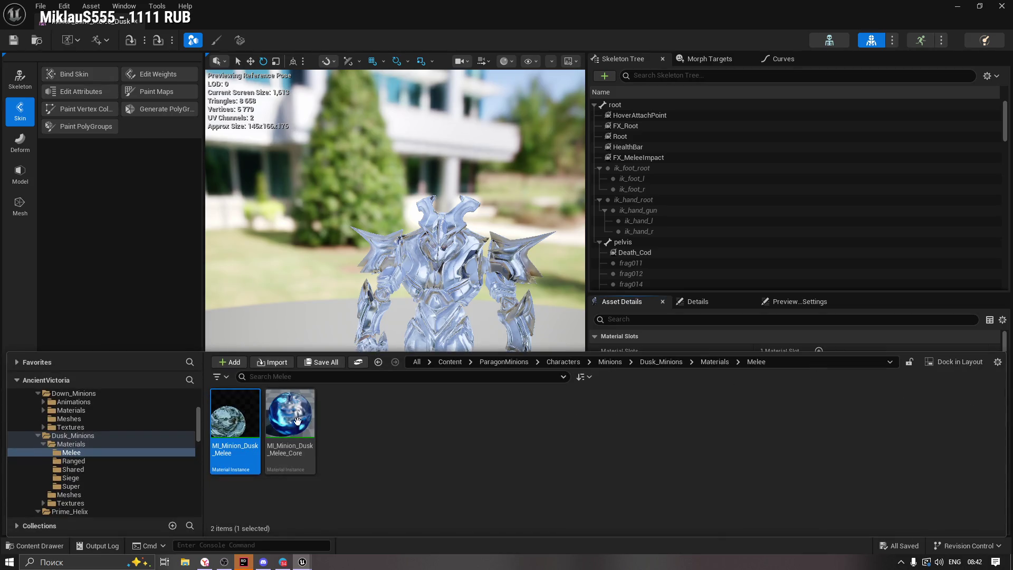
double_click(235, 423)
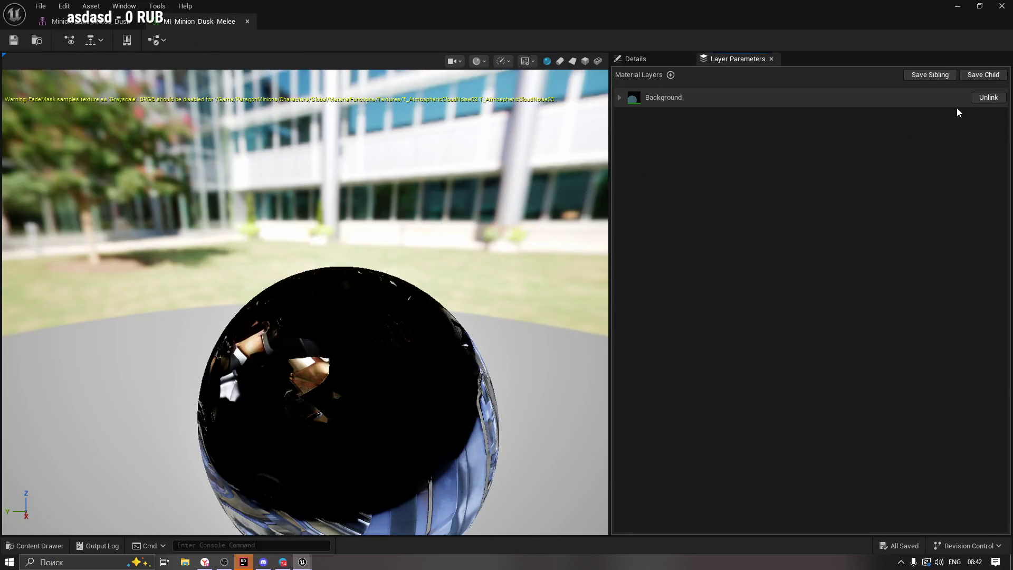
Unlink MI_Minion_Dusk_Melee's Background layer, save it, and open M_Minion_Dusk_Parent's graph.
click(988, 98)
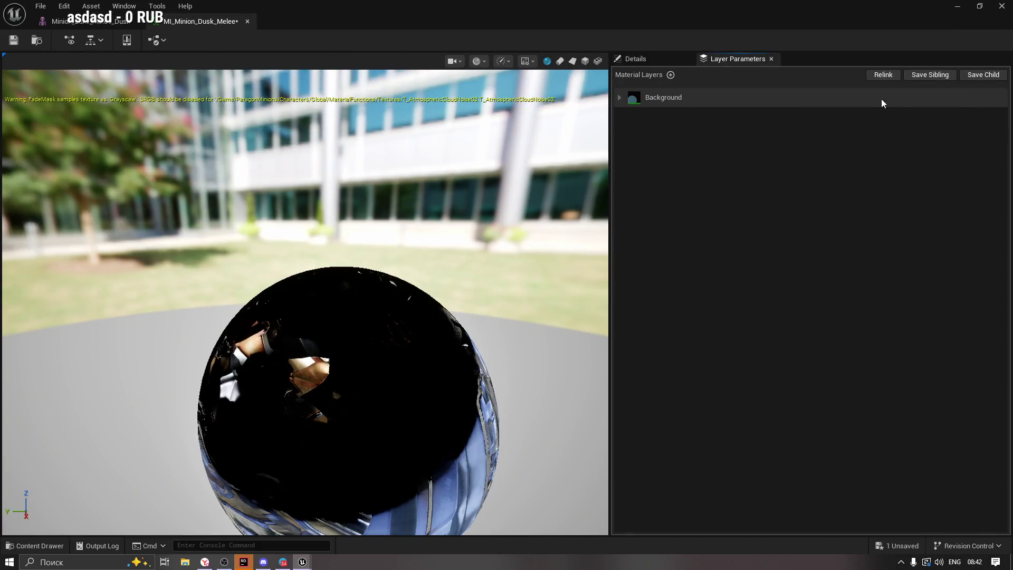
click(12, 41)
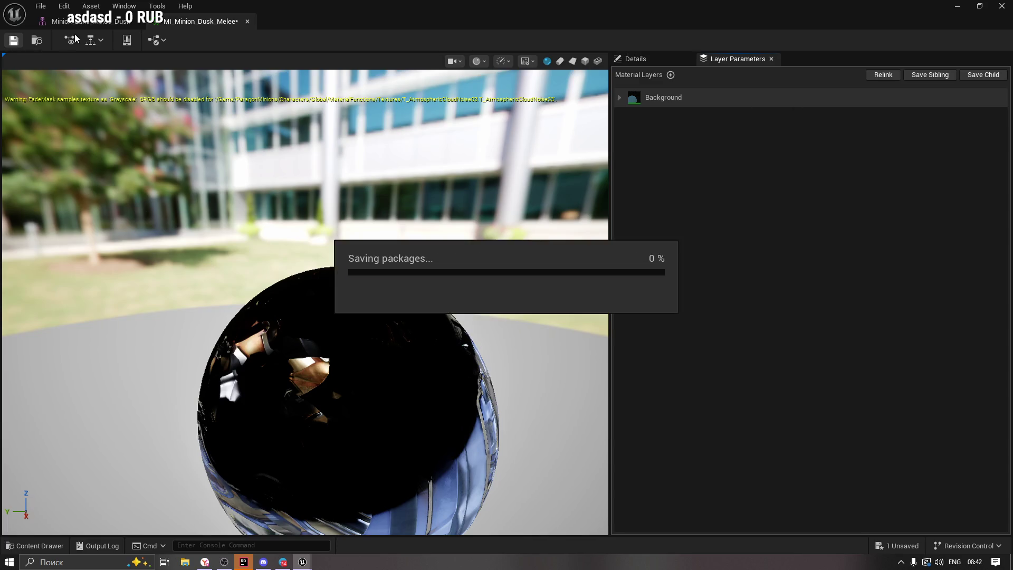
right_click(293, 426)
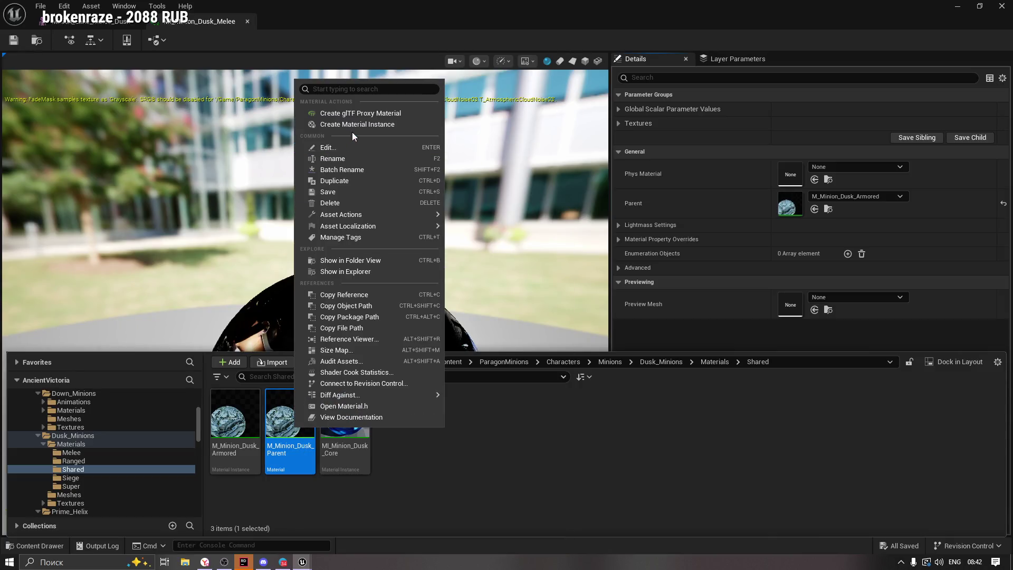
click(280, 438)
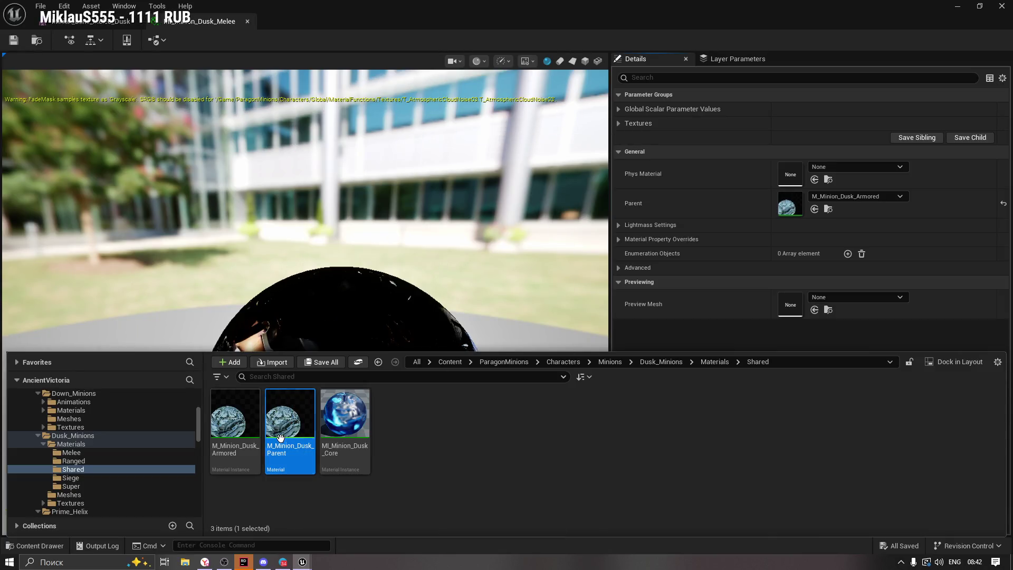
double_click(281, 439)
Disconnect SetMaterialAttributes and wire MatLayerBlend_Emissive's Blended Material into the material output, then apply.
mouse_move(503, 341)
mouse_down()
mouse_move(549, 176)
mouse_move(741, 163)
mouse_move(669, 256)
mouse_move(765, 306)
mouse_move(756, 318)
mouse_up()
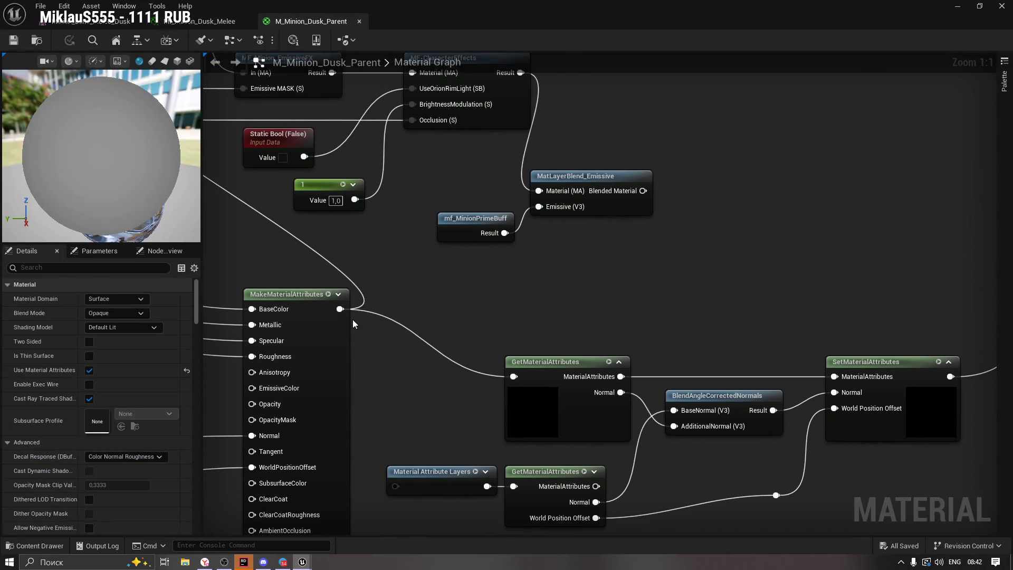
alt+click(520, 378)
drag(971, 359, 714, 390)
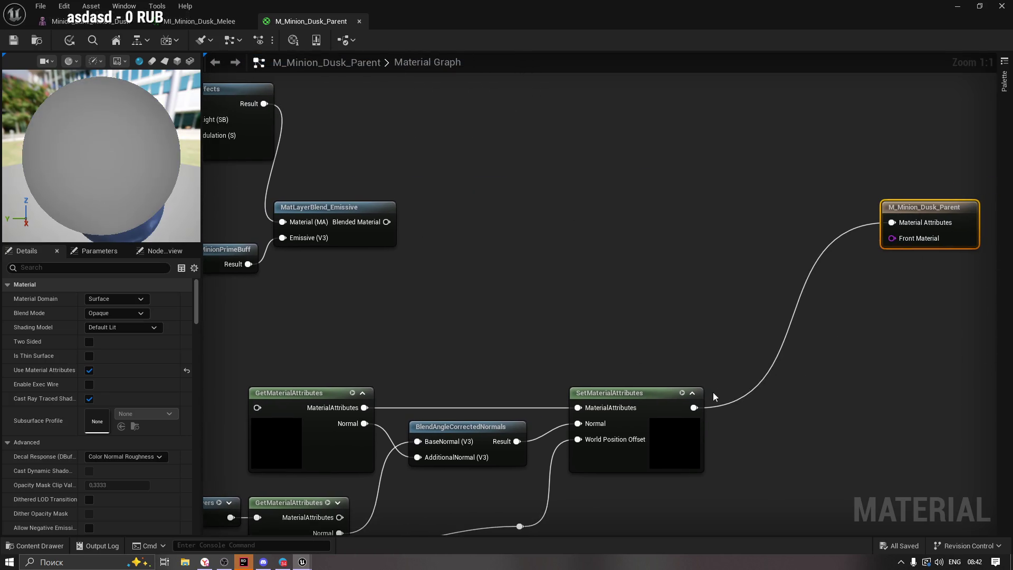
alt+click(693, 408)
mouse_move(378, 221)
mouse_down()
mouse_move(515, 253)
mouse_move(912, 224)
mouse_up()
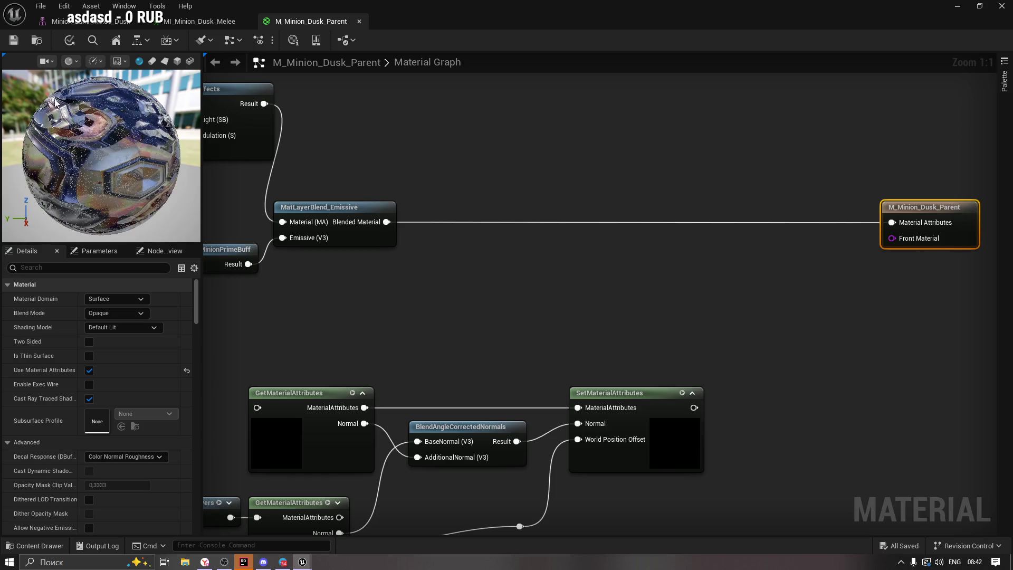
key(ctrl+s)
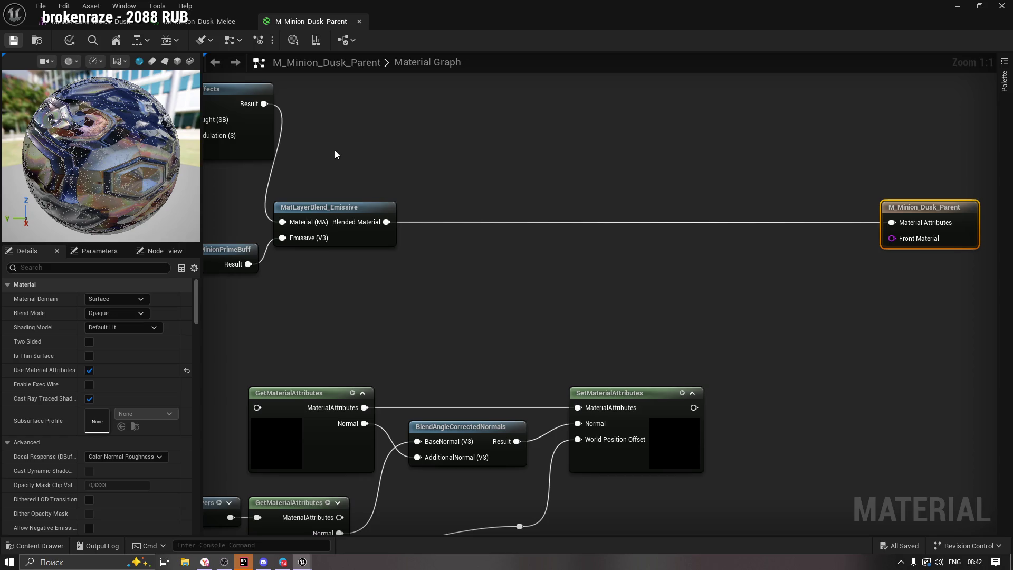
click(207, 24)
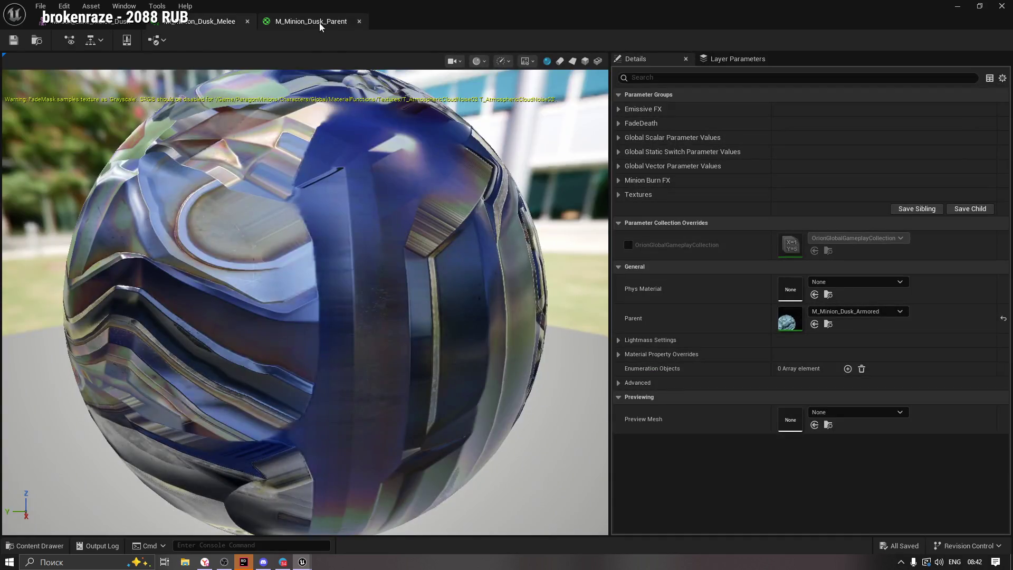
Close MI_Minion_Dusk_Melee, frame the textured melee minion in a front view, and enter Skeleton mode.
click(247, 22)
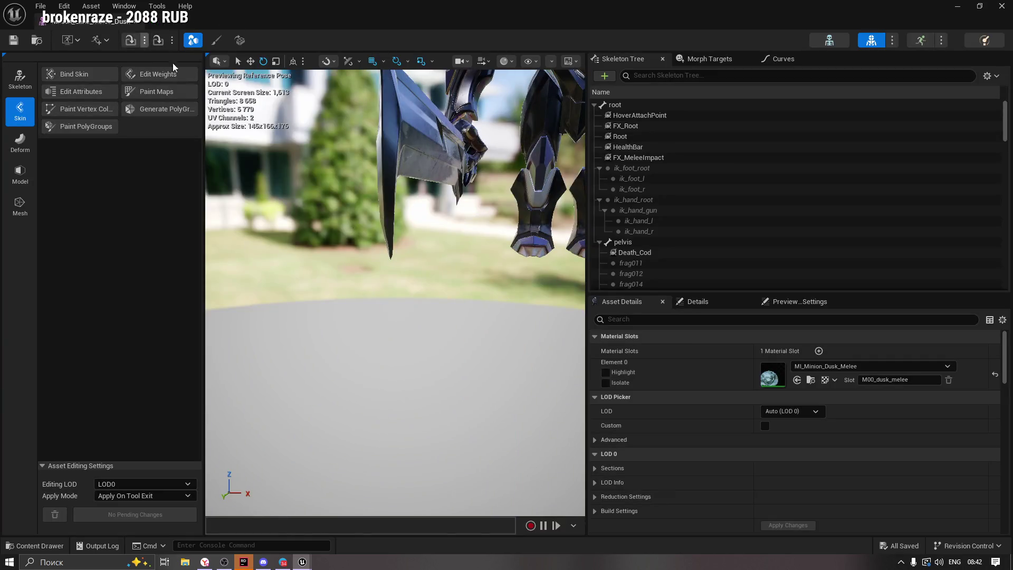
key(f)
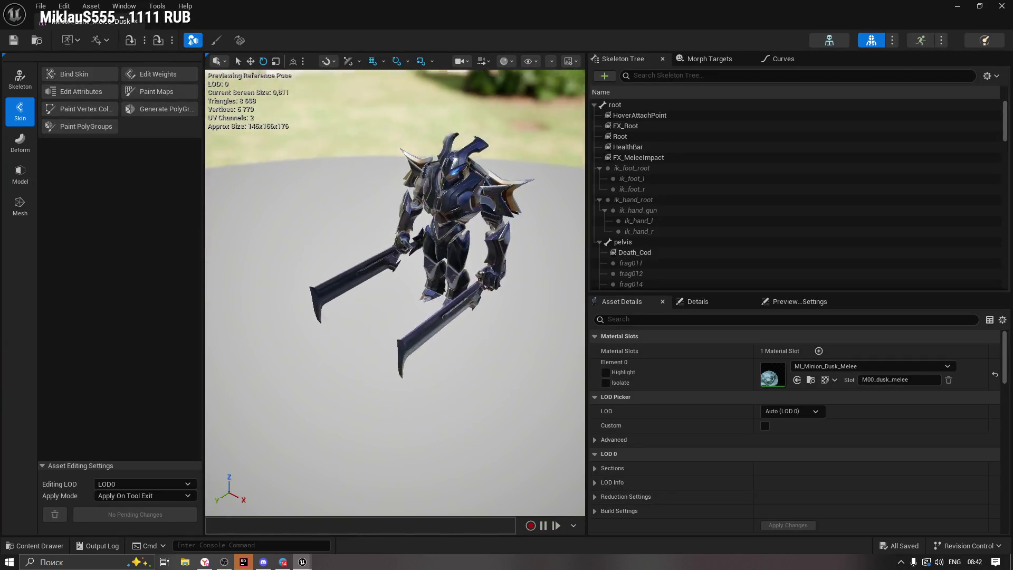
alt+drag(475, 184, 482, 155)
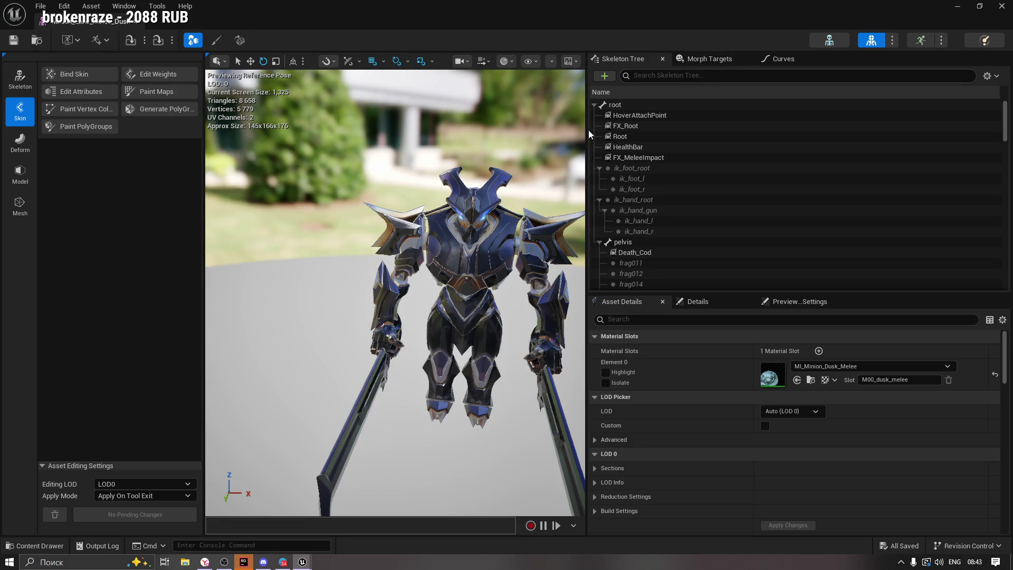
drag(587, 130, 755, 129)
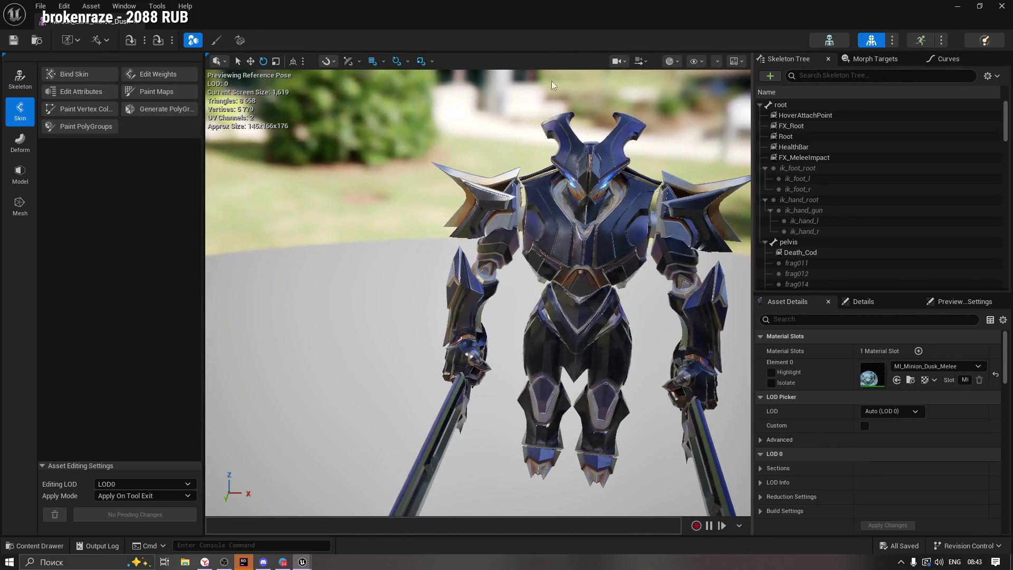
click(433, 61)
click(446, 64)
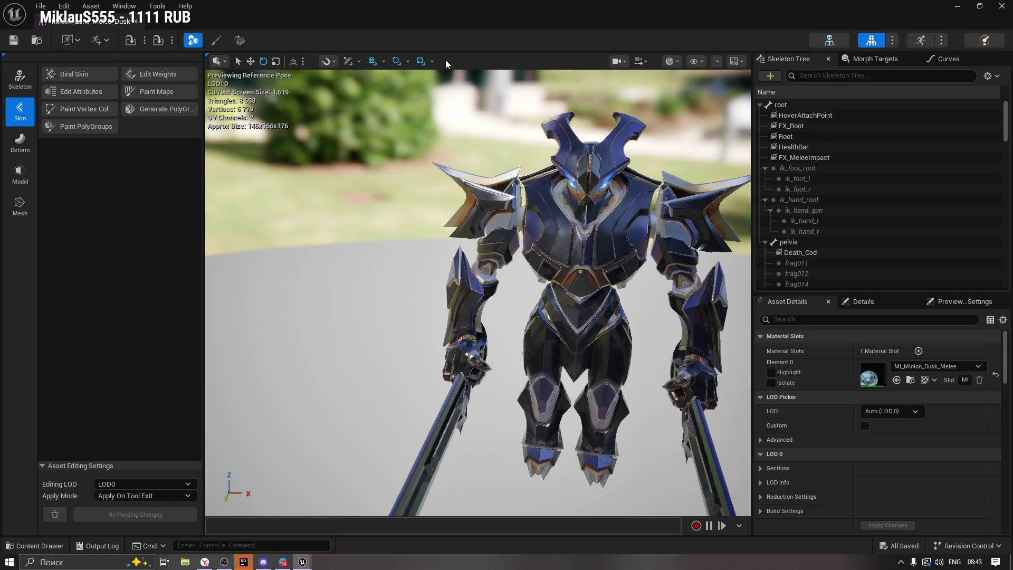
click(19, 84)
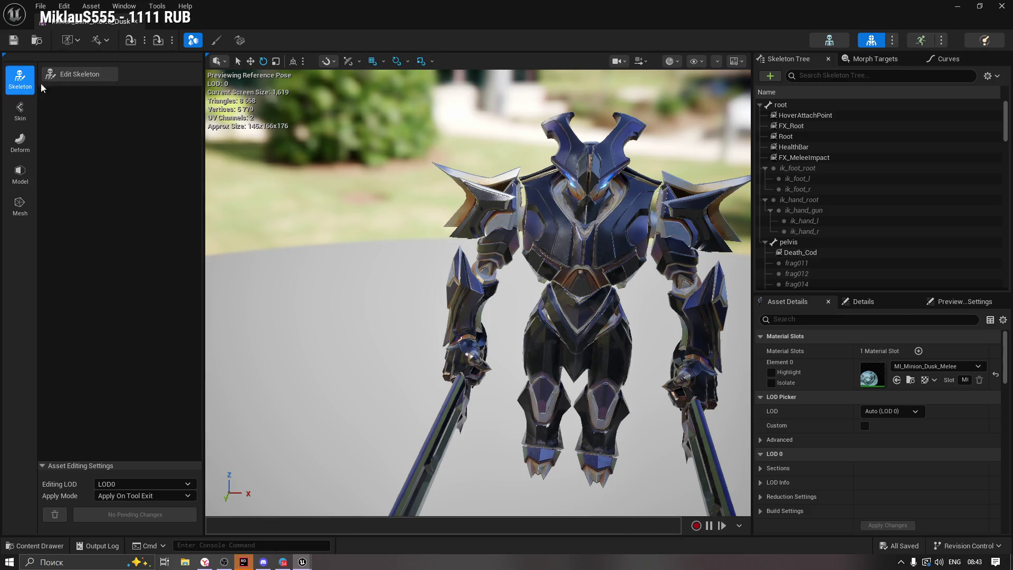
Close the skeleton editor, browse Dusk_Minions Materials and Meshes, and open Minion_Lane_Super_Dusk.
click(136, 22)
click(35, 545)
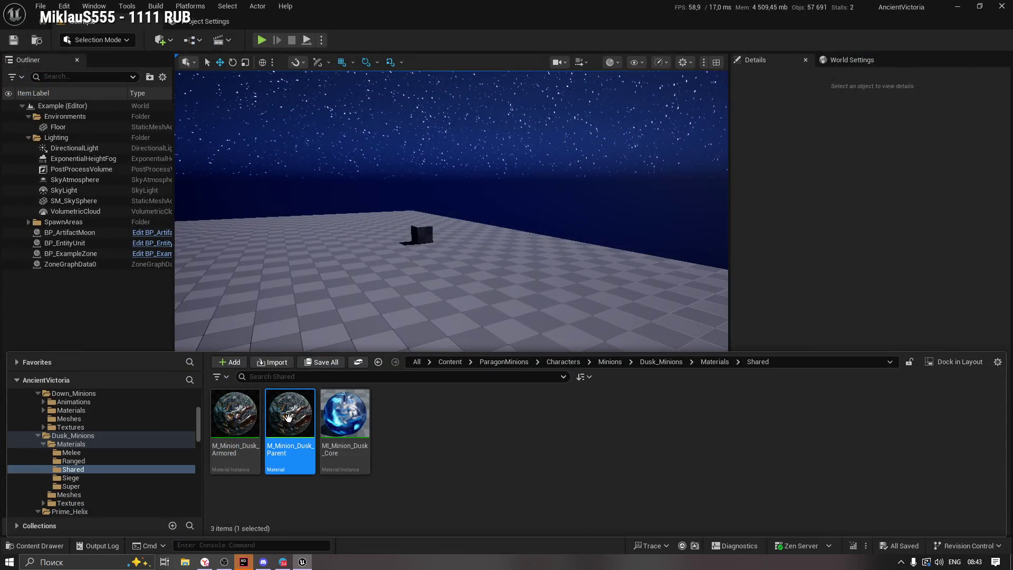
click(235, 419)
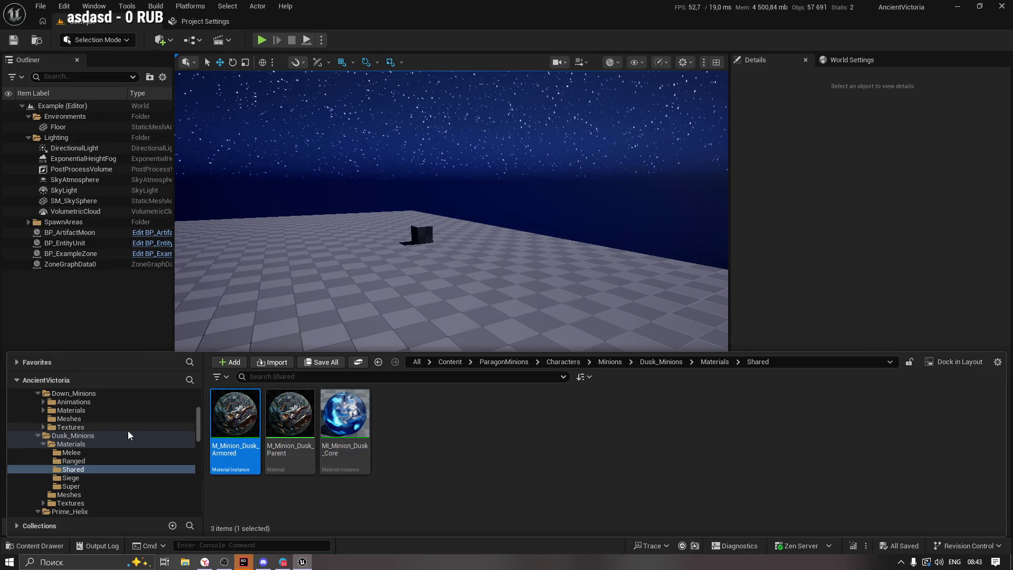
click(79, 486)
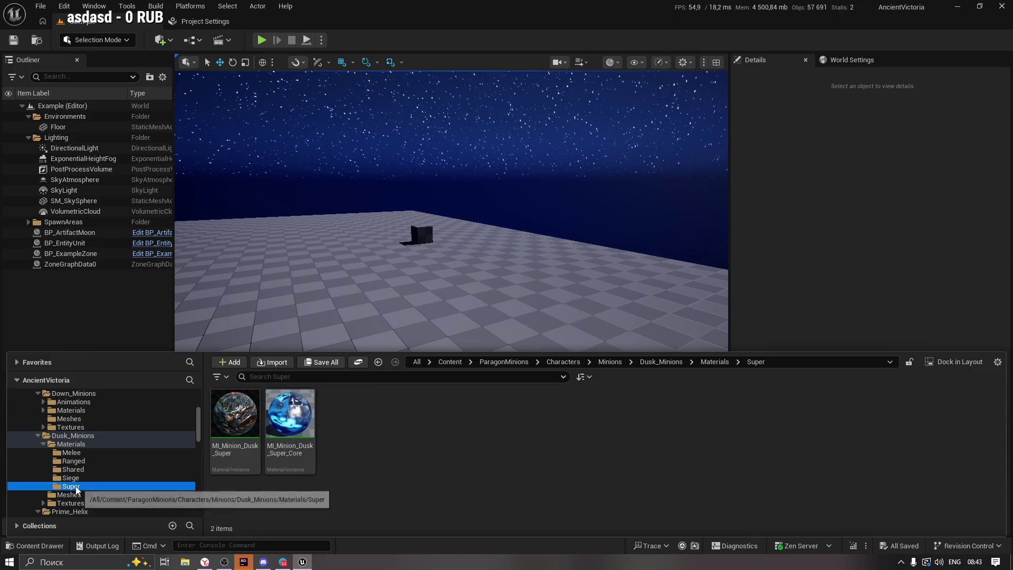
click(43, 444)
click(70, 453)
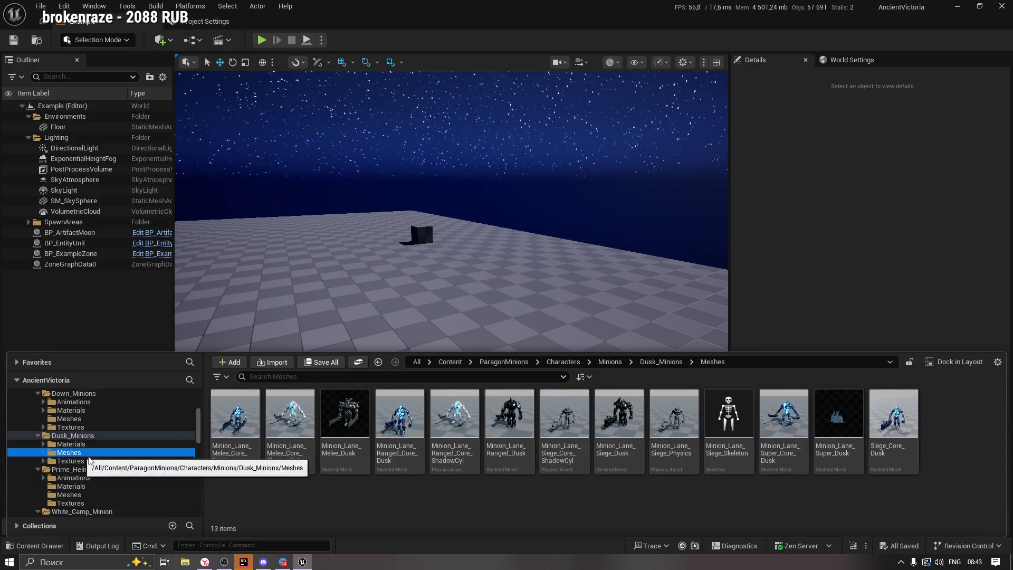
click(345, 422)
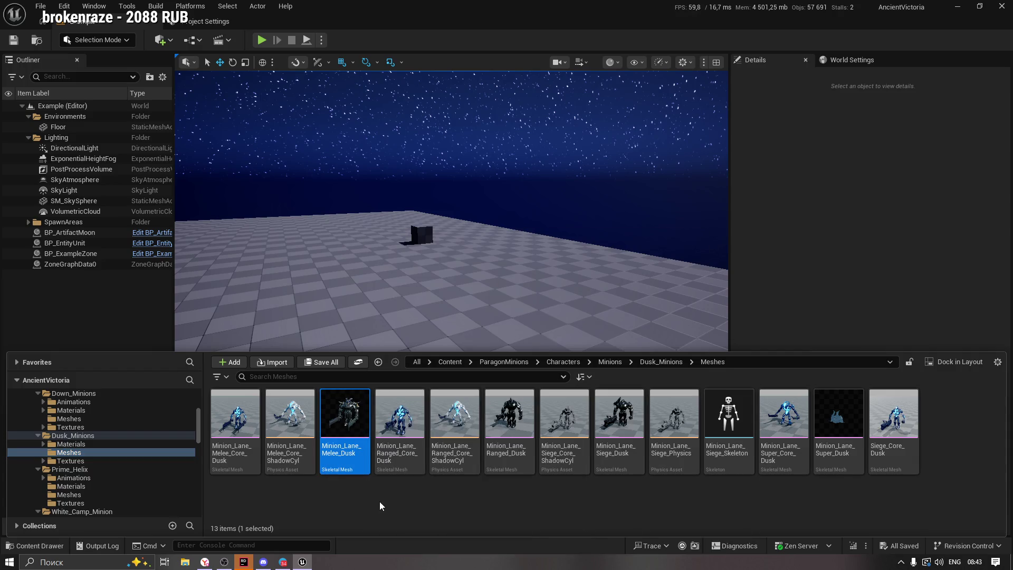
click(509, 417)
click(618, 417)
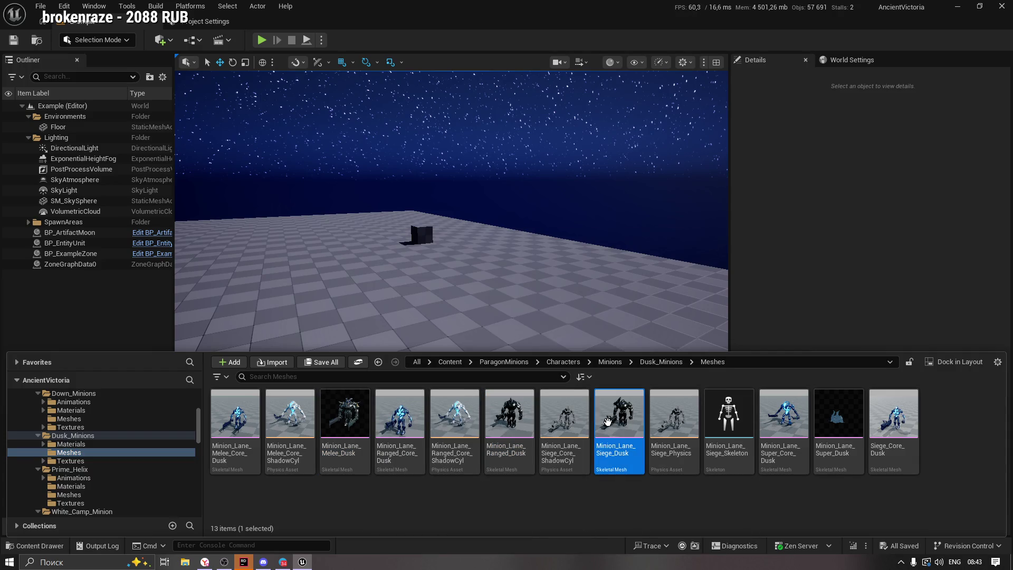
click(839, 427)
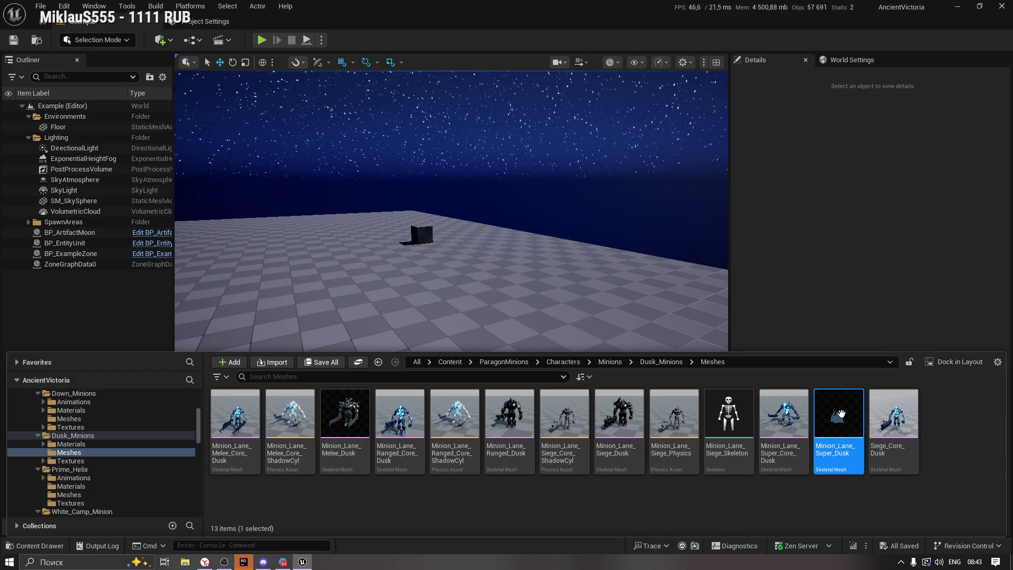
double_click(840, 413)
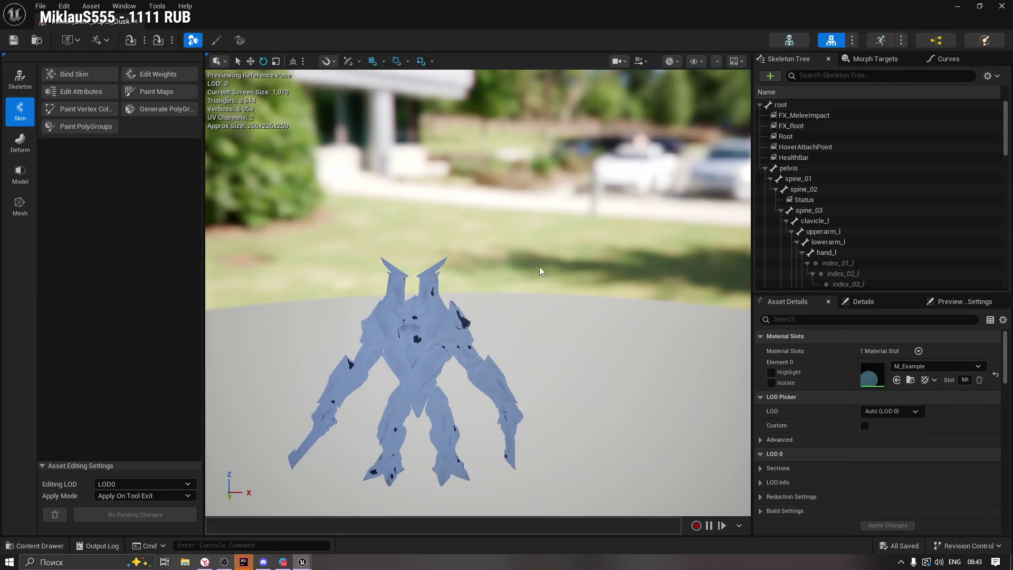
Drag MI_Minion_Dusk_Super from Dusk_Minions/Materials/Super onto Element 0 and save the mesh.
drag(539, 271, 564, 264)
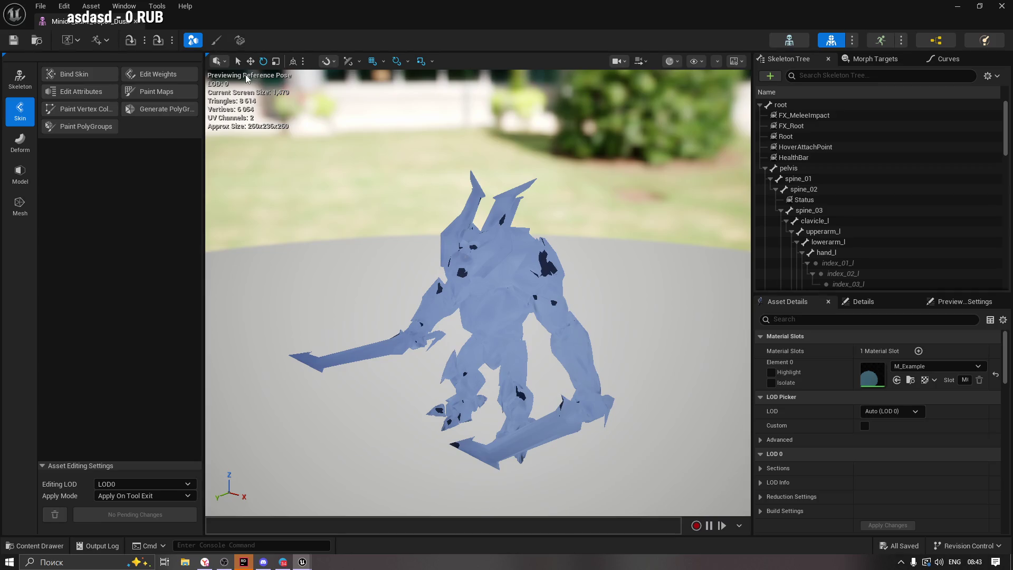
click(916, 369)
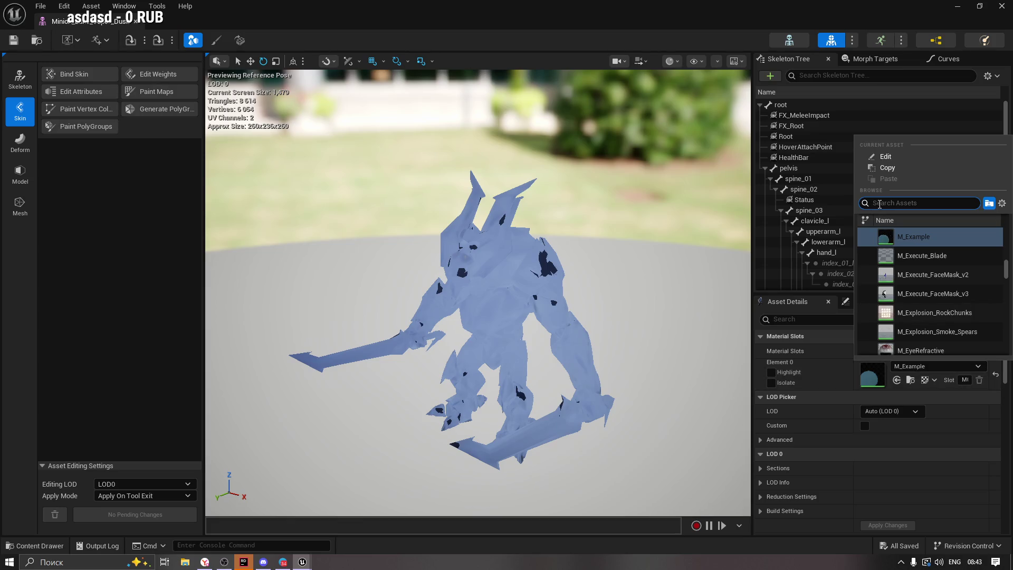
click(34, 545)
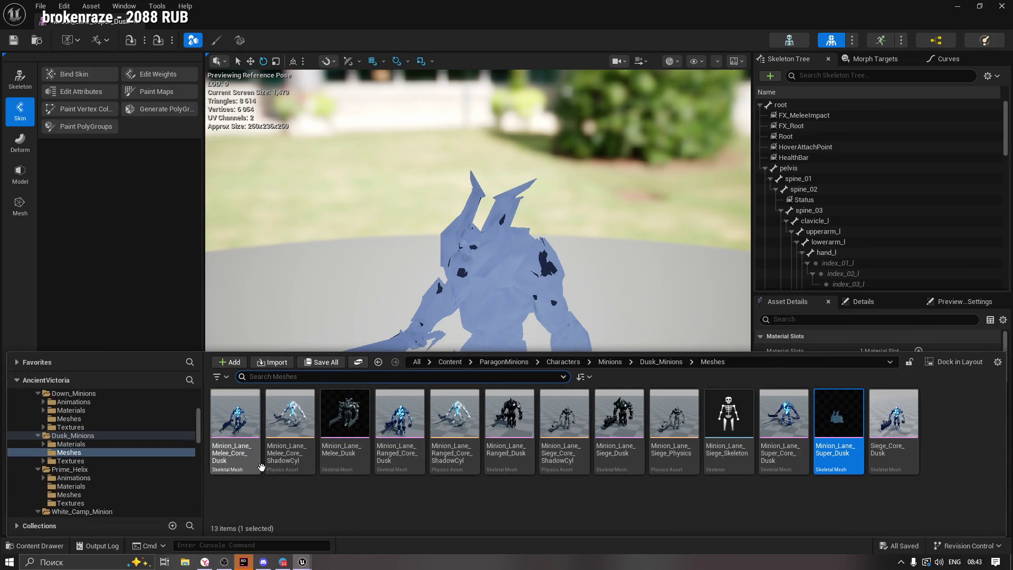
click(70, 445)
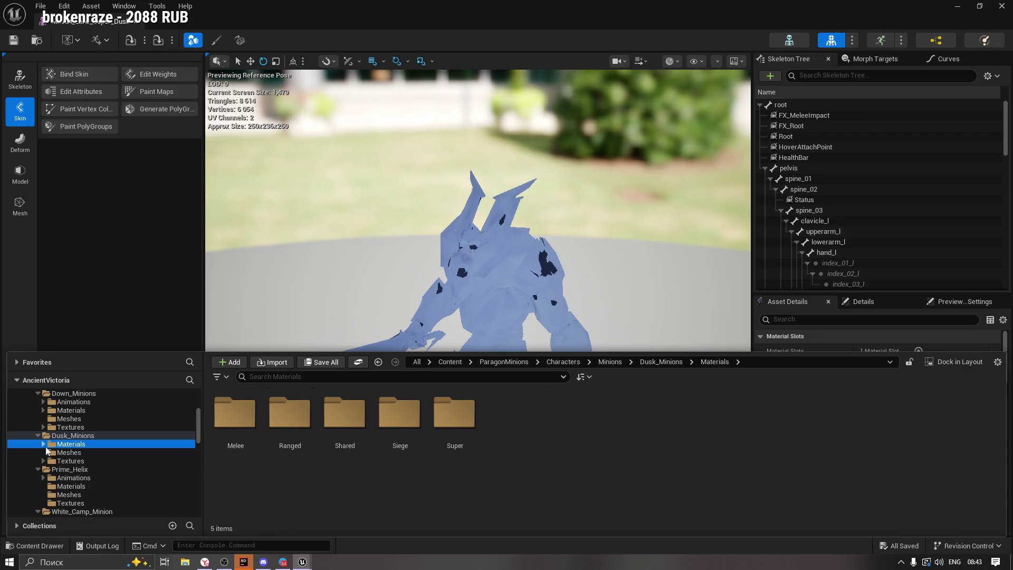
click(71, 486)
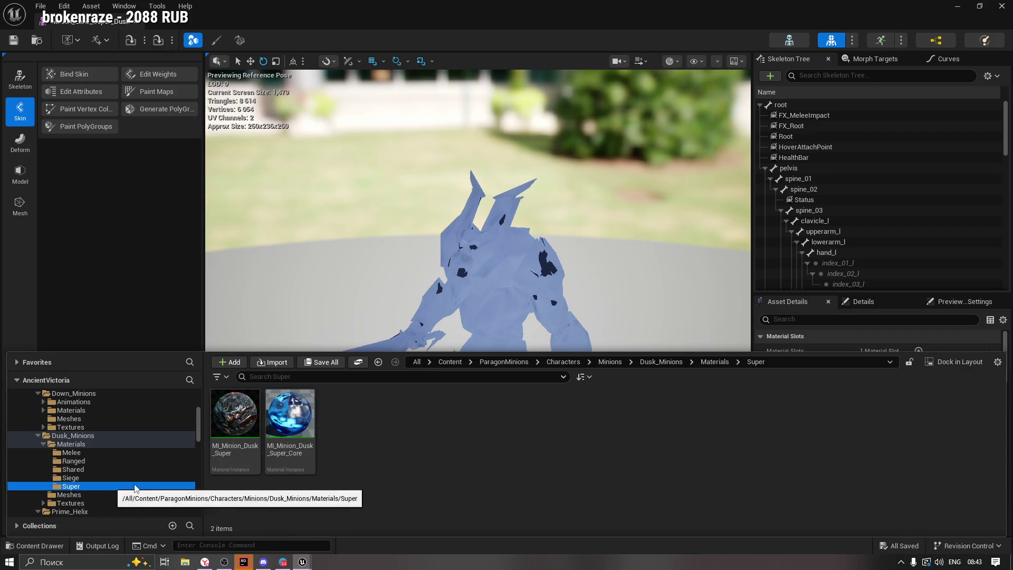
mouse_move(289, 414)
mouse_down()
mouse_move(783, 279)
mouse_move(878, 382)
mouse_up()
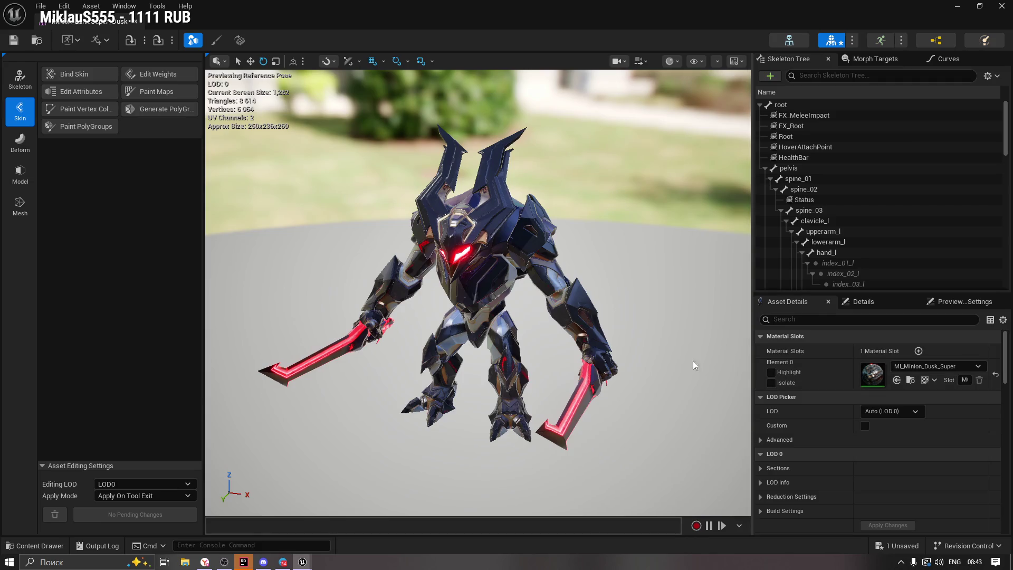
click(15, 40)
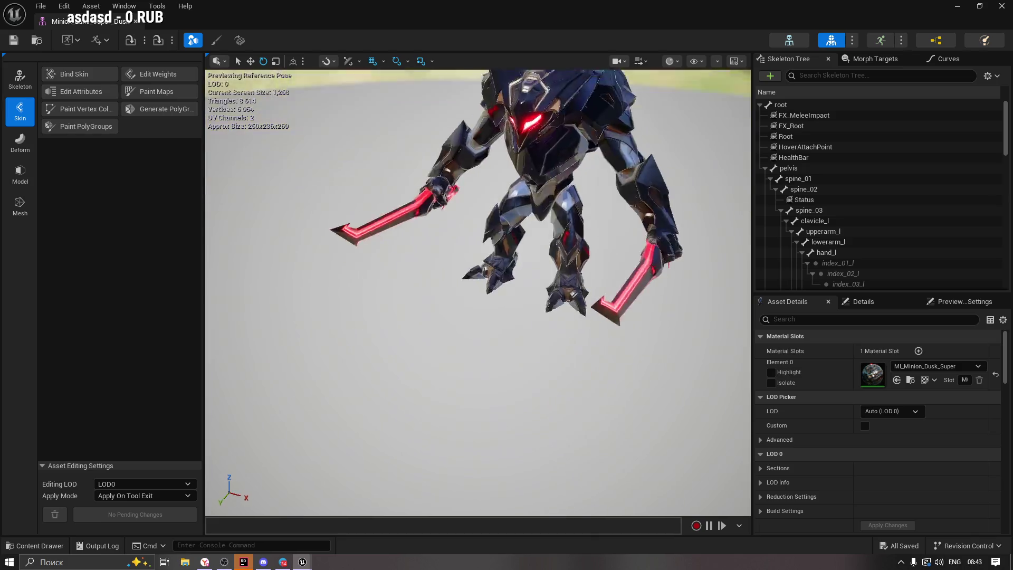
Locate the assigned MI_Minion_Dusk_Super in the Content Drawer via Browse.
scroll(547, 211, up, 3)
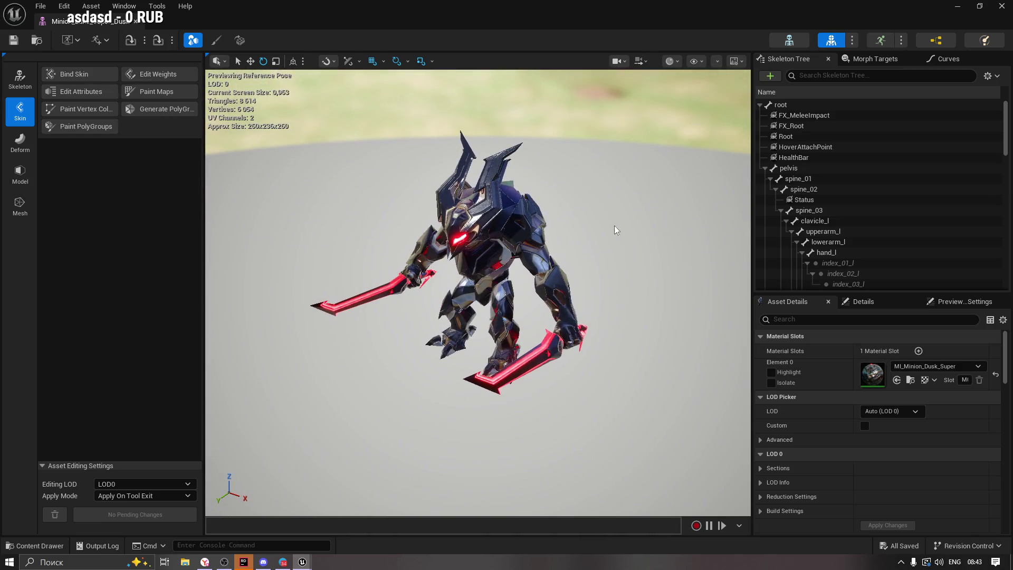
click(916, 369)
click(910, 379)
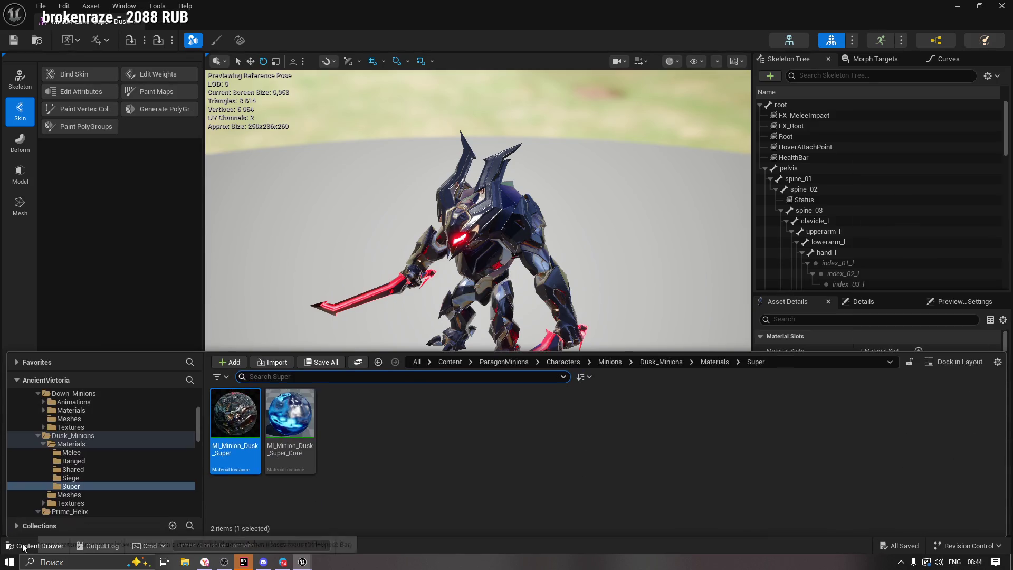
Collapse the minion folders and open MI_Example from the VAT folder.
click(39, 434)
click(38, 393)
click(38, 410)
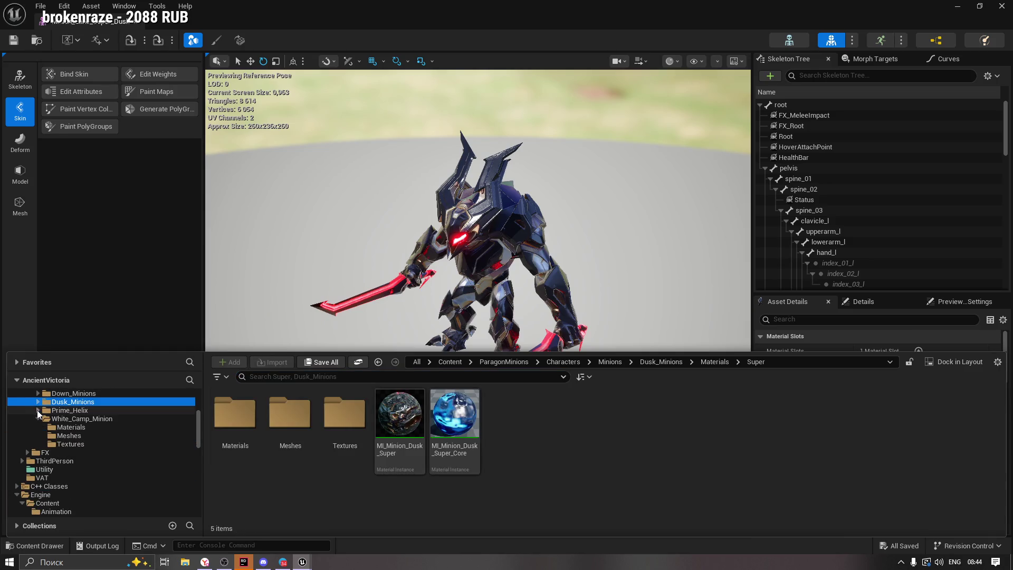
click(40, 416)
click(42, 452)
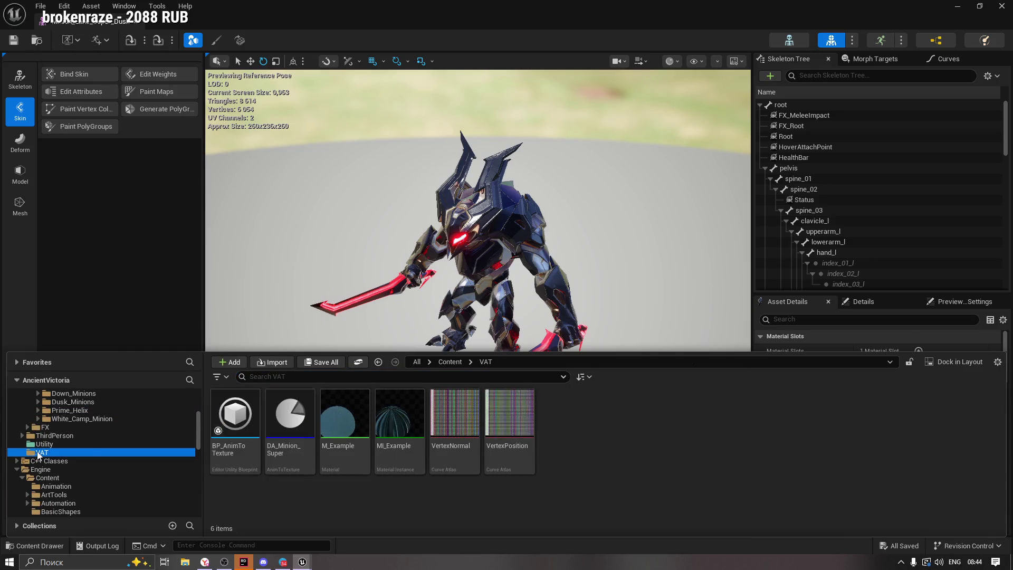
mouse_move(398, 421)
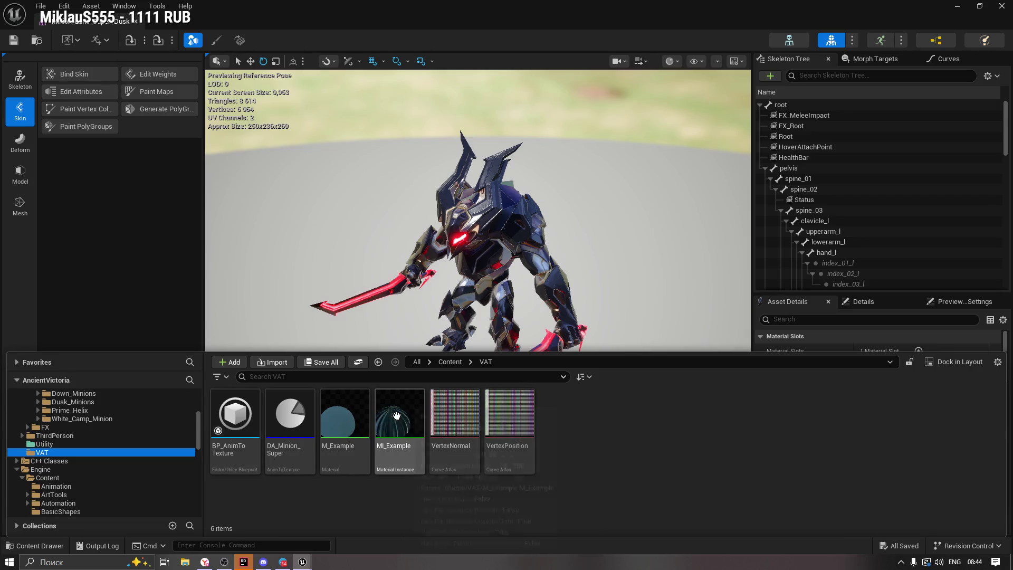
double_click(398, 421)
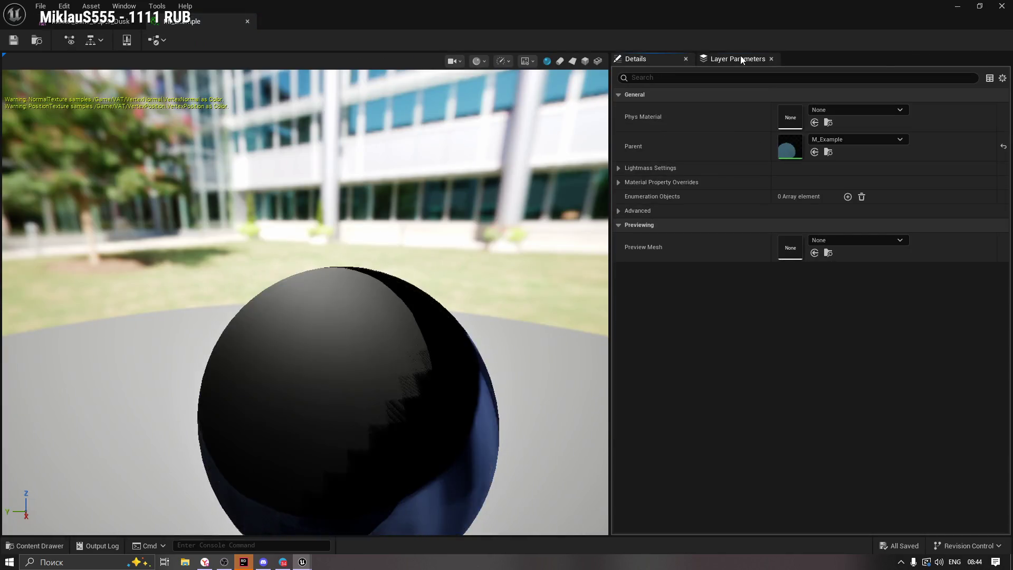
Reset MI_Example's EndFrame, NormalTexture and PositionTexture layer parameters to defaults and save it.
click(737, 58)
click(999, 179)
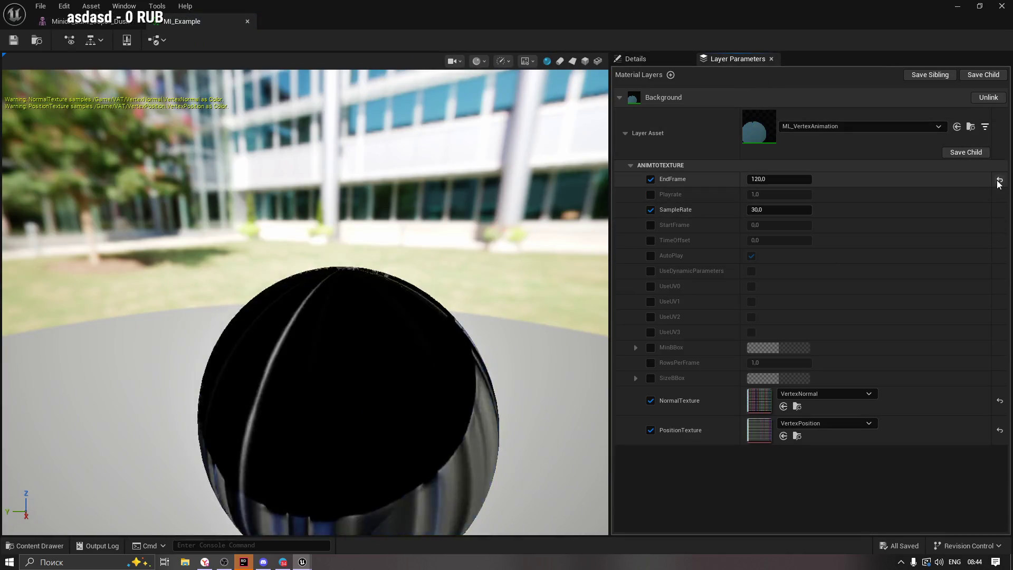
click(999, 401)
click(999, 429)
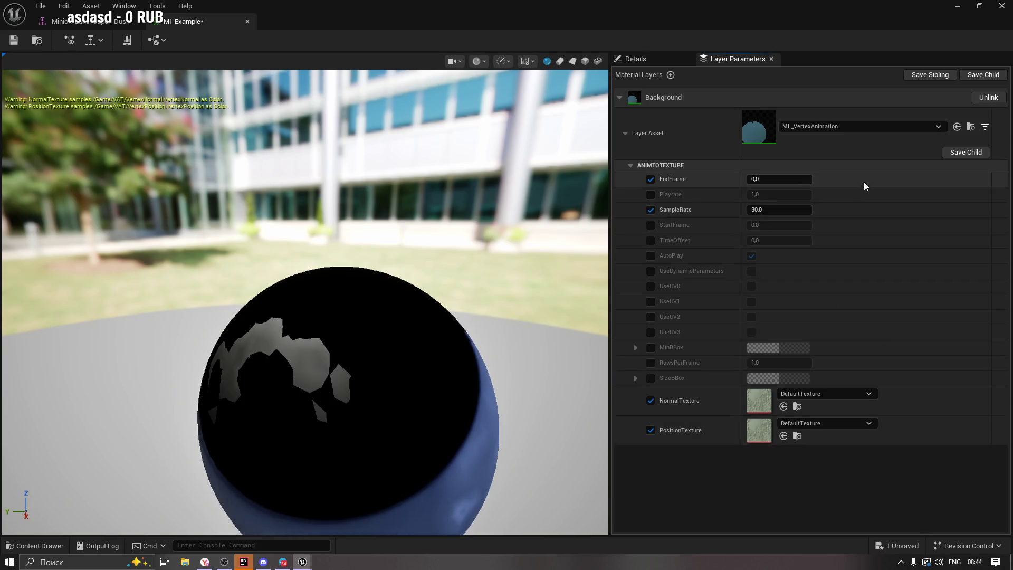
click(638, 59)
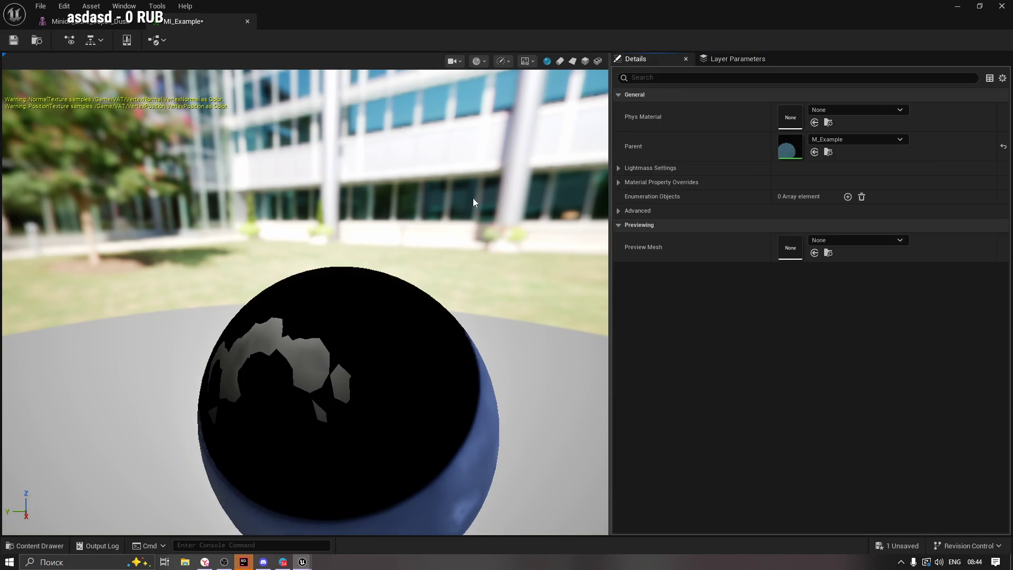
click(13, 40)
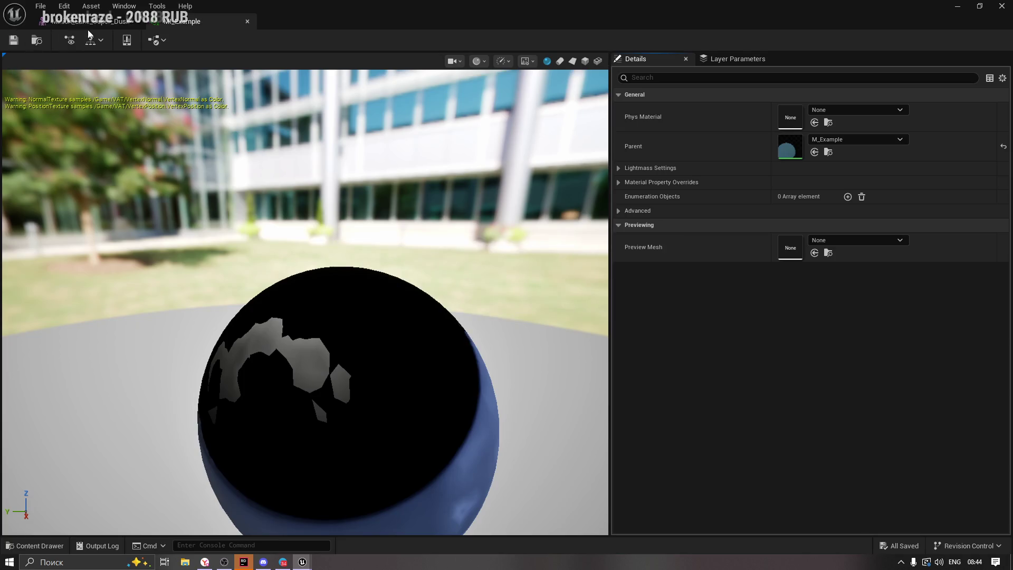
Drag MI_Example onto the Super Dusk minion's Element 0 material slot.
click(88, 23)
click(36, 545)
click(398, 419)
mouse_move(398, 420)
mouse_down()
mouse_move(749, 335)
mouse_move(877, 375)
mouse_up()
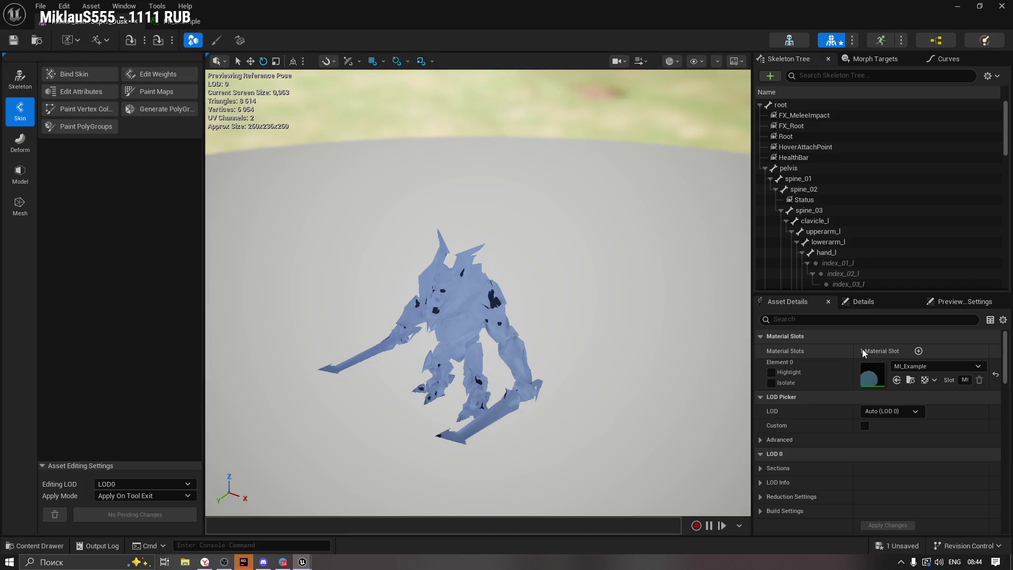
Set Element 0 to None, open M_Example, and inspect its Material Attribute Layers node's ML_VertexAnimation layer.
click(996, 376)
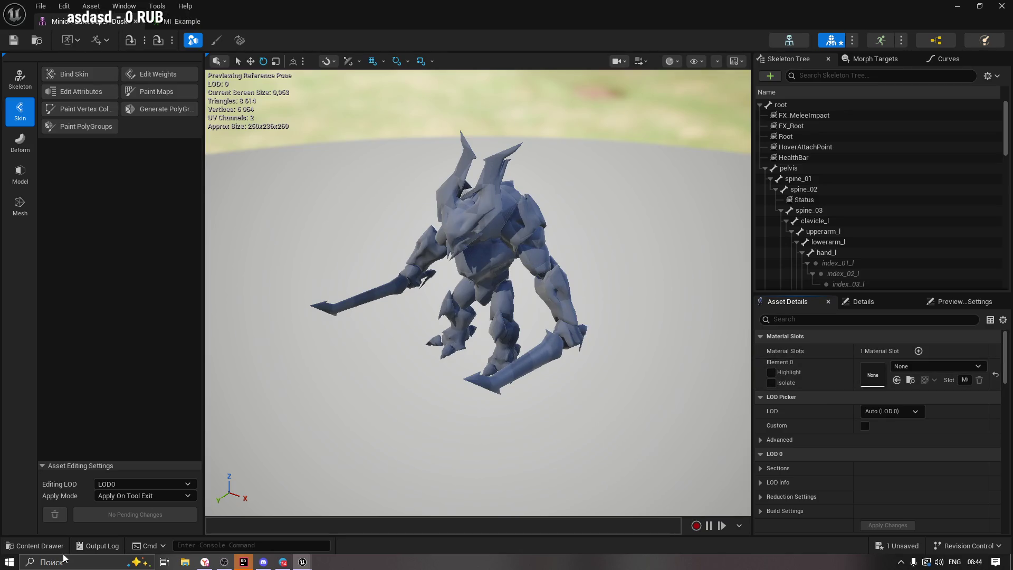
click(48, 545)
double_click(333, 427)
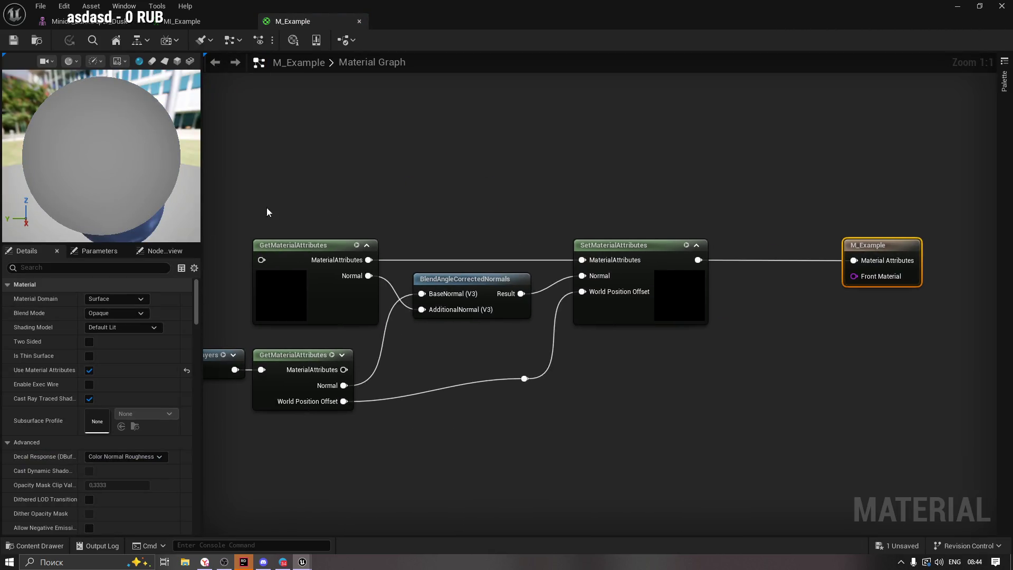
click(391, 345)
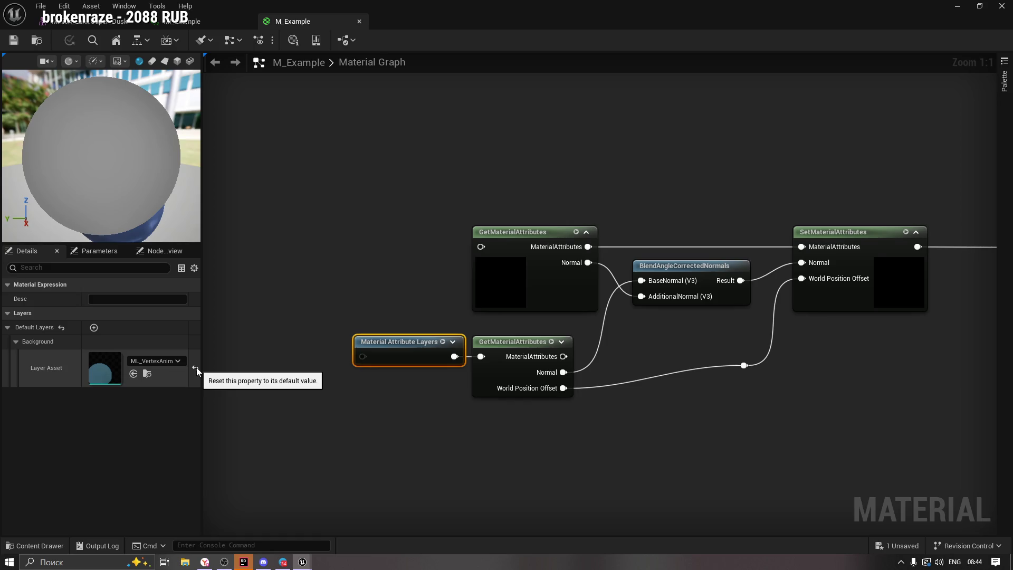
click(147, 373)
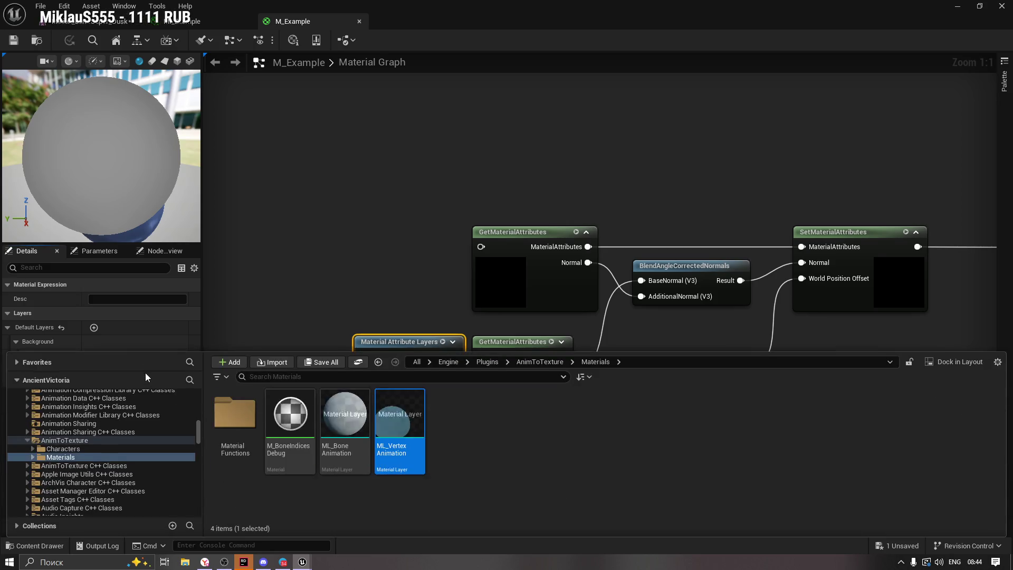
double_click(396, 423)
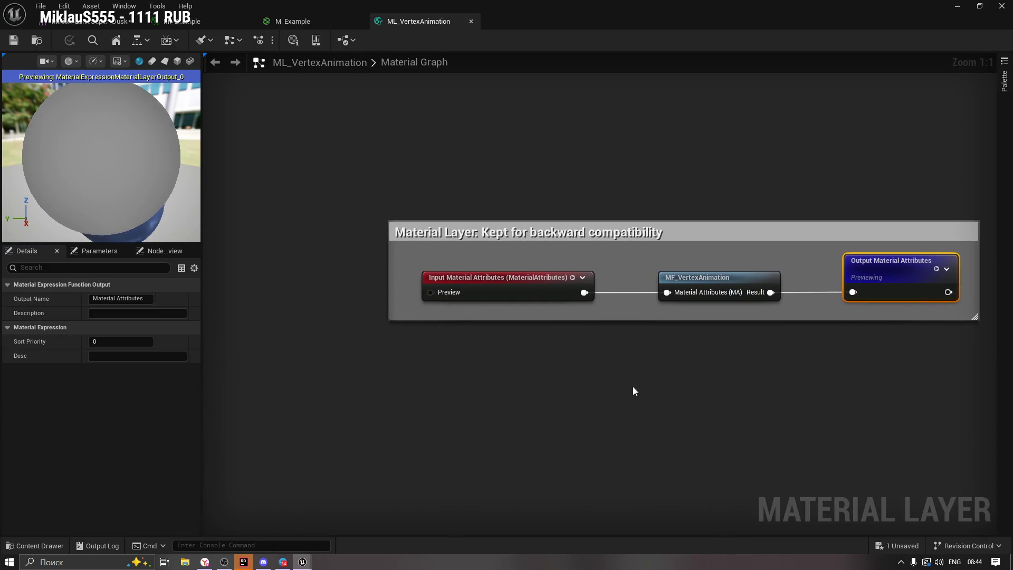
click(495, 278)
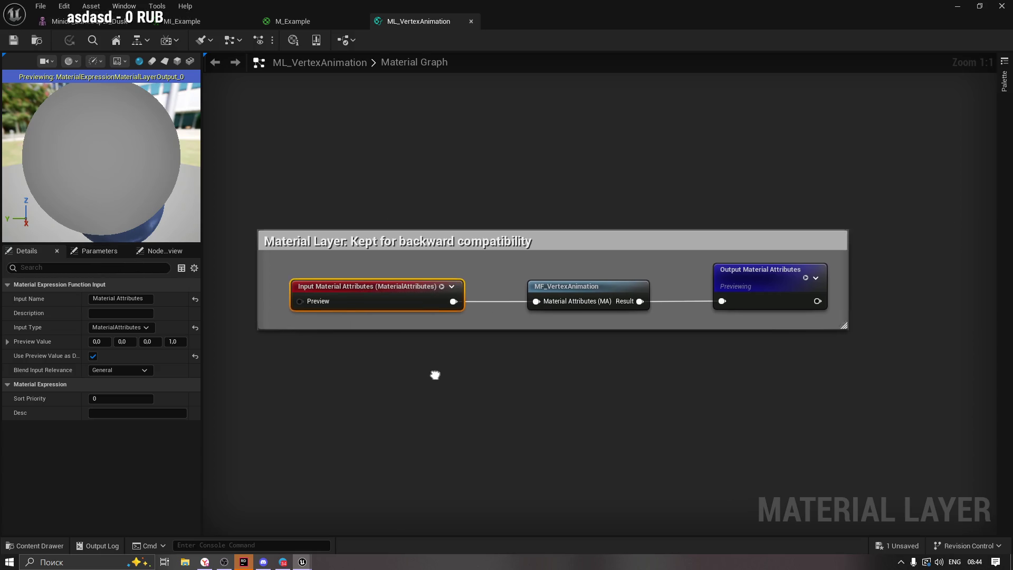
click(490, 287)
click(673, 273)
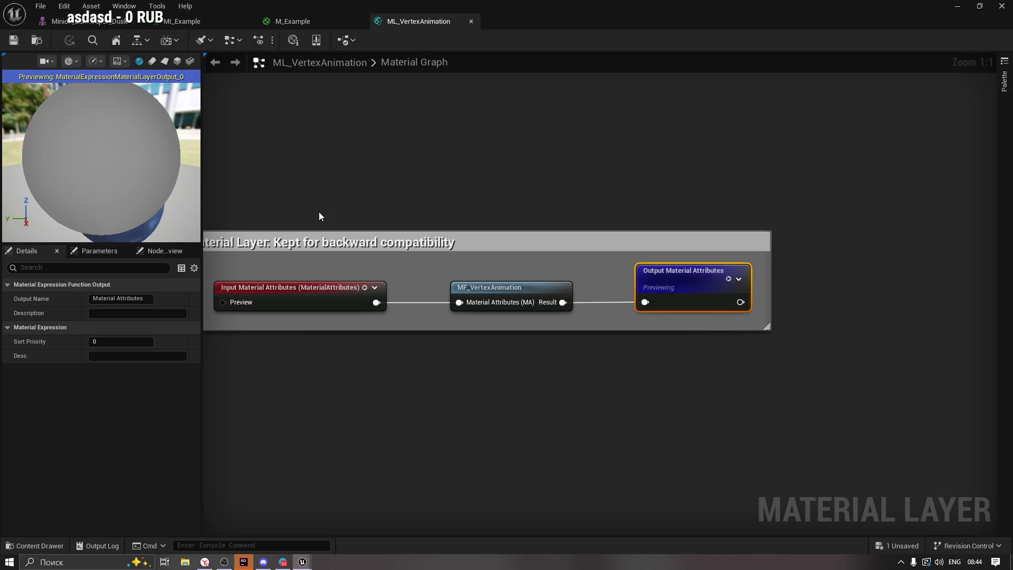
click(471, 21)
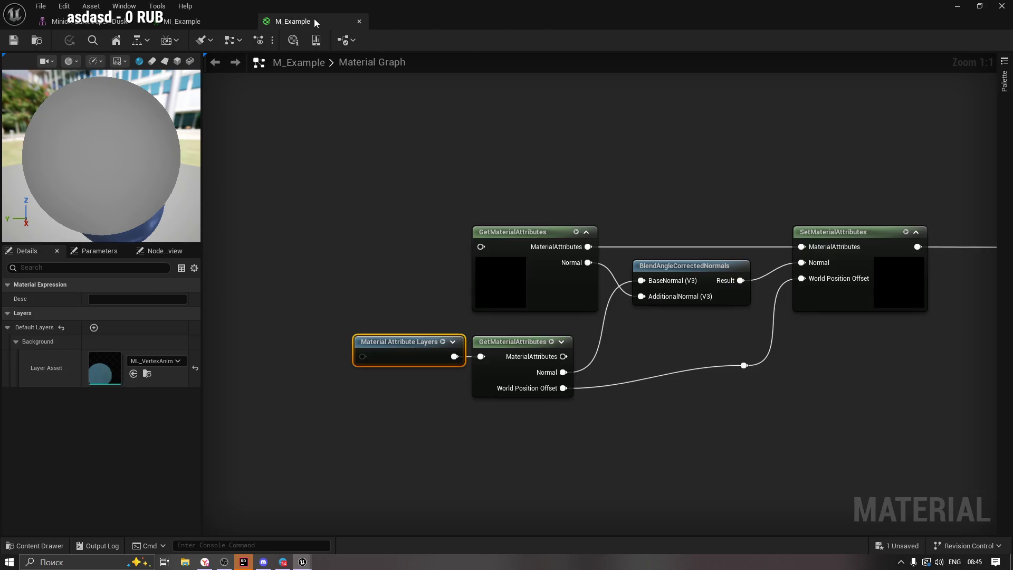
Reposition the Material Attribute Layers node and wire it into the top GetMaterialAttributes node.
drag(590, 183, 554, 175)
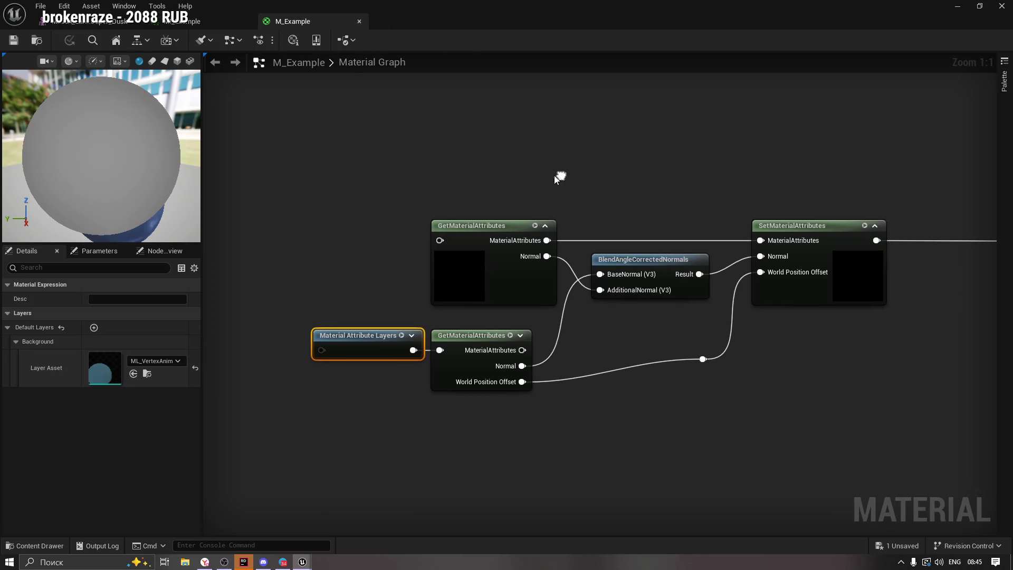
click(479, 227)
drag(568, 316, 565, 309)
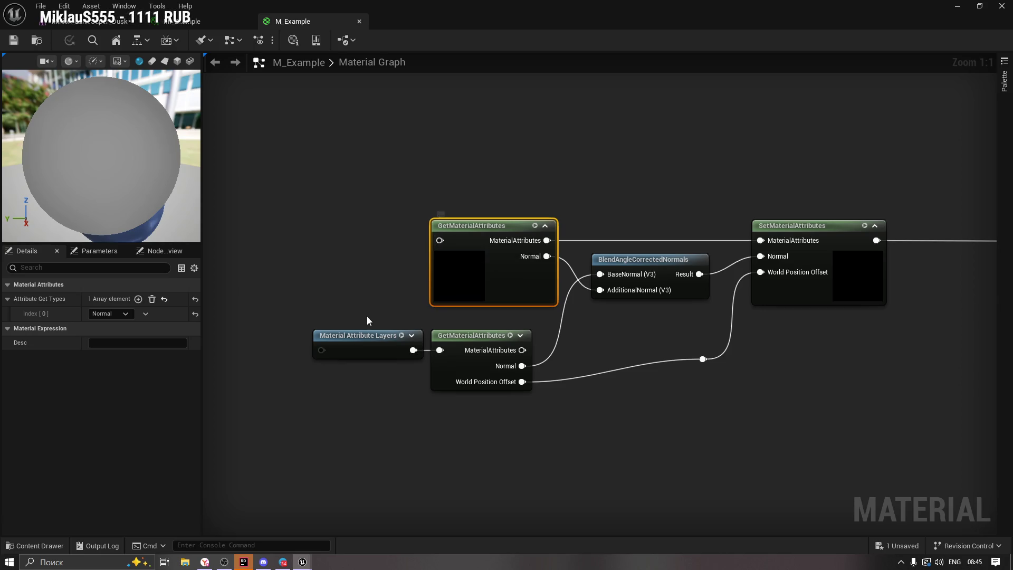
drag(357, 339, 288, 327)
mouse_move(344, 341)
mouse_down()
mouse_move(466, 235)
mouse_move(442, 241)
mouse_move(405, 295)
mouse_move(369, 259)
mouse_up()
click(368, 251)
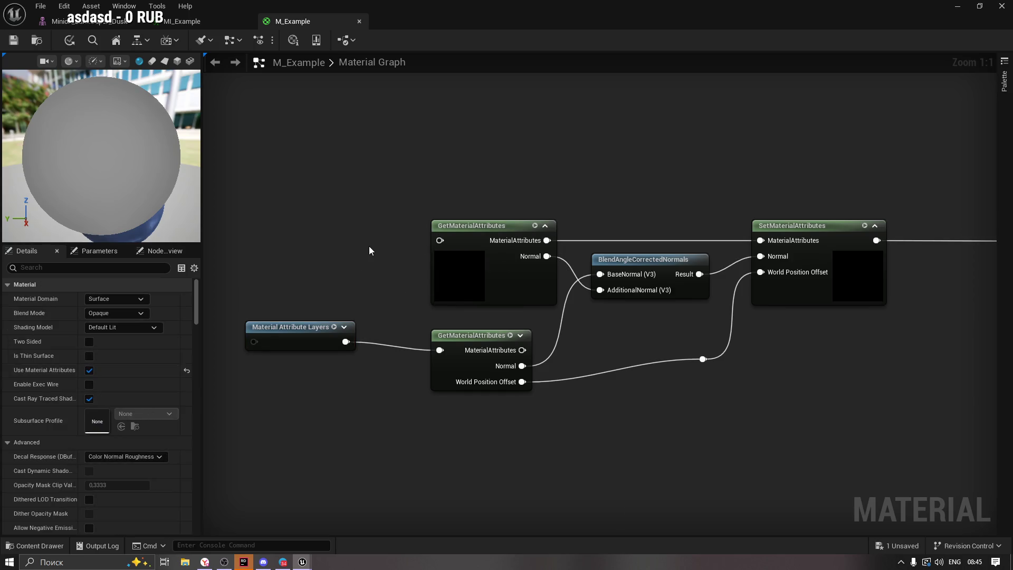
drag(256, 332, 302, 349)
click(302, 261)
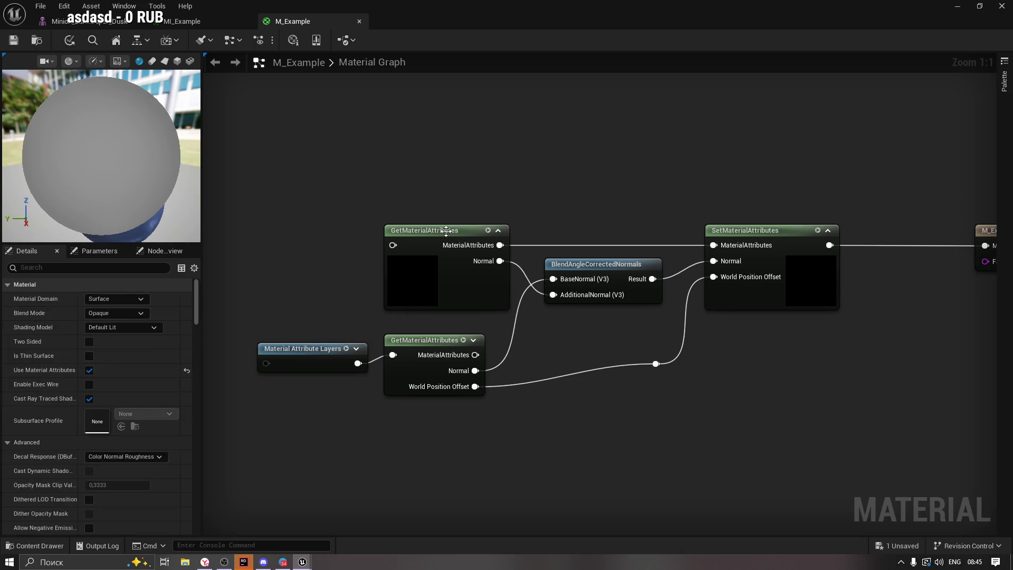
click(433, 228)
mouse_move(552, 179)
mouse_down()
mouse_move(494, 178)
mouse_move(543, 174)
mouse_up()
mouse_move(296, 350)
mouse_down()
mouse_move(254, 316)
mouse_move(384, 242)
mouse_up()
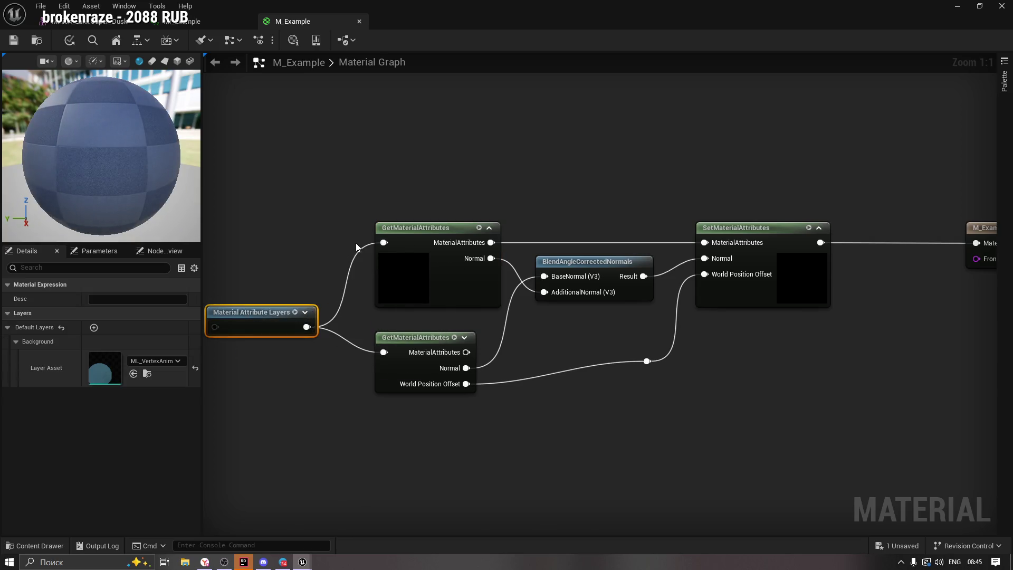
Check the preview sphere and apply the M_Example changes.
drag(122, 175, 174, 178)
scroll(209, 175, down, 1)
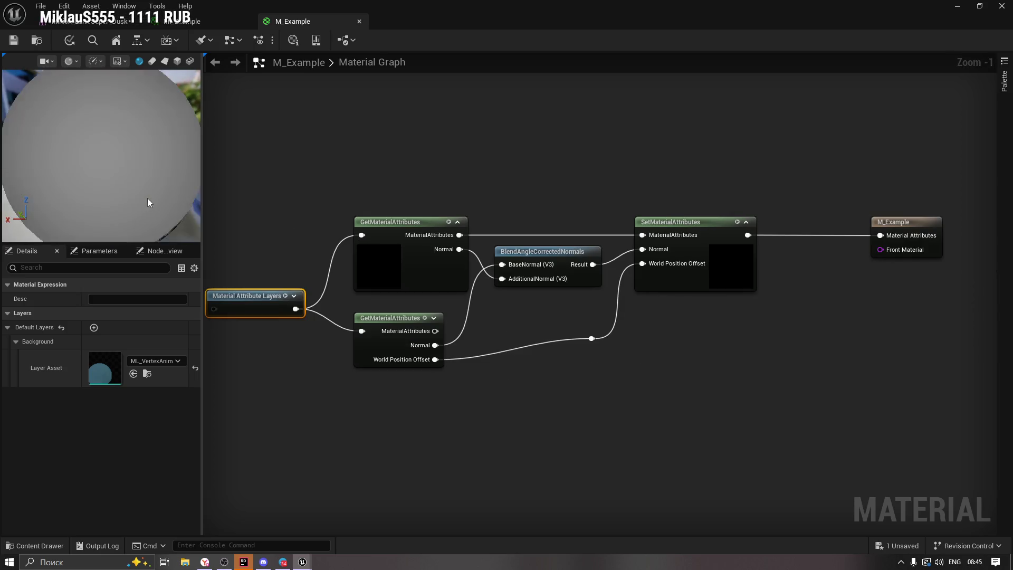
scroll(145, 199, down, 3)
drag(144, 198, 4, 42)
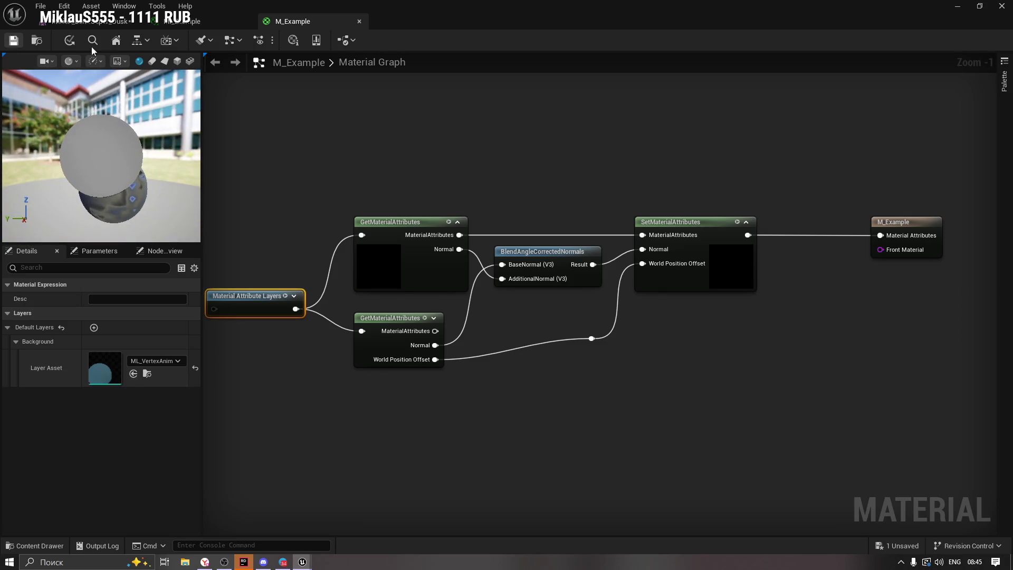
click(72, 45)
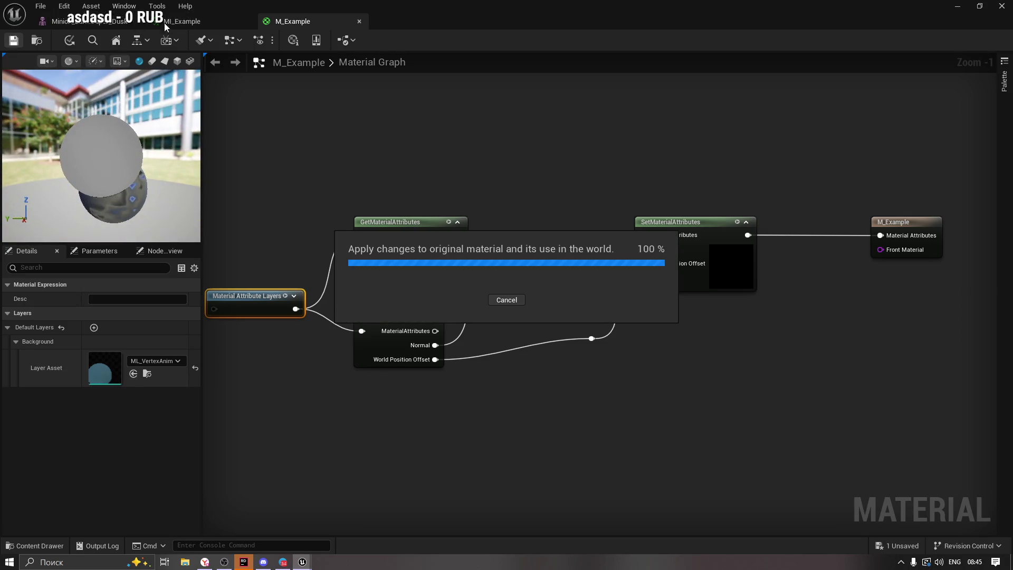
Assign MI_Example from the VAT folder to the minion mesh's Element 0 slot.
click(81, 24)
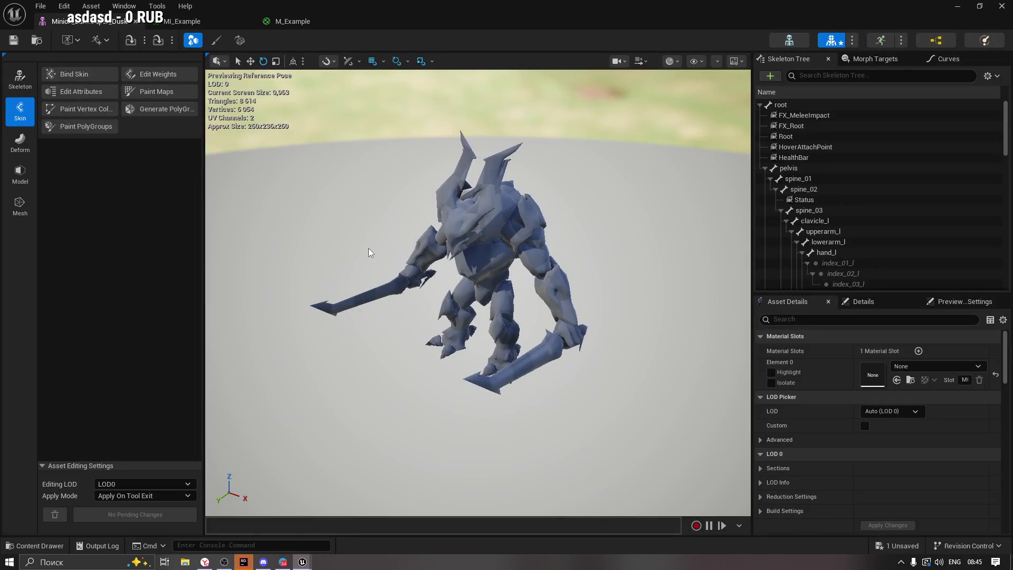
drag(459, 258, 489, 261)
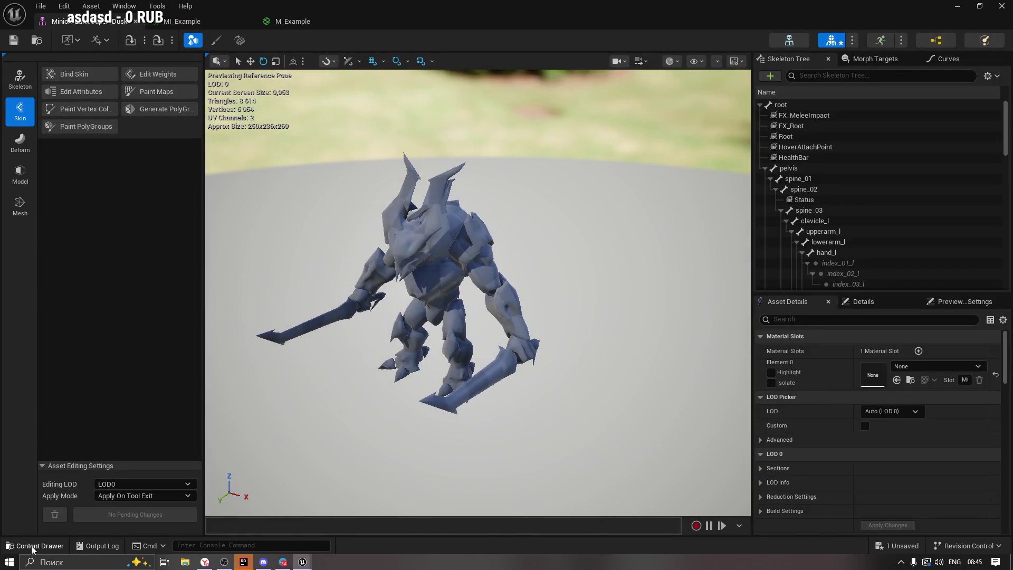
click(35, 545)
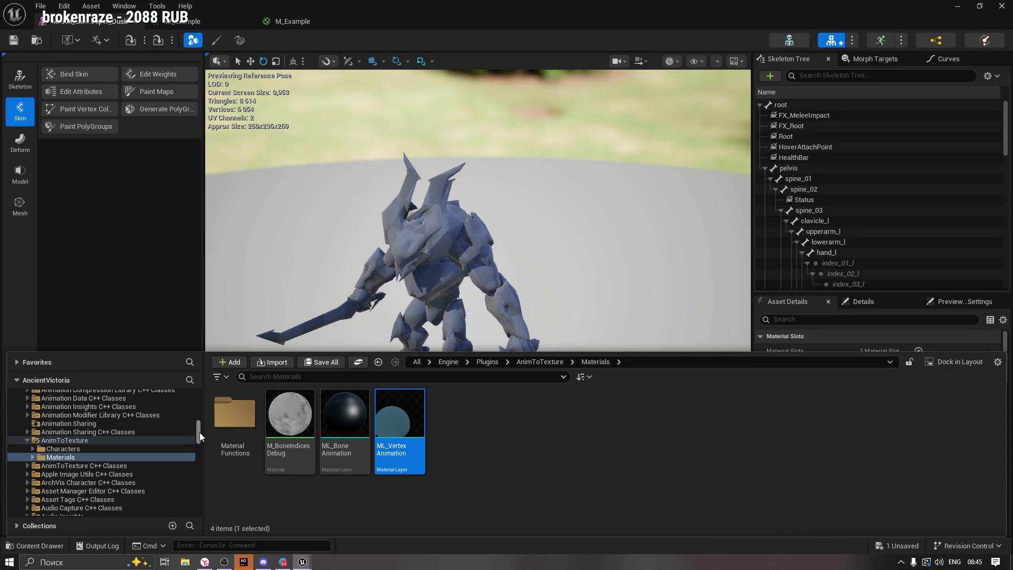
drag(199, 432, 200, 398)
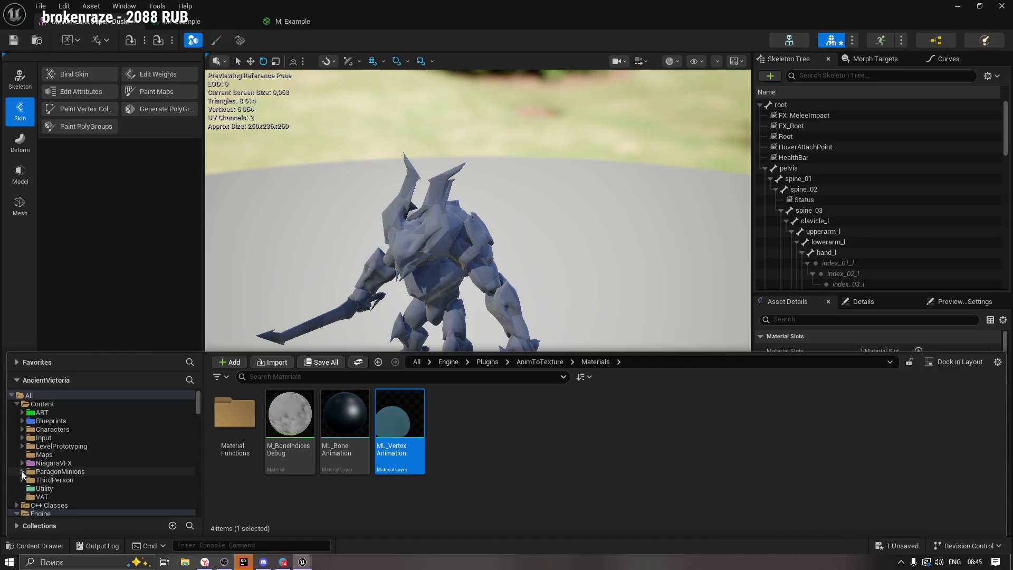
click(42, 497)
click(393, 432)
drag(393, 433, 868, 375)
drag(543, 294, 527, 306)
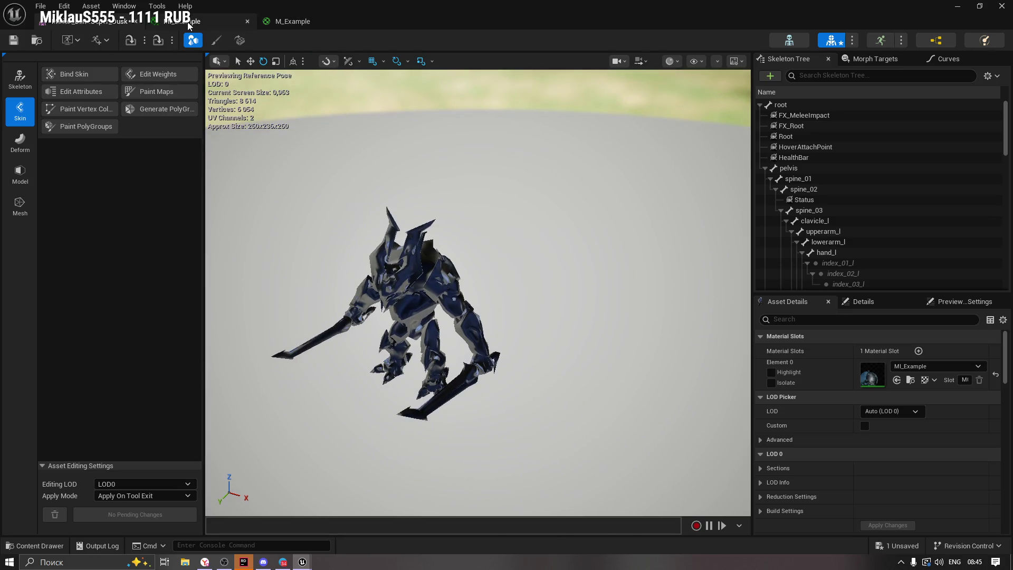
Uncheck MI_Example's EndFrame, SampleRate, NormalTexture and PositionTexture layer parameter overrides.
click(233, 24)
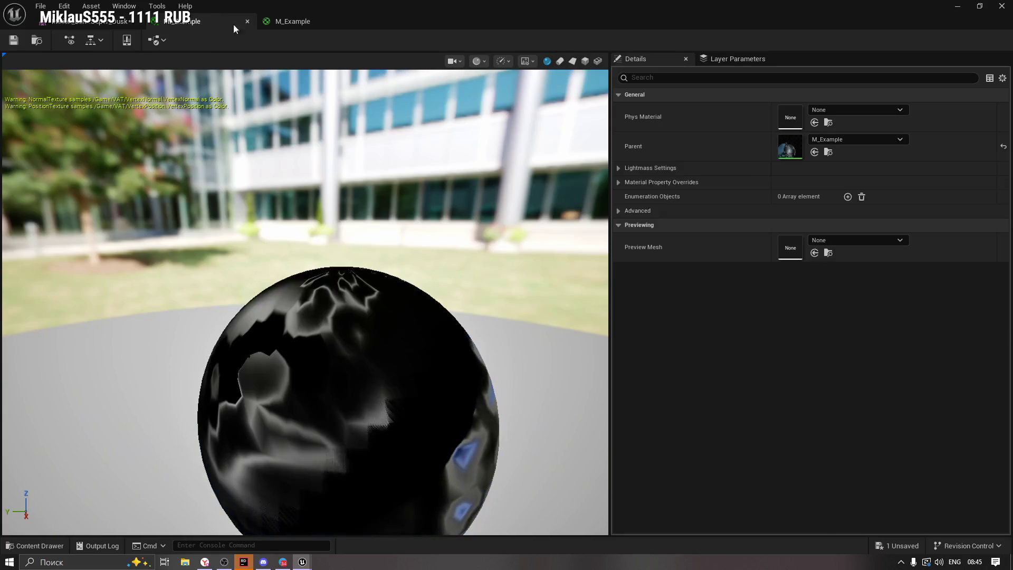
click(730, 59)
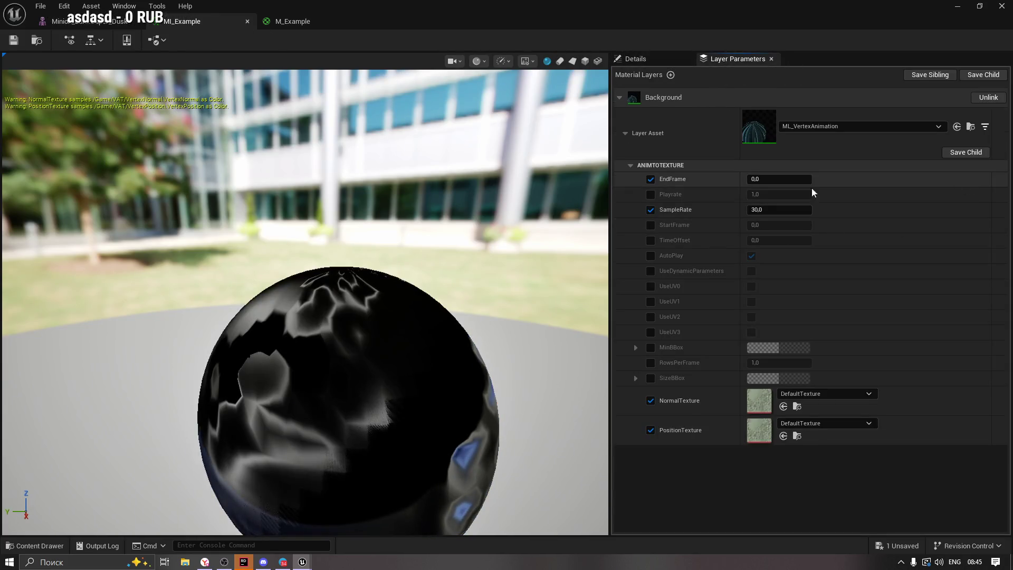
click(650, 179)
click(649, 210)
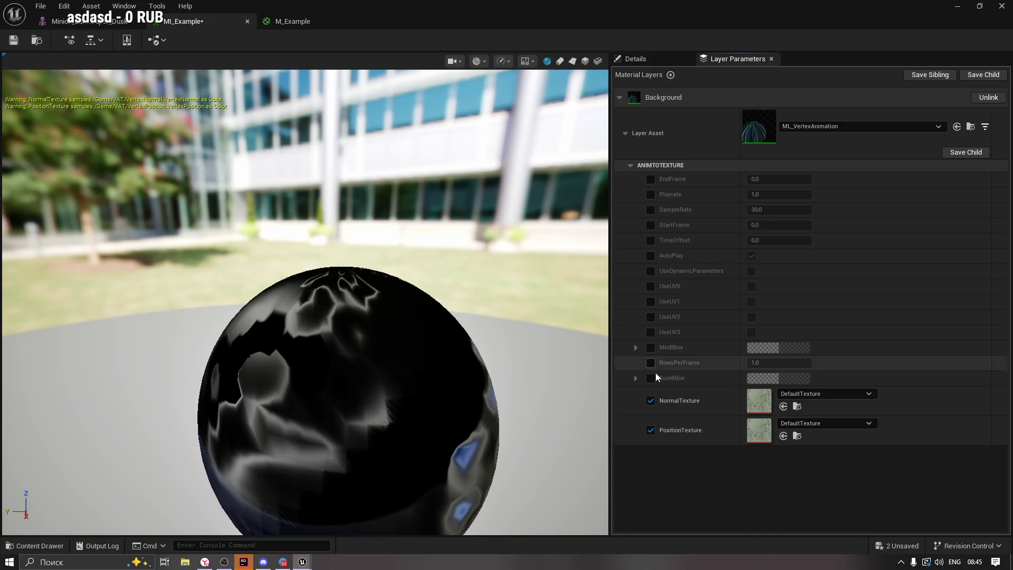
click(650, 401)
click(650, 429)
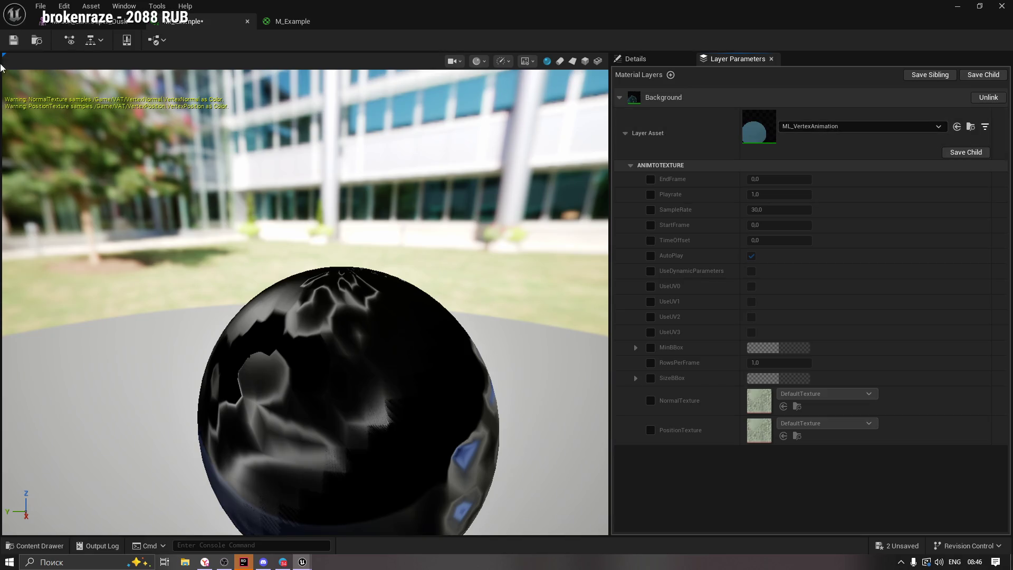
Disconnect the layers from the top GetMaterialAttributes, tidy the node, and save M_Example.
click(284, 18)
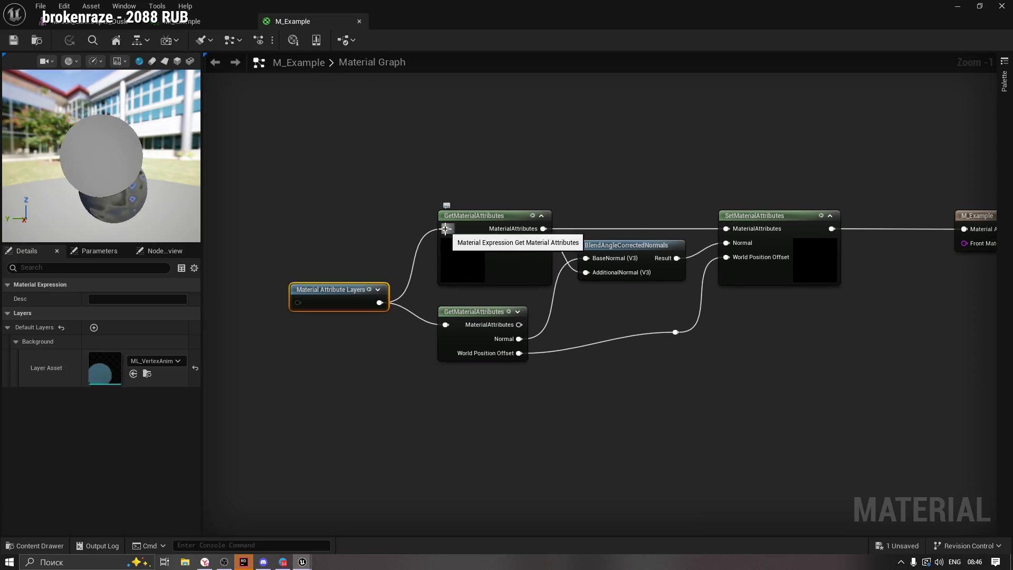
alt+click(445, 228)
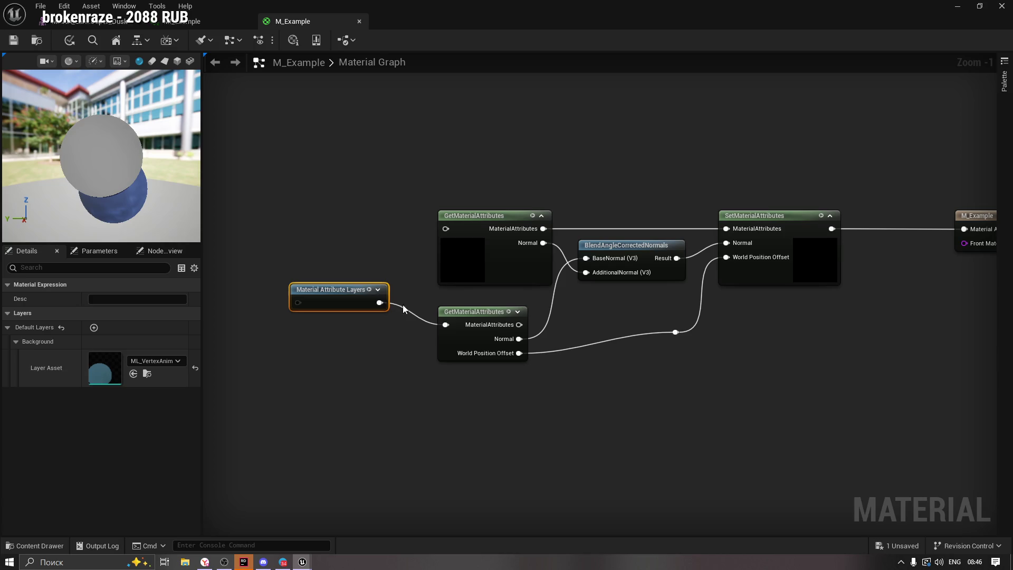
drag(333, 299, 362, 321)
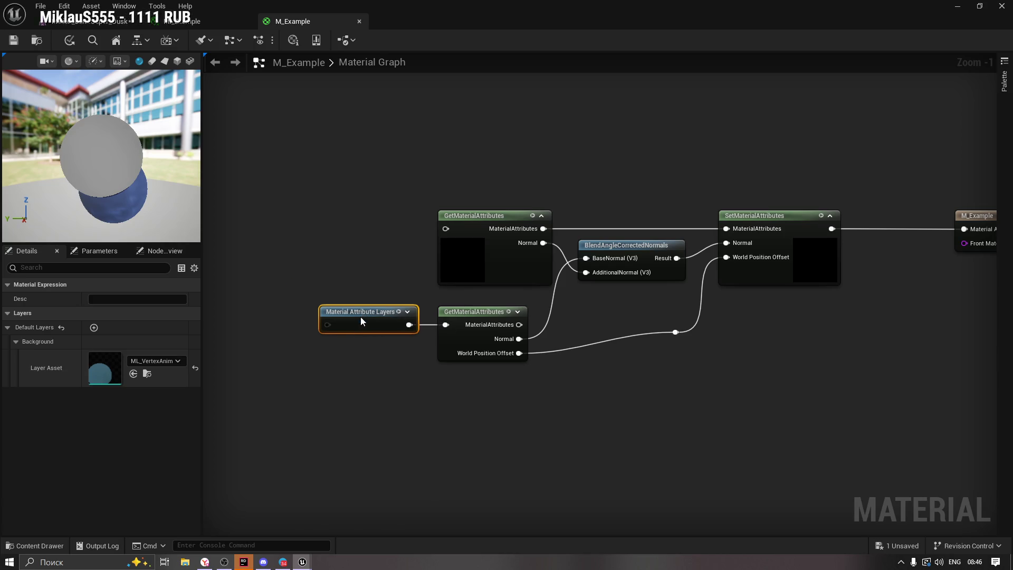
click(14, 43)
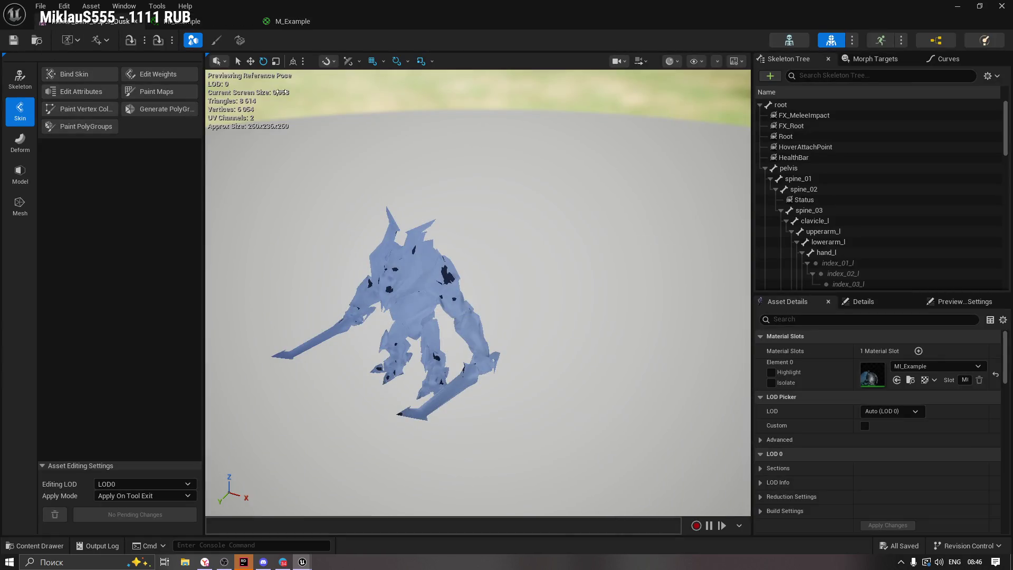
drag(434, 298, 431, 200)
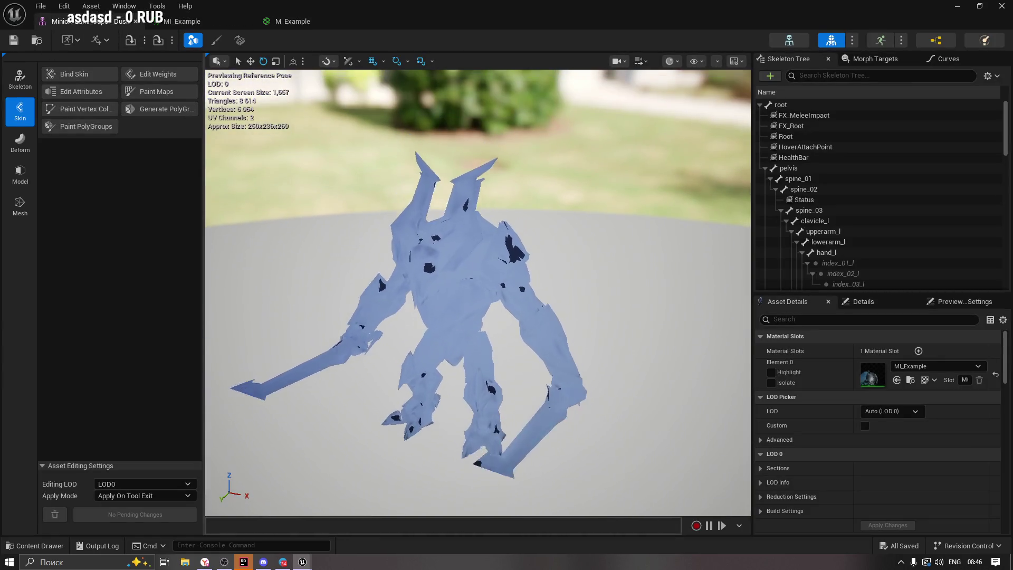
Preview the minion at LOD 0, then uncheck LODs 0–4 under the advanced LOD settings.
click(880, 413)
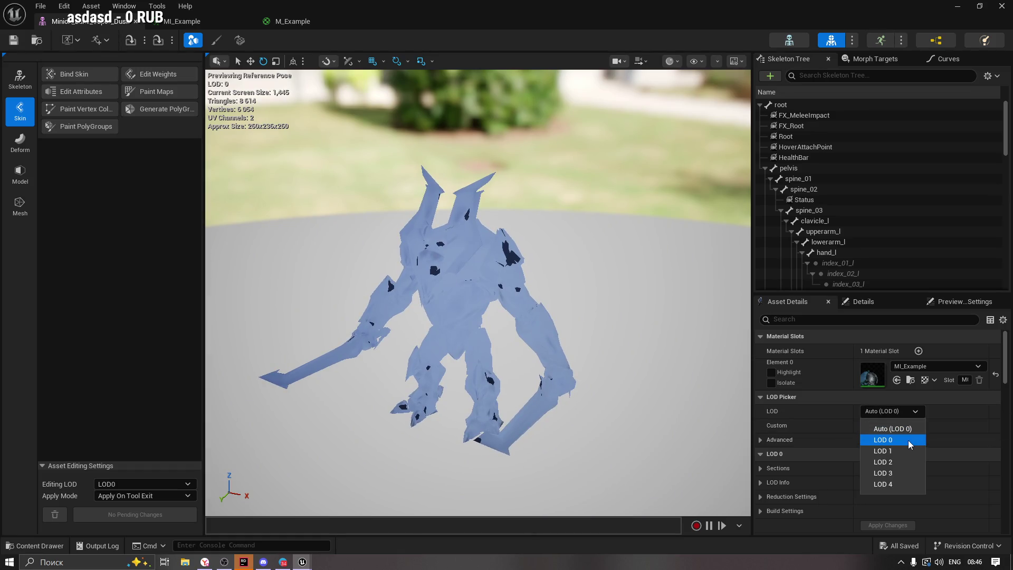
click(907, 440)
click(762, 439)
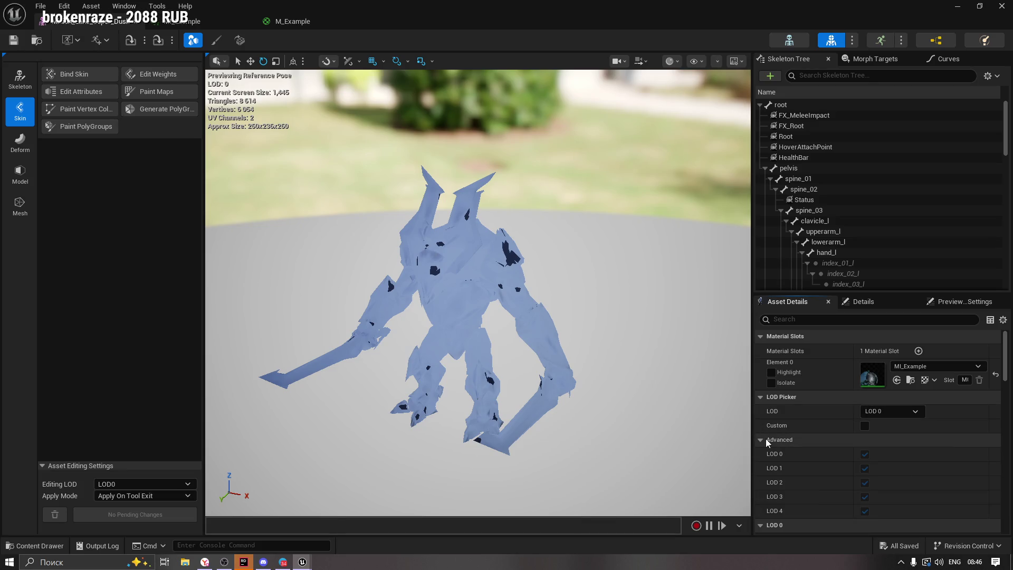
click(865, 425)
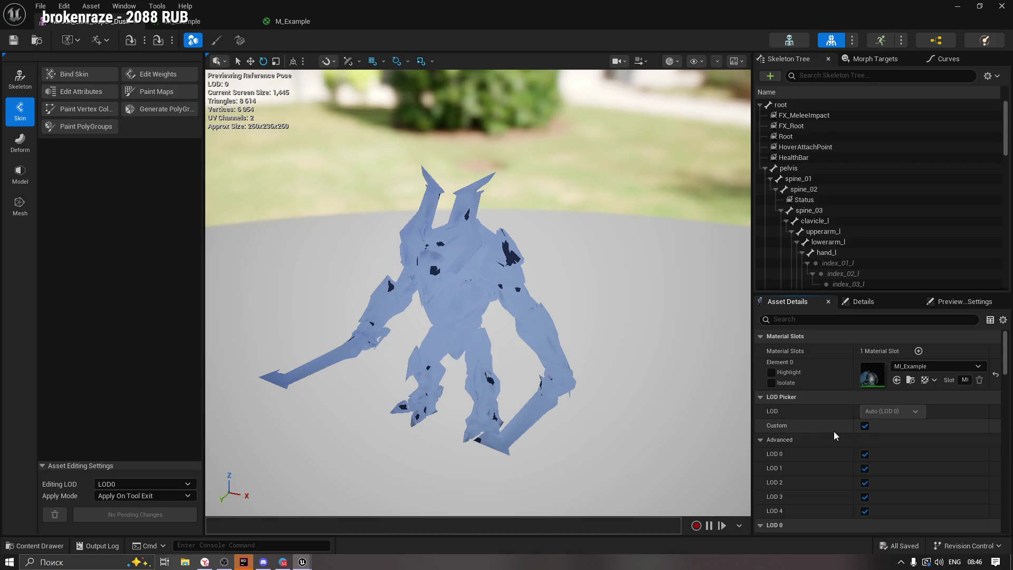
scroll(841, 452, down, 1)
click(868, 477)
click(866, 464)
click(866, 448)
click(867, 434)
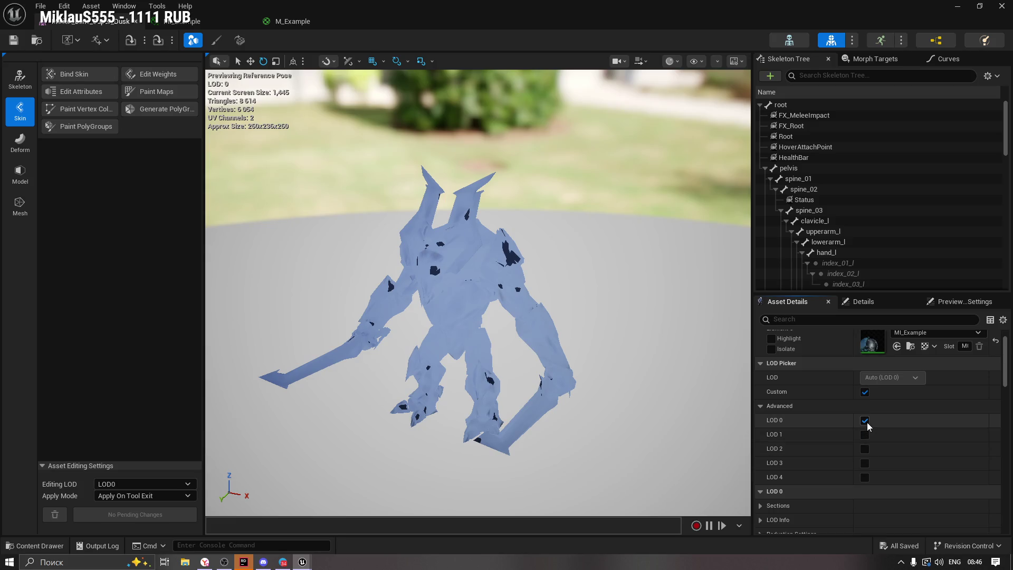
click(865, 421)
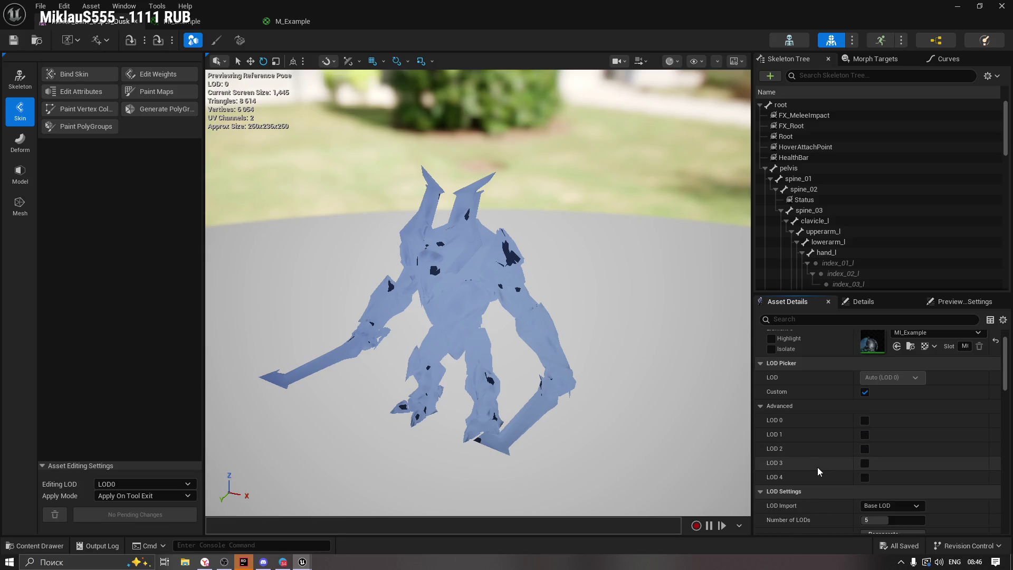
scroll(818, 472, down, 1)
Set Number of LODs to 1 in LOD Settings and apply the changes.
click(877, 503)
text(2)
text(1)
scroll(801, 496, down, 1)
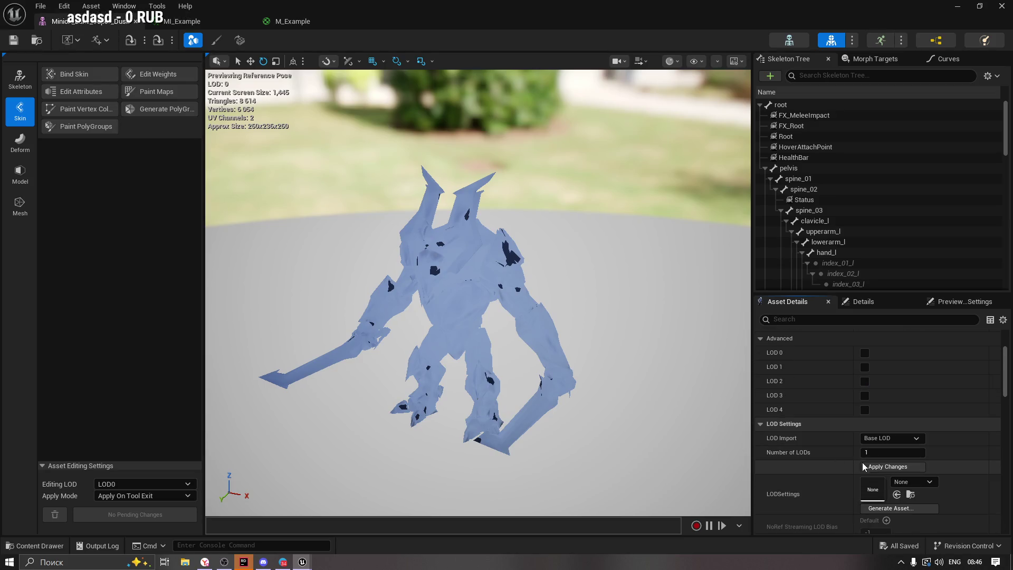
click(867, 467)
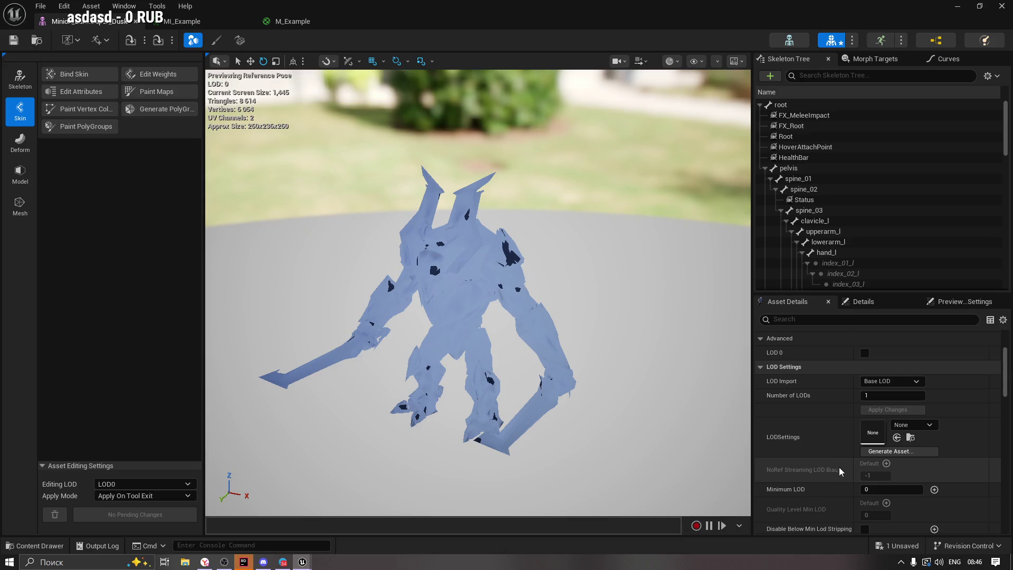
scroll(829, 442, down, 1)
scroll(827, 442, up, 3)
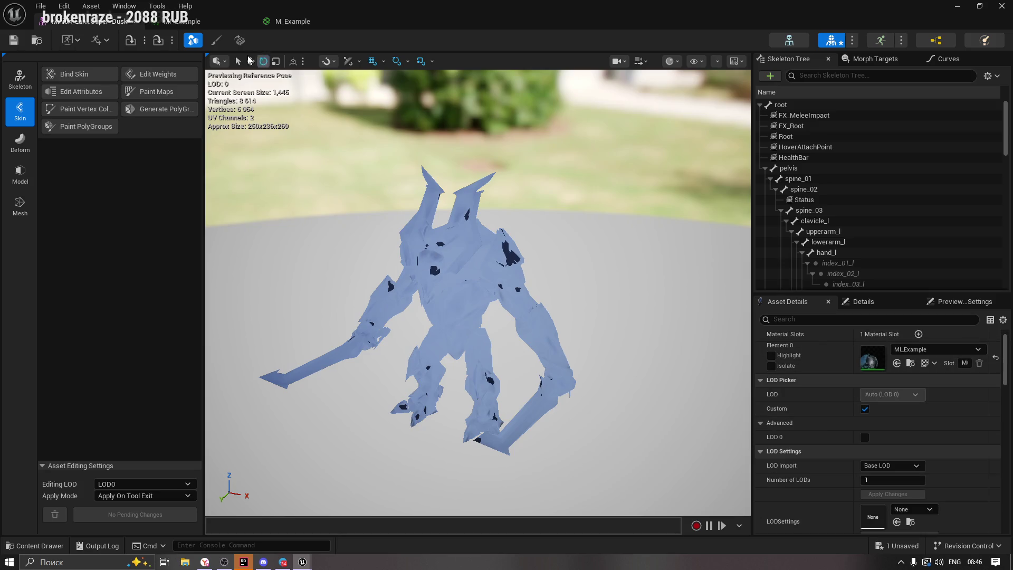
Save the skeletal mesh and convert it to a static mesh named Minion in Content/VAT.
click(14, 40)
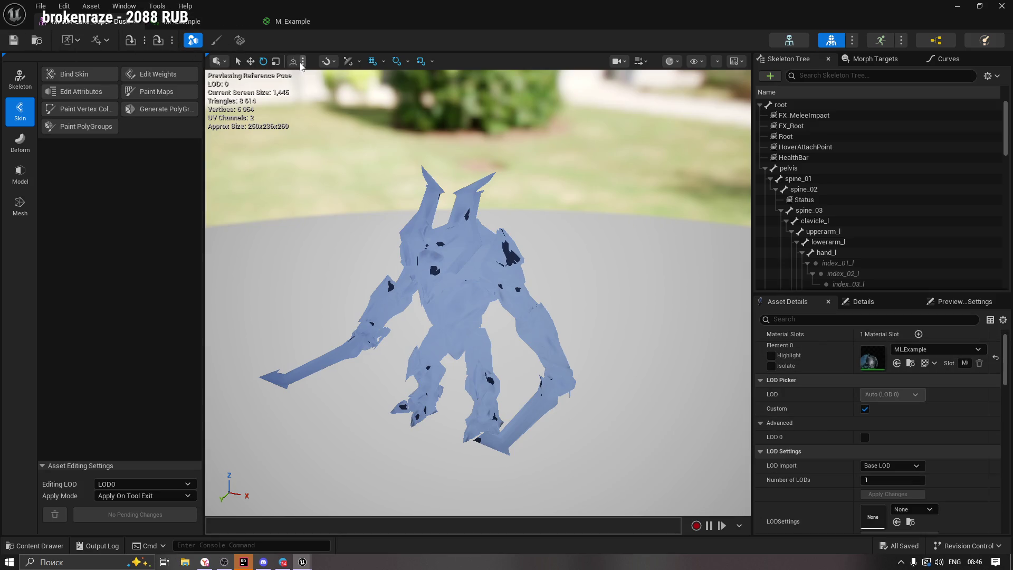
click(240, 42)
drag(495, 164, 482, 141)
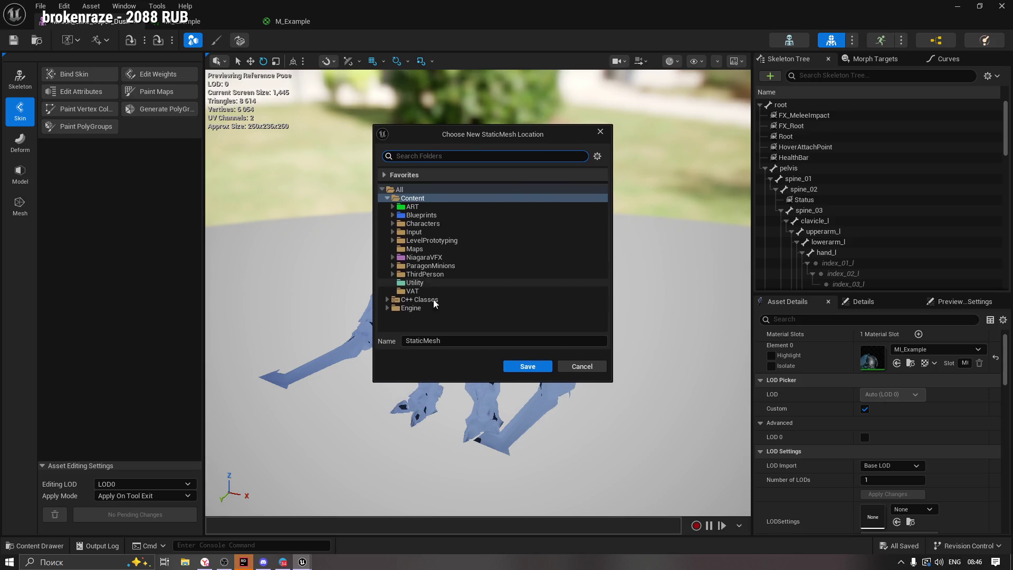
click(411, 290)
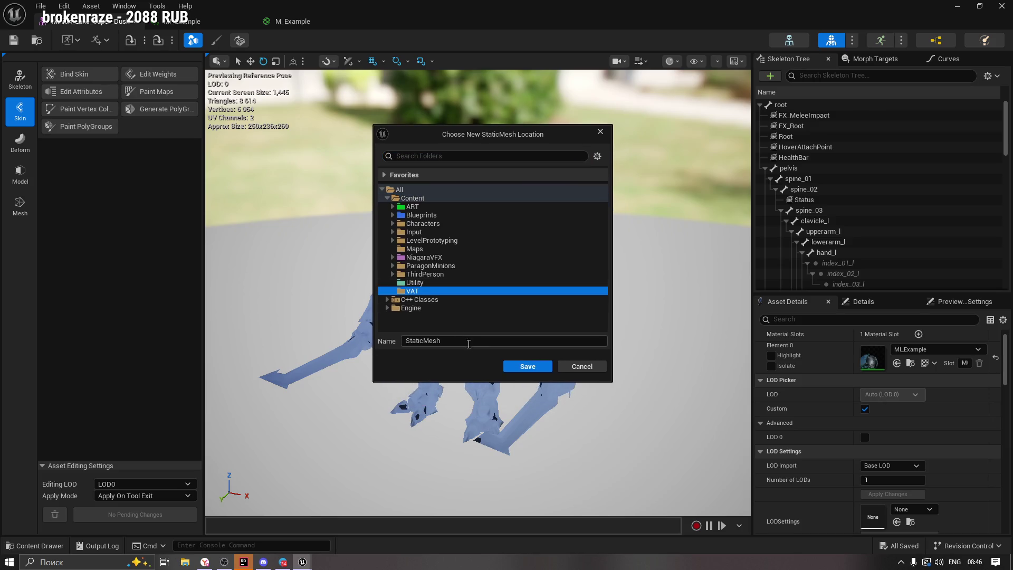
click(461, 341)
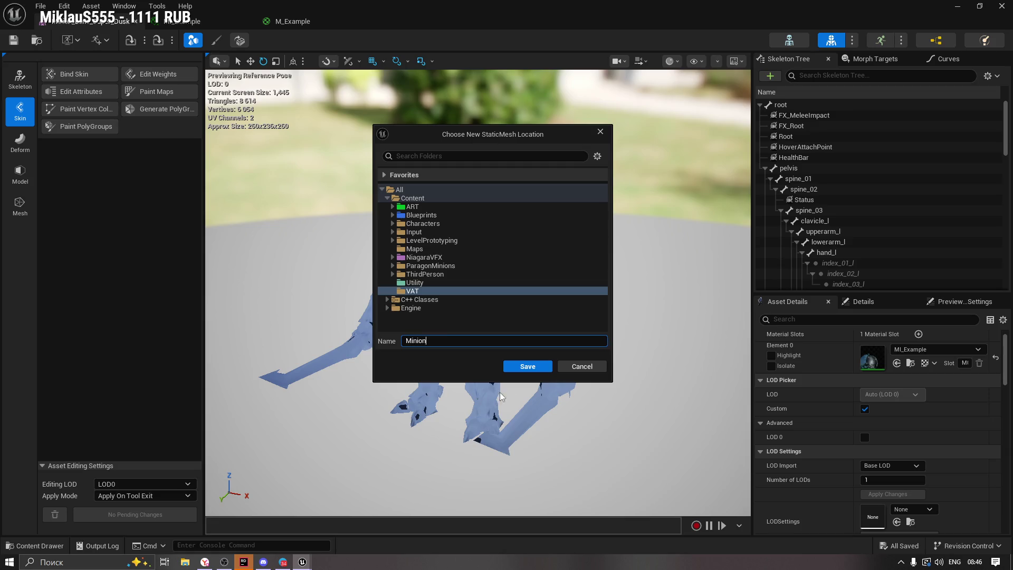
click(528, 366)
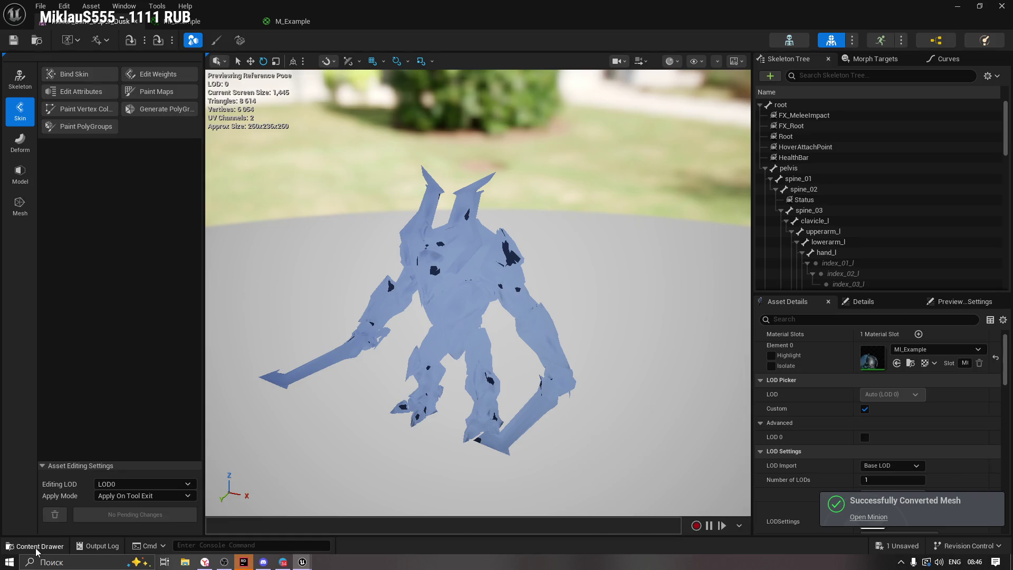
Open the new Minion static mesh from the VAT folder, save it, and open BP_AnimToTexture.
click(35, 547)
click(453, 410)
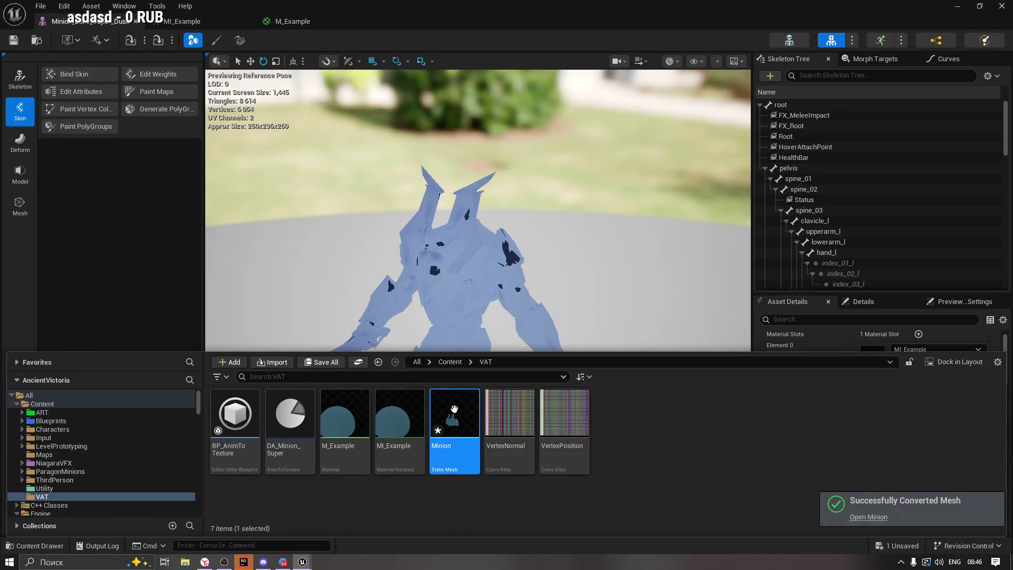
double_click(454, 409)
drag(406, 313, 425, 290)
key(ctrl+s)
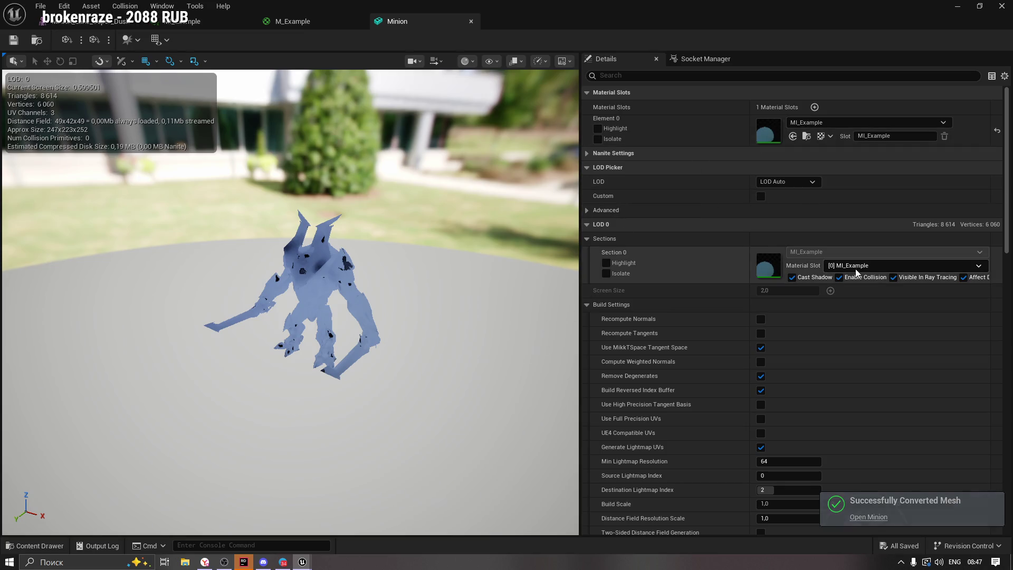
key(ctrl+space)
double_click(247, 433)
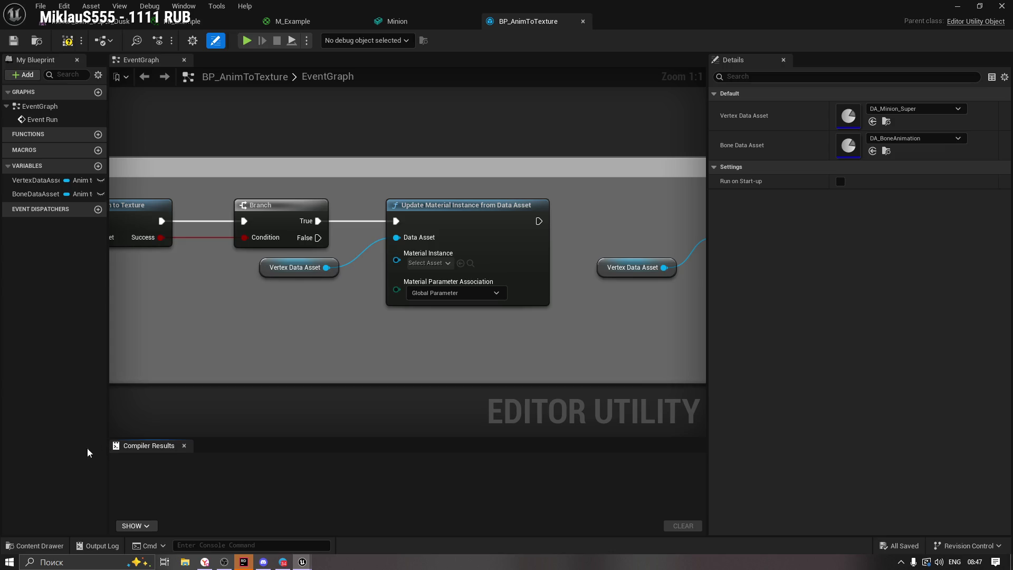
Plug MI_Example into the utility Blueprint's Material Instance pin and compile BP_AnimToTexture.
click(38, 546)
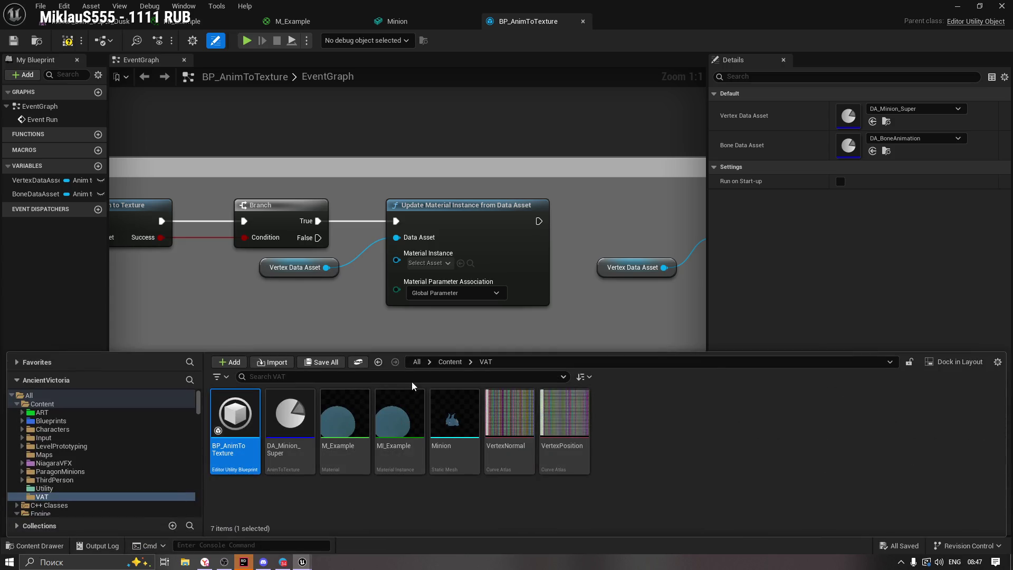
drag(396, 429, 427, 266)
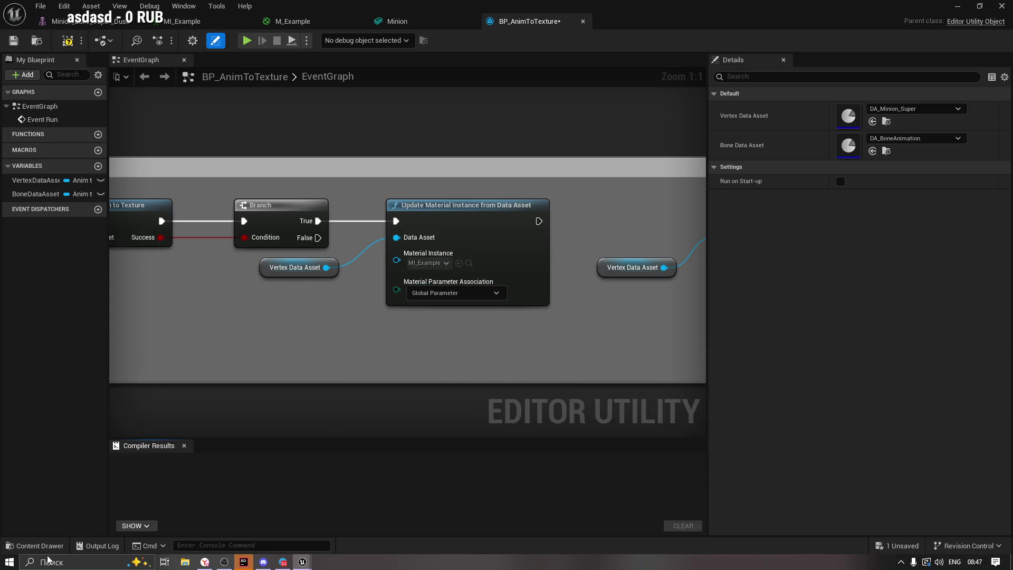
click(67, 41)
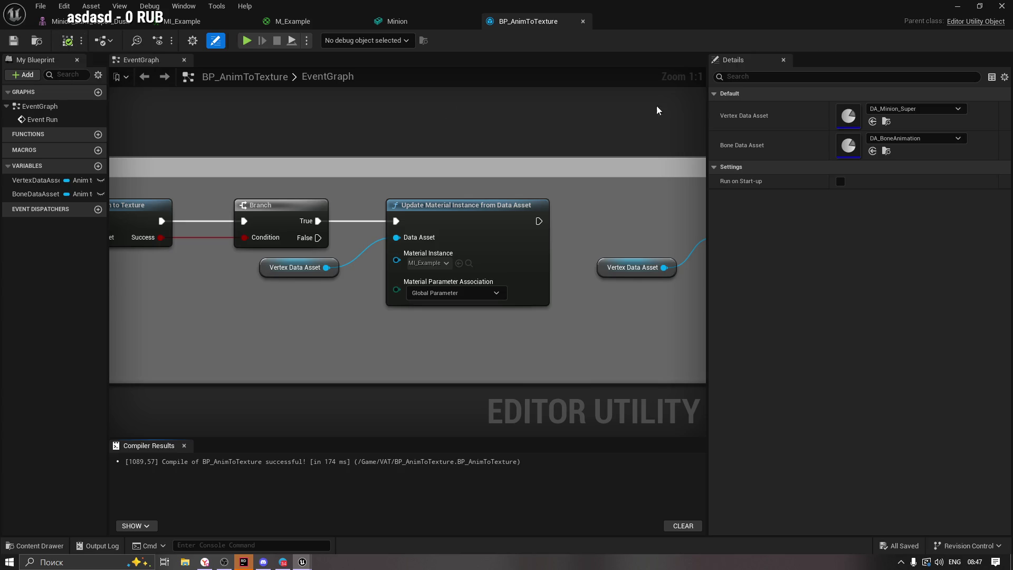
Open DA_Minion_Super and set its Static Mesh to the Minion mesh.
click(886, 122)
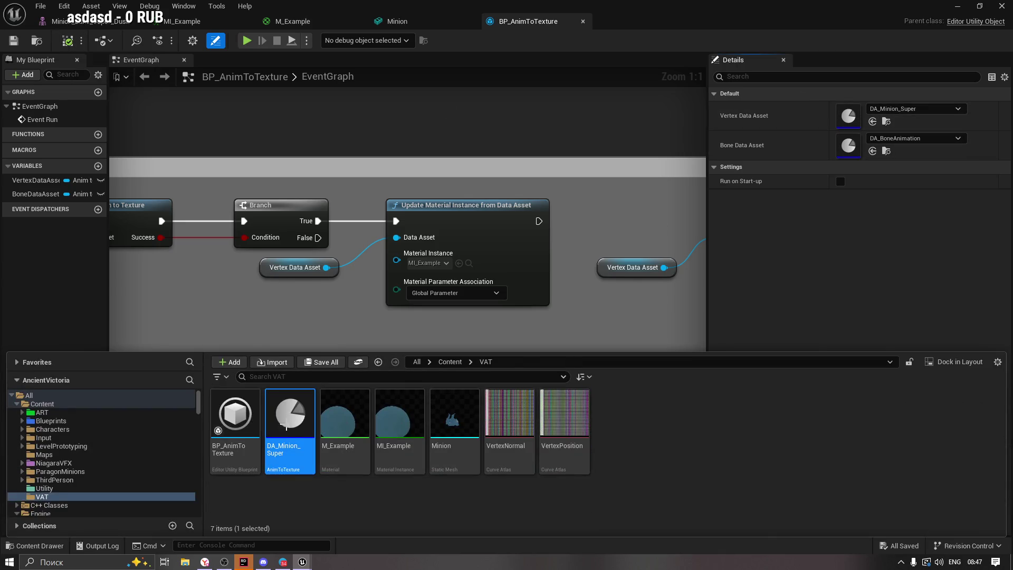
double_click(286, 426)
click(33, 545)
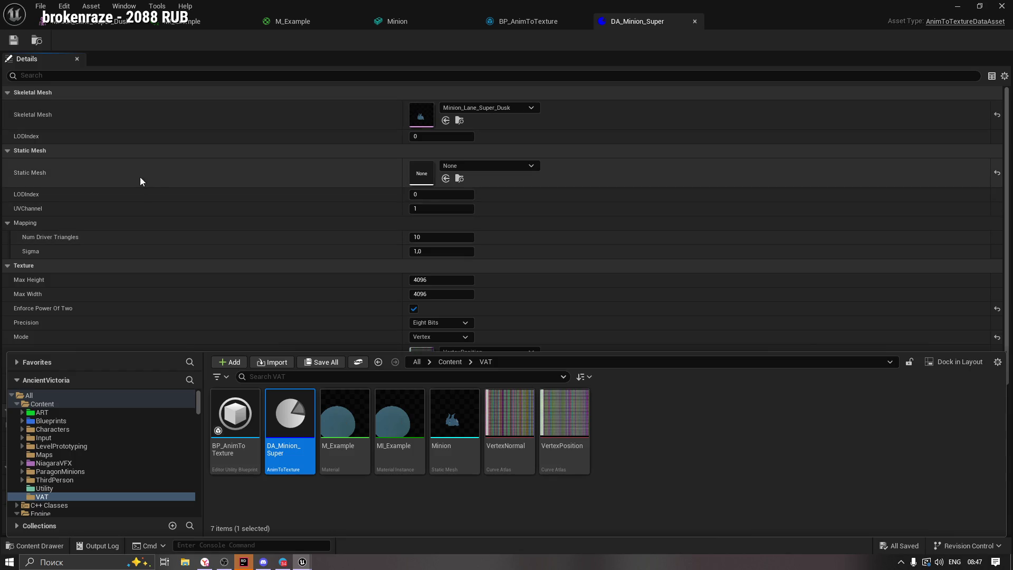
drag(452, 417, 429, 172)
scroll(360, 361, down, 3)
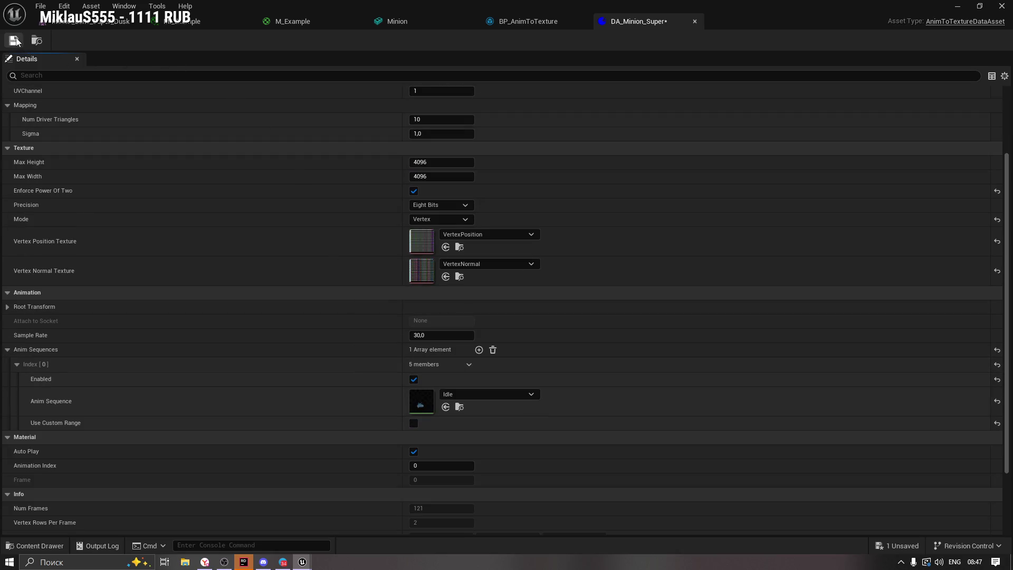
Close the minion skeletal mesh editor, review the open VAT assets, and close the editor window.
click(100, 22)
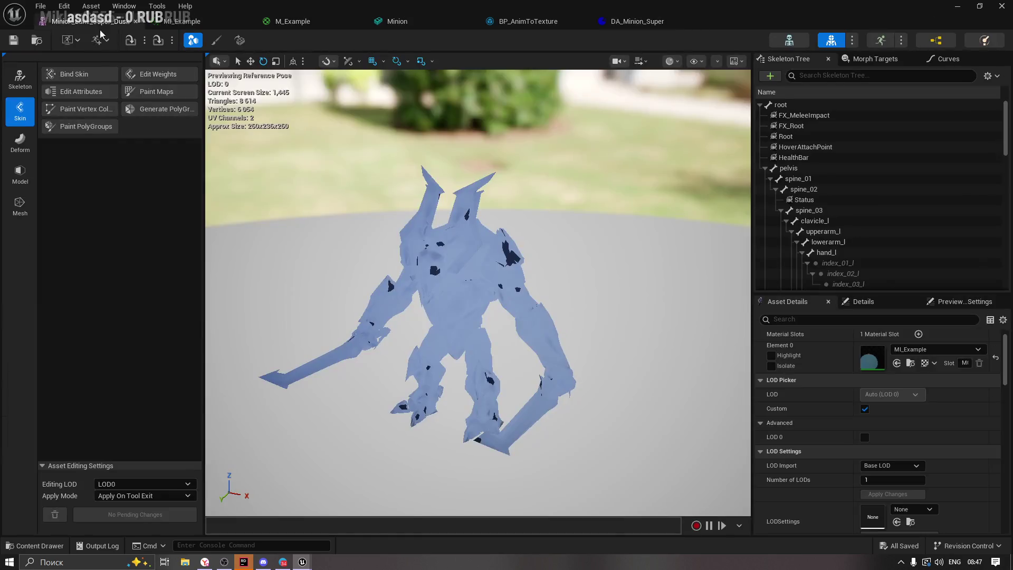
click(136, 21)
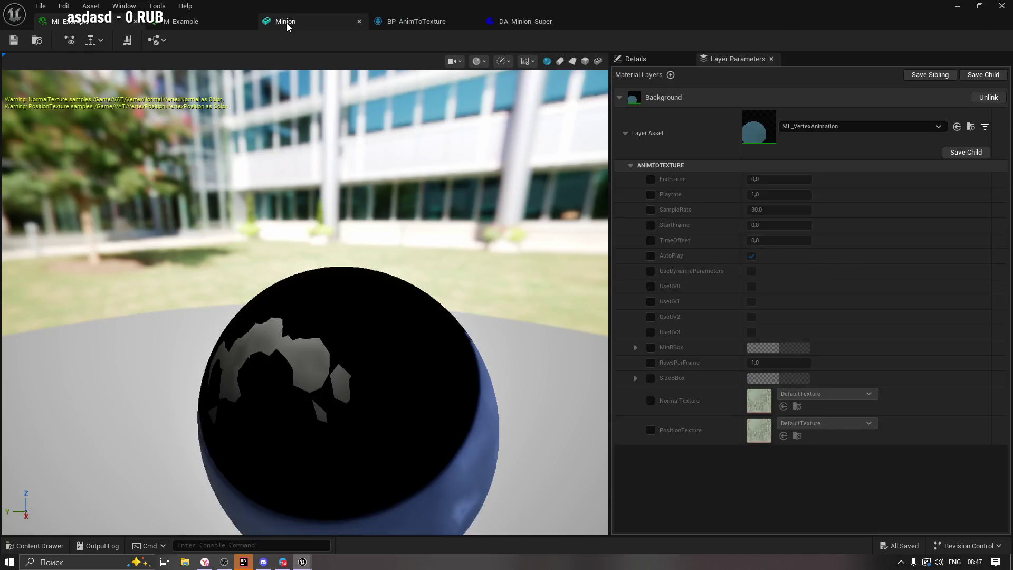
click(288, 24)
click(402, 24)
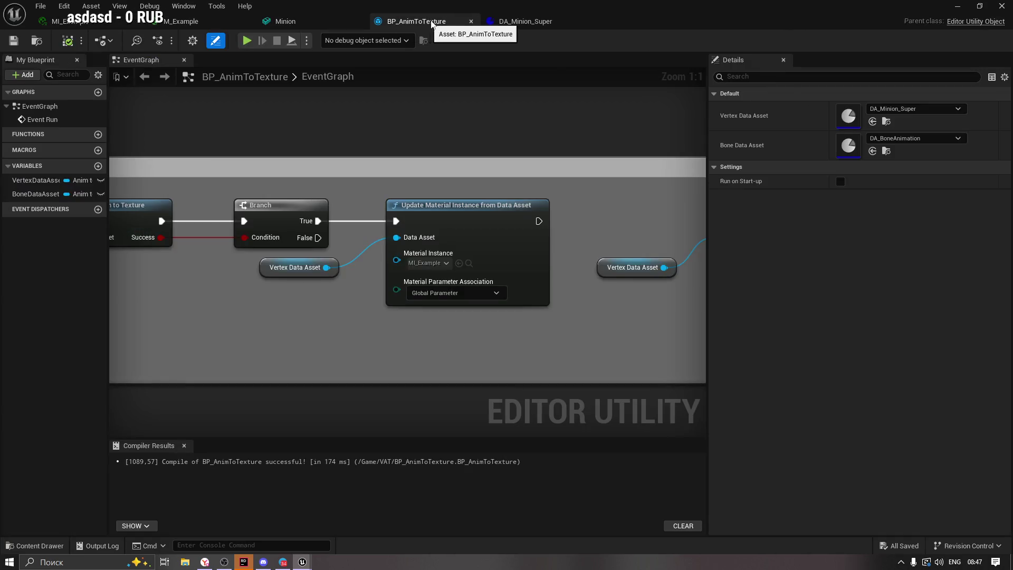
click(285, 21)
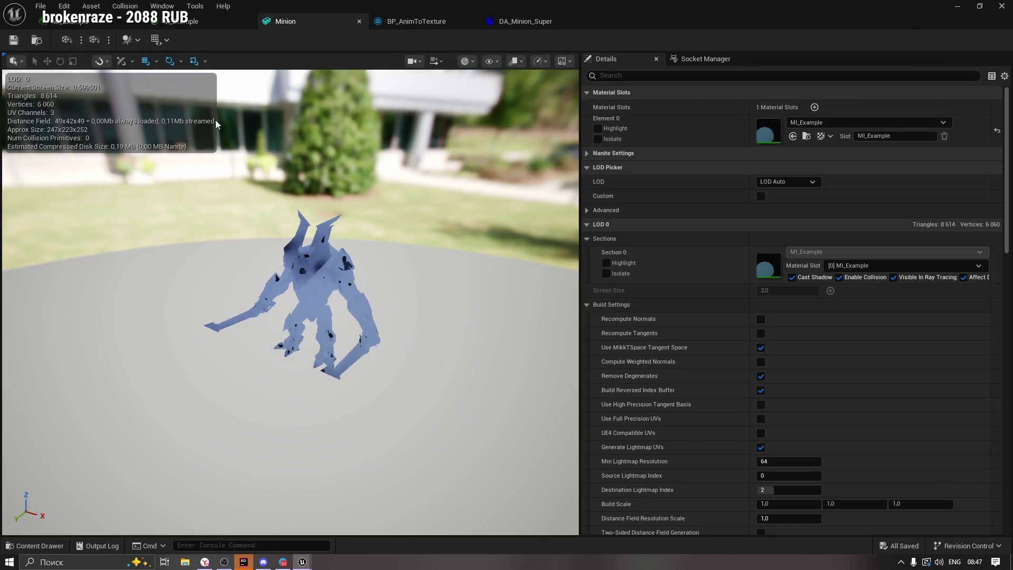
click(518, 21)
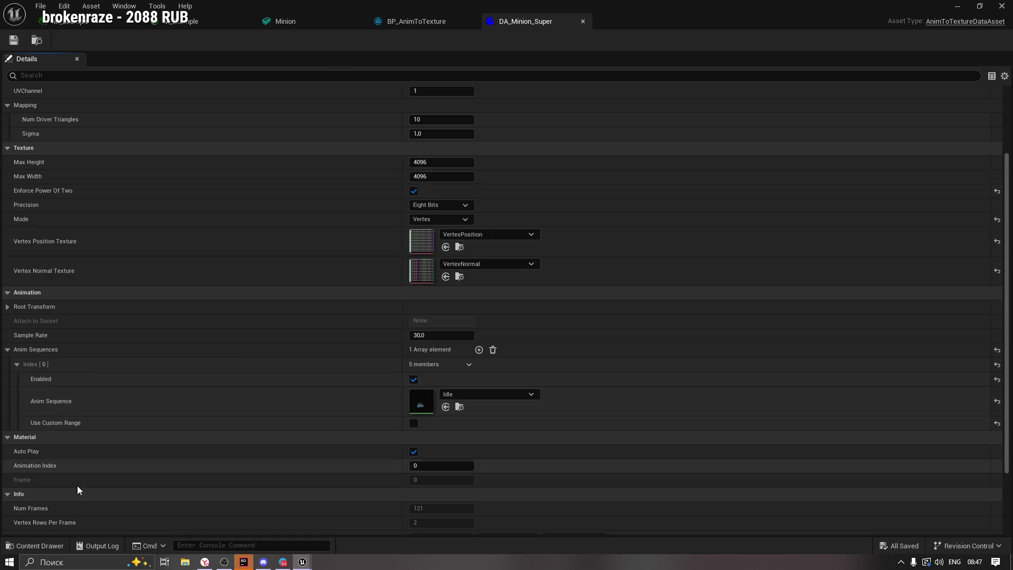
click(47, 545)
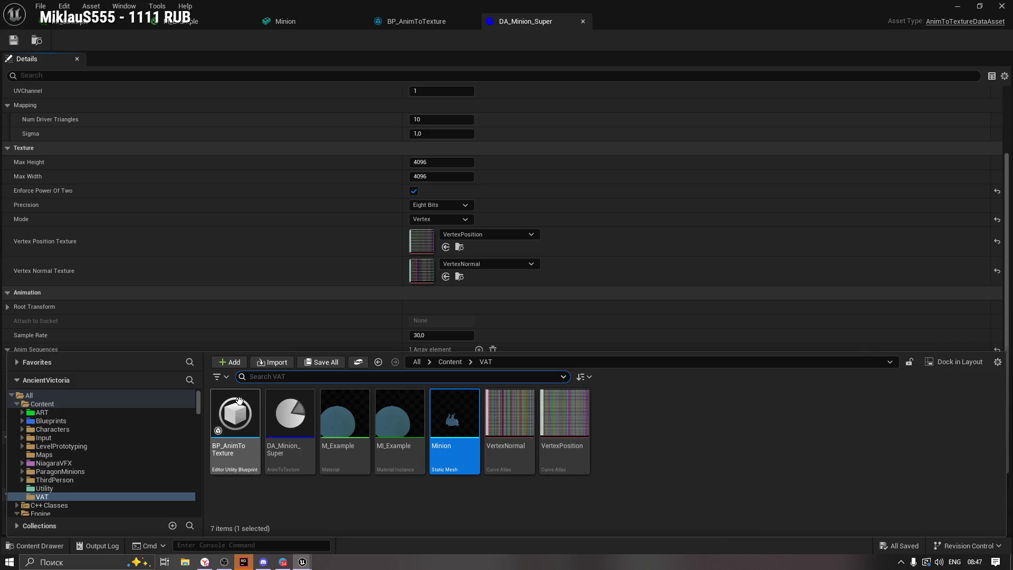
click(1001, 6)
Run BP_AnimToTexture as an Editor Utility Blueprint and save all six changed VAT assets.
click(31, 545)
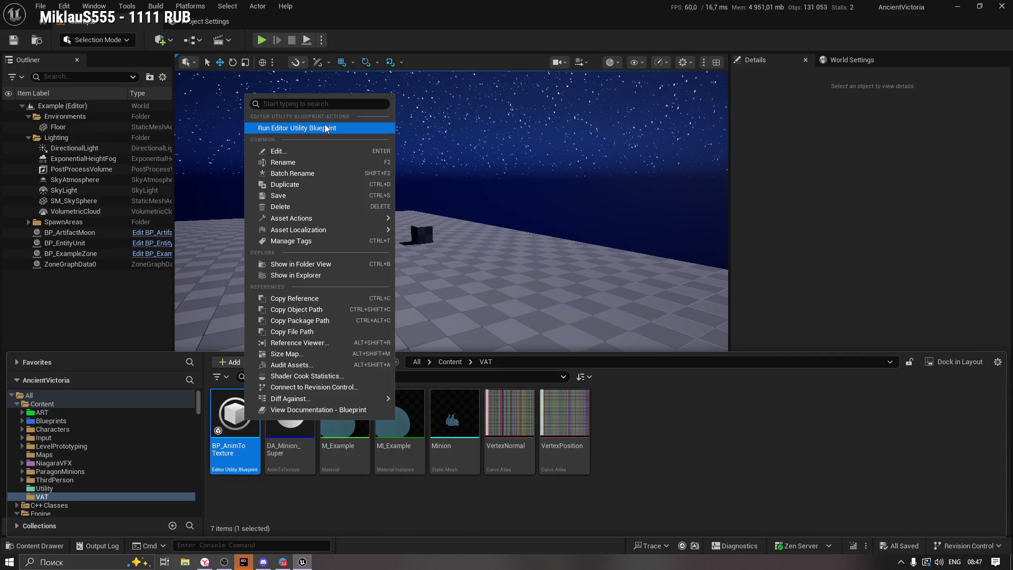
click(370, 128)
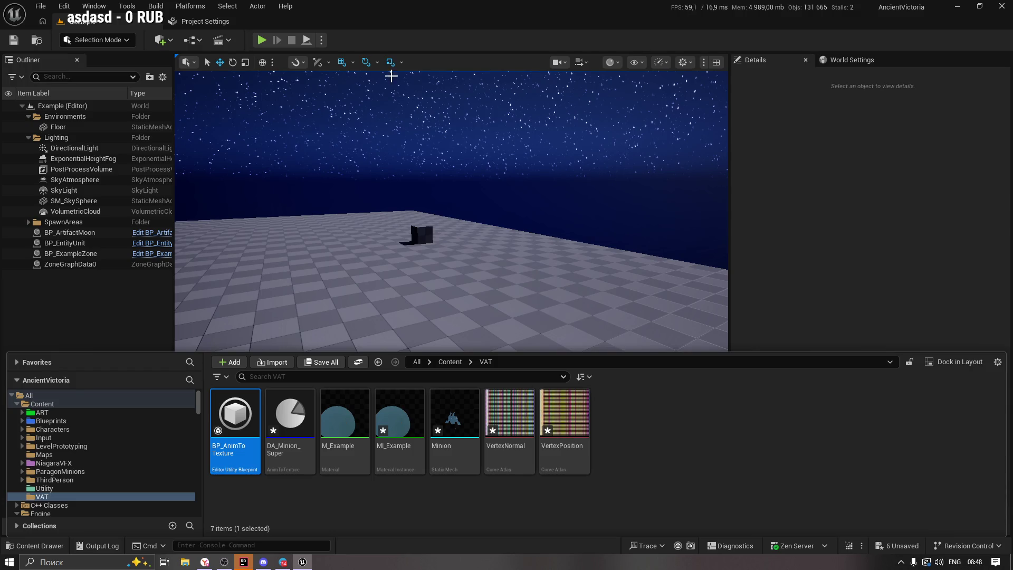
click(311, 364)
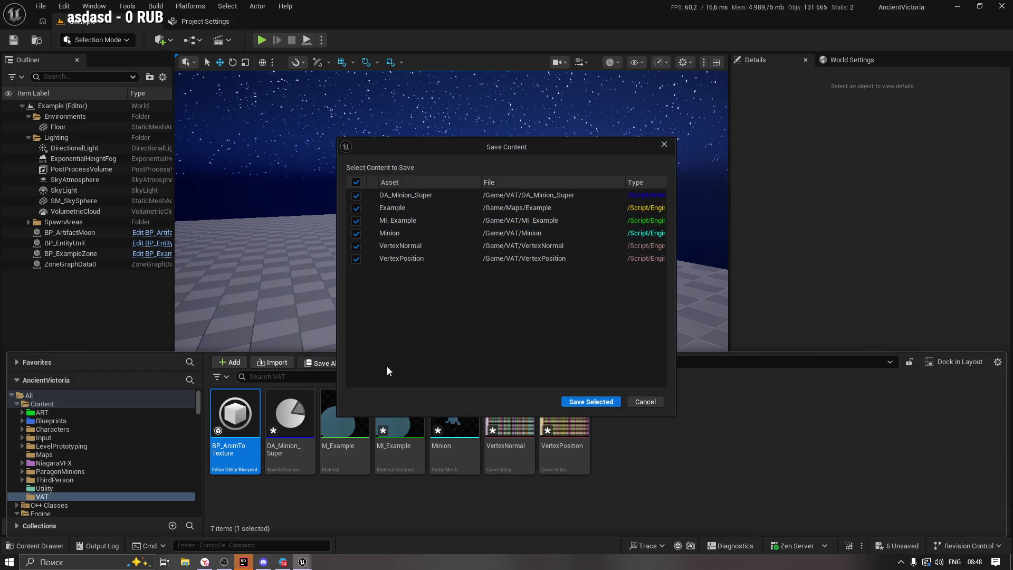
click(591, 401)
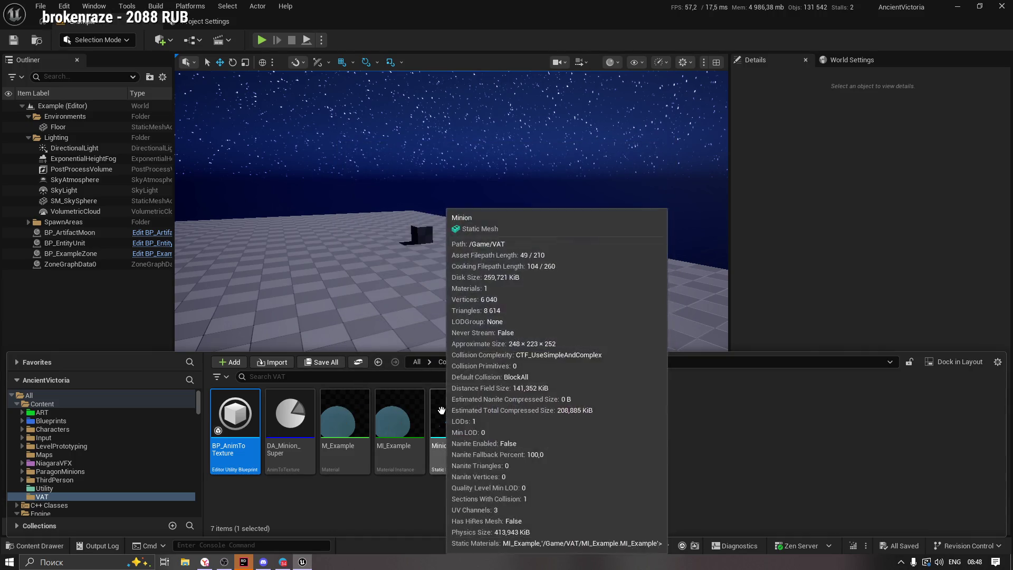
click(439, 410)
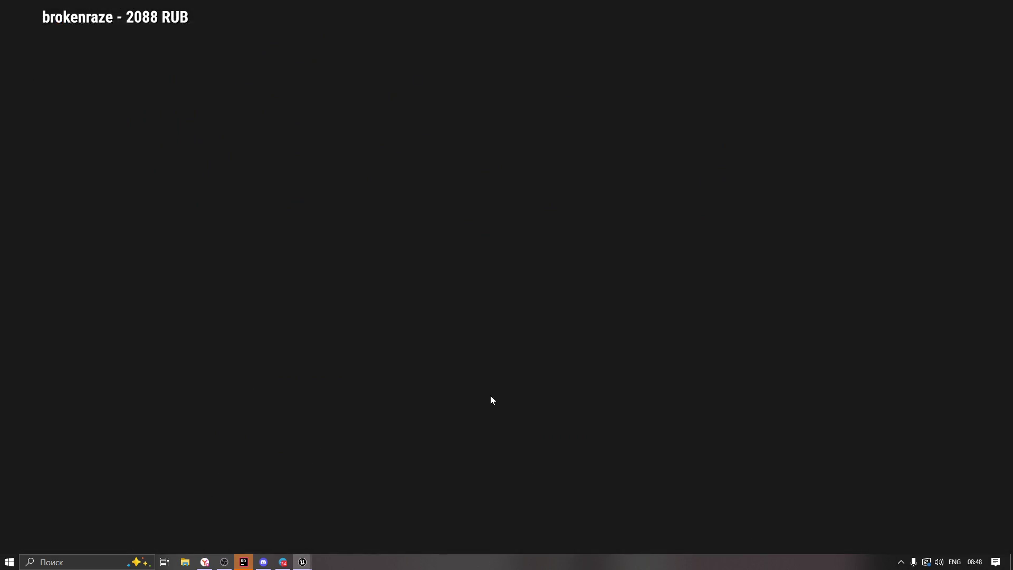
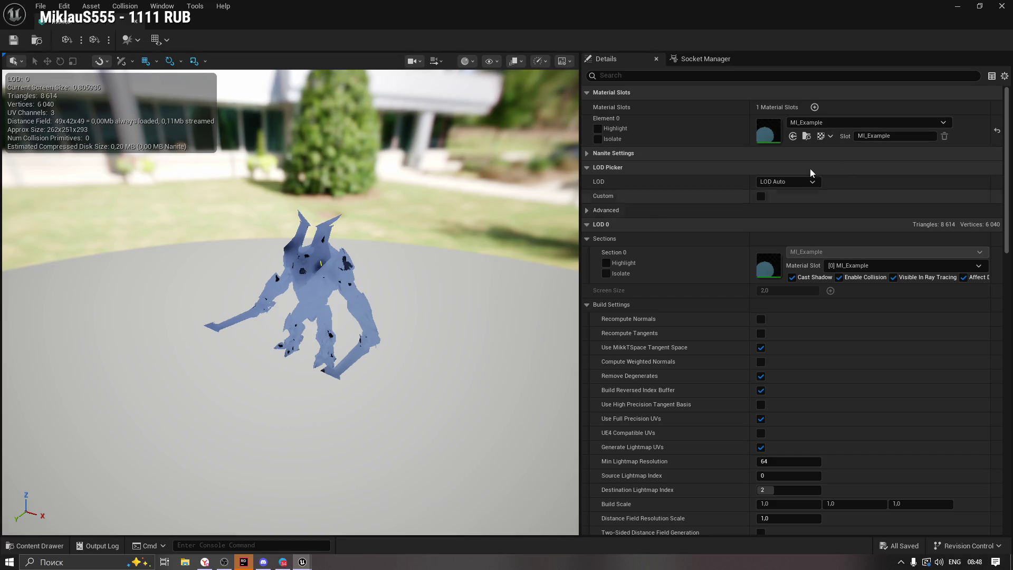
Open MI_Example and M_Example, then wire Material Attribute Layers into the upper GetMaterialAttributes.
click(805, 137)
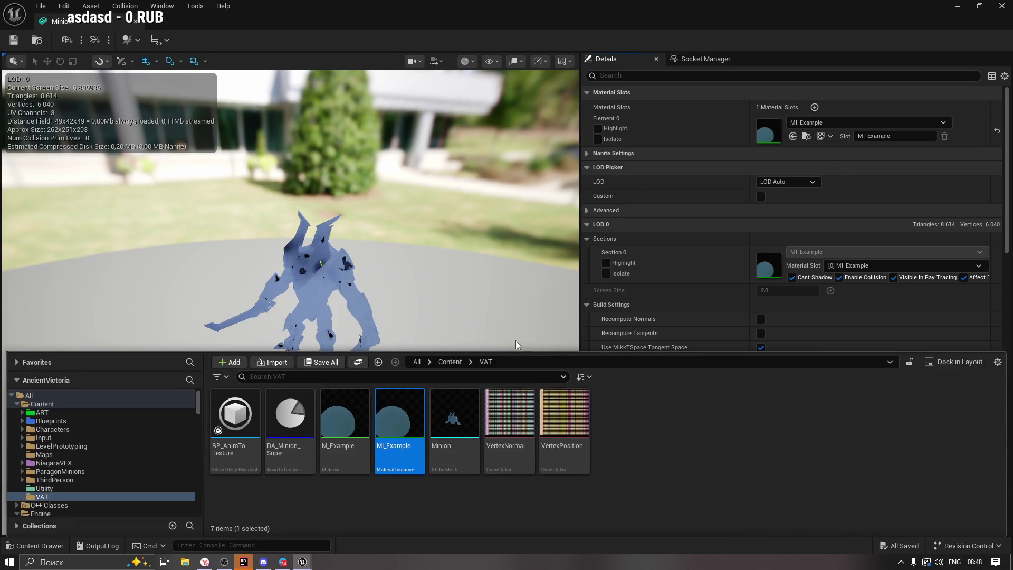
double_click(393, 423)
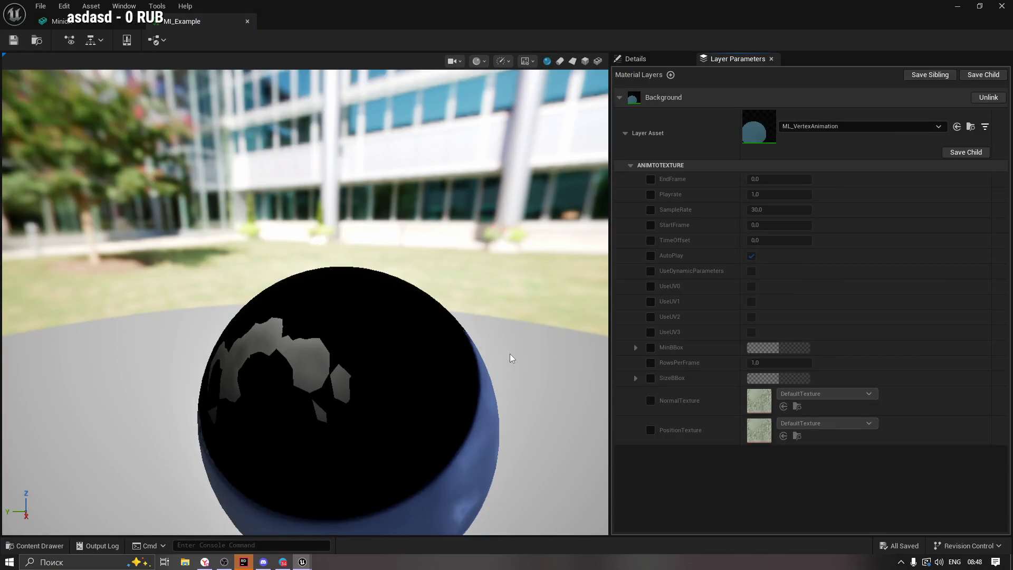
scroll(456, 374, down, 2)
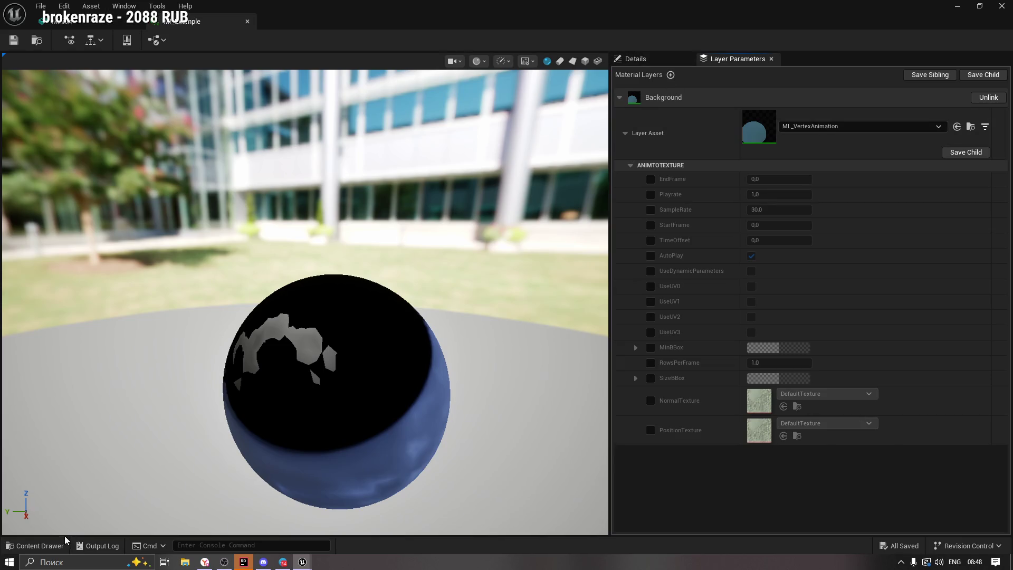
click(53, 545)
double_click(342, 427)
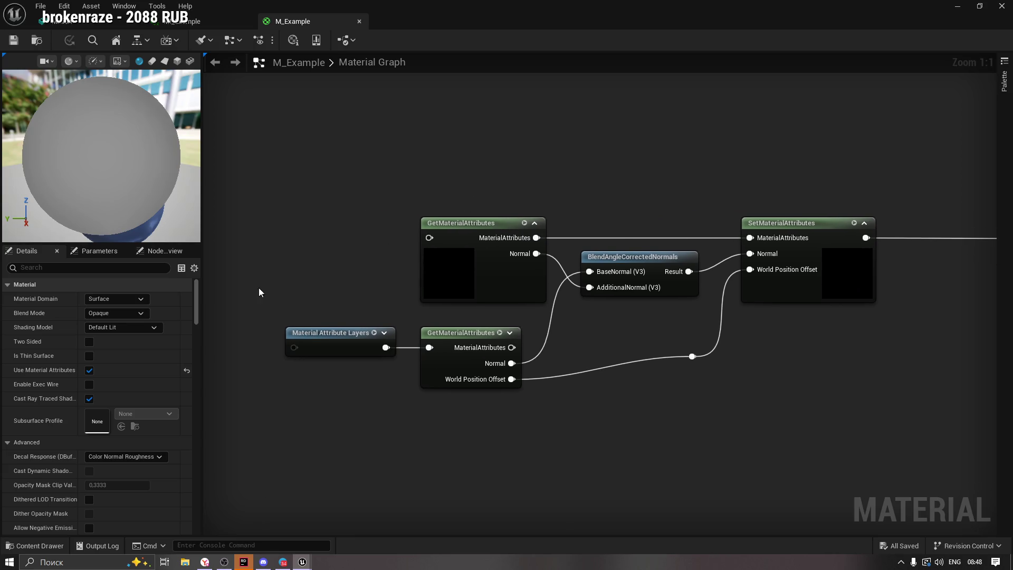
mouse_move(411, 335)
mouse_down()
mouse_move(335, 310)
mouse_move(498, 246)
mouse_up()
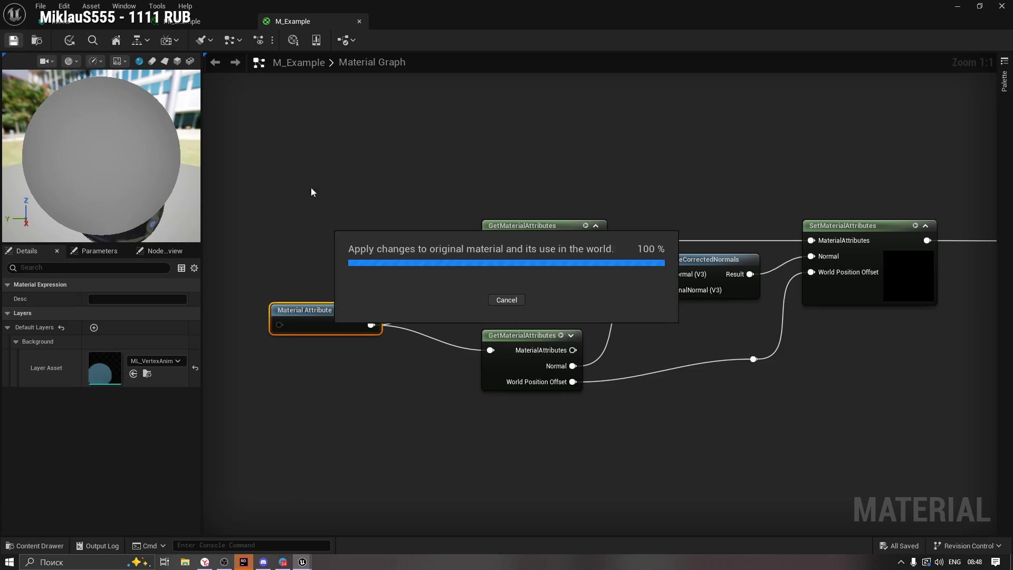
Inspect the Minion mesh preview from several angles, then minimize the mesh editor.
click(174, 23)
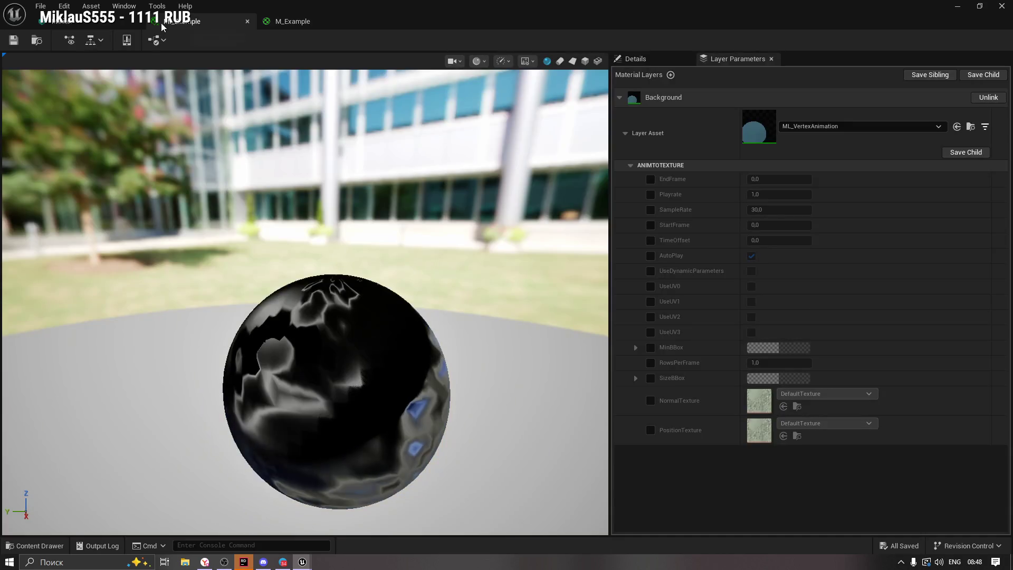
click(96, 27)
mouse_move(265, 227)
mouse_down()
mouse_move(343, 227)
mouse_move(524, 192)
mouse_move(707, 182)
mouse_up()
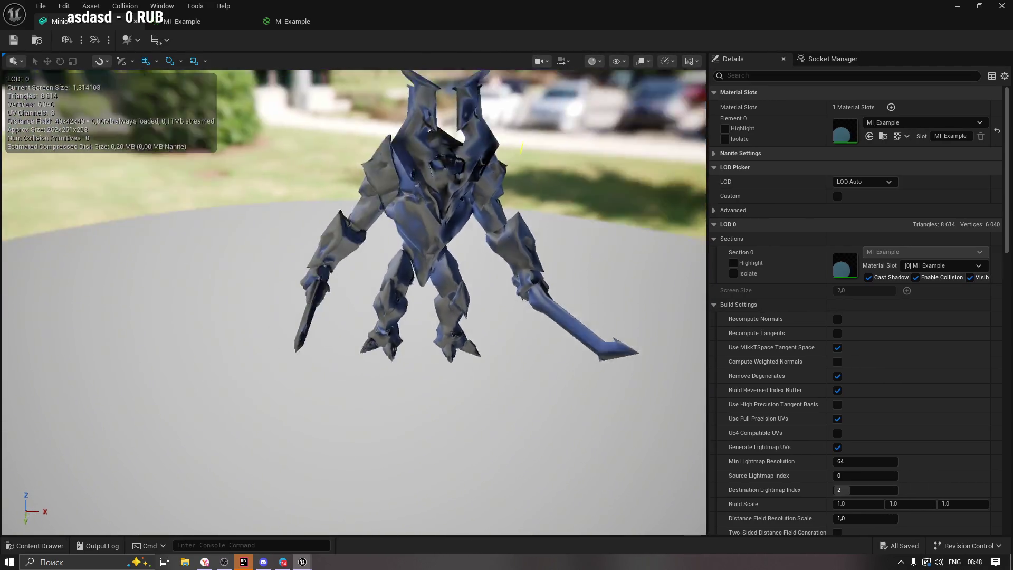
drag(534, 159, 534, 160)
drag(446, 149, 295, 44)
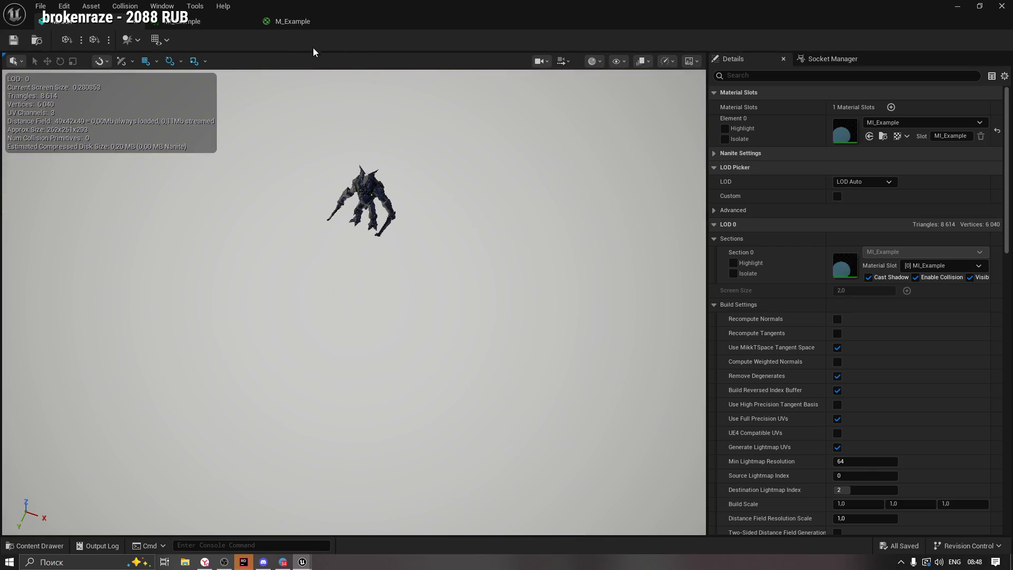
click(956, 7)
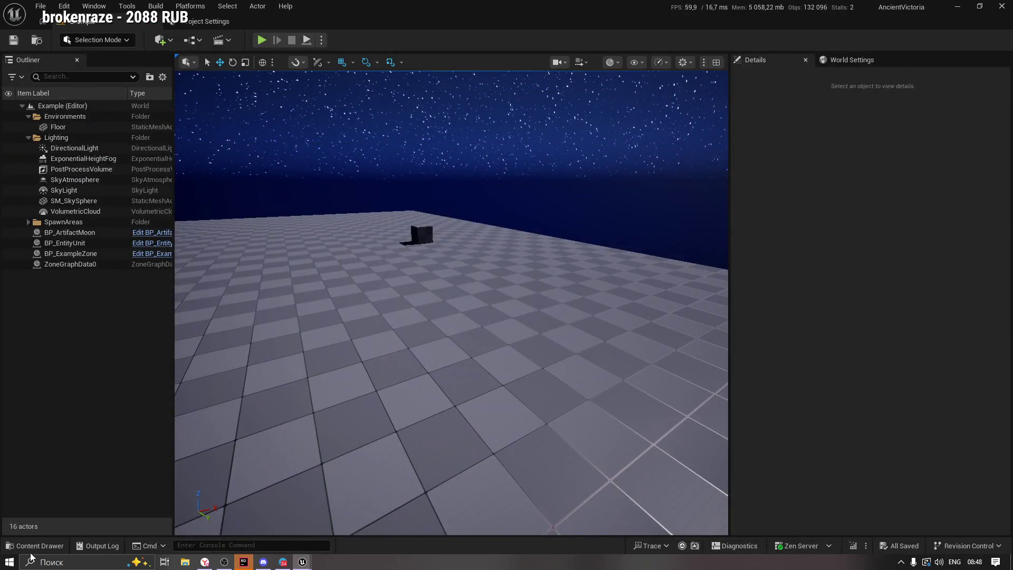
Place the Minion mesh in the level at Z 150, after undoing an accidental M_Example drop.
click(32, 546)
mouse_move(348, 431)
mouse_down()
mouse_move(389, 310)
mouse_move(237, 503)
mouse_move(599, 225)
mouse_move(611, 201)
mouse_up()
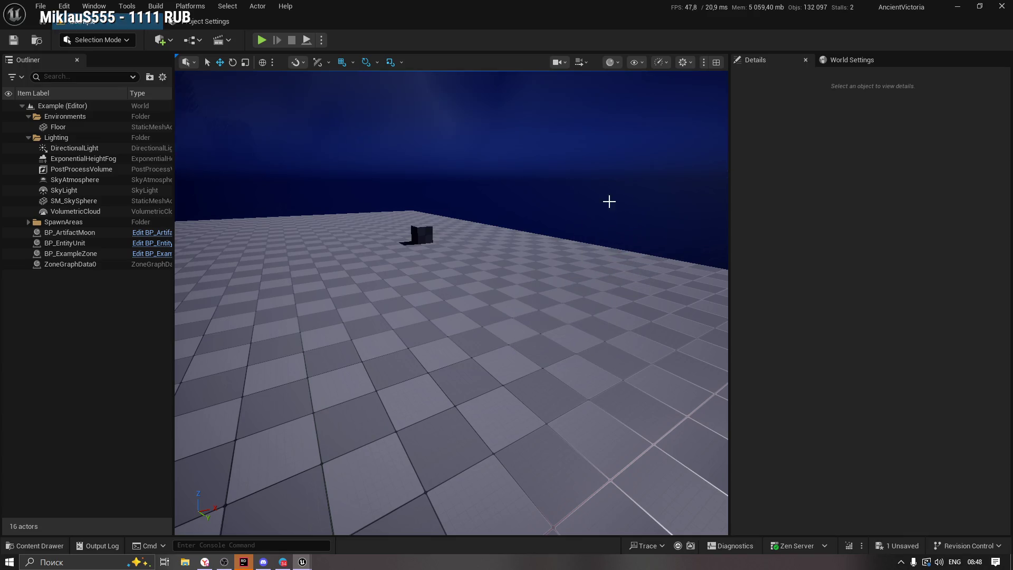
key(ctrl+z)
click(35, 546)
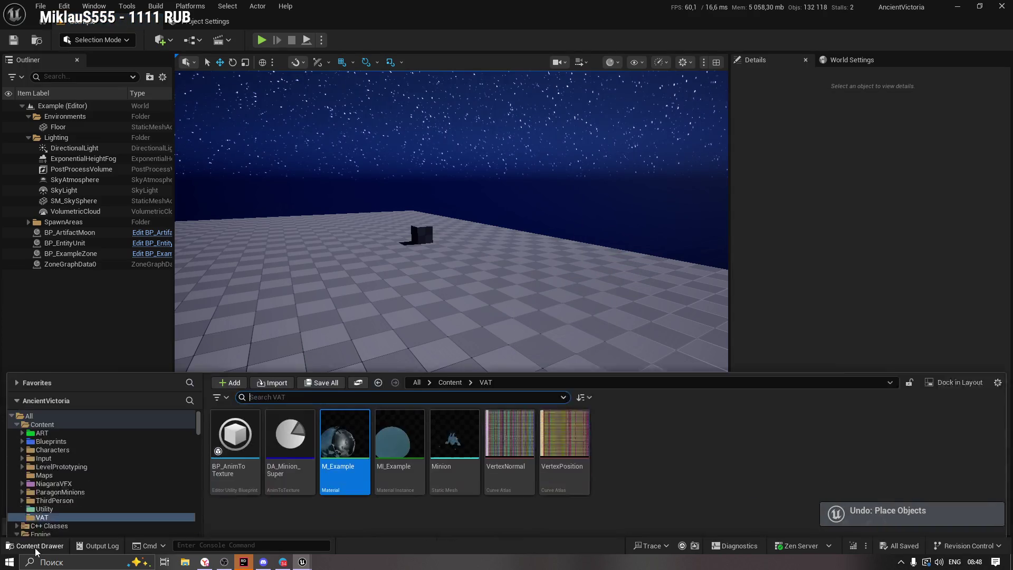
drag(454, 435, 450, 301)
drag(397, 197, 399, 209)
key(f)
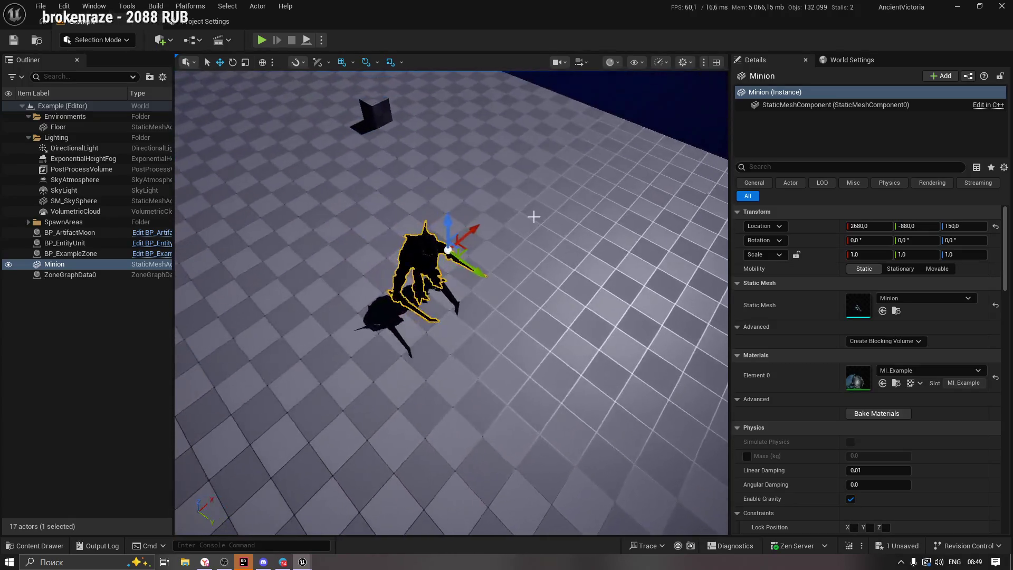
Delete the test Minion from the level and reopen the Minion static mesh editor.
mouse_move(520, 215)
mouse_down()
mouse_move(591, 216)
mouse_move(474, 218)
mouse_up()
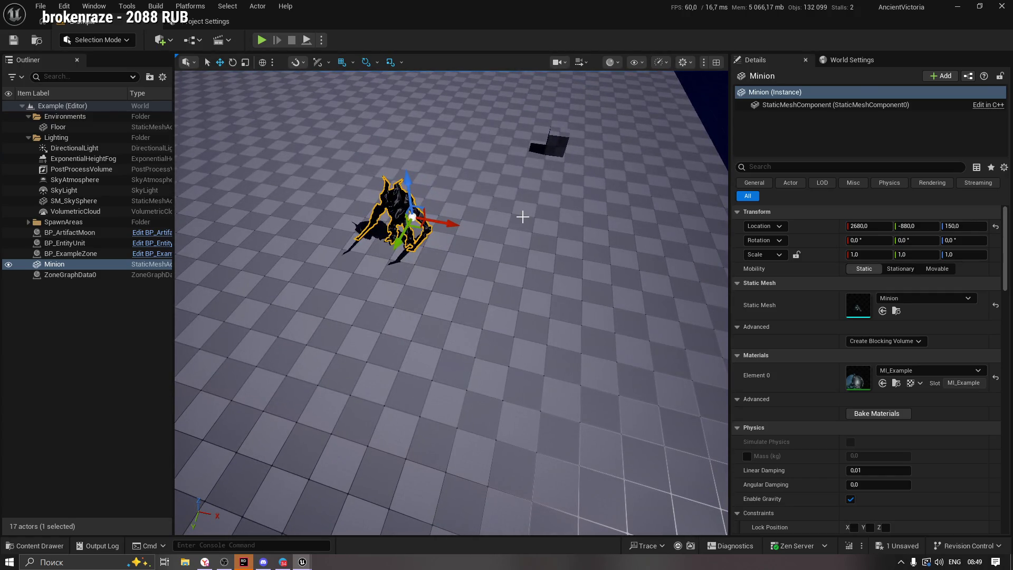
key(Delete)
click(35, 545)
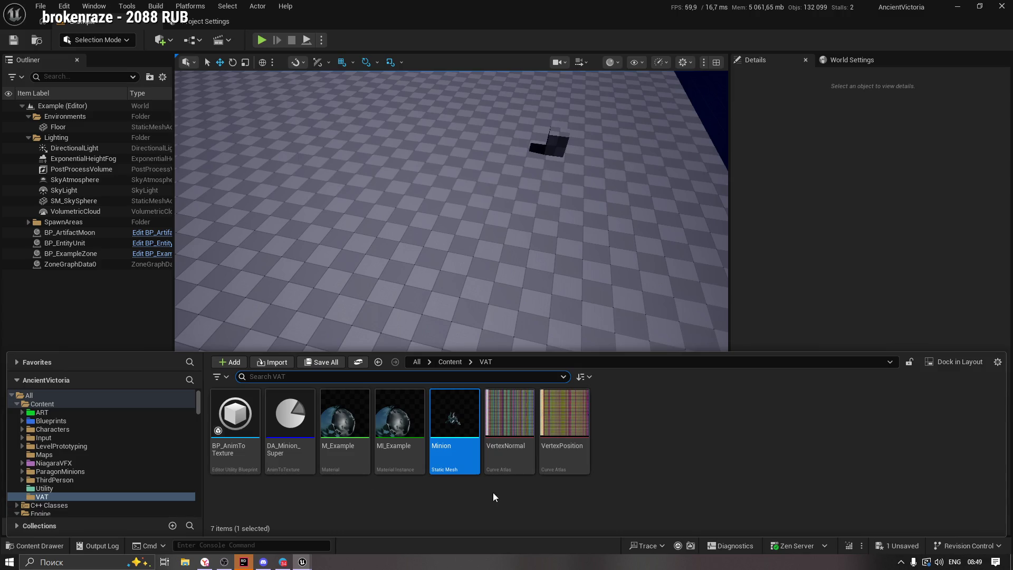
double_click(456, 419)
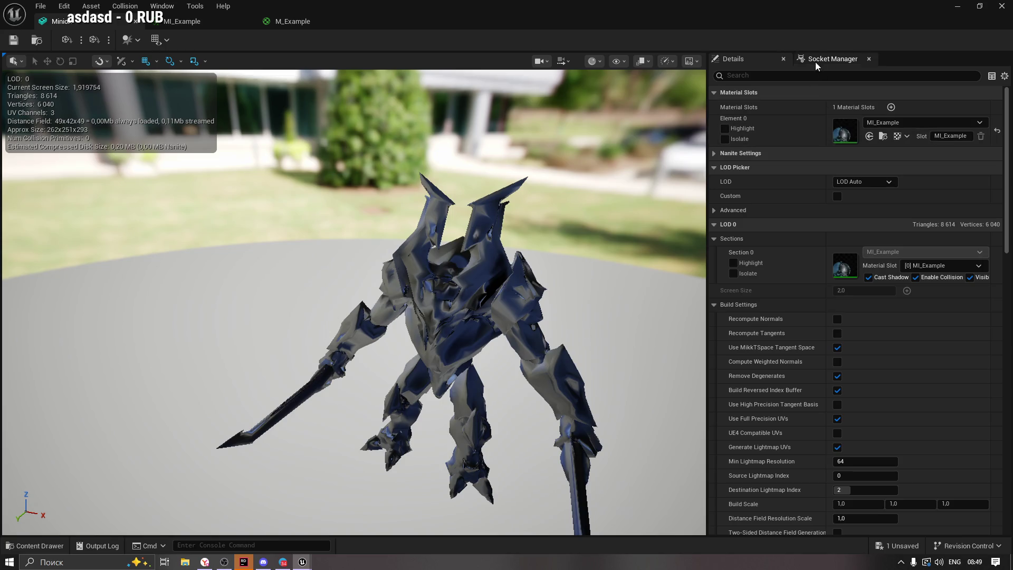
Break the wire from Material Attribute Layers into the upper GetMaterialAttributes node in M_Example.
click(211, 28)
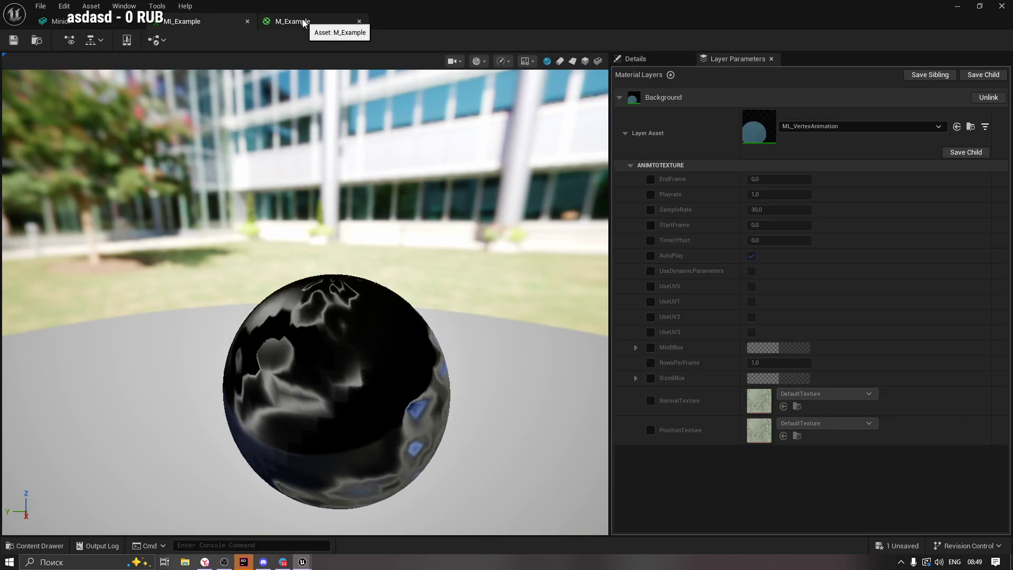
click(308, 26)
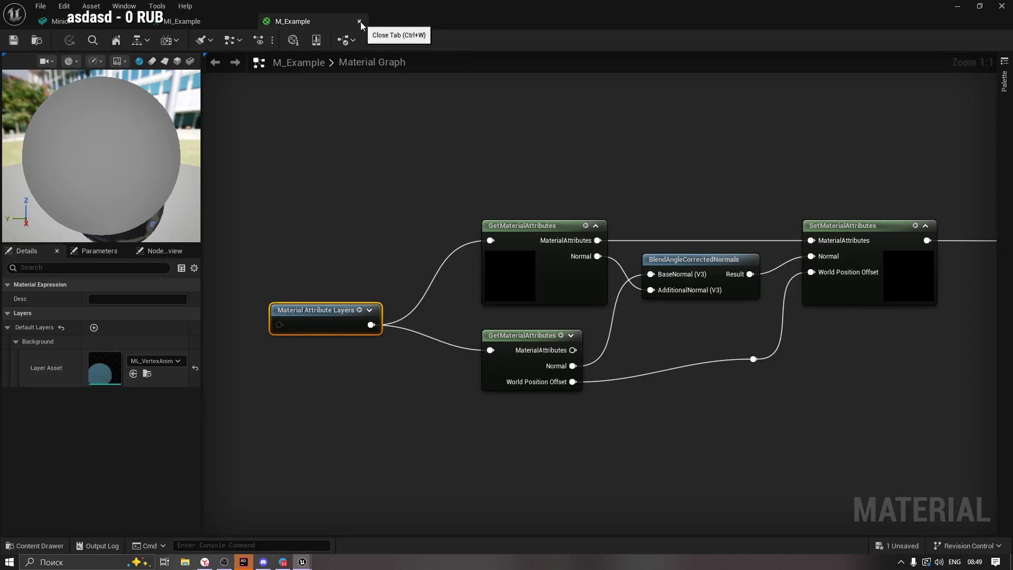
alt+click(489, 240)
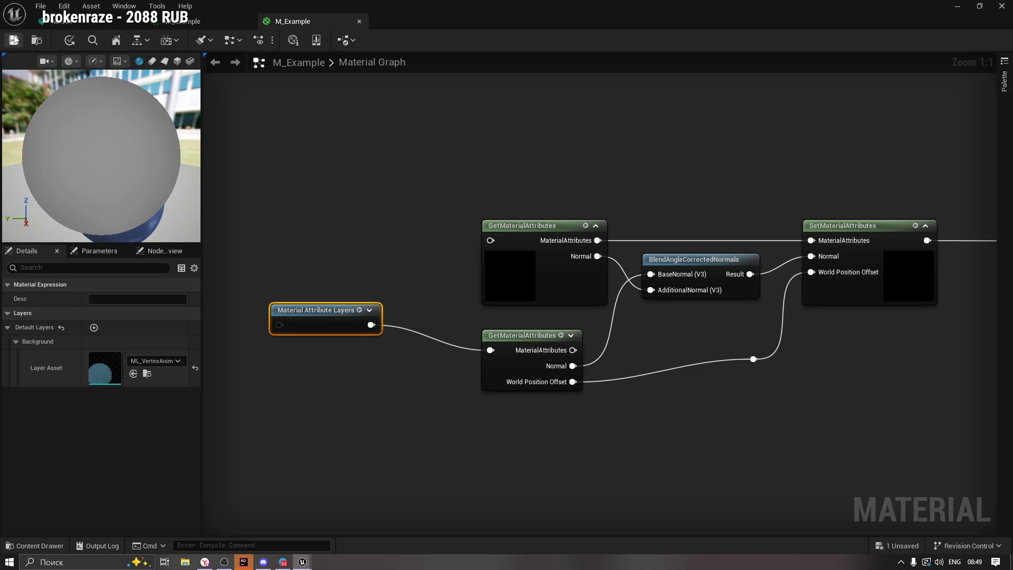
click(205, 561)
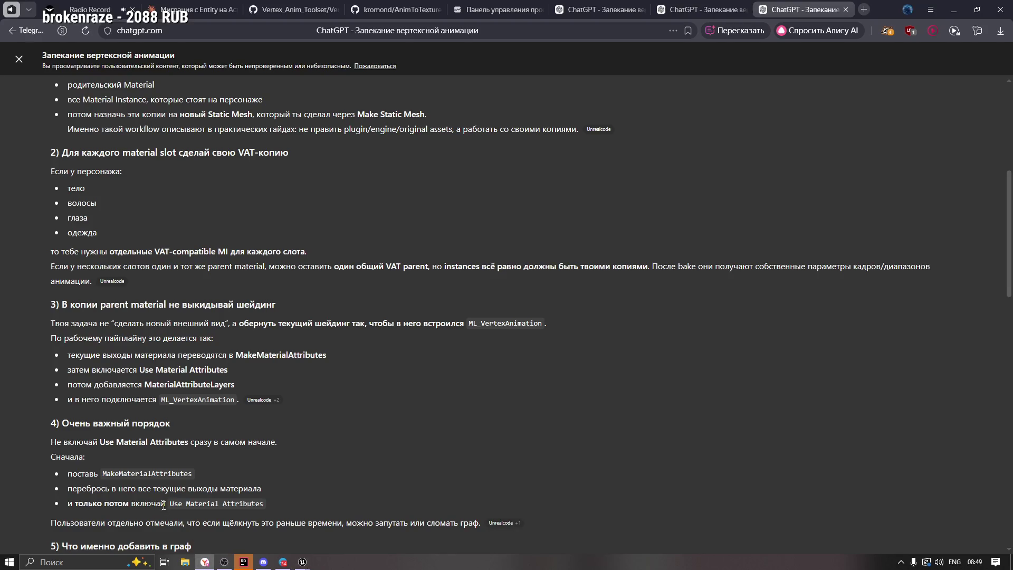
drag(59, 249, 285, 262)
click(222, 262)
drag(154, 252, 215, 252)
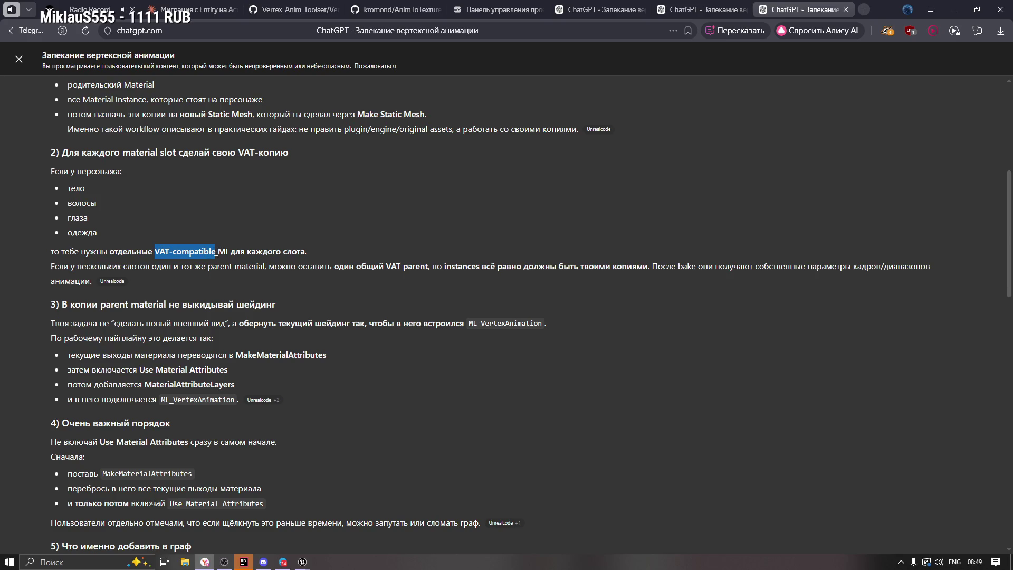
click(54, 268)
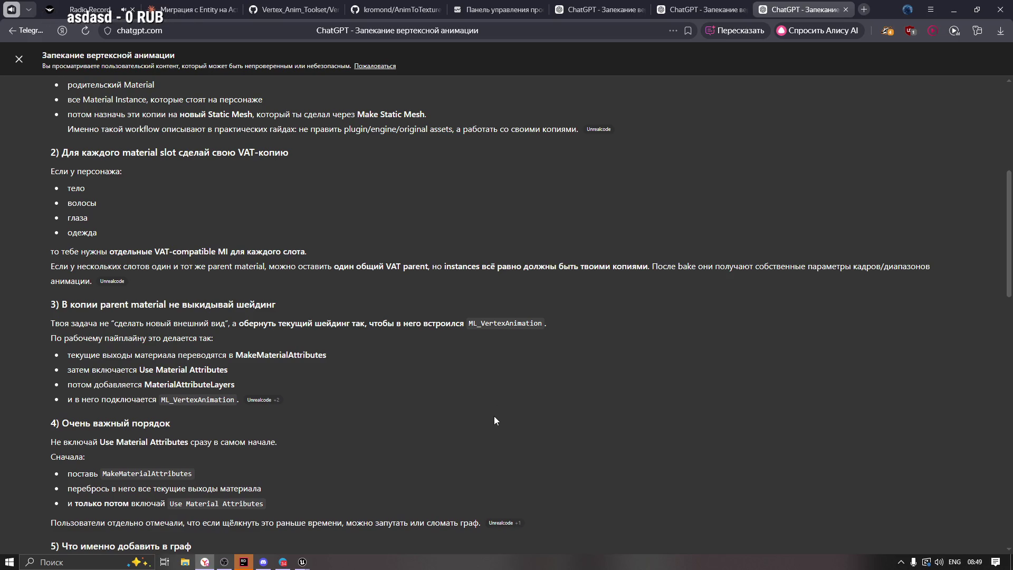
scroll(495, 416, down, 1)
scroll(355, 364, down, 2)
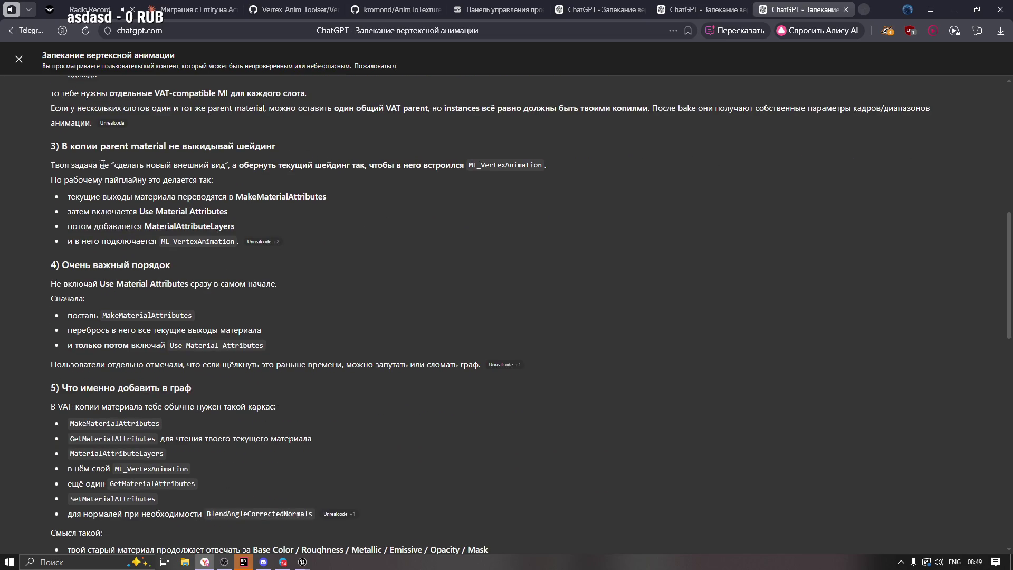
drag(117, 164, 226, 165)
click(258, 166)
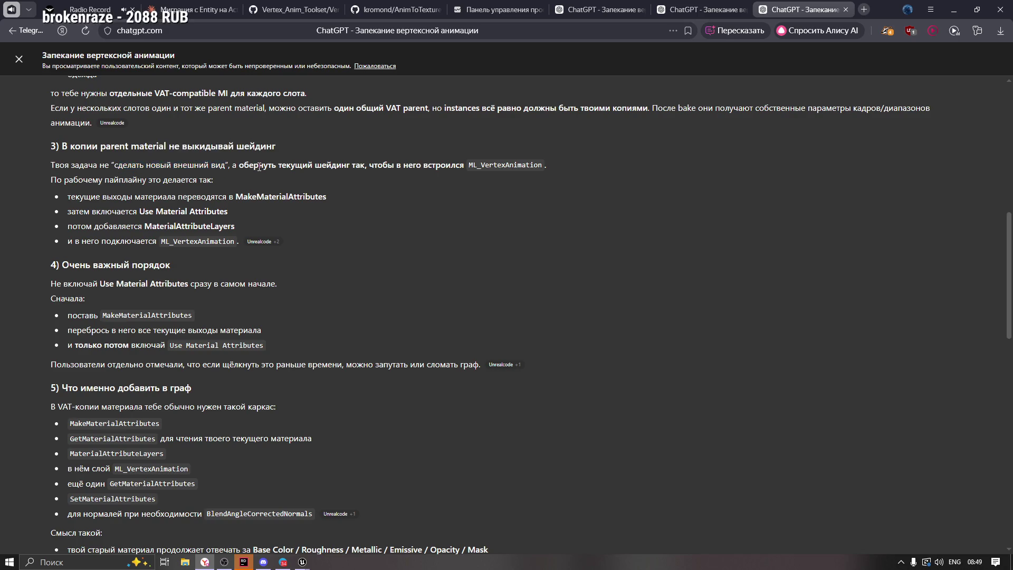
drag(366, 165, 456, 165)
click(425, 165)
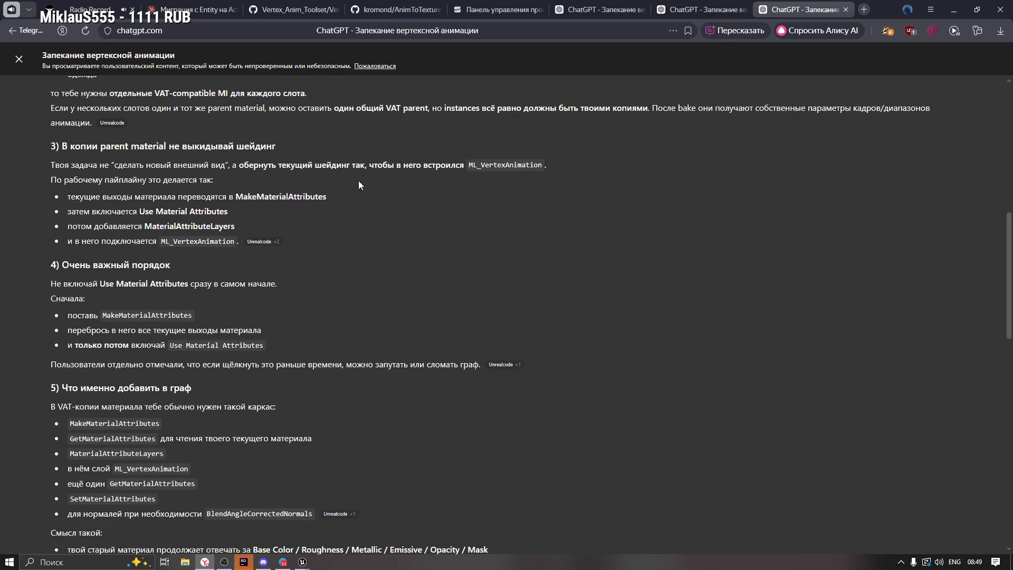
drag(104, 197, 230, 197)
click(209, 197)
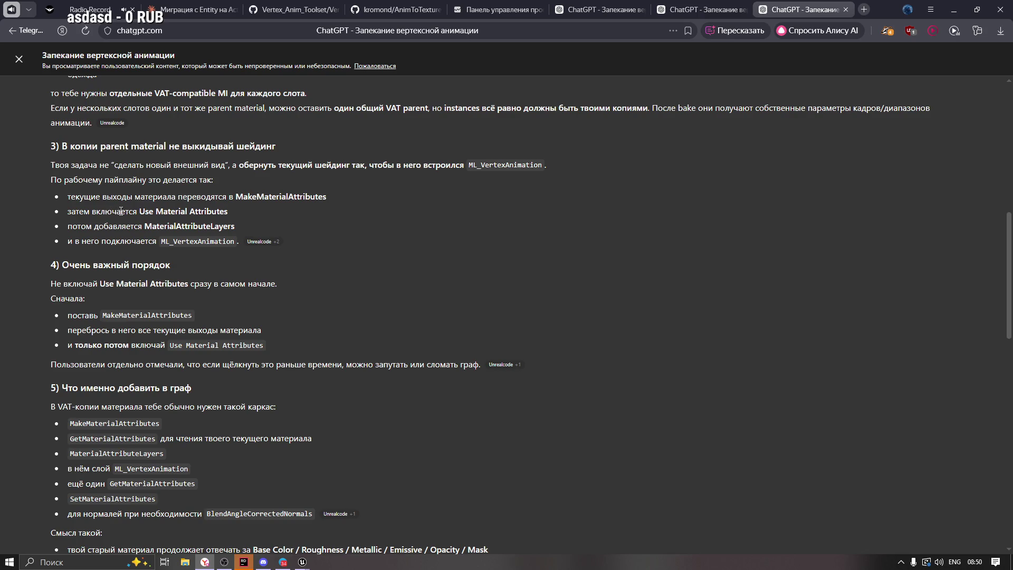
drag(139, 211, 227, 211)
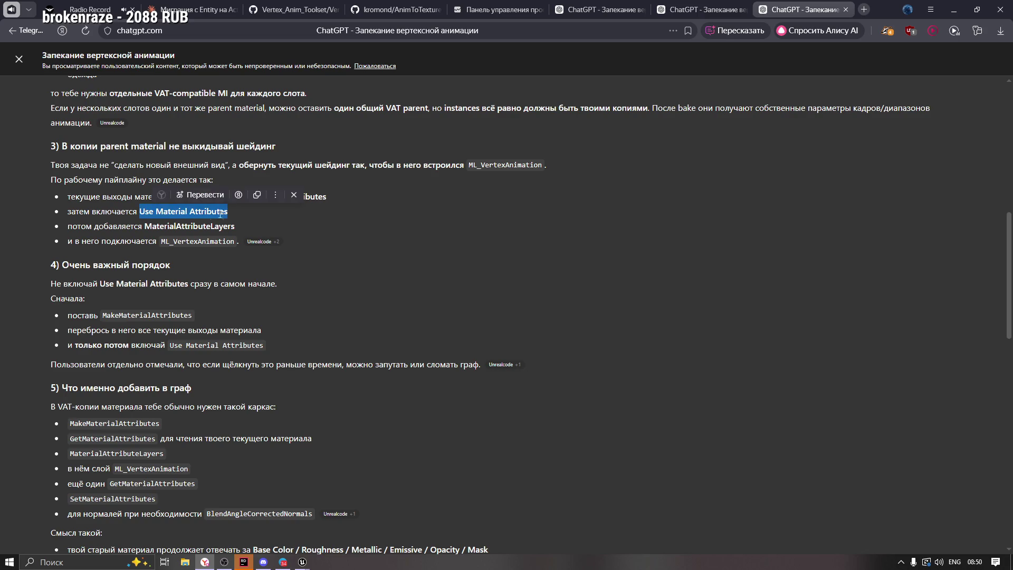
drag(93, 227, 144, 227)
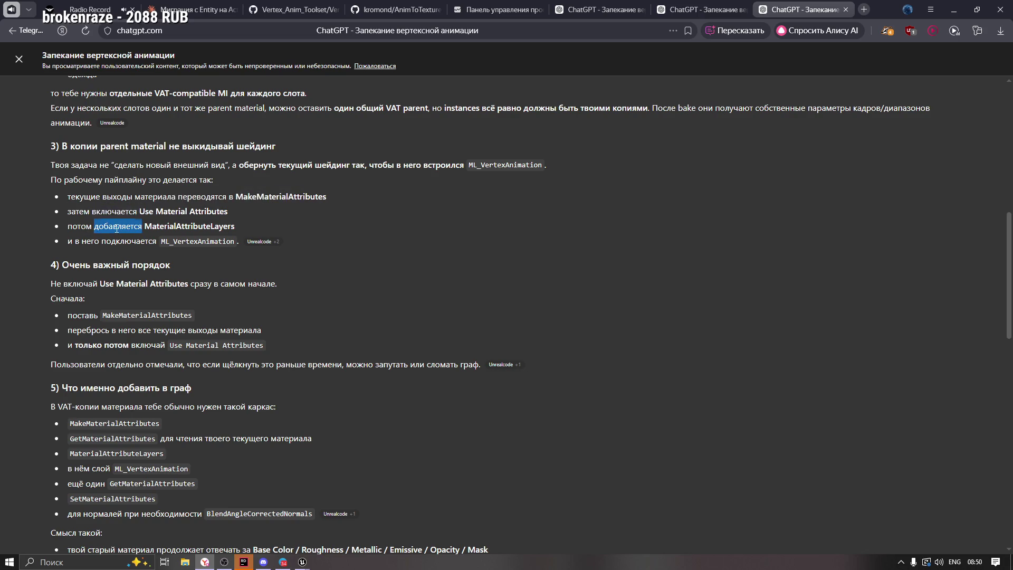
click(117, 228)
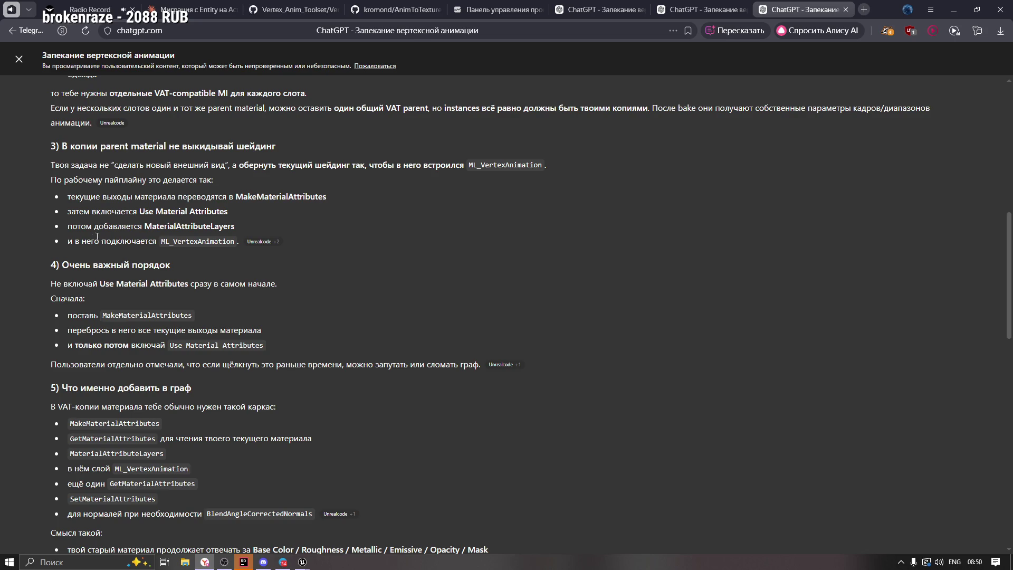
drag(67, 246, 140, 241)
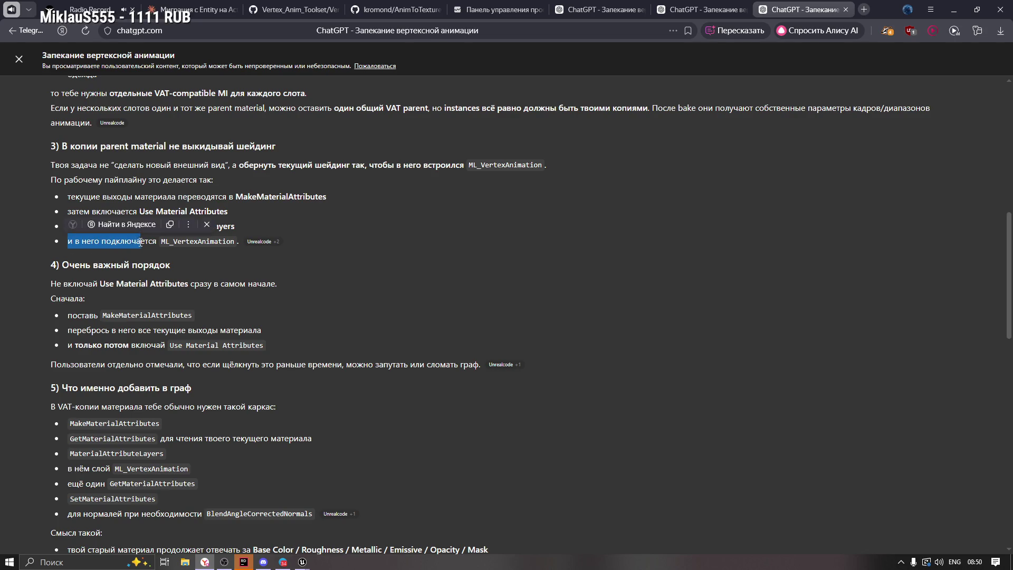
click(140, 240)
mouse_move(304, 549)
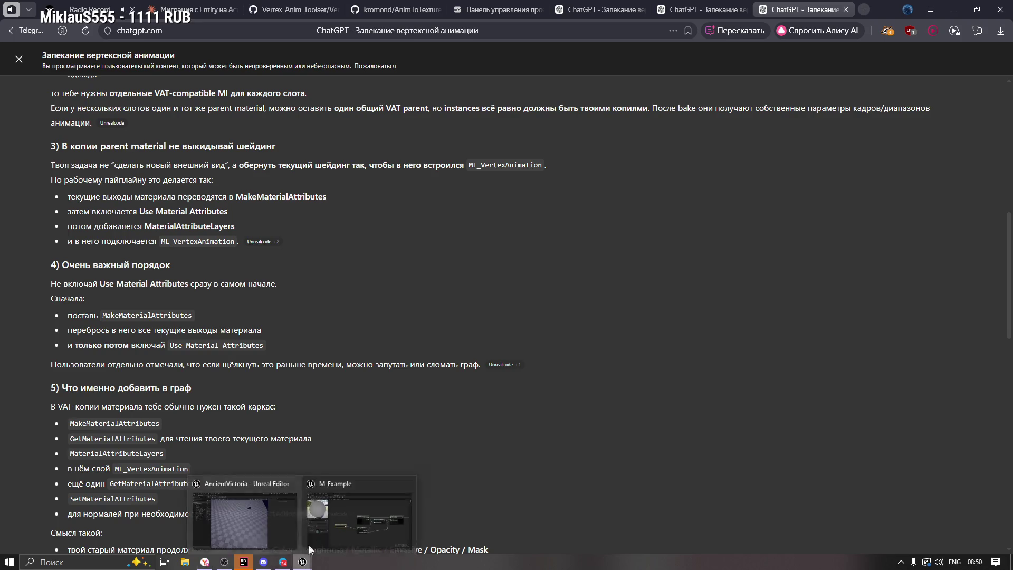
Move the Material Attribute Layers node right and down in the M_Example graph.
click(343, 514)
drag(652, 387, 681, 363)
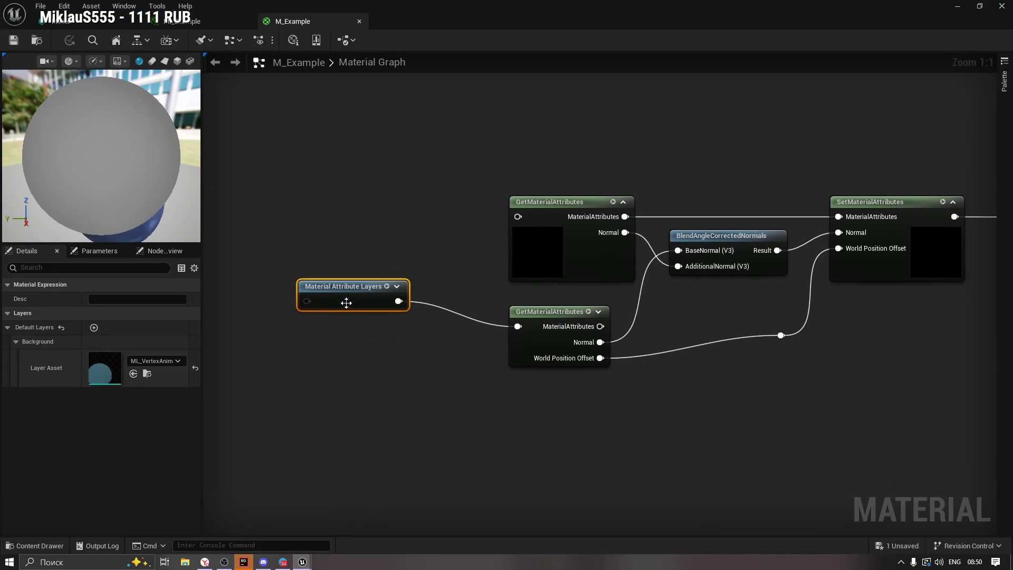
mouse_move(346, 290)
mouse_down()
mouse_move(398, 321)
mouse_move(420, 321)
mouse_up()
drag(802, 409, 568, 392)
drag(322, 432, 405, 434)
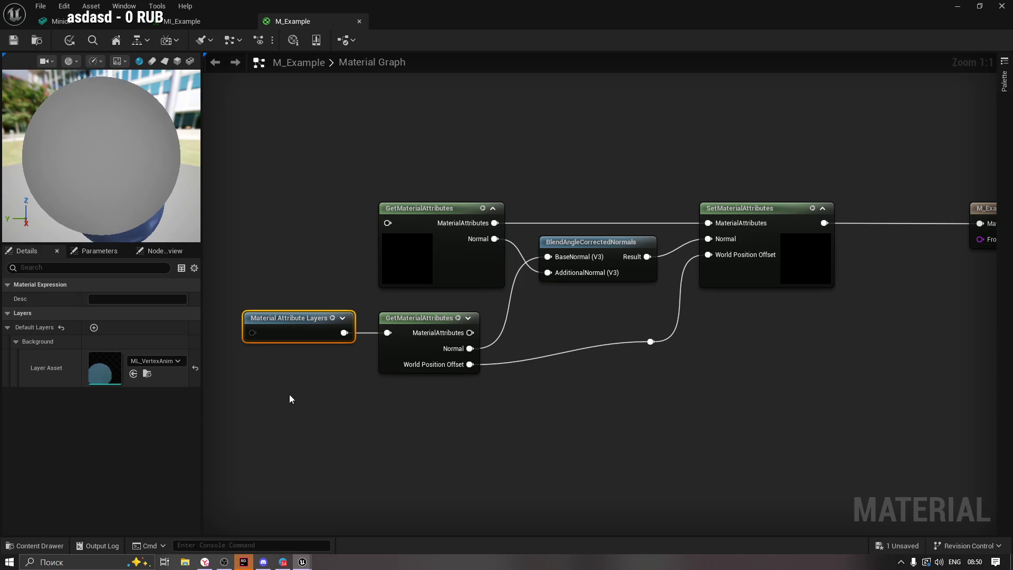
drag(271, 403, 368, 400)
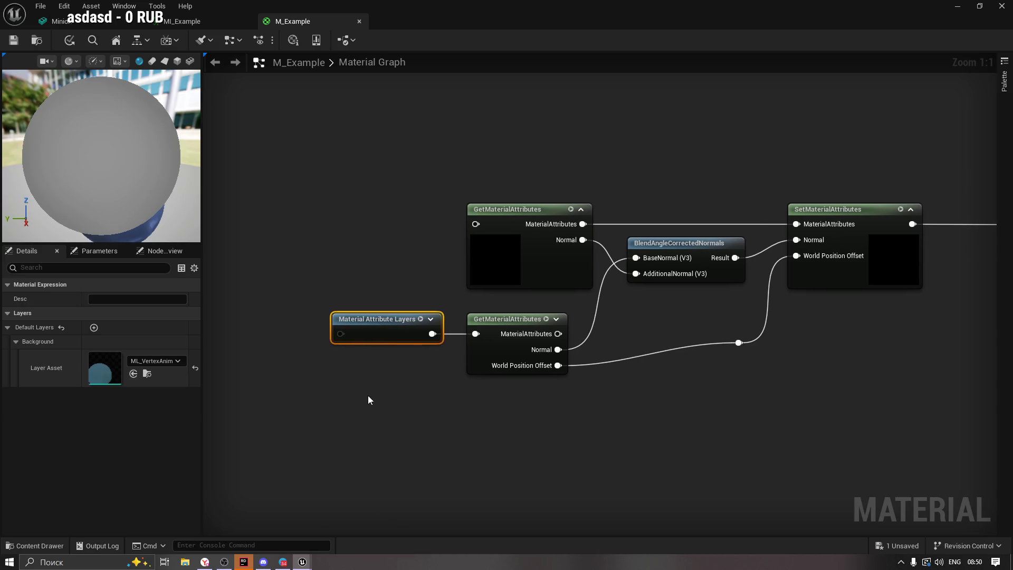
Look up the word MakeMaterialAttributes in the ChatGPT instructions.
click(205, 561)
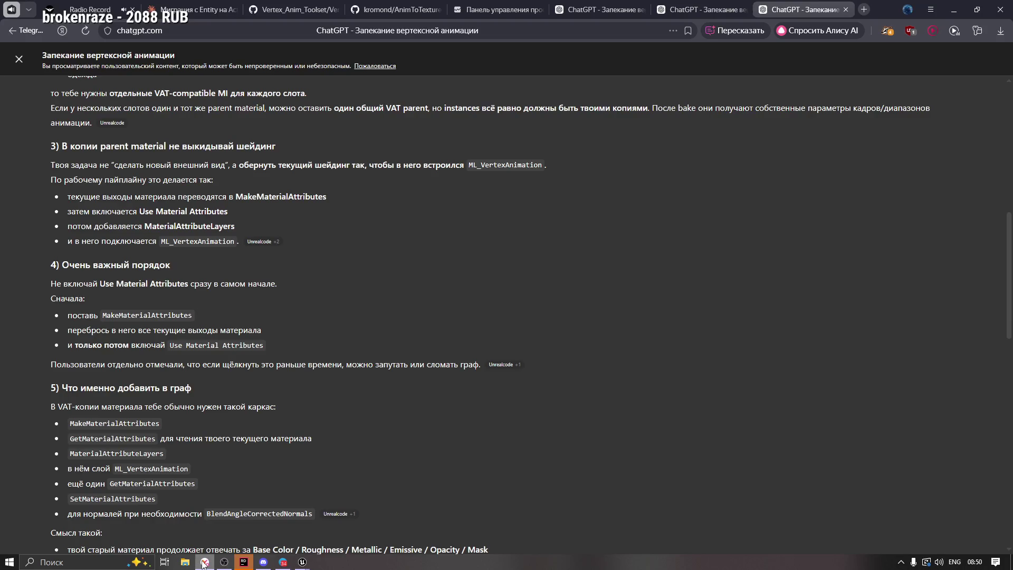
double_click(242, 197)
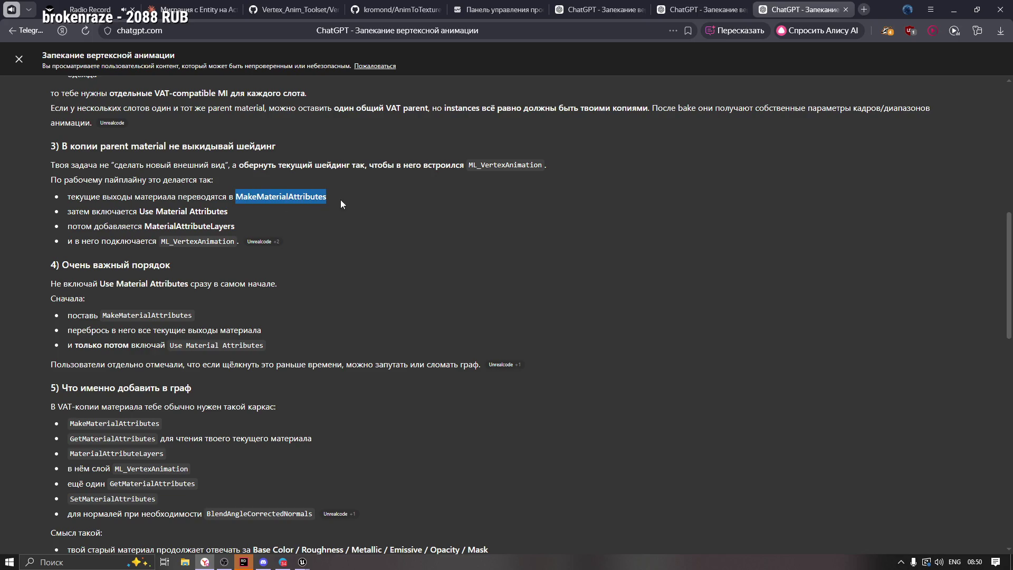
mouse_move(302, 561)
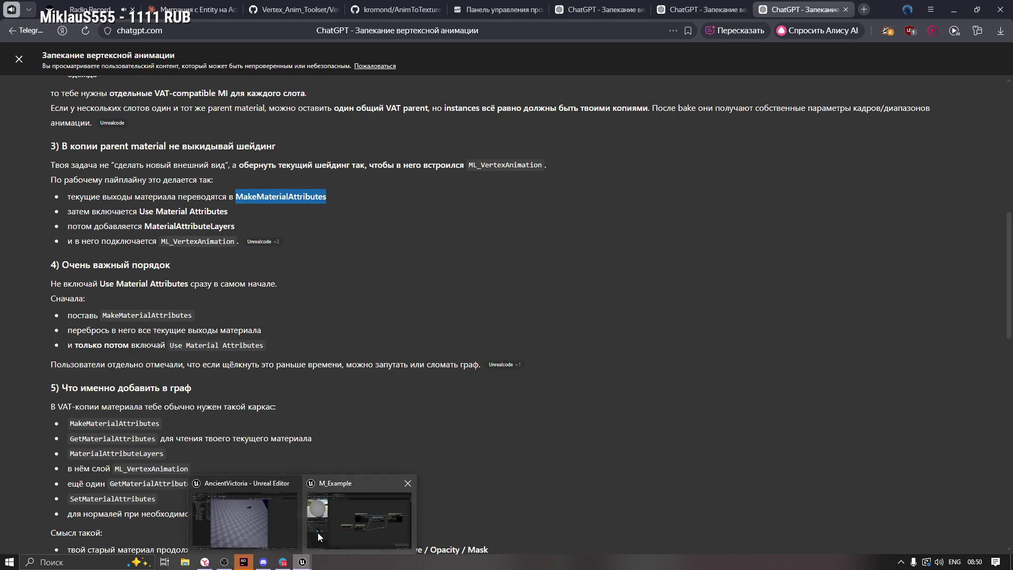
click(364, 509)
Pan around the graph, checking the GetMaterialAttributes and Material Attribute Layers nodes.
drag(624, 307, 297, 341)
drag(618, 370, 729, 357)
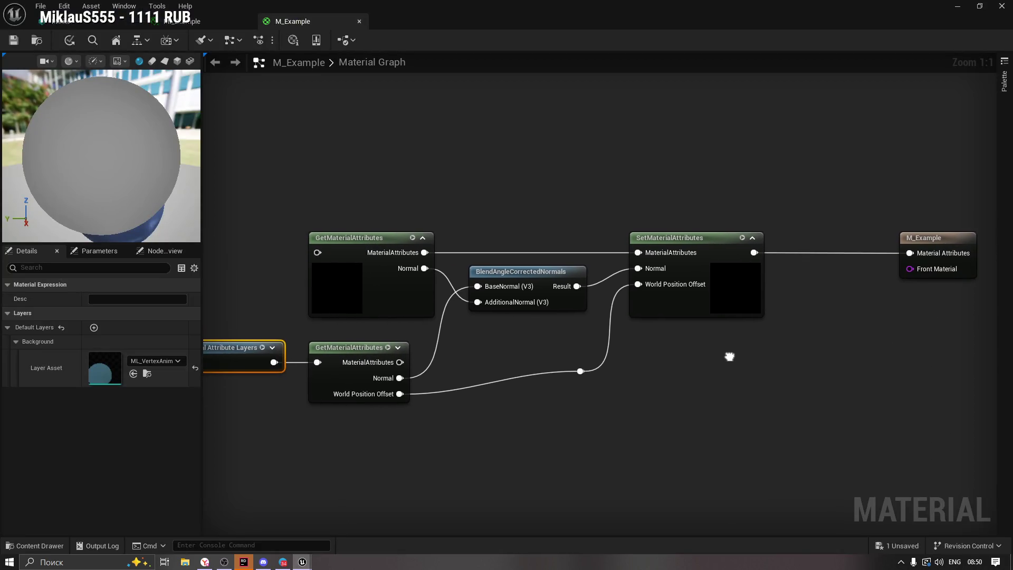
click(316, 236)
click(333, 338)
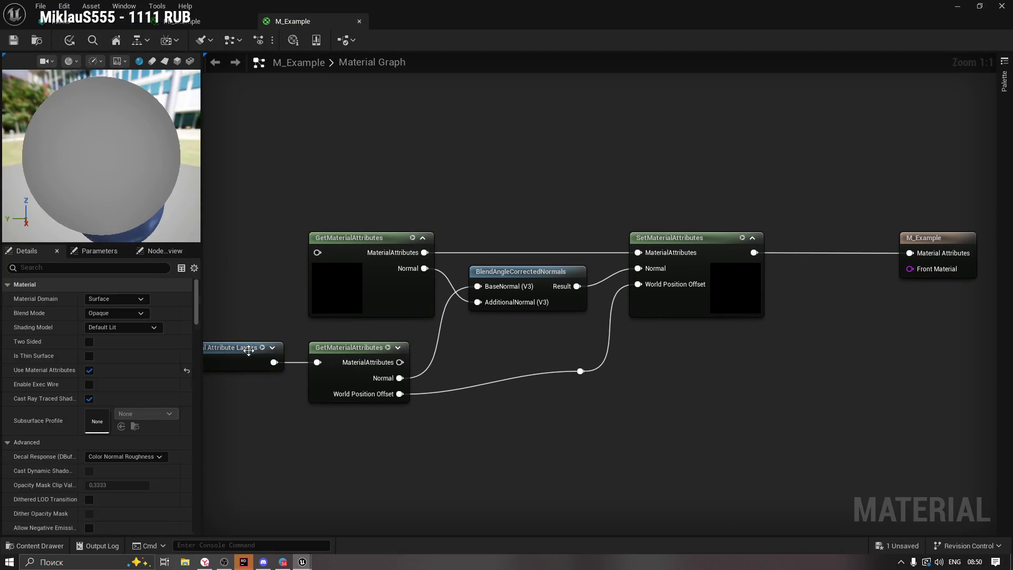
click(242, 359)
drag(617, 397, 685, 351)
drag(826, 376, 582, 373)
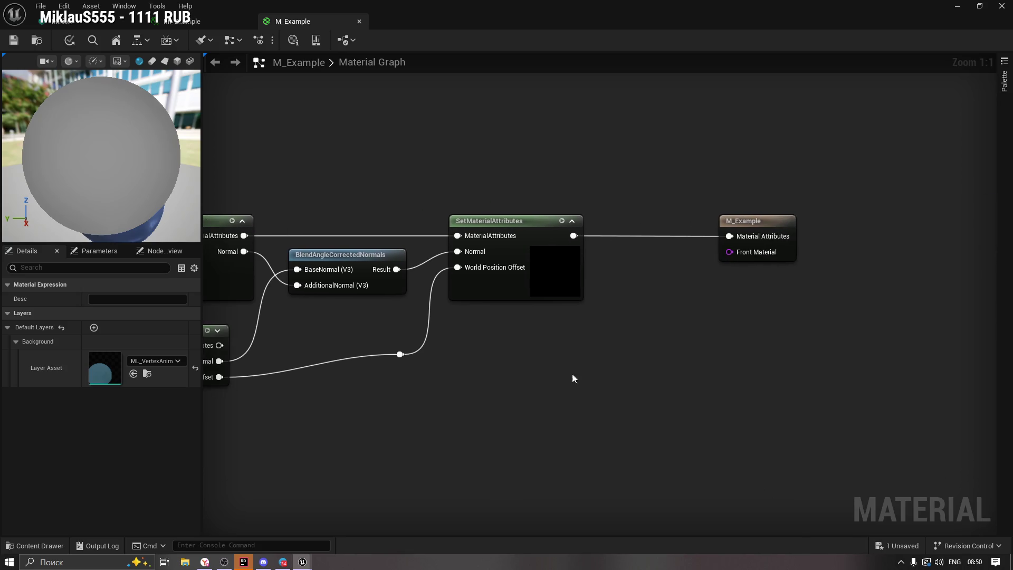
click(448, 388)
drag(280, 412, 413, 411)
Search 'make ma' and add a MakeMaterialAttributes node below the existing nodes.
right_click(412, 412)
text(make ma)
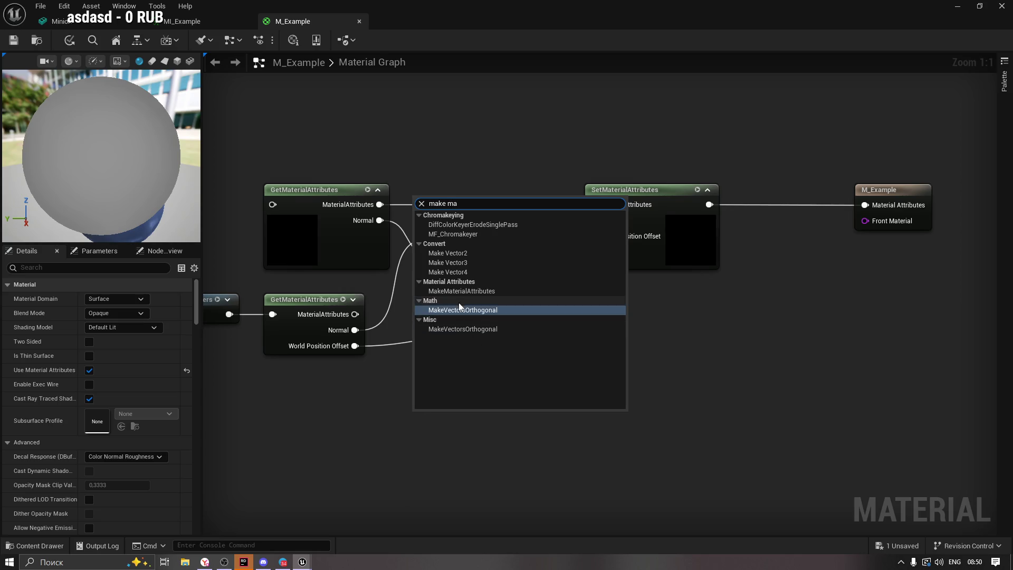
click(462, 291)
mouse_move(458, 408)
mouse_down()
mouse_move(541, 312)
mouse_move(771, 261)
mouse_move(486, 310)
mouse_move(656, 302)
mouse_move(497, 352)
mouse_up()
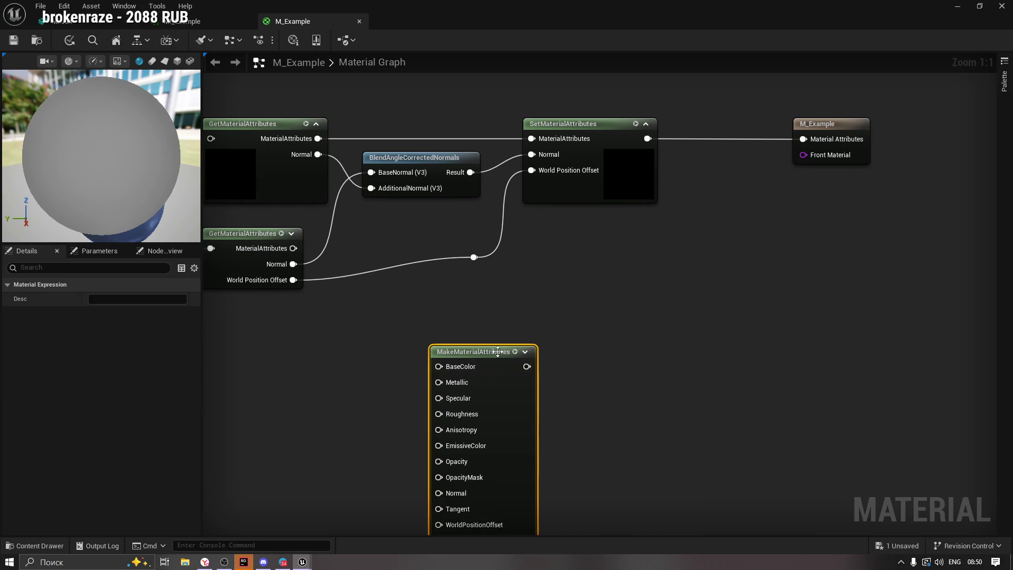
click(204, 560)
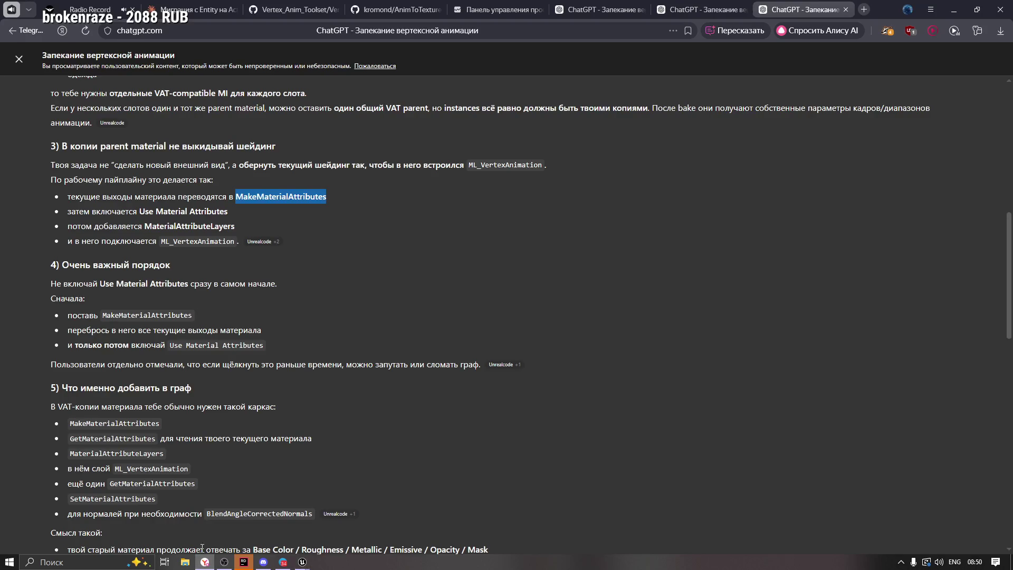
Highlight the ChatGPT lines on Use Material Attributes, MaterialAttributeLayers and ML_VertexAnimation.
drag(69, 213, 228, 212)
click(100, 225)
drag(99, 225, 232, 226)
double_click(193, 227)
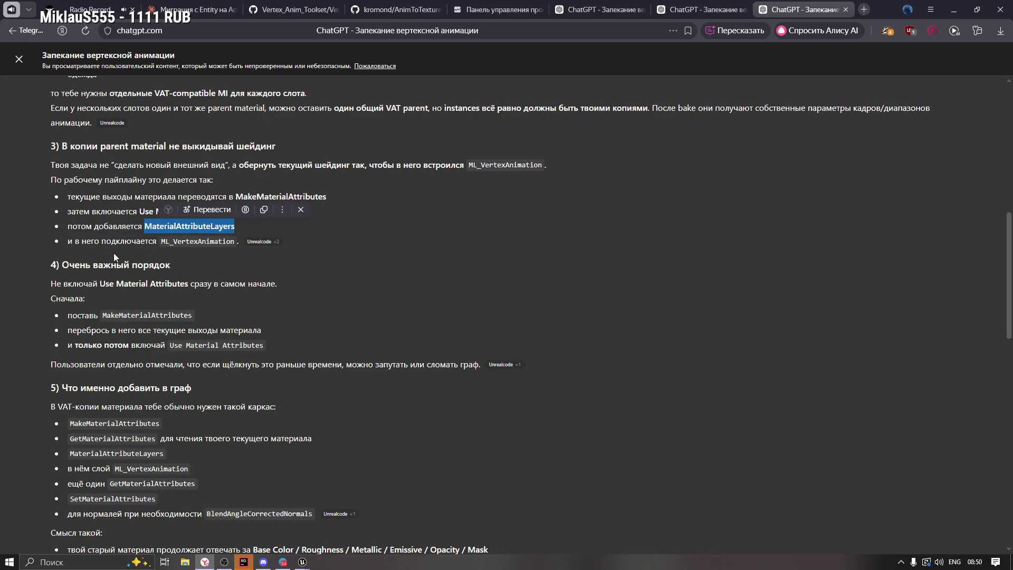
drag(71, 241, 137, 242)
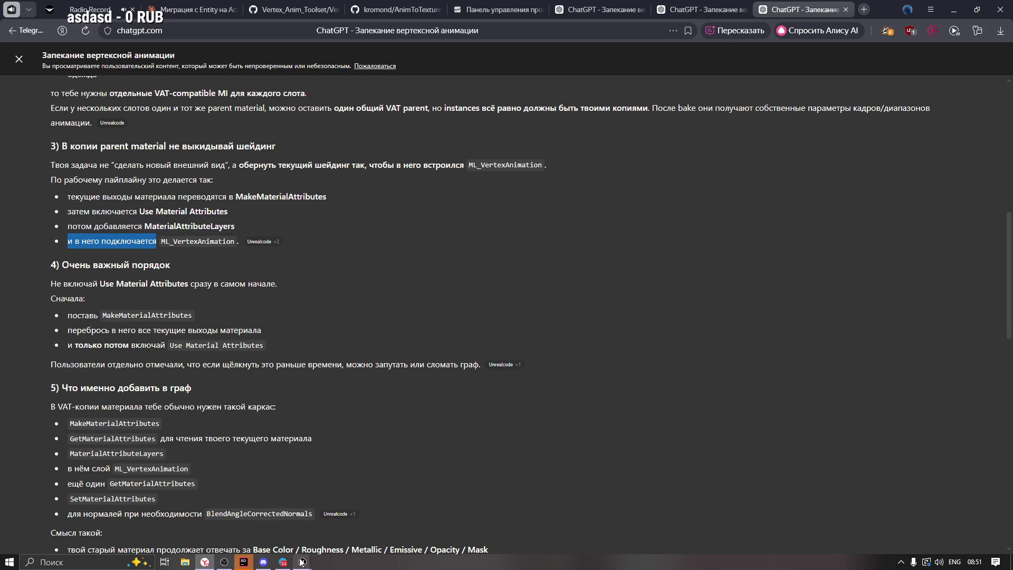
Return to the M_Example graph and bring up its node search.
mouse_move(302, 562)
click(348, 521)
right_click(288, 139)
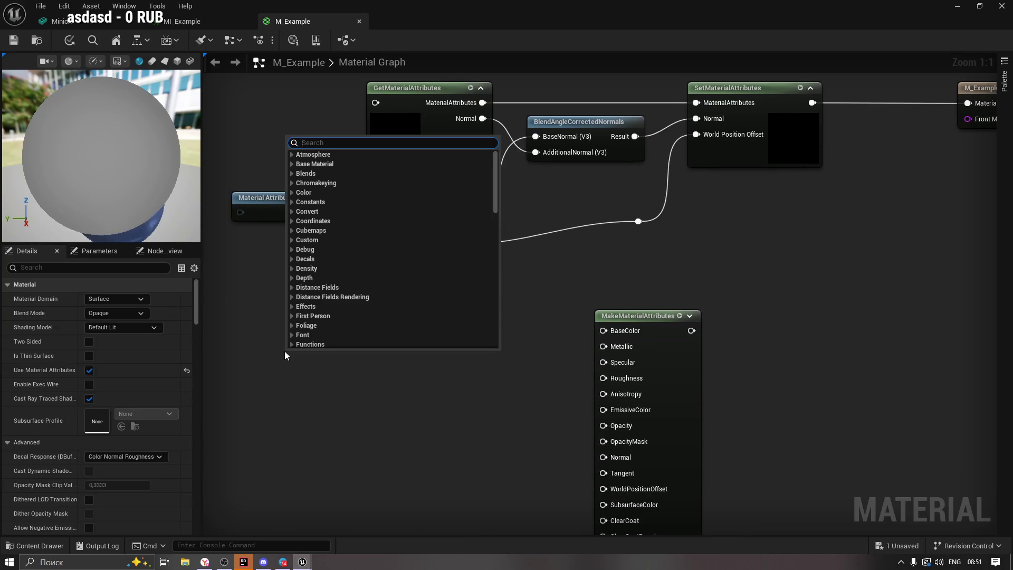
Dismiss the 'ML' node search and move Material Attribute Layers down-left beneath the lower GetMaterialAttributes.
text(ML)
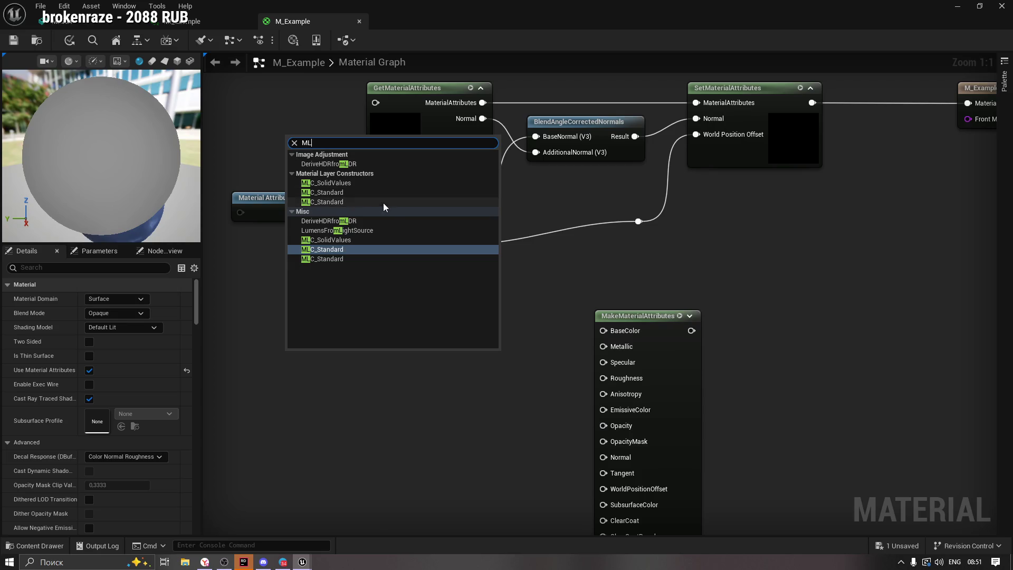
click(302, 365)
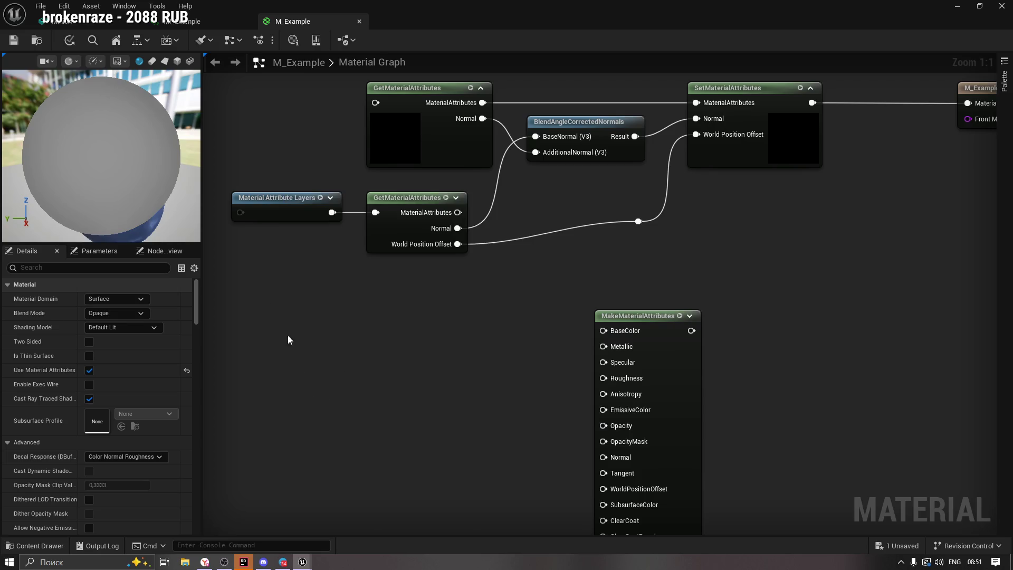
click(286, 202)
mouse_move(289, 199)
mouse_down()
mouse_move(303, 317)
mouse_move(264, 317)
mouse_up()
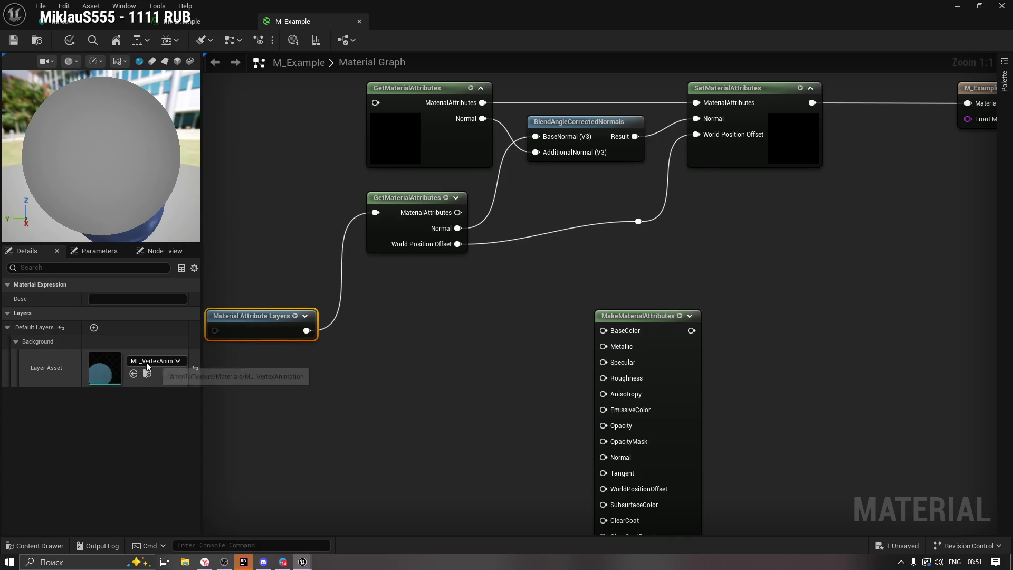
drag(340, 352, 369, 356)
drag(315, 327, 314, 343)
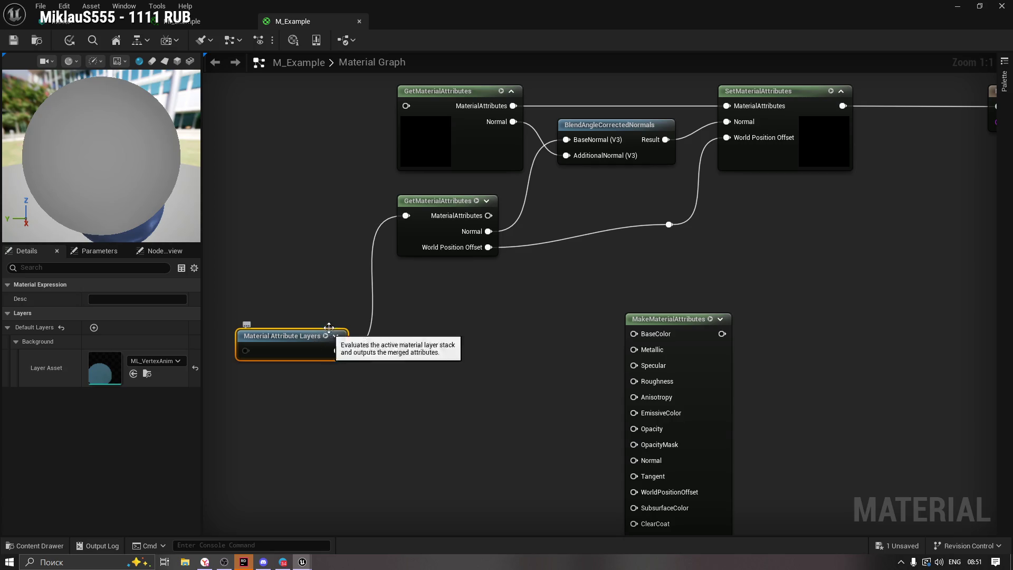
mouse_move(266, 392)
mouse_down()
mouse_move(388, 384)
mouse_move(298, 367)
mouse_move(298, 359)
mouse_up()
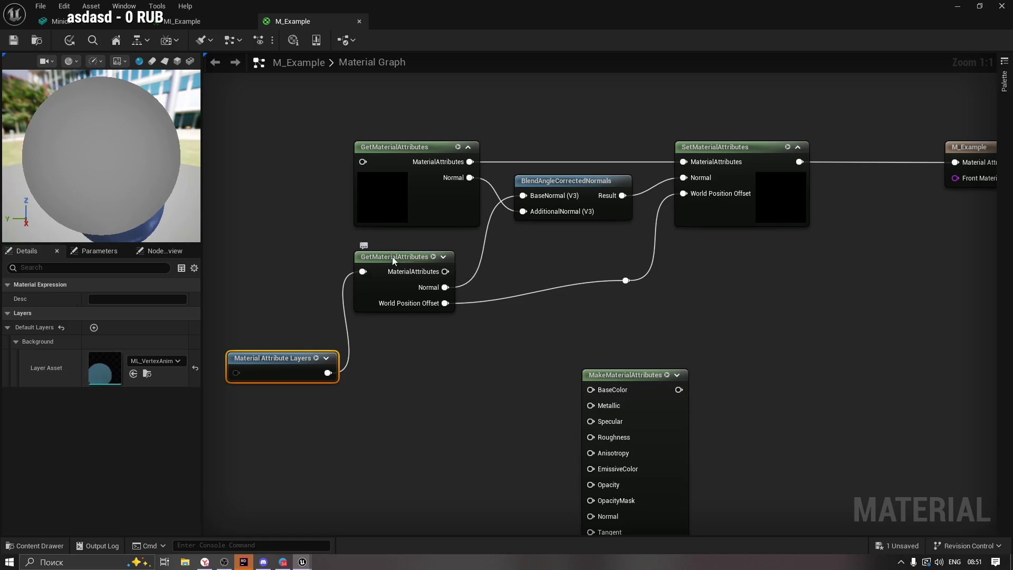
Wire the lower GetMaterialAttributes' MaterialAttributes output into SetMaterialAttributes' MaterialAttributes input.
click(389, 274)
drag(426, 321, 394, 323)
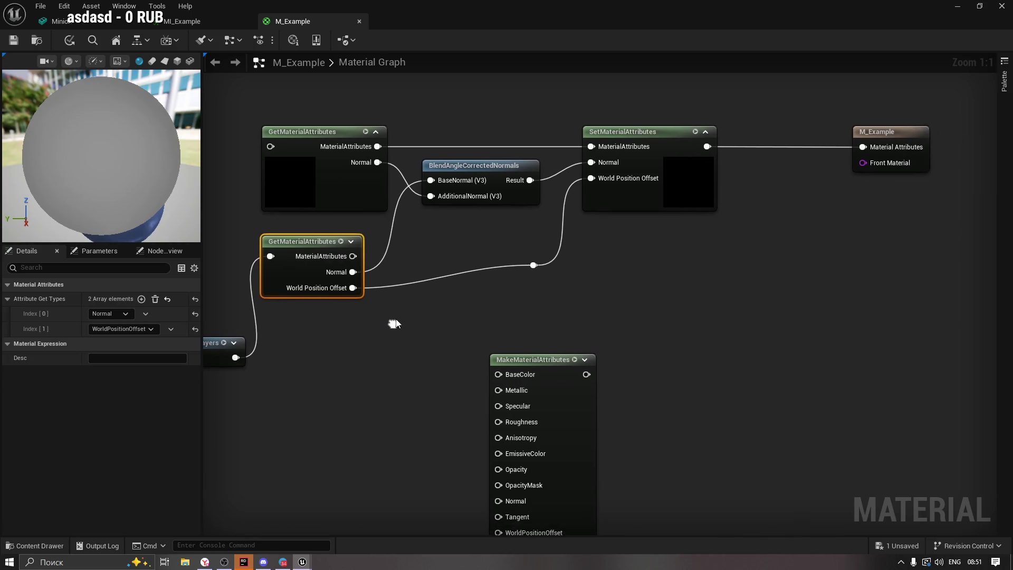
mouse_move(354, 255)
mouse_down()
mouse_move(448, 241)
mouse_move(508, 375)
mouse_move(851, 186)
mouse_move(865, 159)
mouse_move(532, 263)
mouse_move(427, 236)
mouse_up()
mouse_move(563, 256)
mouse_down()
mouse_move(436, 300)
mouse_move(383, 232)
mouse_up()
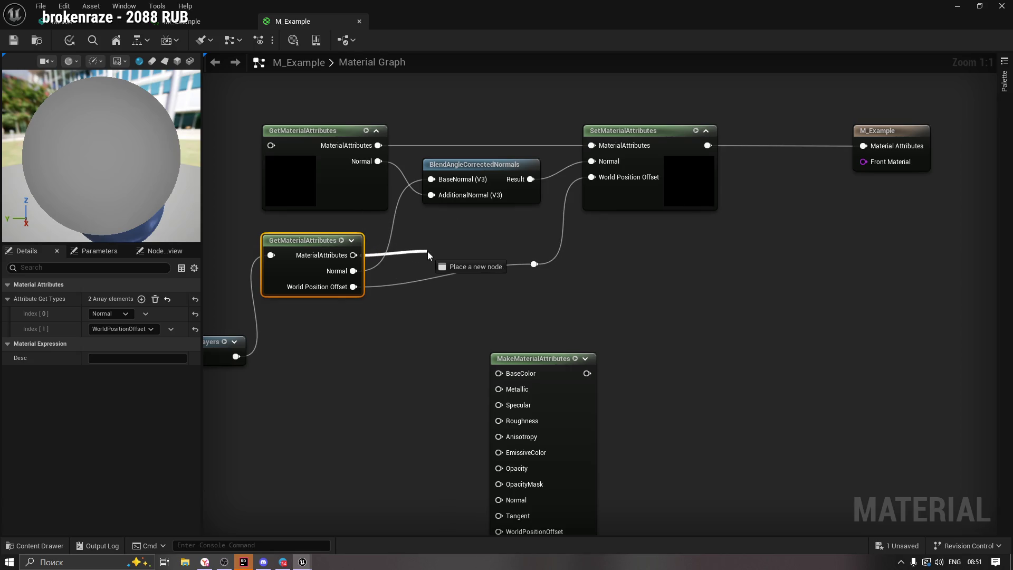
mouse_move(552, 227)
mouse_down()
mouse_move(589, 161)
mouse_move(581, 157)
mouse_move(557, 221)
mouse_move(481, 350)
mouse_move(433, 354)
mouse_move(454, 370)
mouse_move(451, 318)
mouse_move(470, 239)
mouse_move(591, 146)
mouse_up()
Move BlendAngleCorrectedNormals up and the upper GetMaterialAttributes up and left.
drag(502, 160, 499, 88)
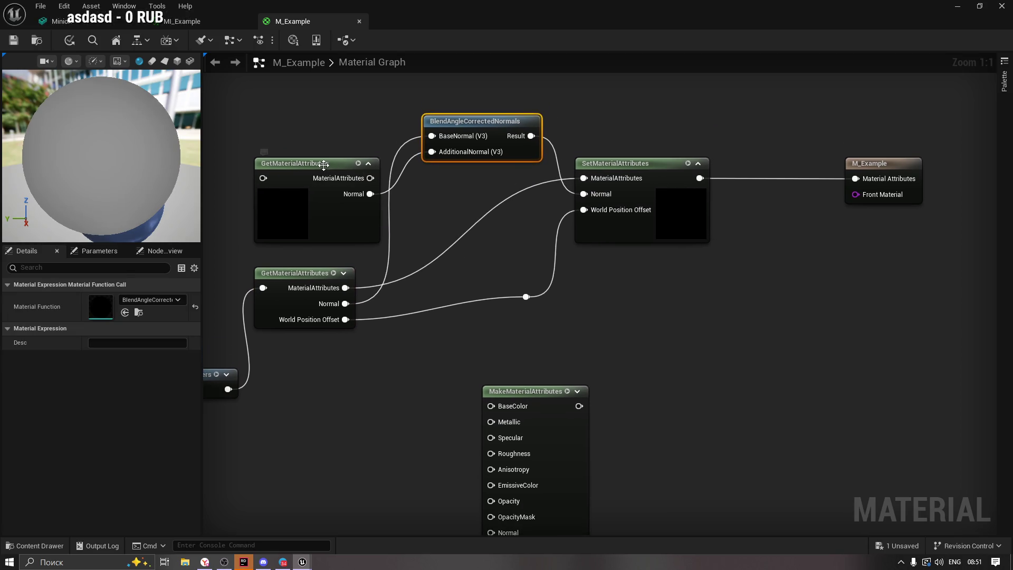
drag(325, 165, 317, 139)
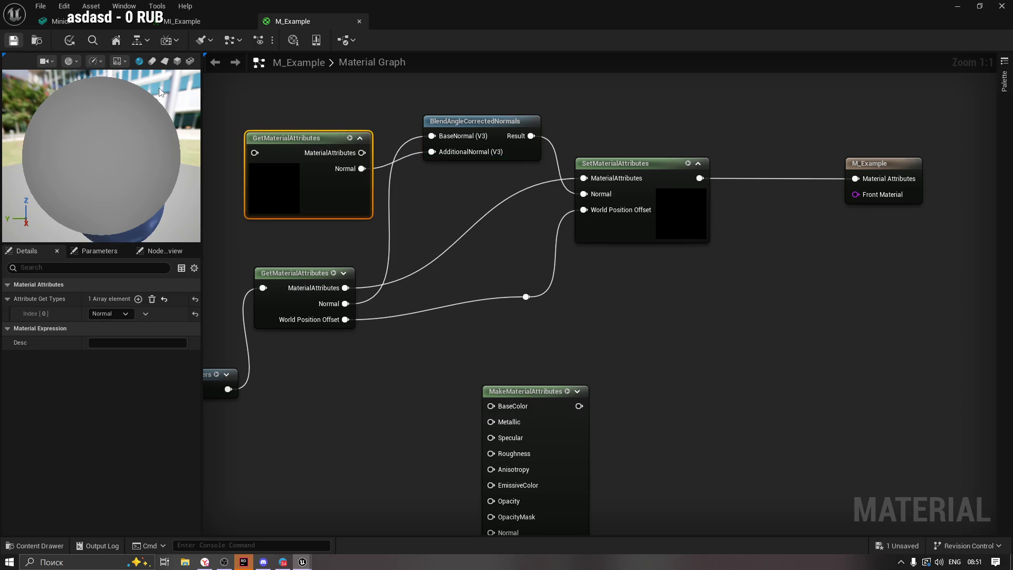
click(78, 25)
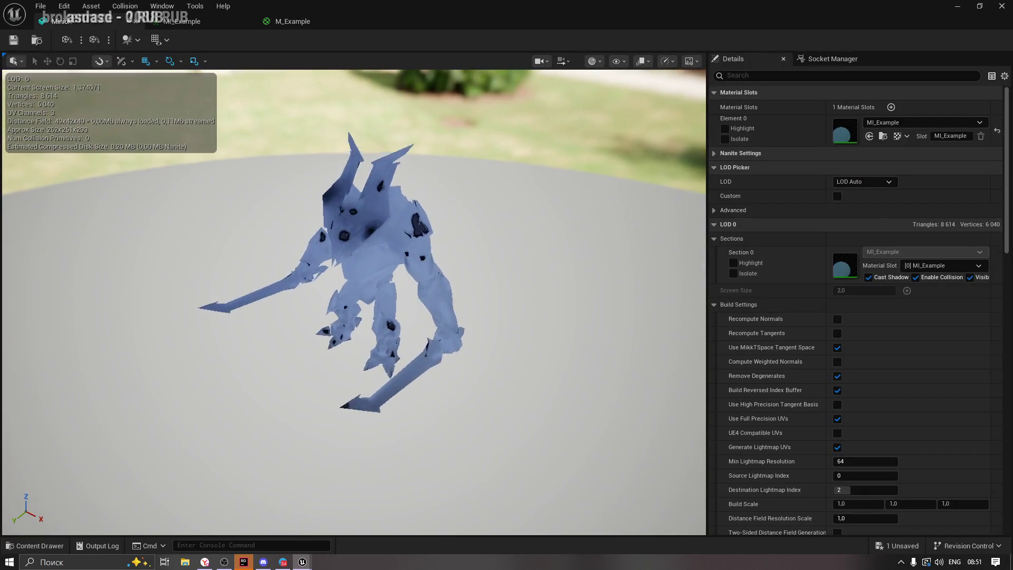
Replace the lower node's SetMaterialAttributes link with one from the upper GetMaterialAttributes.
click(303, 23)
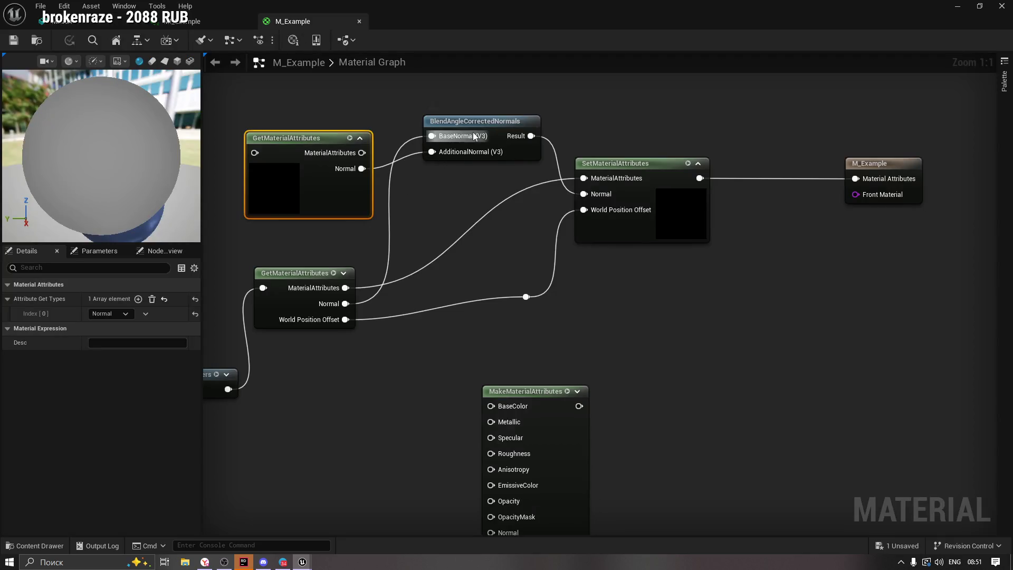
alt+click(345, 287)
drag(495, 118, 479, 205)
mouse_move(362, 152)
mouse_down()
mouse_move(559, 187)
mouse_move(583, 178)
mouse_up()
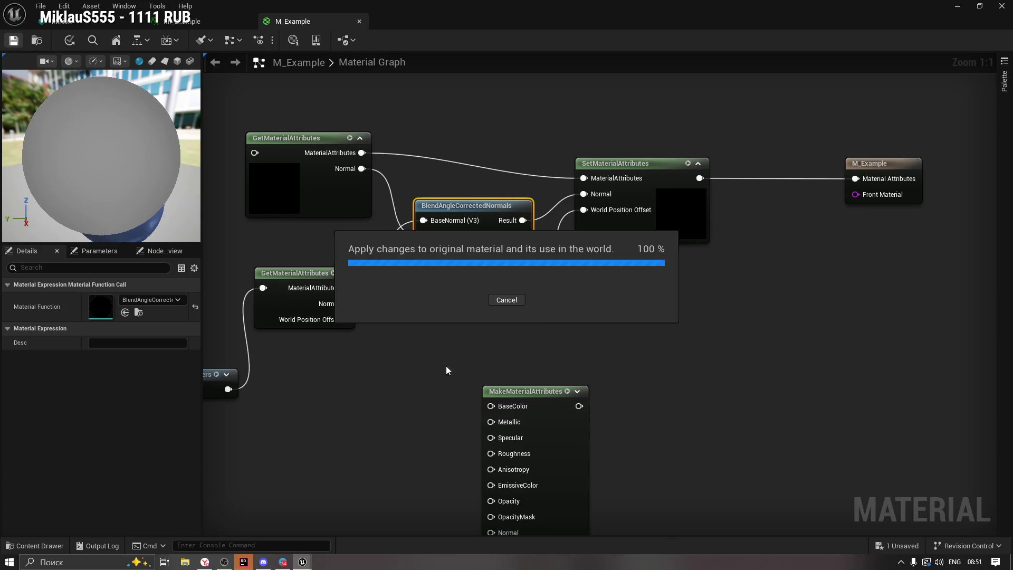
Feed MakeMaterialAttributes into the upper GetMaterialAttributes and apply the changes to M_Example.
click(515, 389)
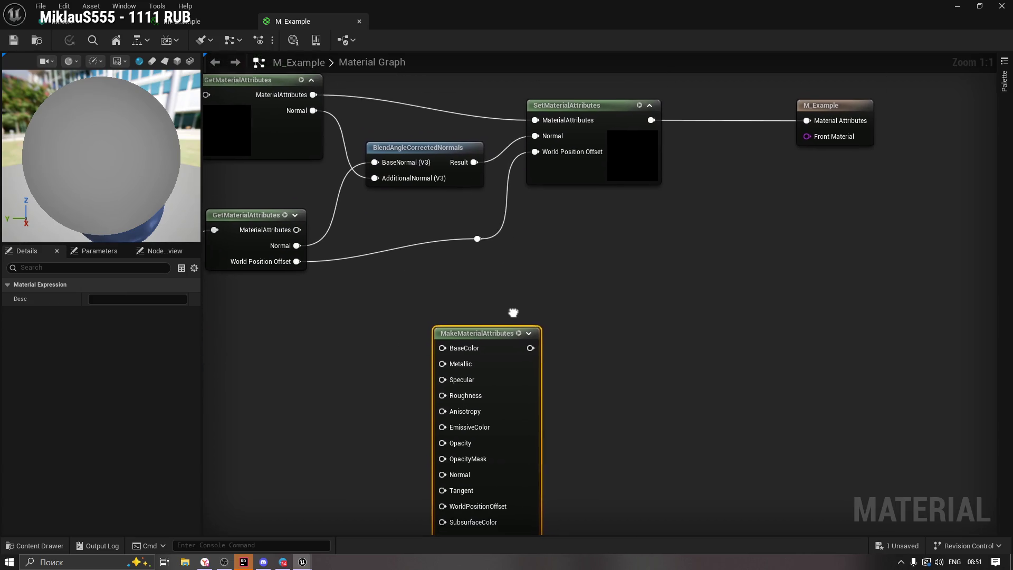
drag(536, 322, 563, 336)
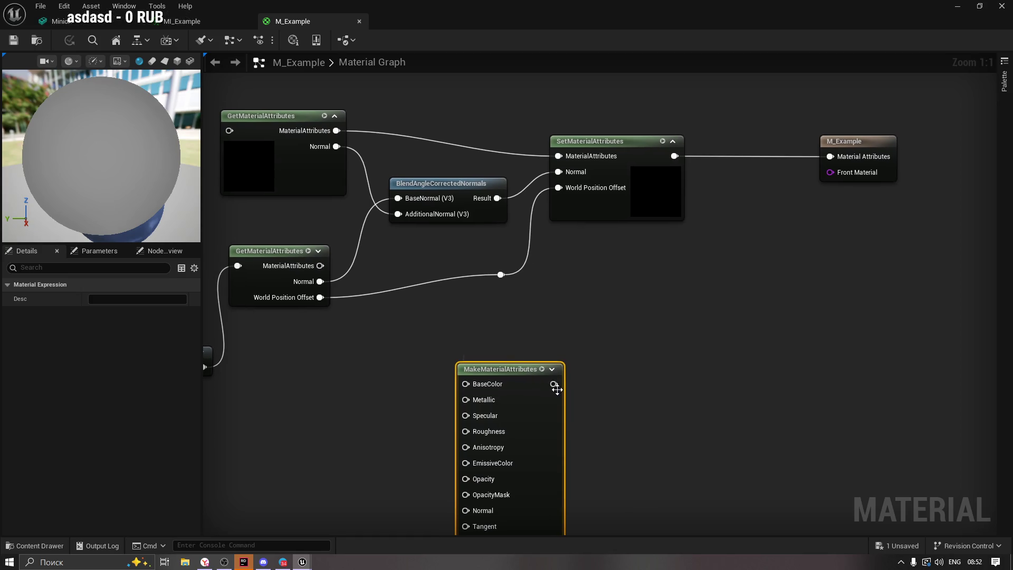
mouse_move(500, 368)
mouse_down()
mouse_move(616, 354)
mouse_move(631, 381)
mouse_up()
mouse_move(686, 397)
mouse_down()
mouse_move(694, 330)
mouse_move(359, 142)
mouse_up()
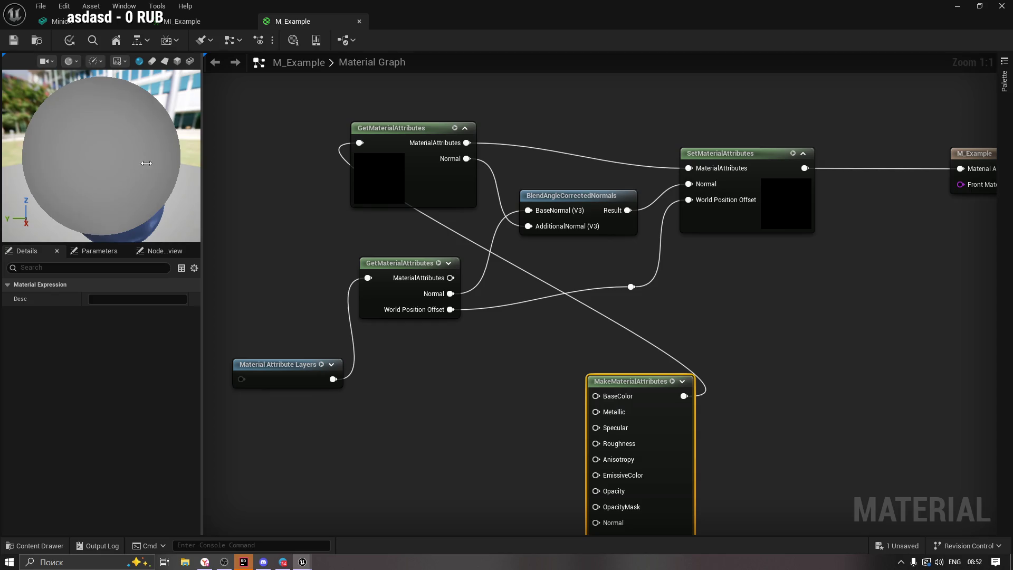
click(13, 42)
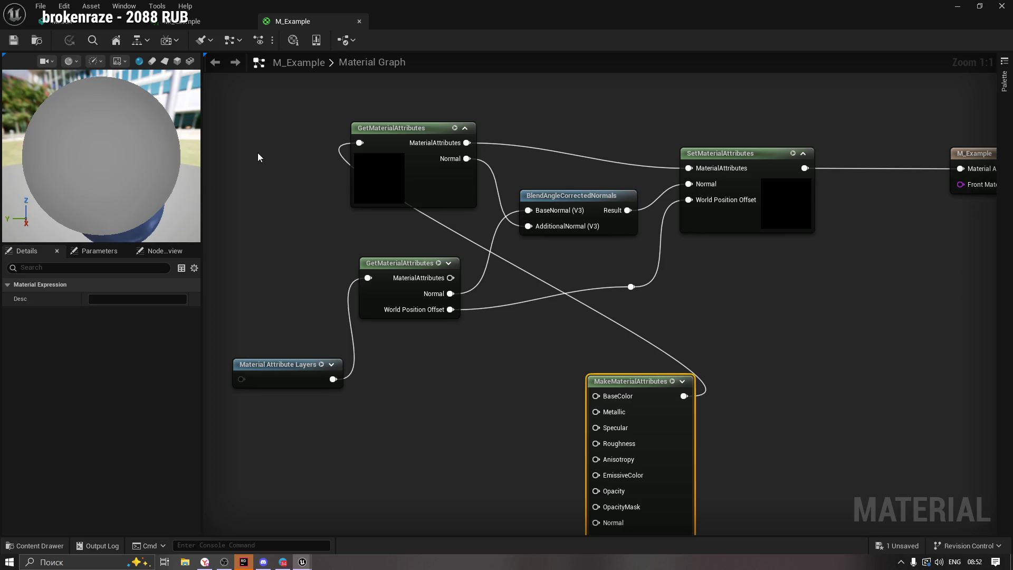
click(283, 562)
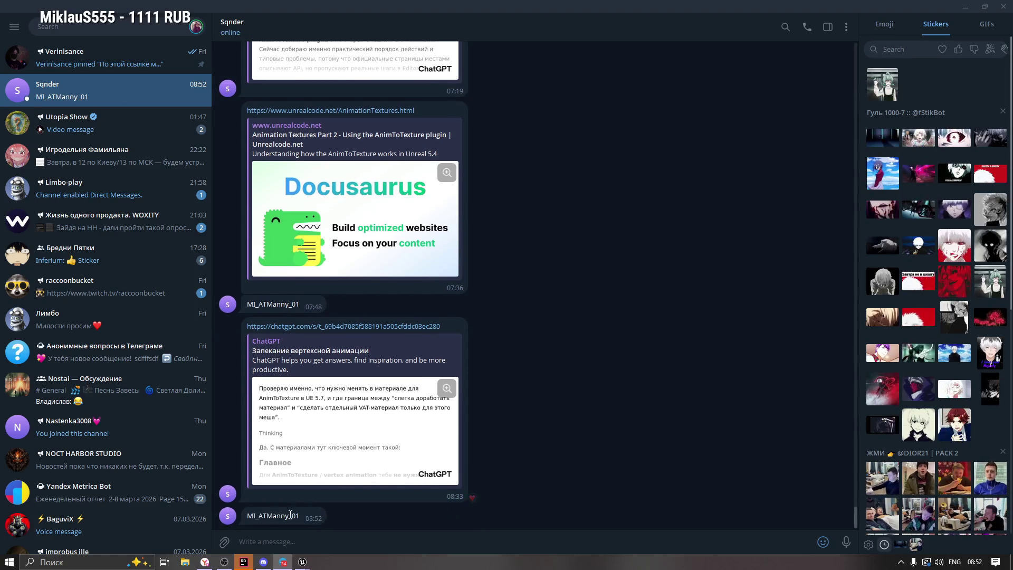
Copy the name MI_ATManny_01 from the latest Telegram message and return to Unreal.
double_click(260, 515)
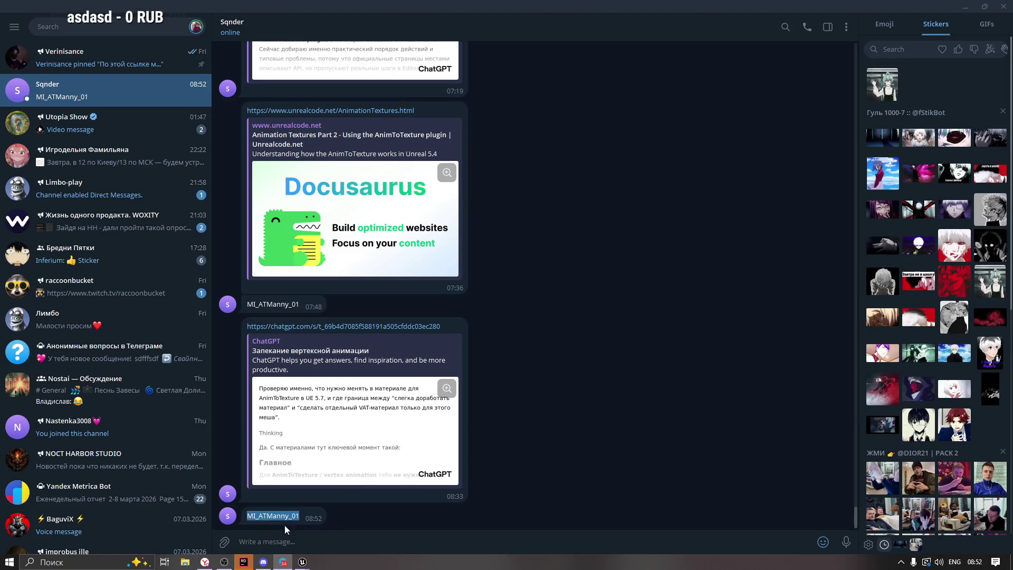
mouse_move(303, 561)
click(304, 515)
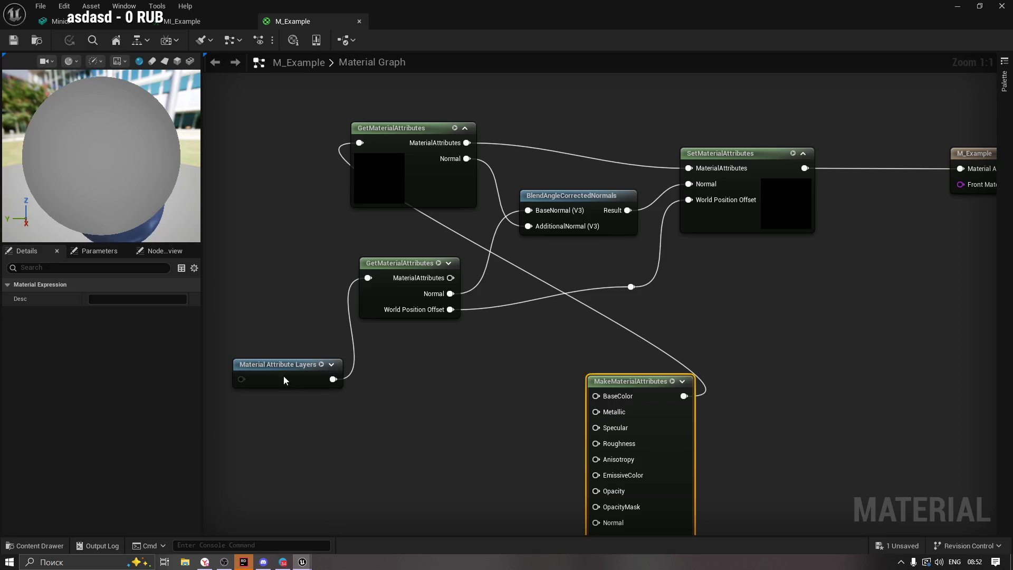
Close the M_Example, MI_Example and Minion editor tabs.
click(359, 21)
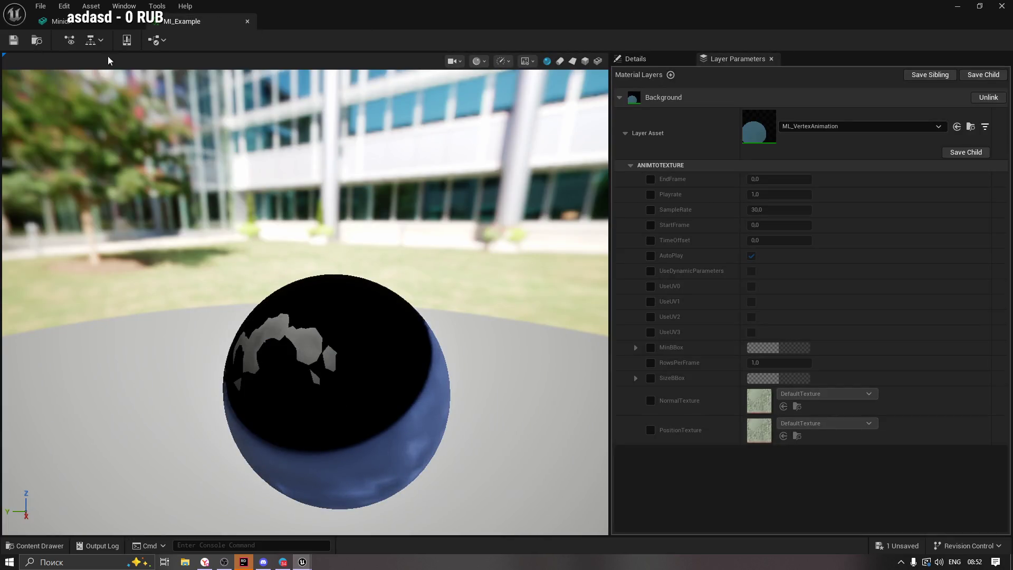
click(90, 25)
click(247, 21)
click(136, 21)
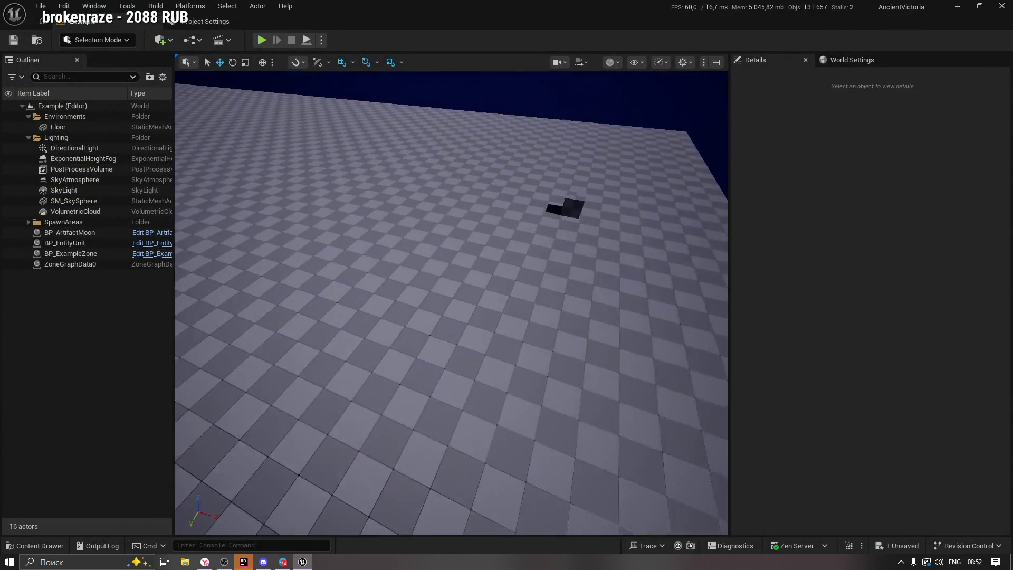
Open the Content Drawer, expand favorites and clear the folder path search.
click(21, 545)
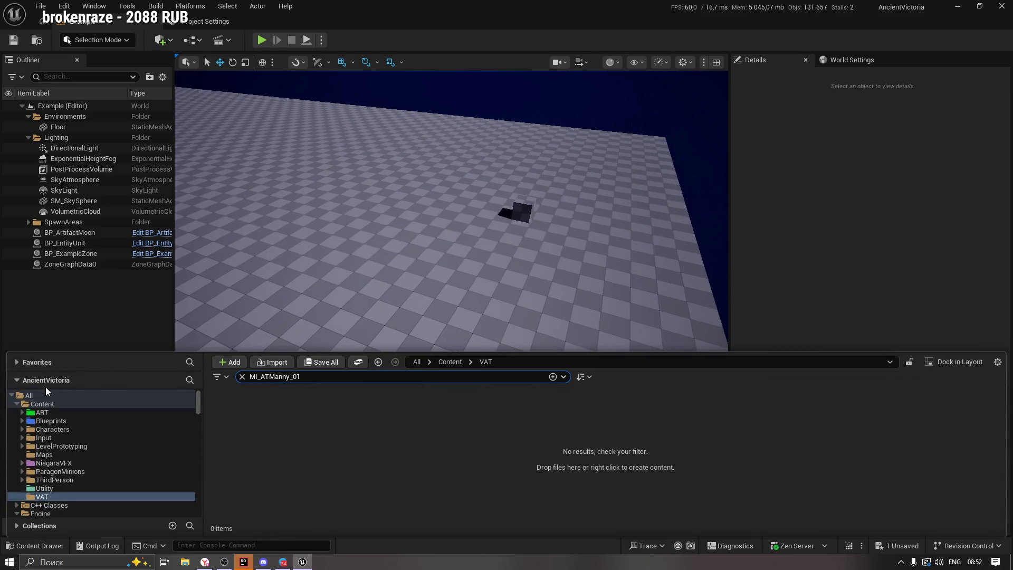
click(189, 362)
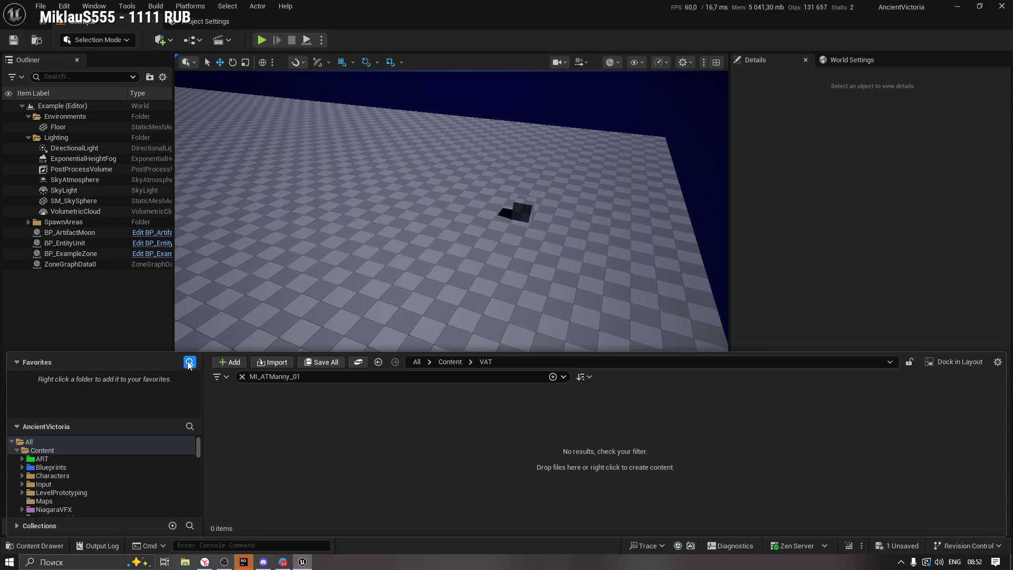
click(24, 362)
click(189, 380)
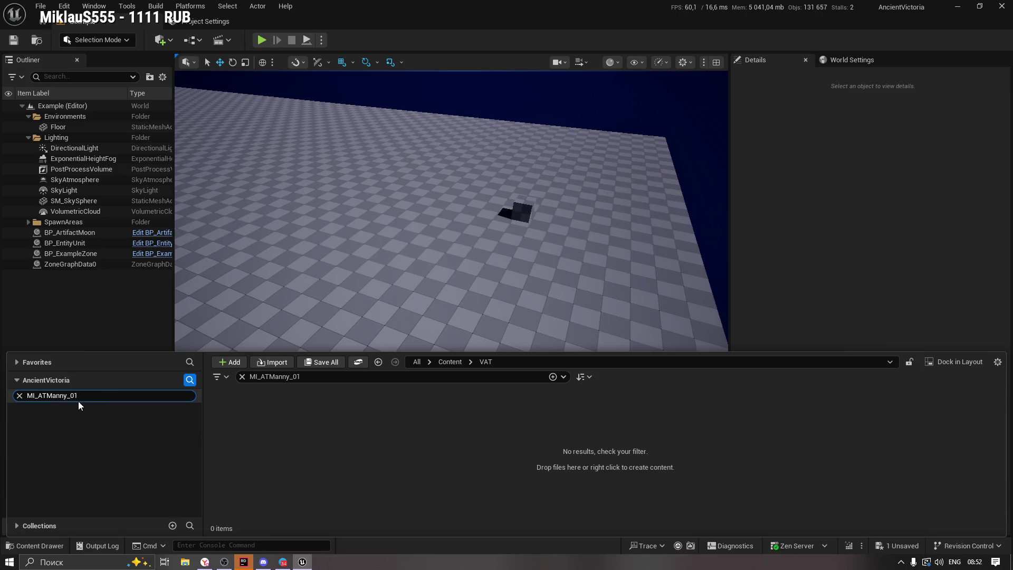
click(20, 396)
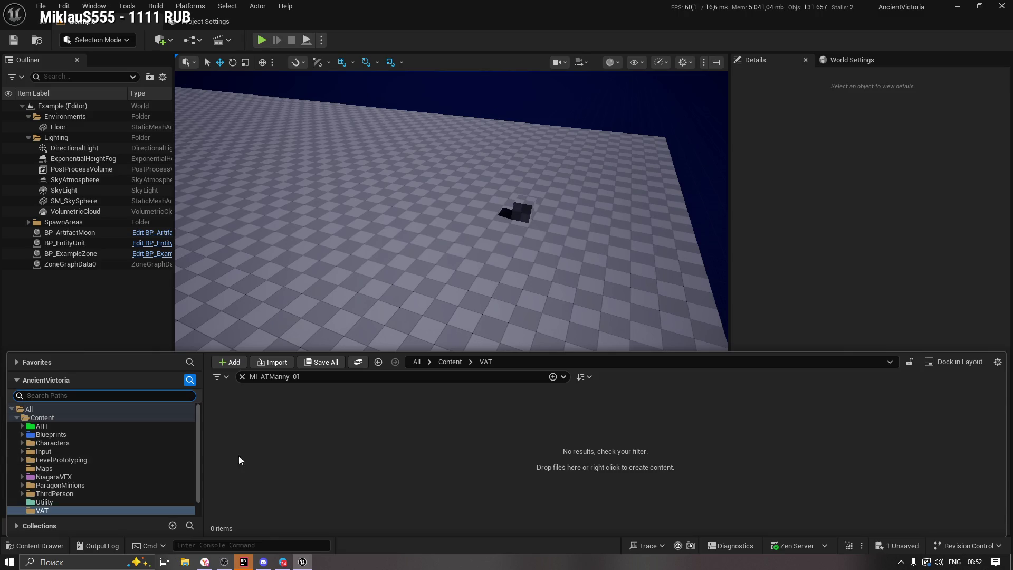
Browse the folder tree to Engine > Plugins > AnimToTexture > Characters.
scroll(166, 495, down, 1)
click(17, 512)
scroll(197, 496, down, 1)
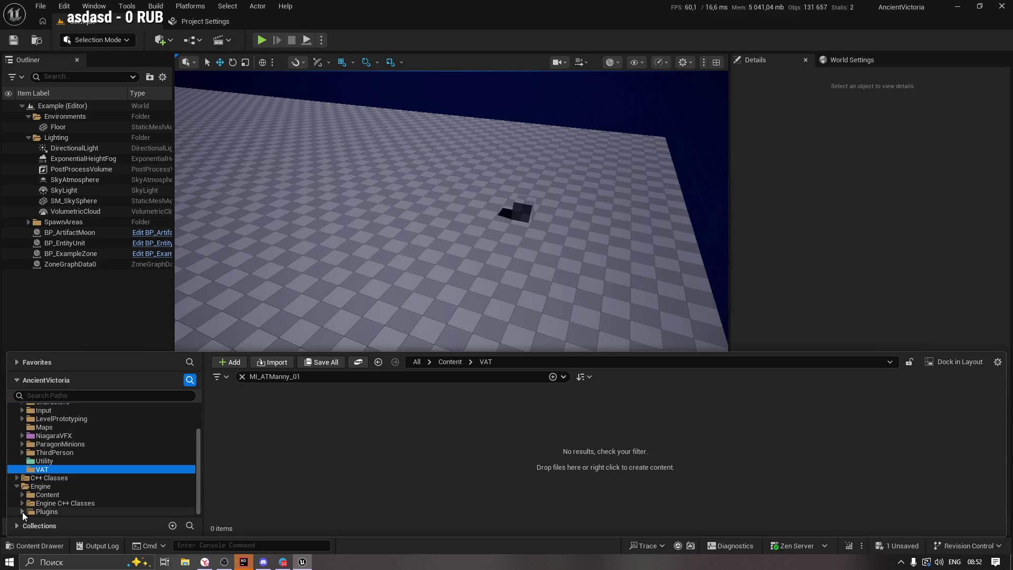
click(22, 512)
scroll(161, 462, down, 1)
scroll(201, 420, down, 3)
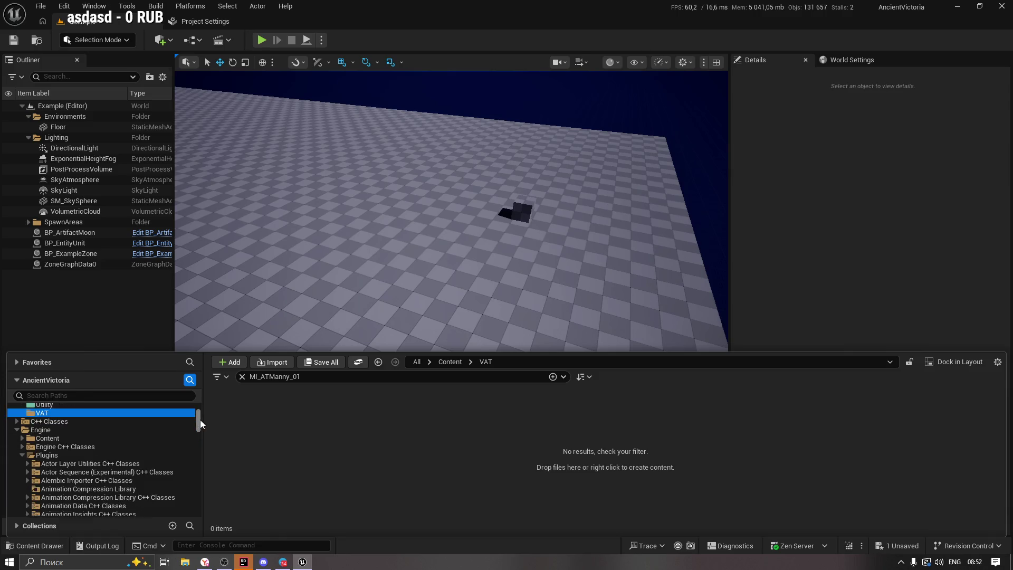
click(75, 432)
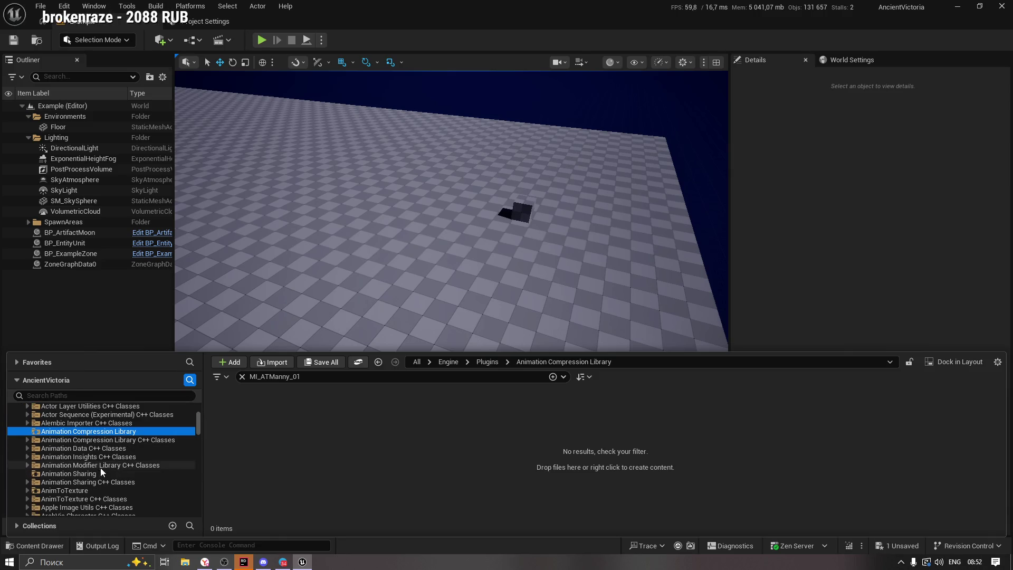
click(81, 491)
click(36, 498)
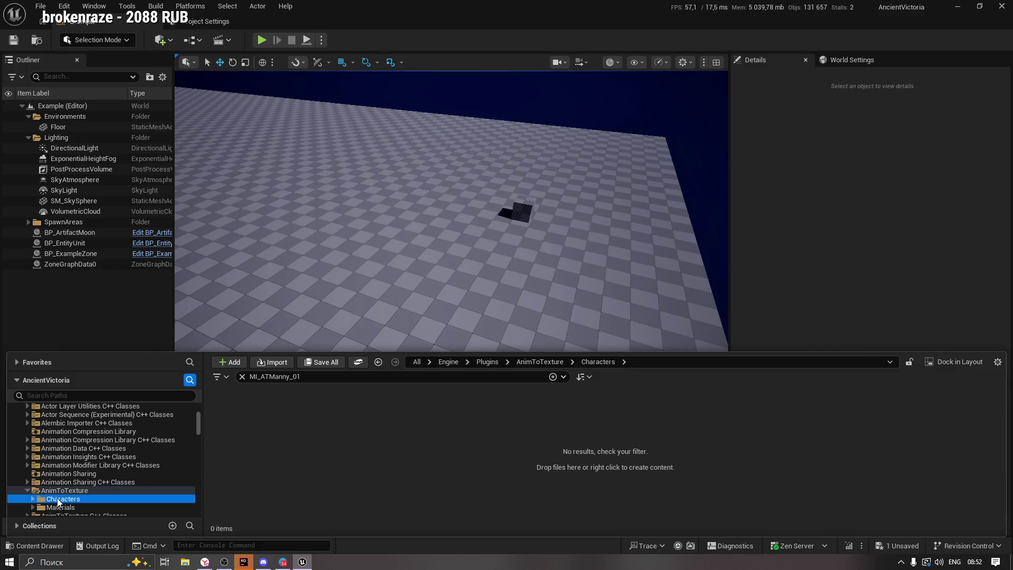
Clear the MI_ATManny_01 search filter and open the Mannequin folder.
click(552, 376)
click(242, 377)
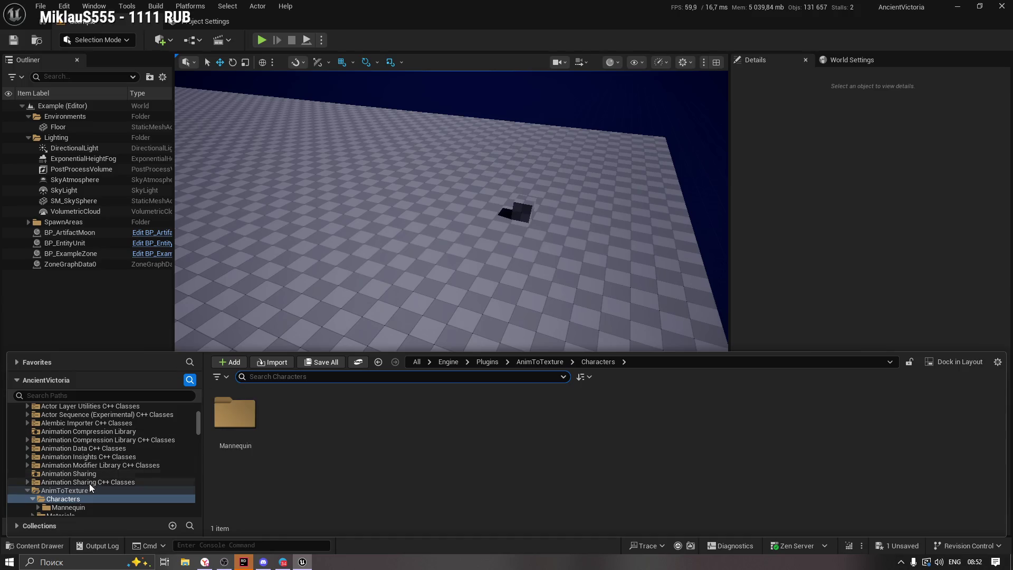
double_click(234, 414)
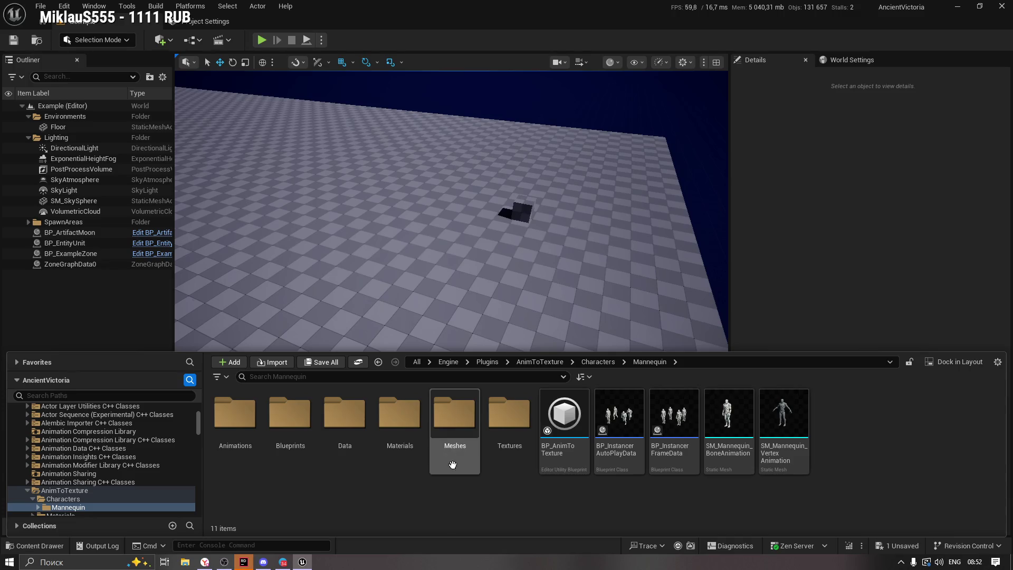
double_click(453, 427)
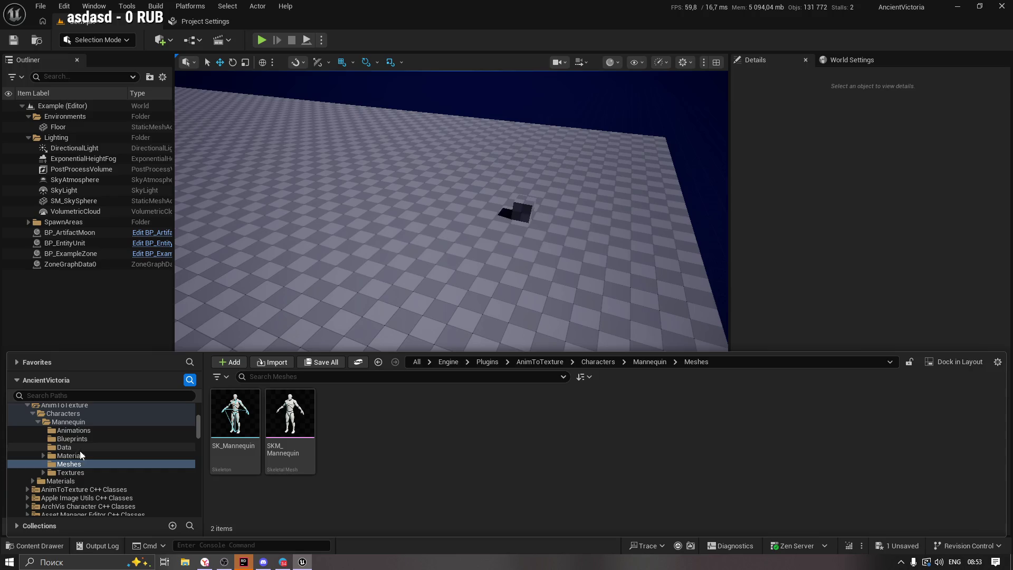
Browse the Materials folder's BoneAnimation, MaterialFunctions and VertexAnimation subfolders, ending back in Materials.
click(48, 456)
click(43, 455)
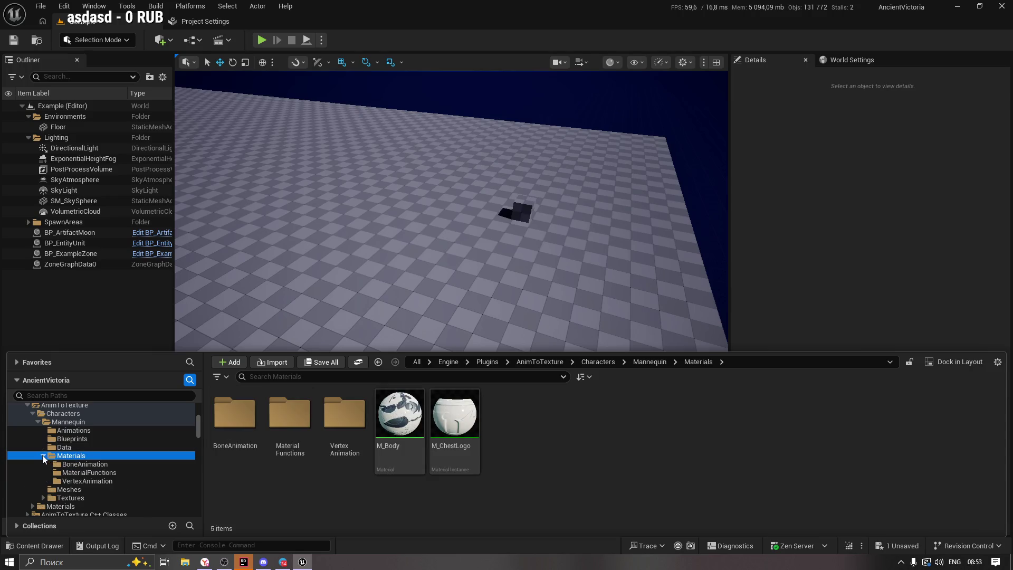
click(108, 465)
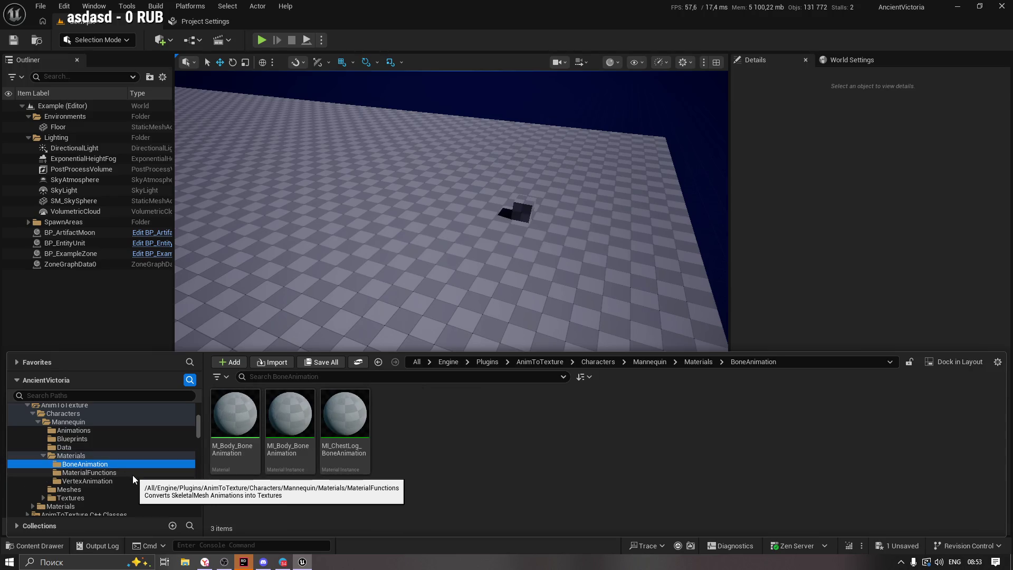
click(118, 473)
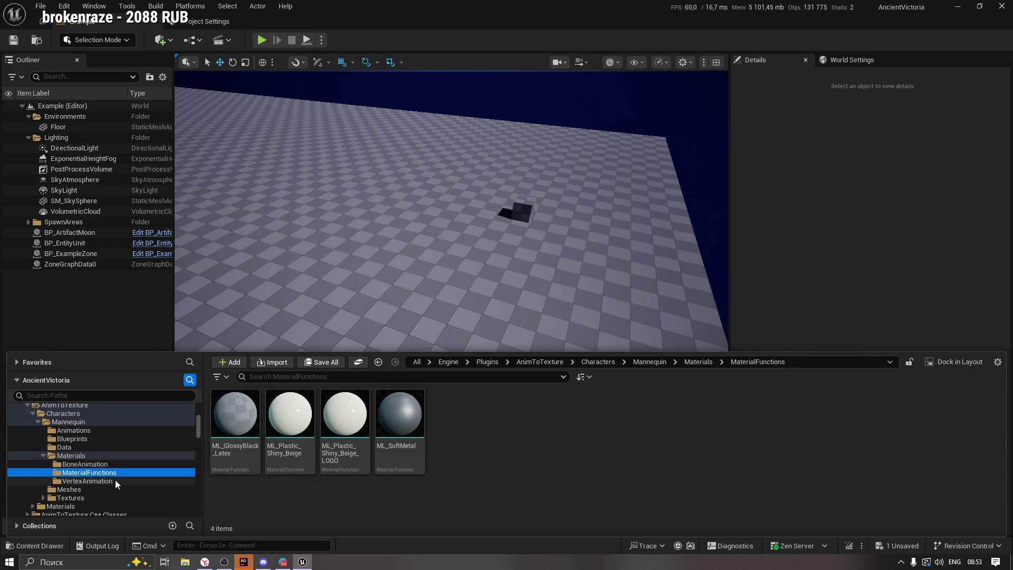
click(110, 481)
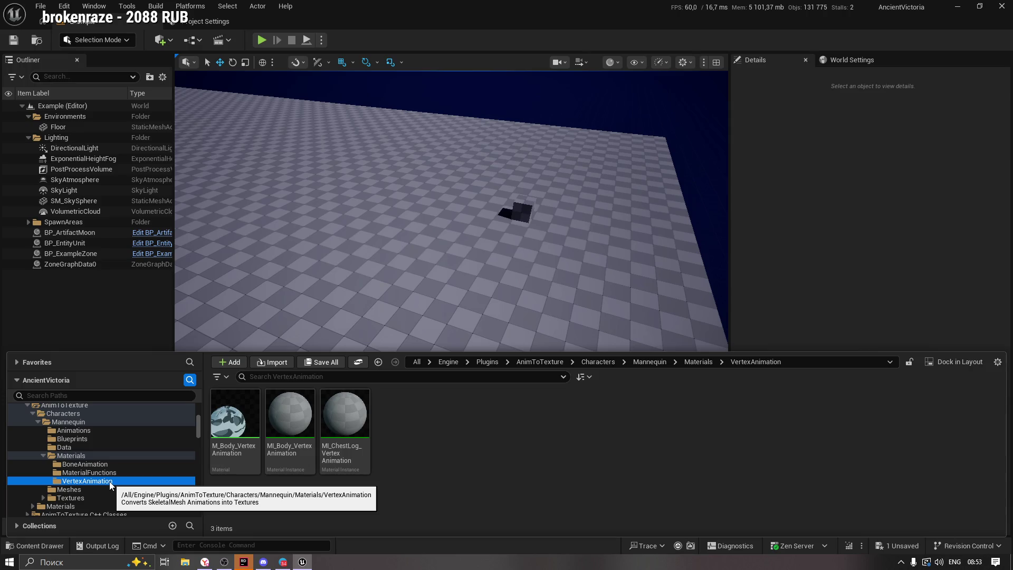
click(80, 454)
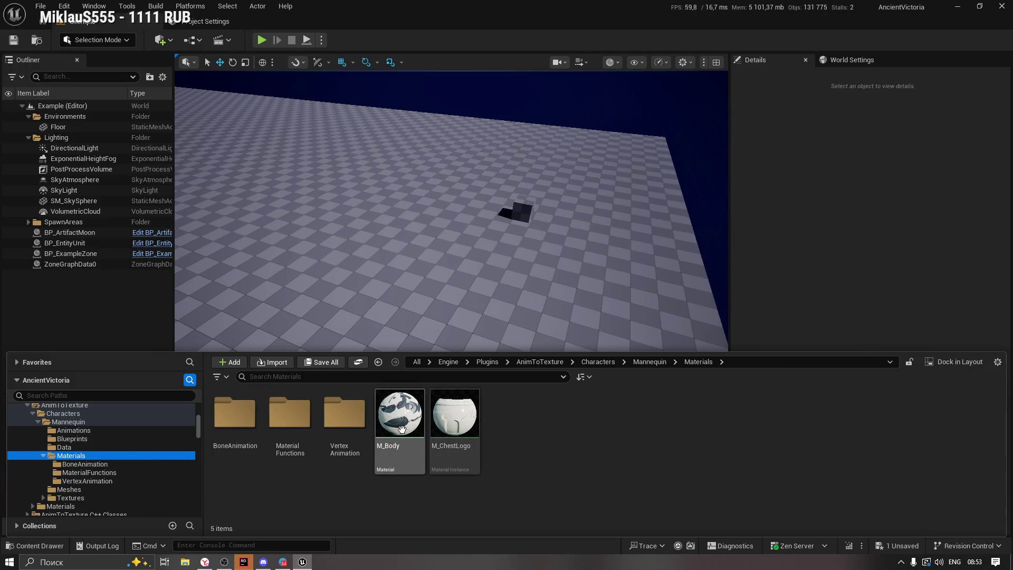
Open M_Body and pan across its layer and blend nodes to the output.
double_click(401, 428)
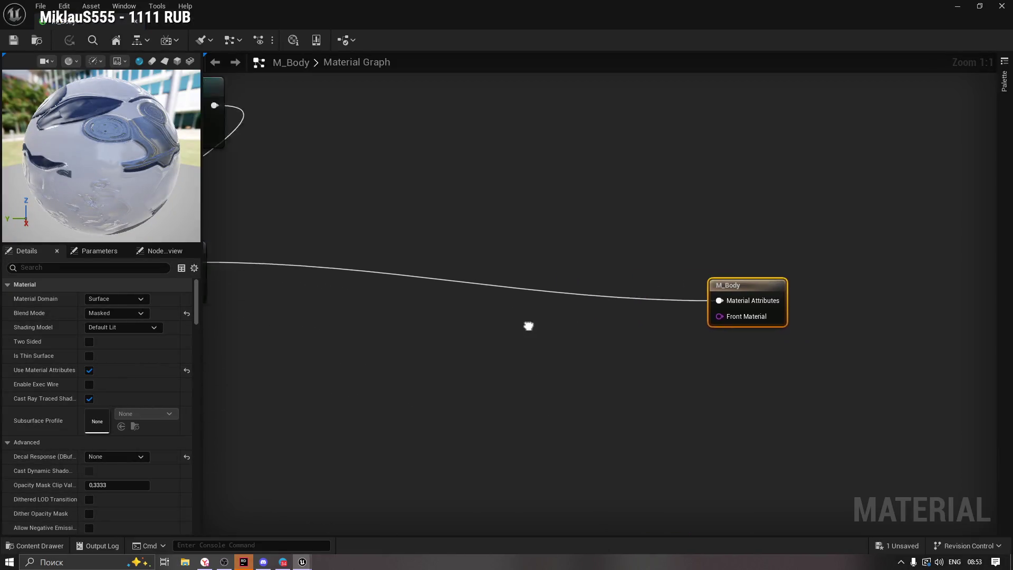
mouse_move(305, 251)
mouse_down()
mouse_move(402, 334)
mouse_move(578, 397)
mouse_move(433, 500)
mouse_move(450, 493)
mouse_move(368, 432)
mouse_move(372, 261)
mouse_up()
mouse_move(271, 217)
mouse_down()
mouse_move(462, 243)
mouse_move(266, 242)
mouse_move(819, 357)
mouse_move(774, 305)
mouse_up()
key(Home)
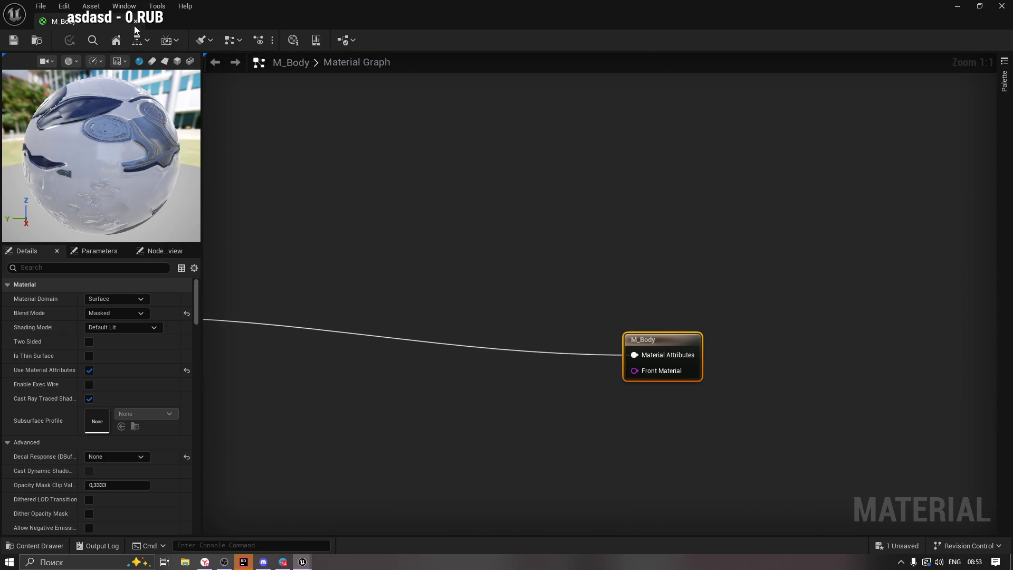
key(alt+Tab)
Open M_Body_VertexAnimation from the Vertex Animation folder.
click(34, 545)
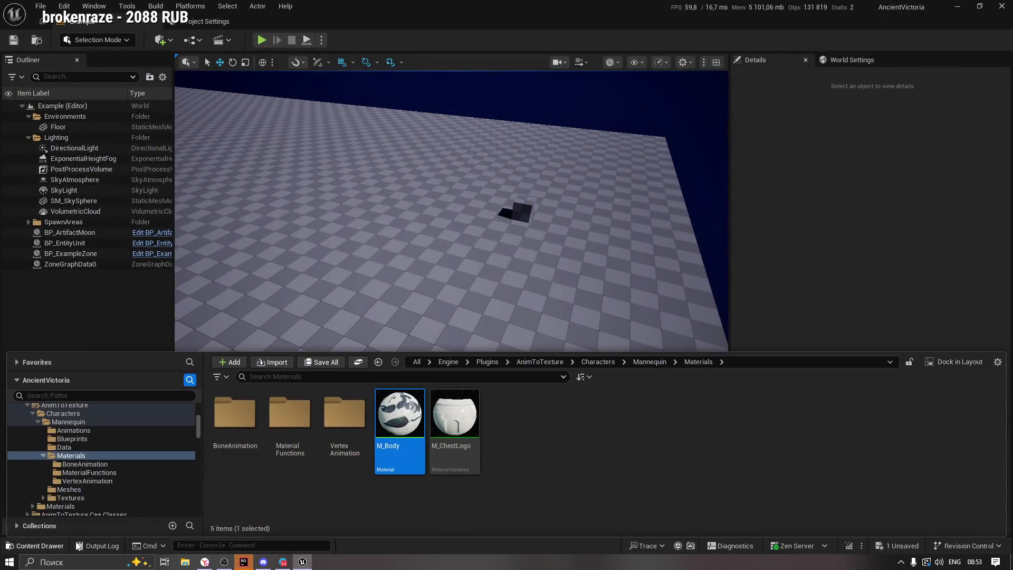
double_click(345, 416)
double_click(235, 412)
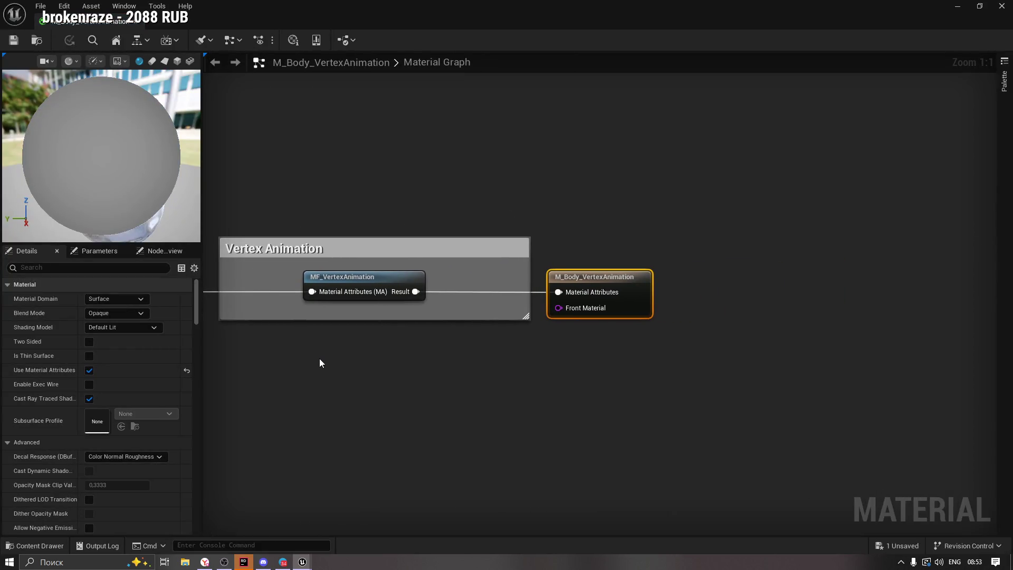
Open the MF_VertexAnimation function and view its VertexPositionAndNormal node.
click(396, 306)
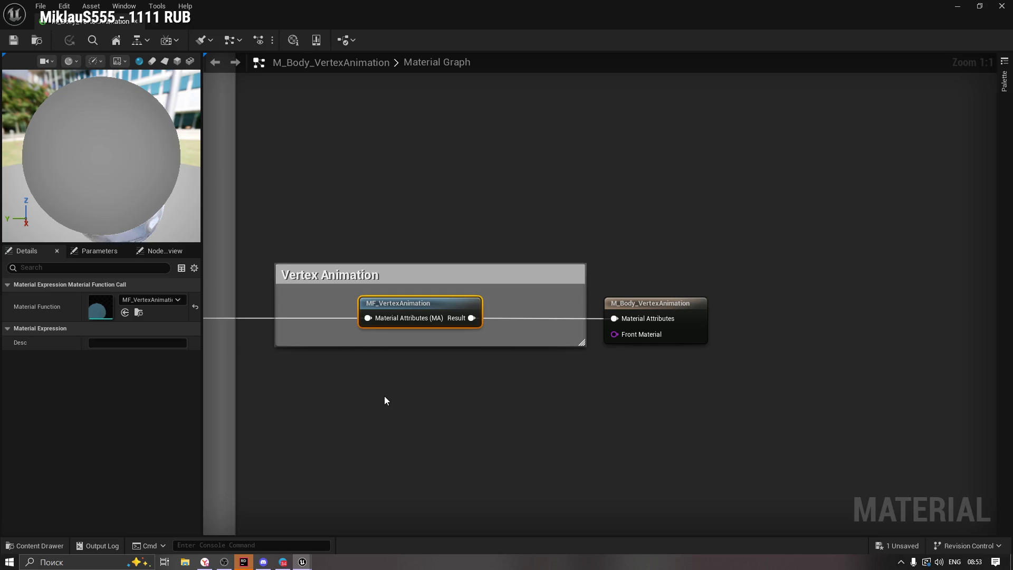
mouse_move(302, 385)
mouse_down()
mouse_move(466, 384)
mouse_move(491, 242)
mouse_move(701, 285)
mouse_up()
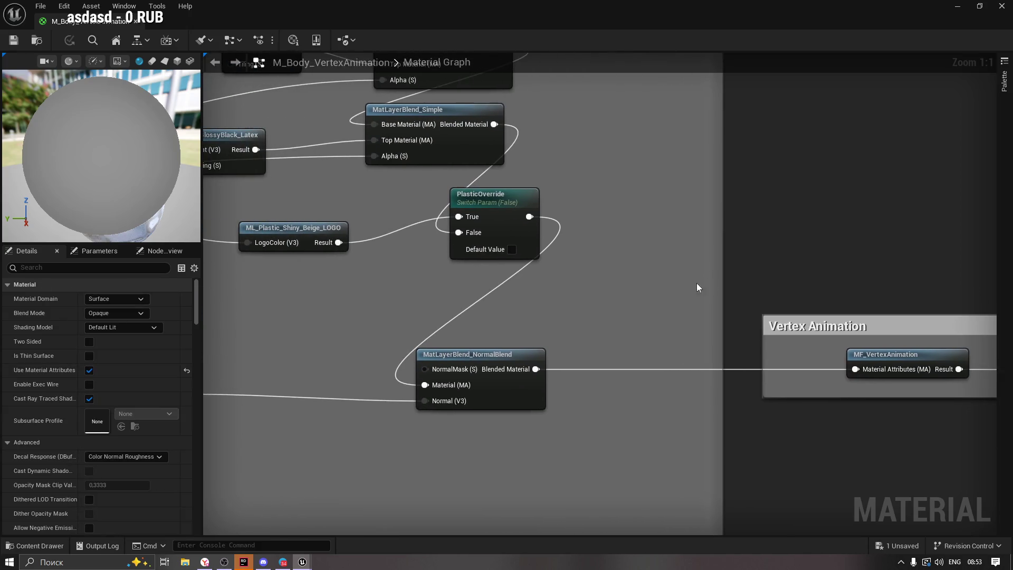
double_click(875, 354)
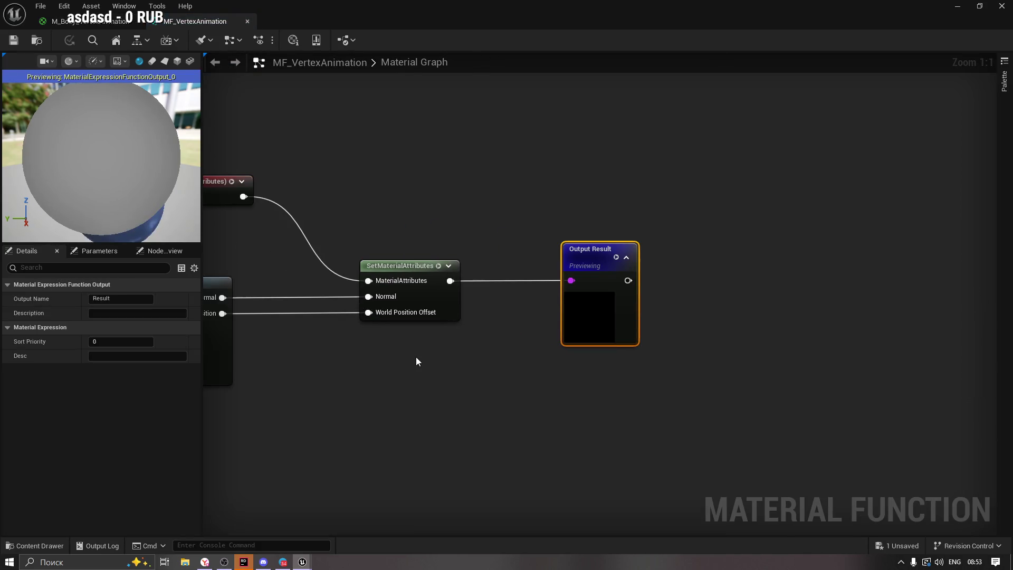
mouse_move(368, 344)
mouse_down()
mouse_move(459, 215)
mouse_move(728, 210)
mouse_move(755, 101)
mouse_move(746, 88)
mouse_move(649, 330)
mouse_move(671, 242)
mouse_move(538, 413)
mouse_move(500, 431)
mouse_up()
Return to M_Body_VertexAnimation and open MI_Body_VertexAnimation from the VertexAnimation folder.
click(97, 25)
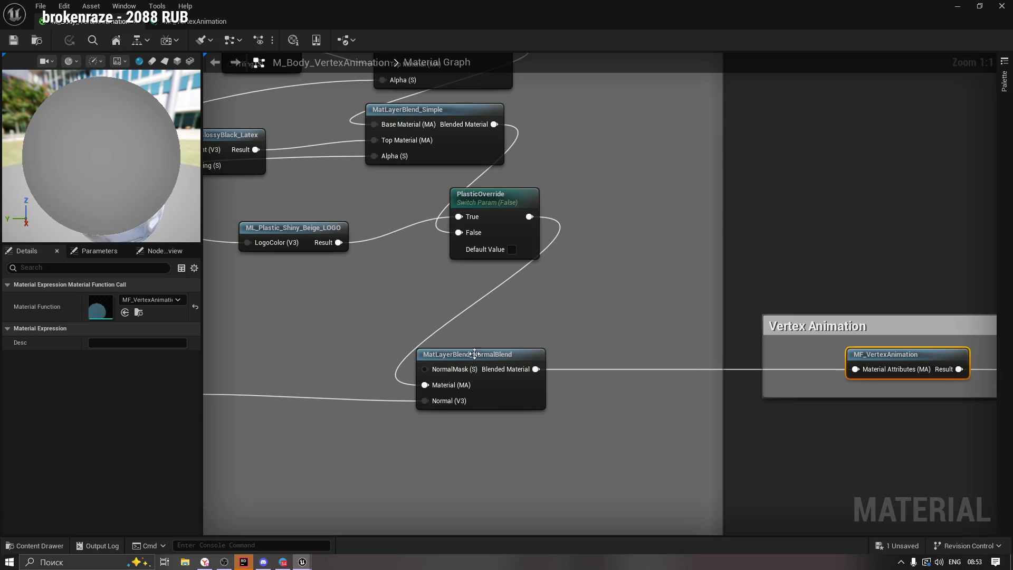
click(34, 545)
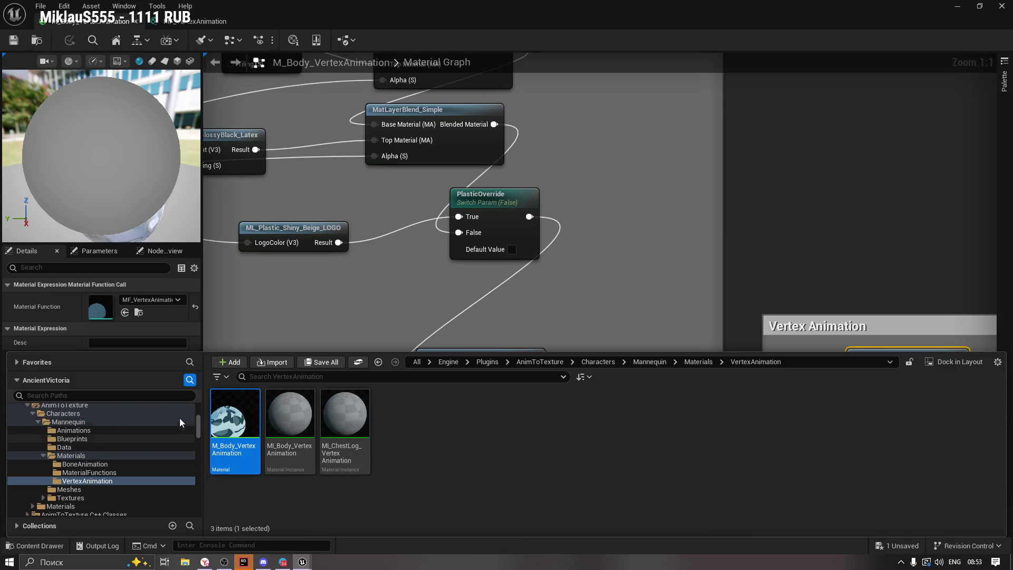
double_click(297, 419)
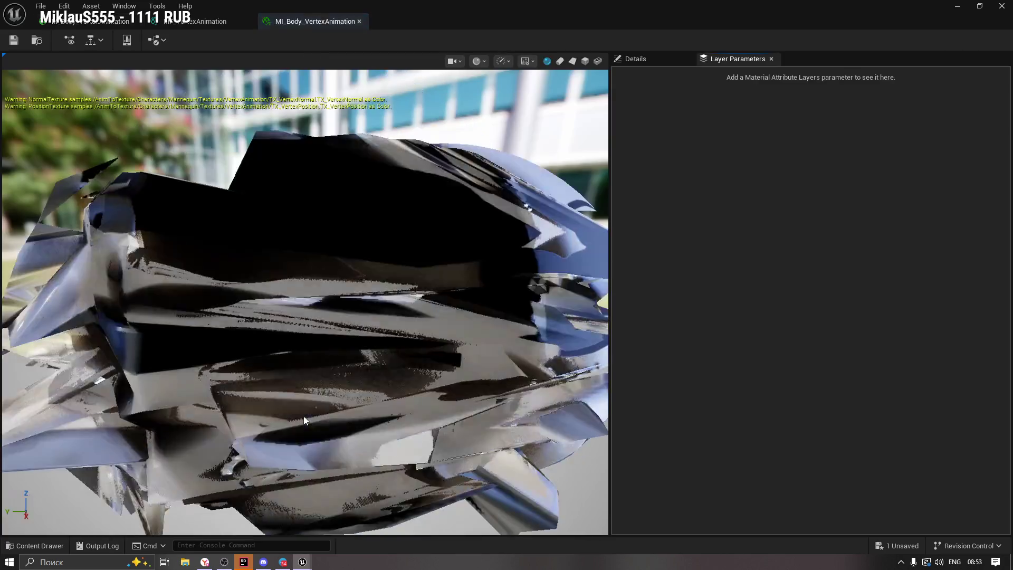
Review MI_Body_VertexAnimation's parameter groups and general settings, then close it.
click(641, 58)
click(720, 60)
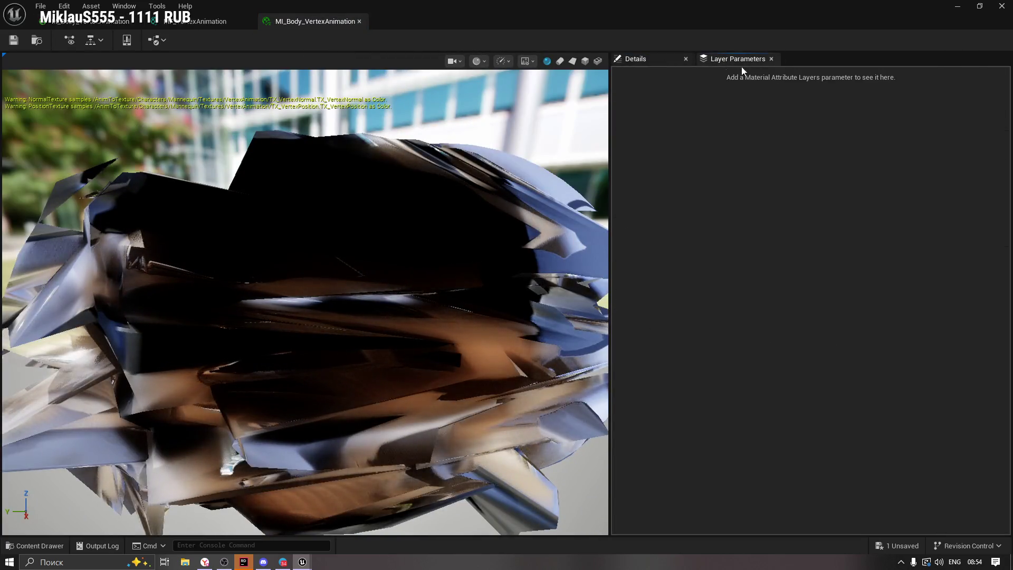
click(629, 62)
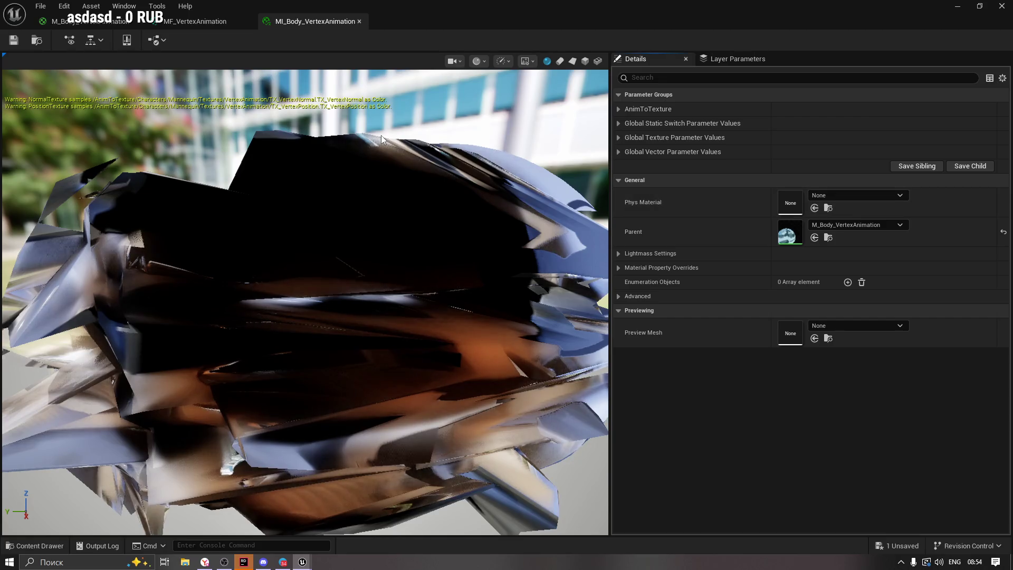
click(359, 22)
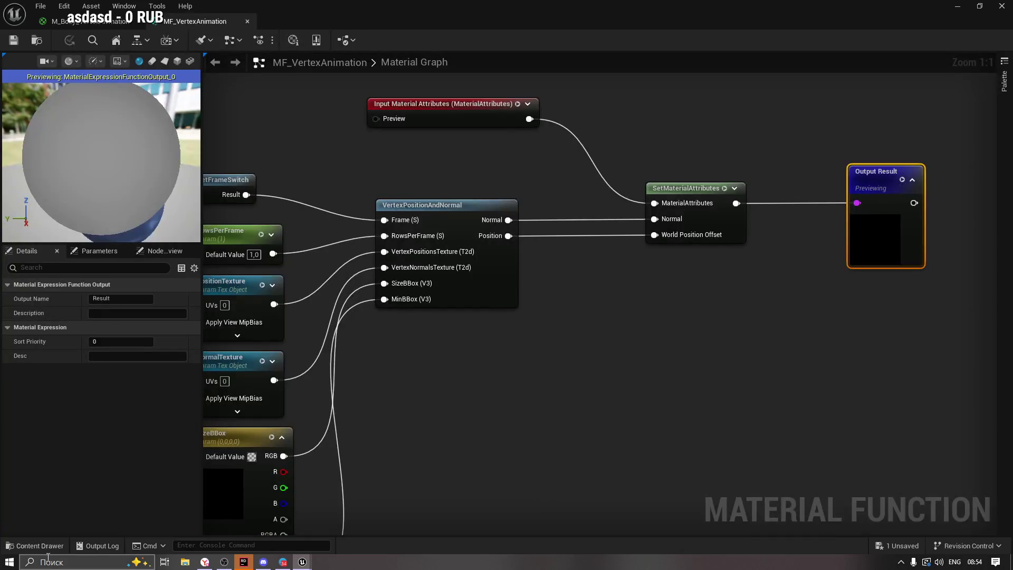
Preview SKM_Mannequin from the mannequin Meshes folder, then close its editor.
click(43, 546)
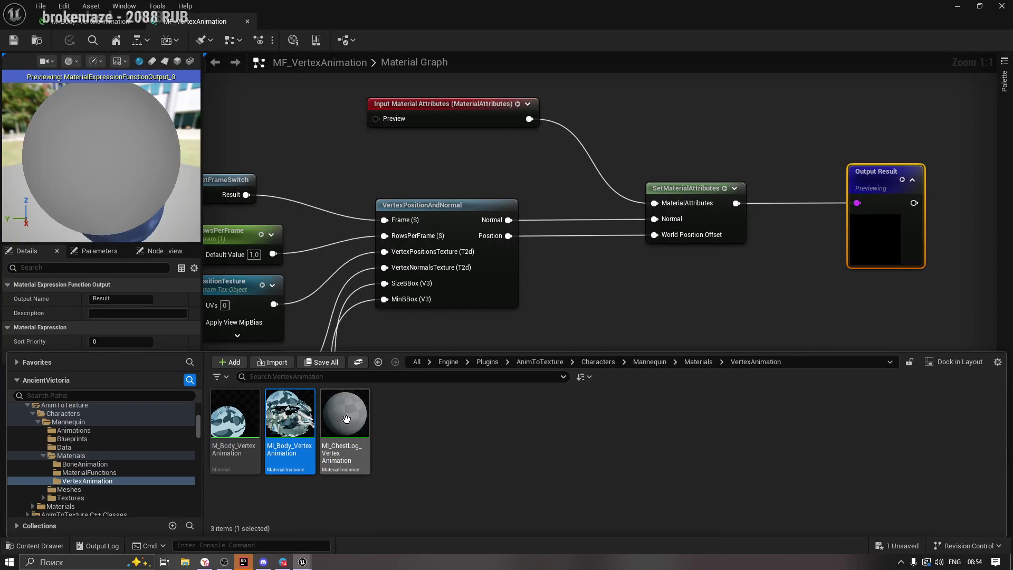
click(71, 455)
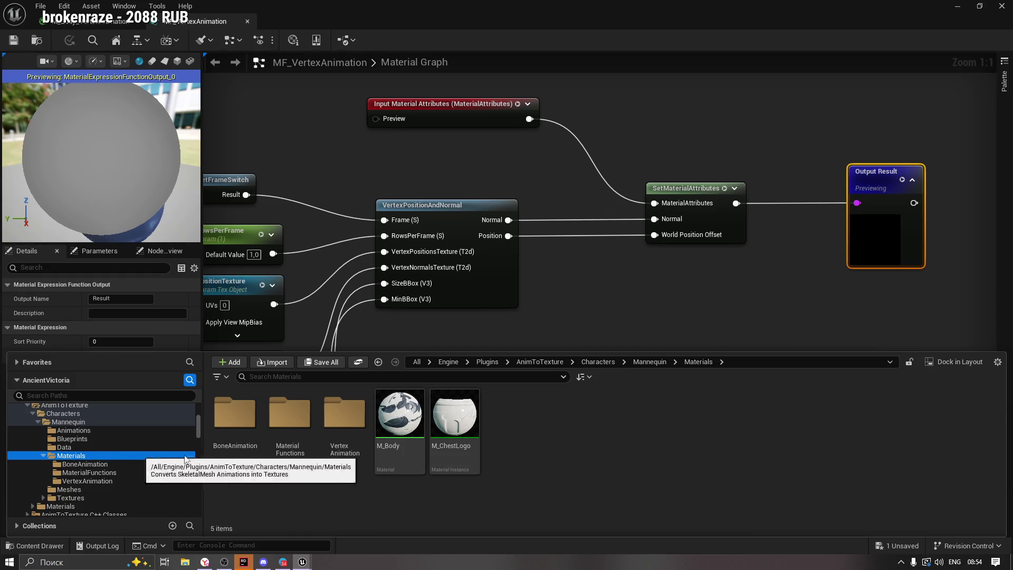
double_click(344, 423)
click(235, 422)
click(71, 497)
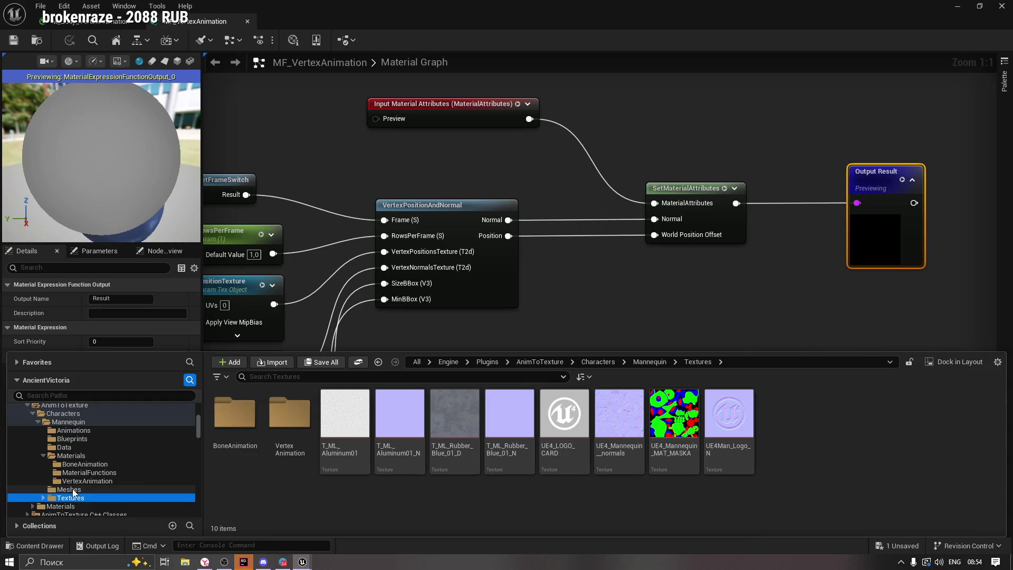
click(72, 489)
click(289, 426)
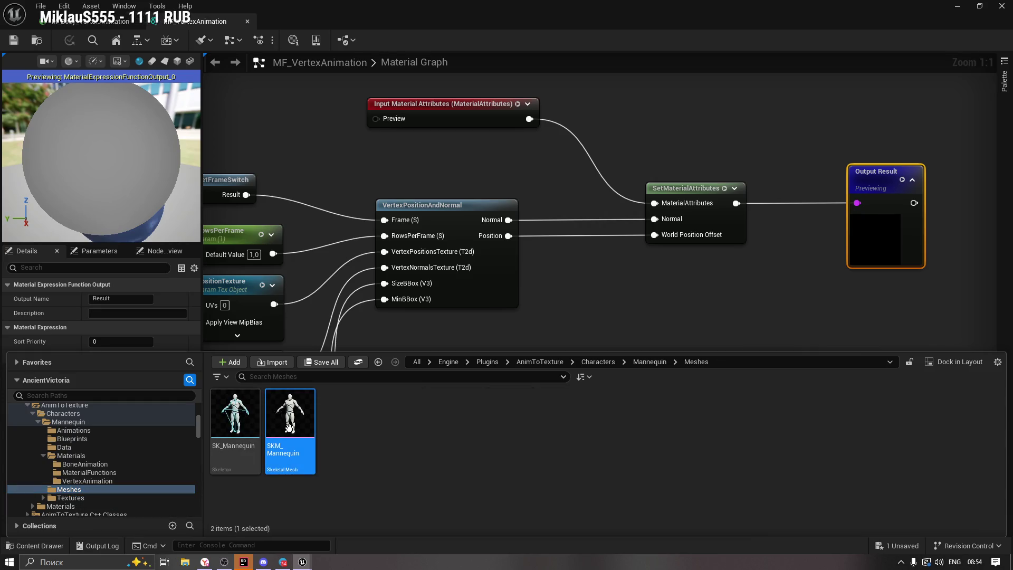
double_click(291, 432)
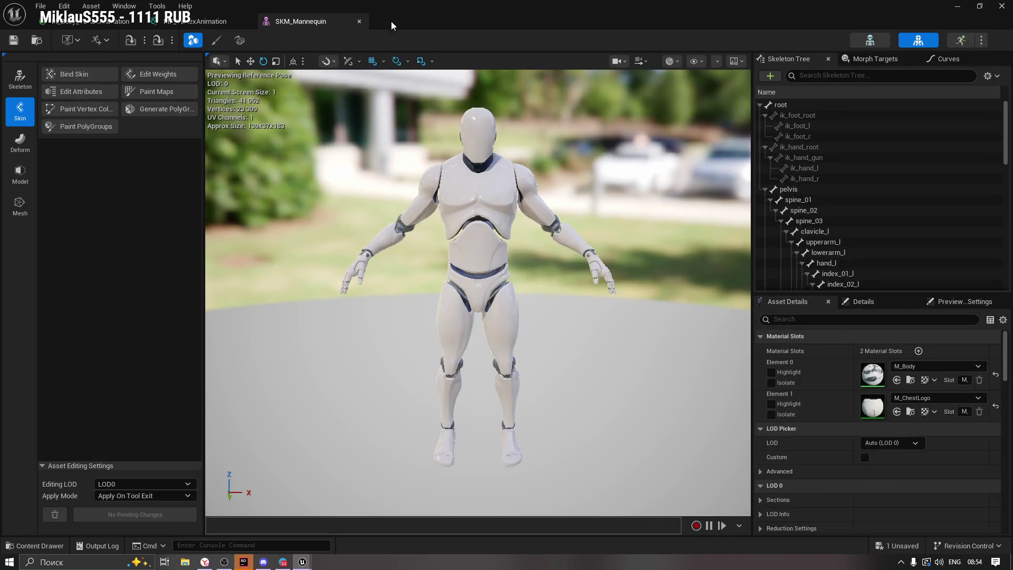
click(360, 22)
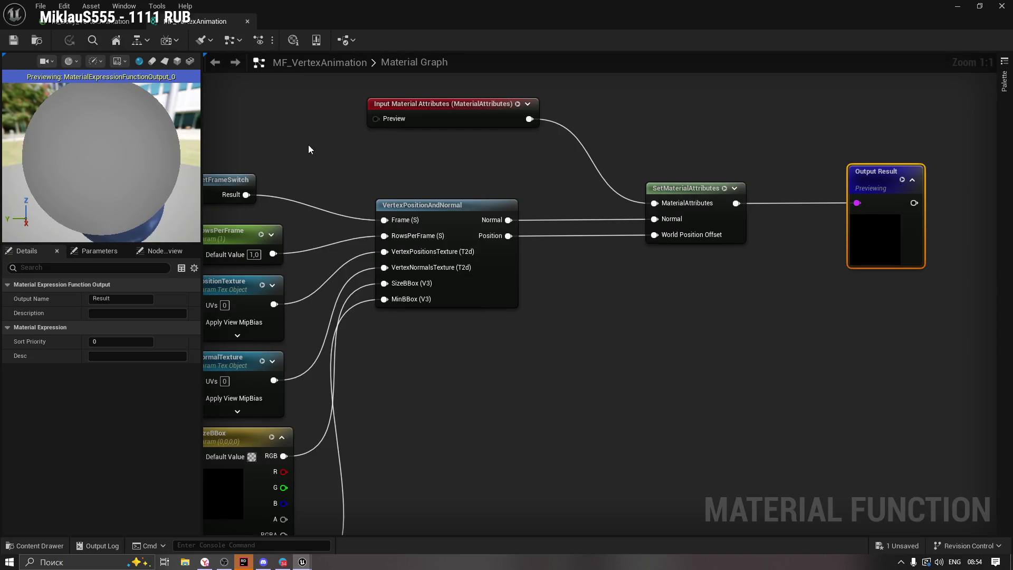
Survey M_Body_VertexAnimation's BakedNormalMap, BodyColor and mask nodes.
click(82, 21)
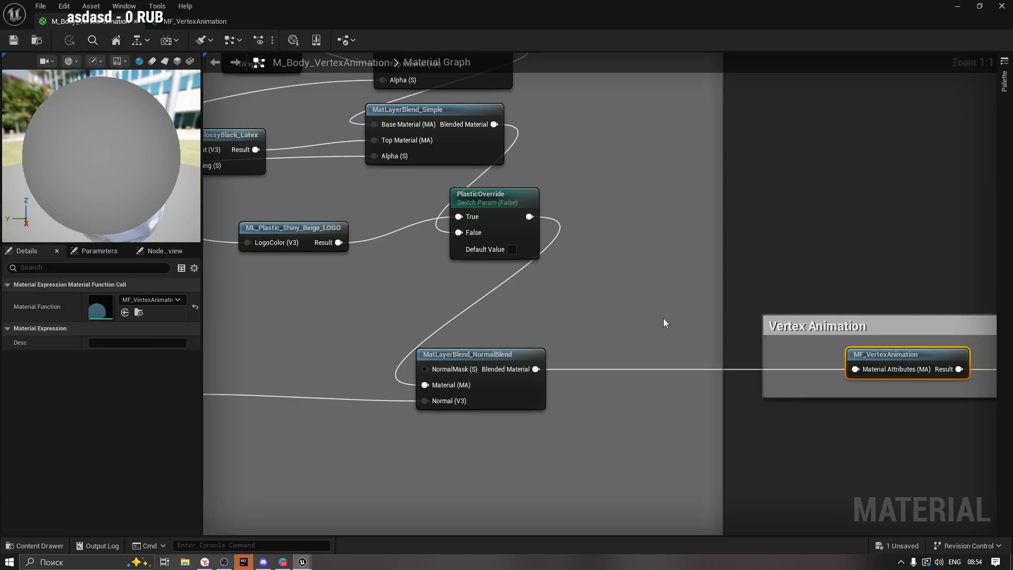
click(739, 271)
scroll(600, 251, down, 5)
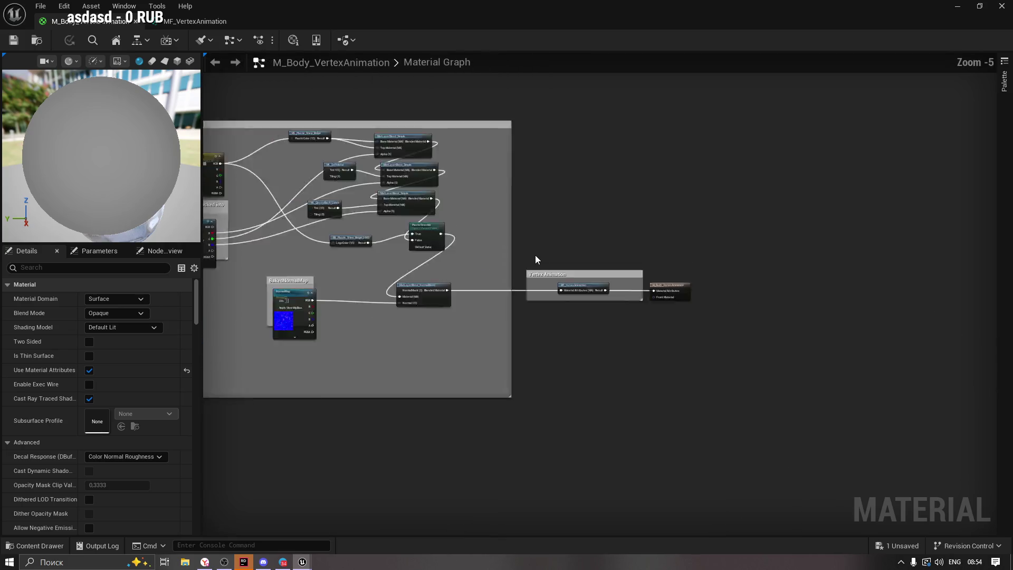
scroll(536, 255, down, 2)
scroll(419, 327, up, 5)
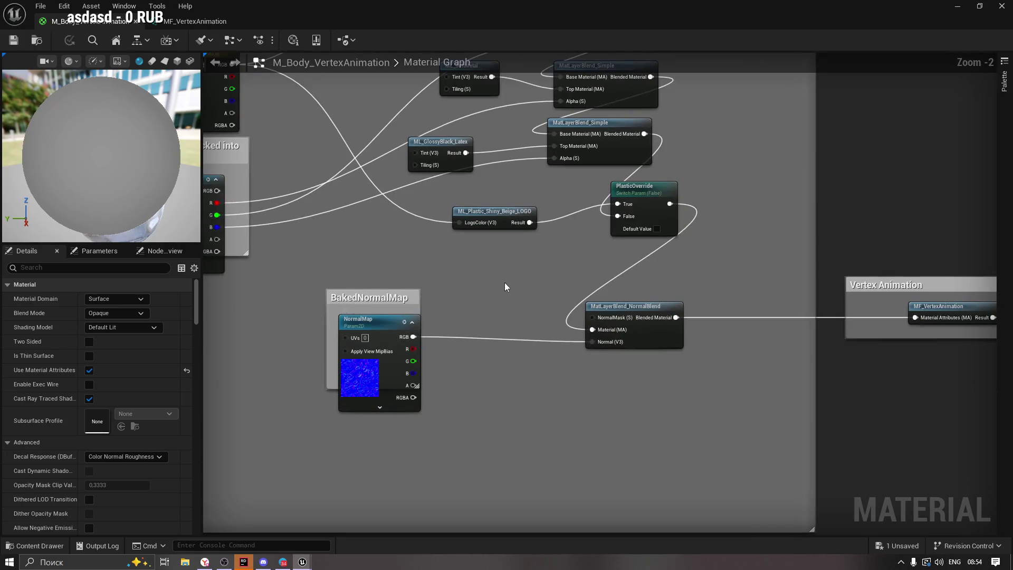
drag(504, 287, 447, 384)
click(488, 383)
mouse_move(377, 360)
mouse_down()
mouse_move(429, 339)
mouse_move(614, 320)
mouse_move(601, 365)
mouse_up()
Frame the Vertex Animation comment and select the MF_VertexAnimation node.
click(591, 427)
drag(591, 427, 352, 313)
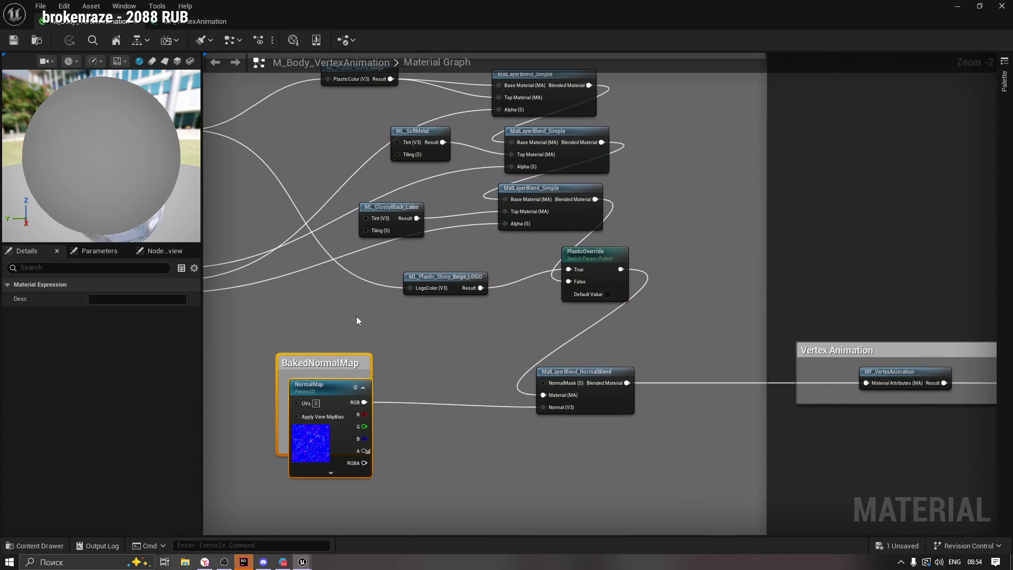
mouse_move(784, 272)
mouse_down()
mouse_move(577, 279)
mouse_move(518, 425)
mouse_move(638, 410)
mouse_up()
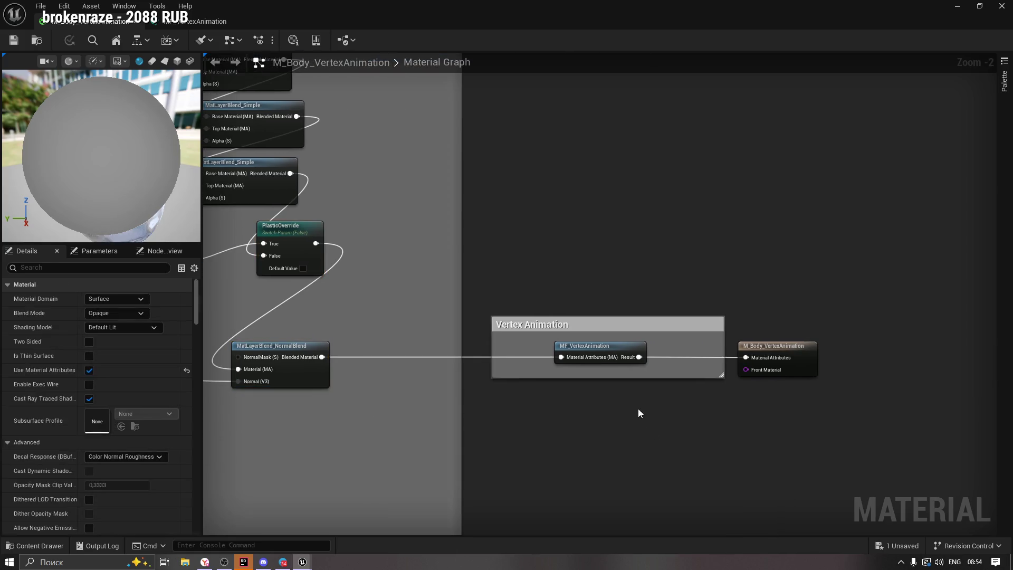
scroll(638, 410, up, 2)
click(565, 320)
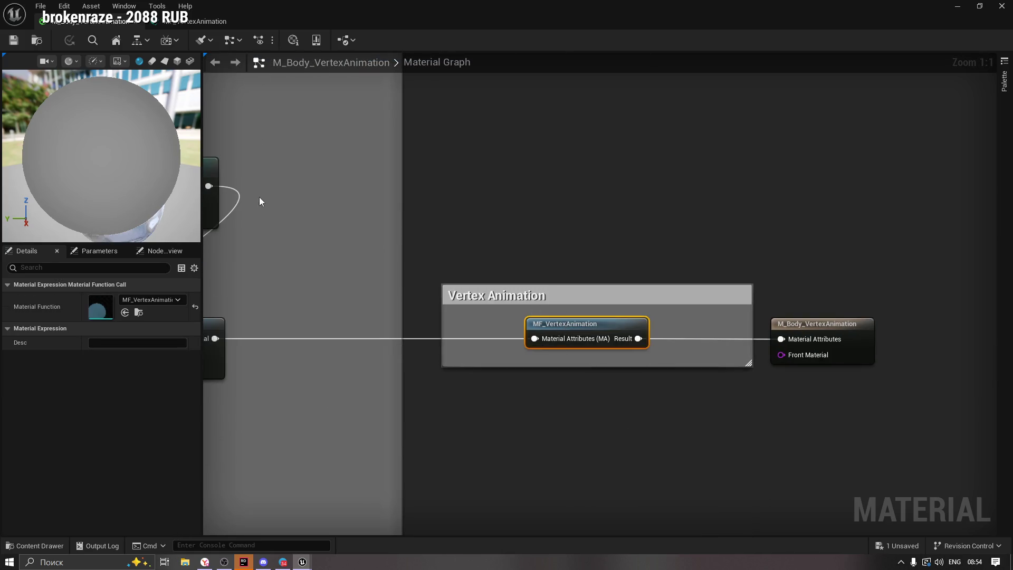
click(34, 545)
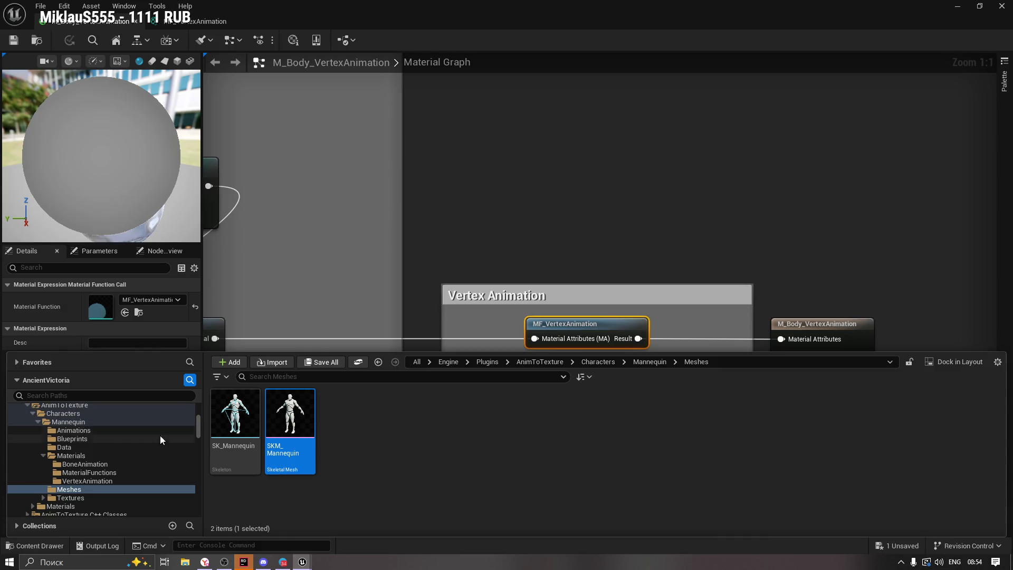
Add the AnimToTexture folder to Favorites and check it there.
mouse_move(197, 426)
mouse_down()
mouse_move(197, 411)
mouse_move(198, 440)
mouse_move(195, 426)
mouse_up()
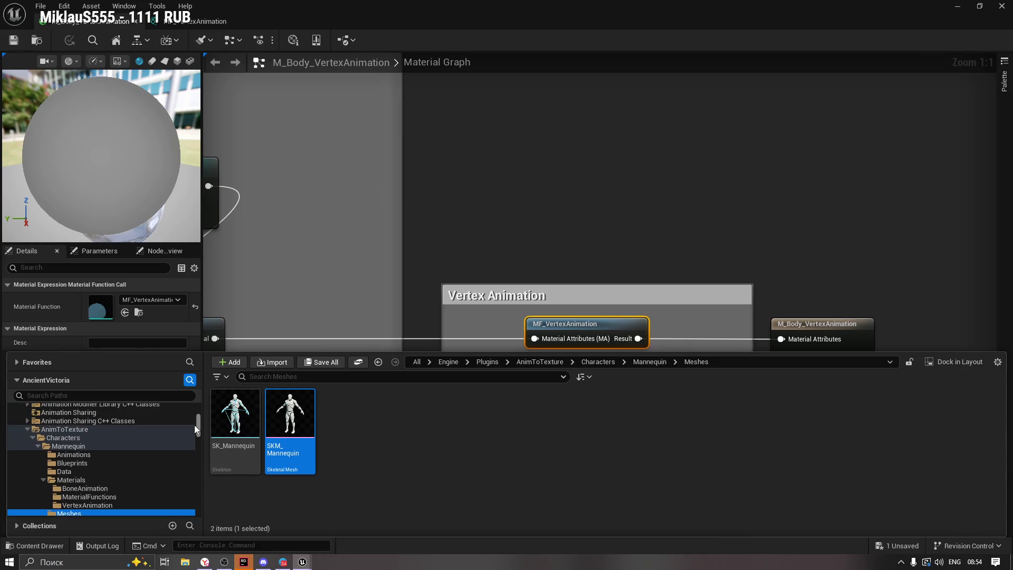
click(57, 452)
right_click(58, 455)
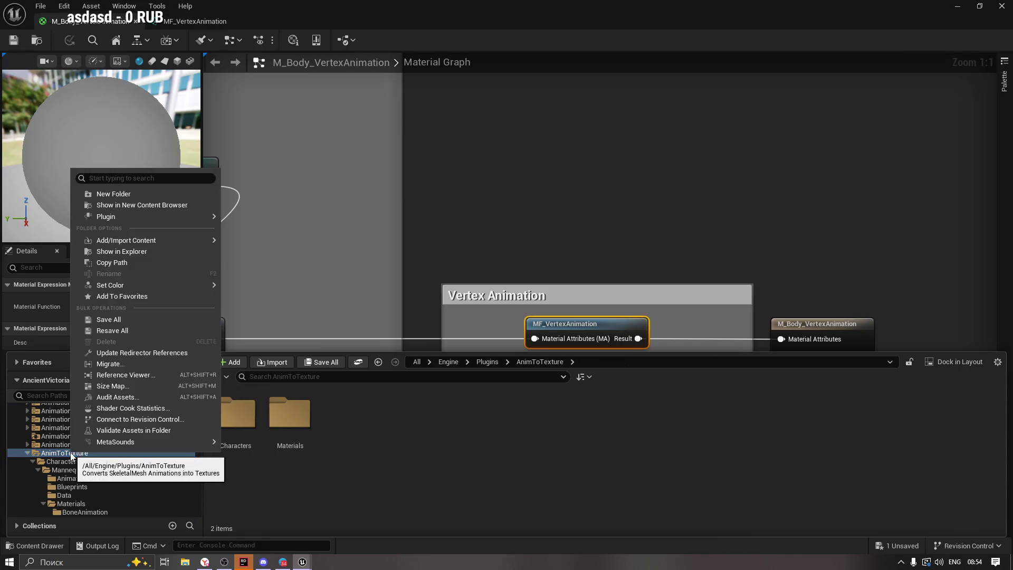
click(142, 297)
drag(194, 419, 197, 411)
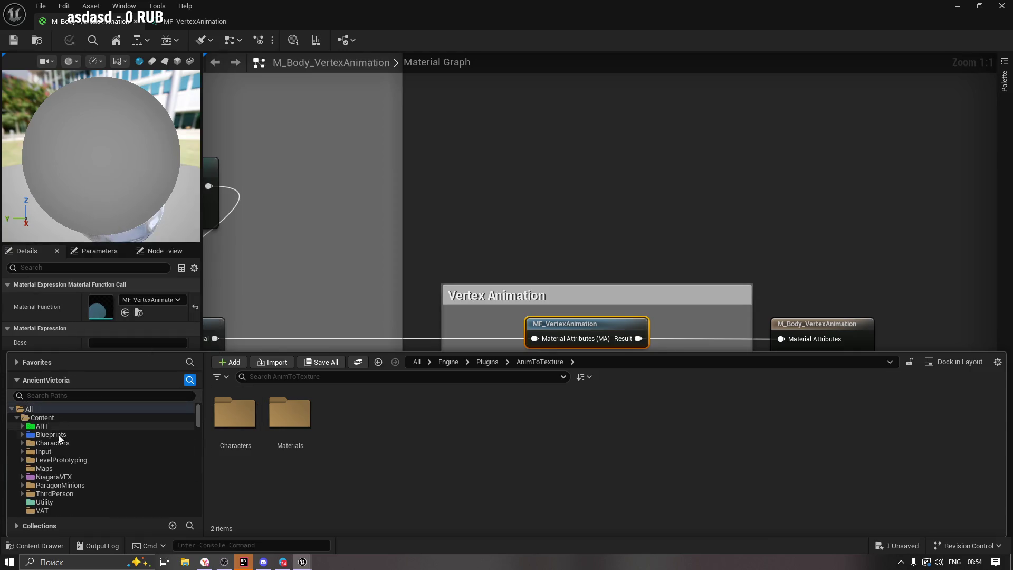
click(17, 362)
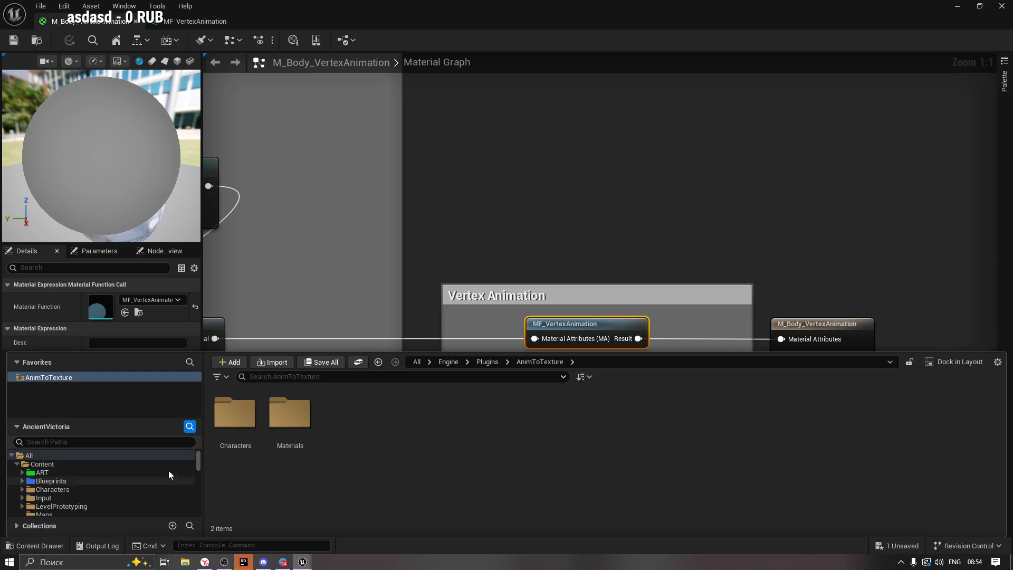
drag(201, 461, 202, 466)
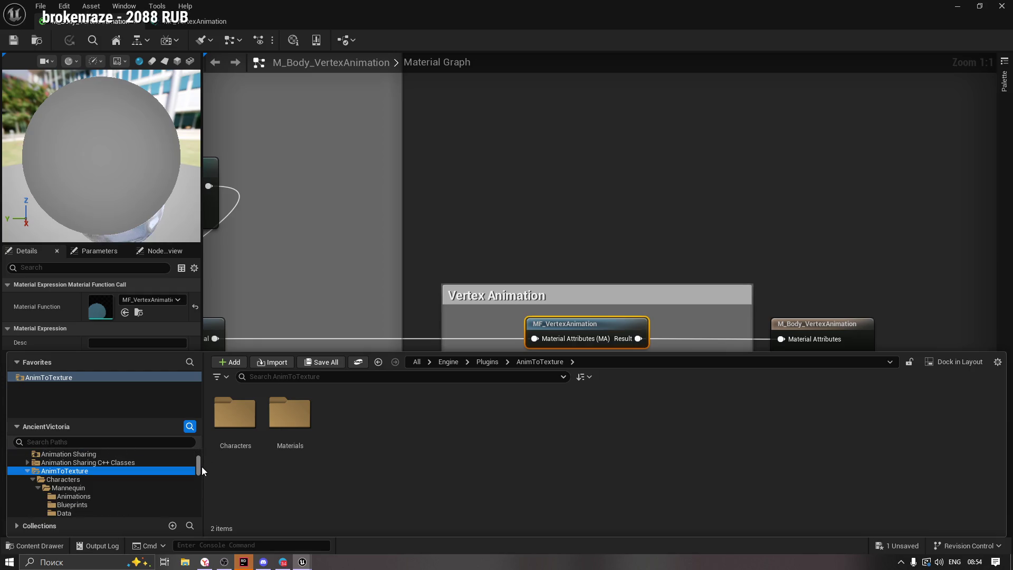
click(27, 471)
click(16, 362)
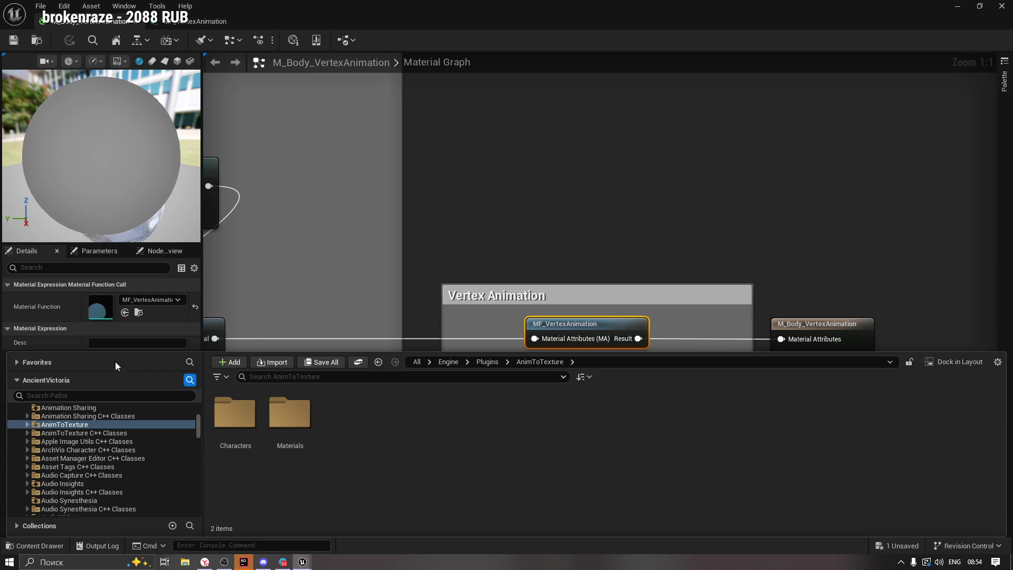
Open the M_Example material from the VAT folder.
drag(198, 426, 197, 407)
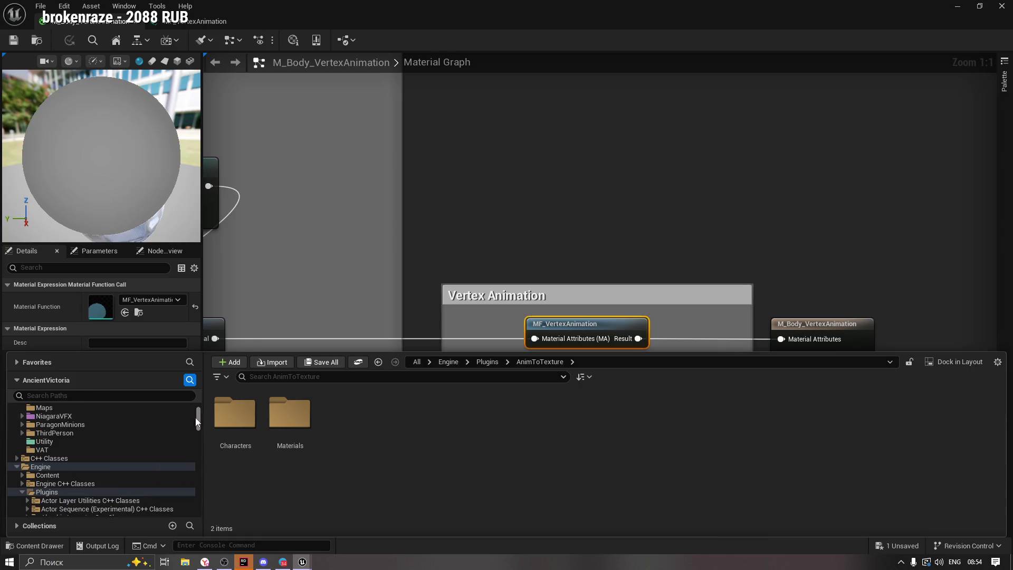
click(17, 467)
click(46, 495)
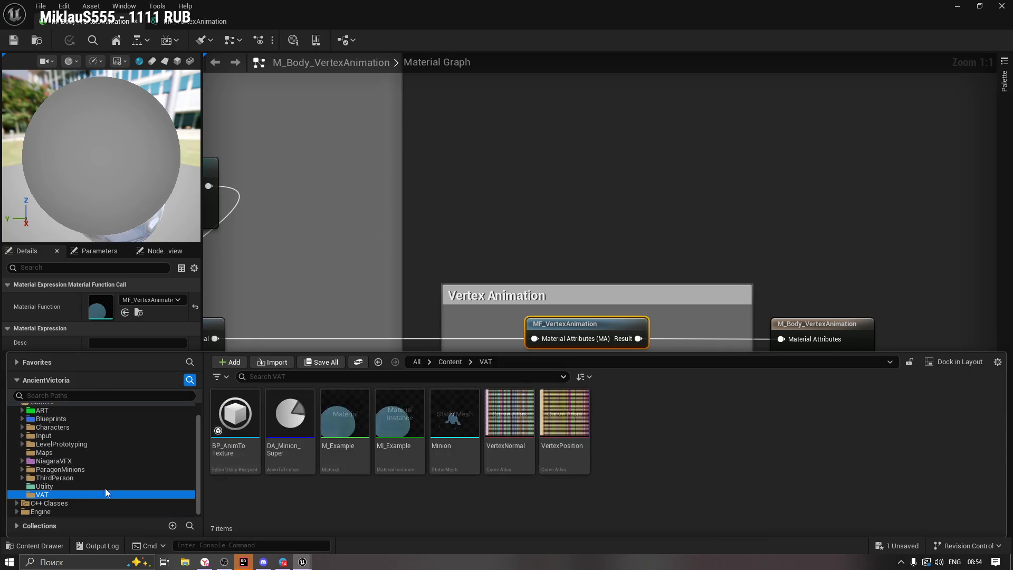
click(352, 411)
double_click(354, 409)
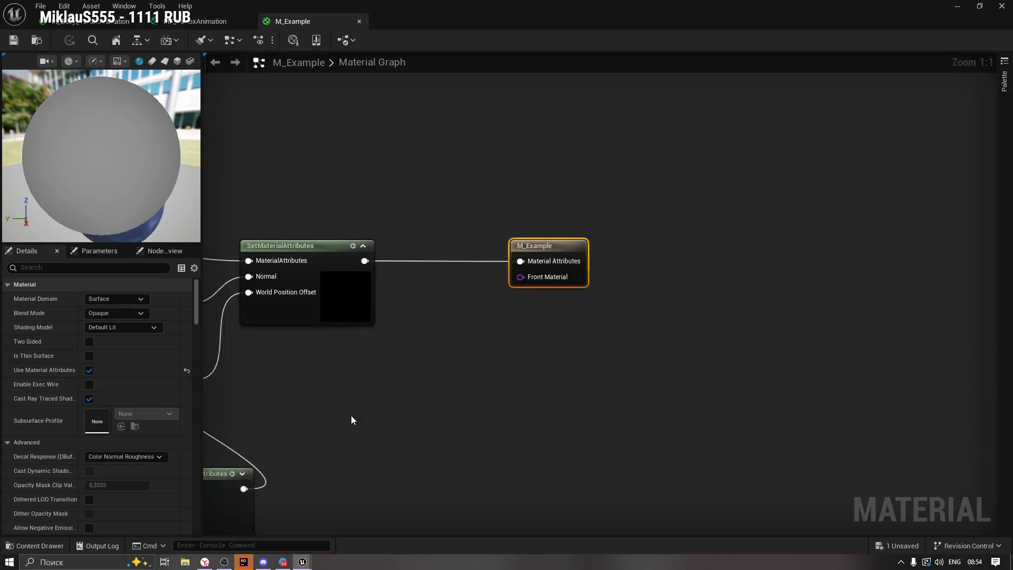
Search M_Example's node palette for 'MF_Ve', then cancel and compare the material tabs.
right_click(382, 166)
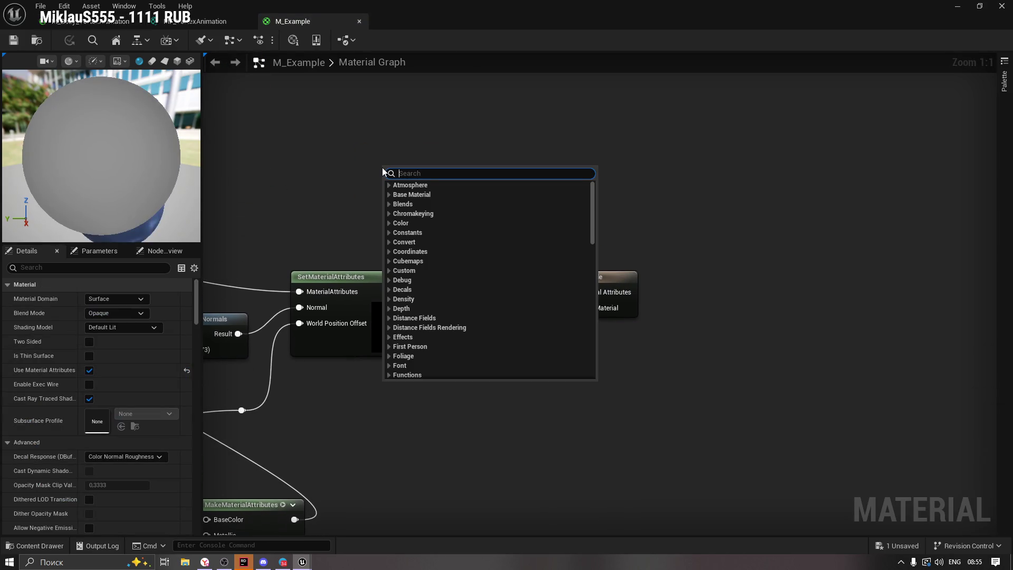
text(MF_Ver)
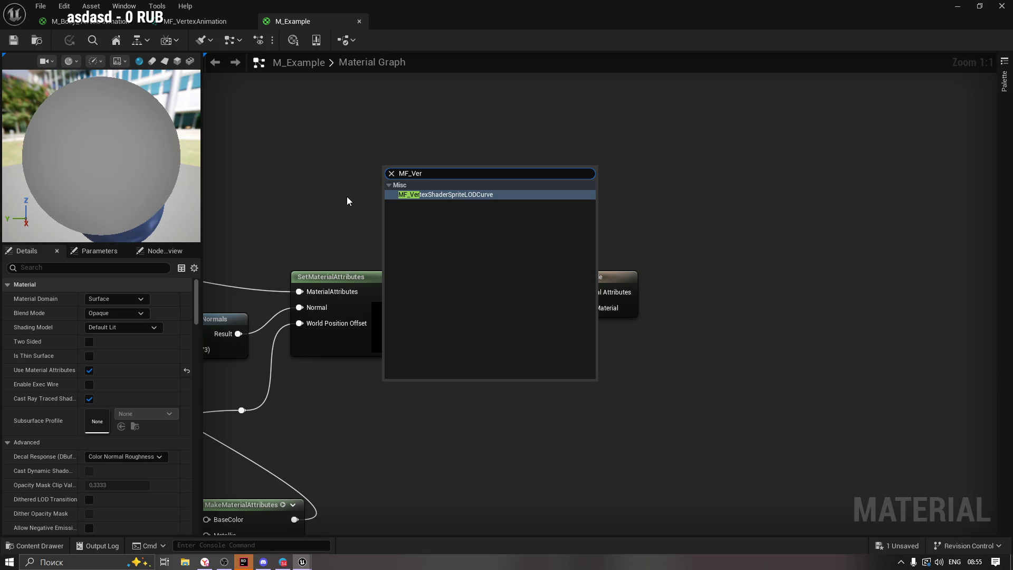
key(Escape)
click(90, 22)
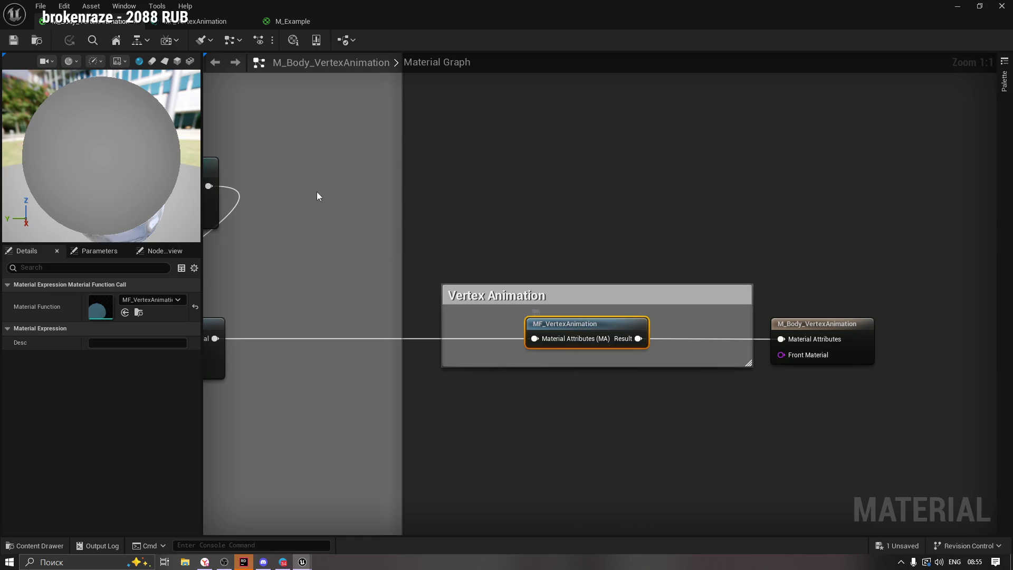
click(306, 21)
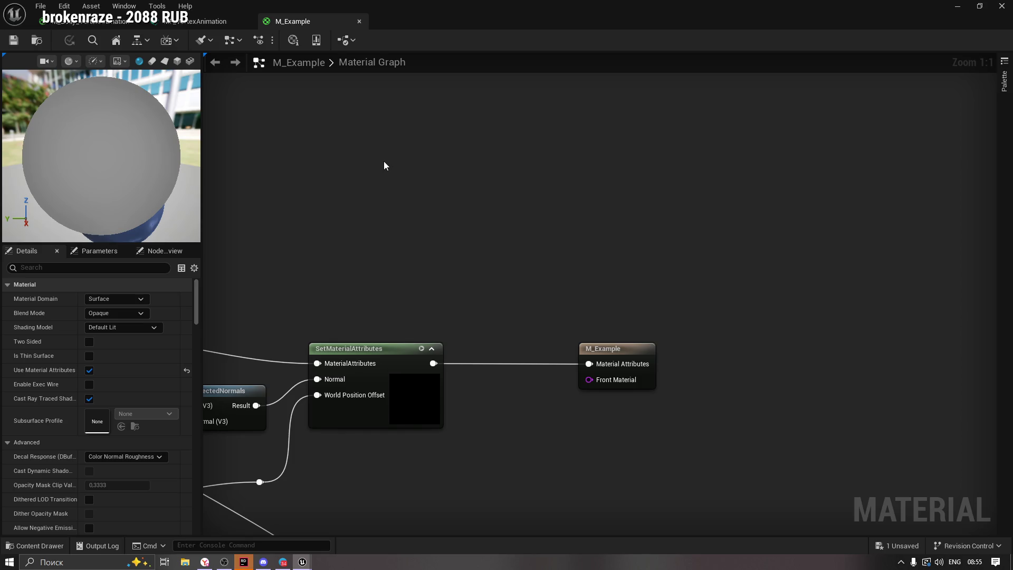
Copy MF_VertexAnimation from M_Body_VertexAnimation and paste it into M_Example.
click(91, 21)
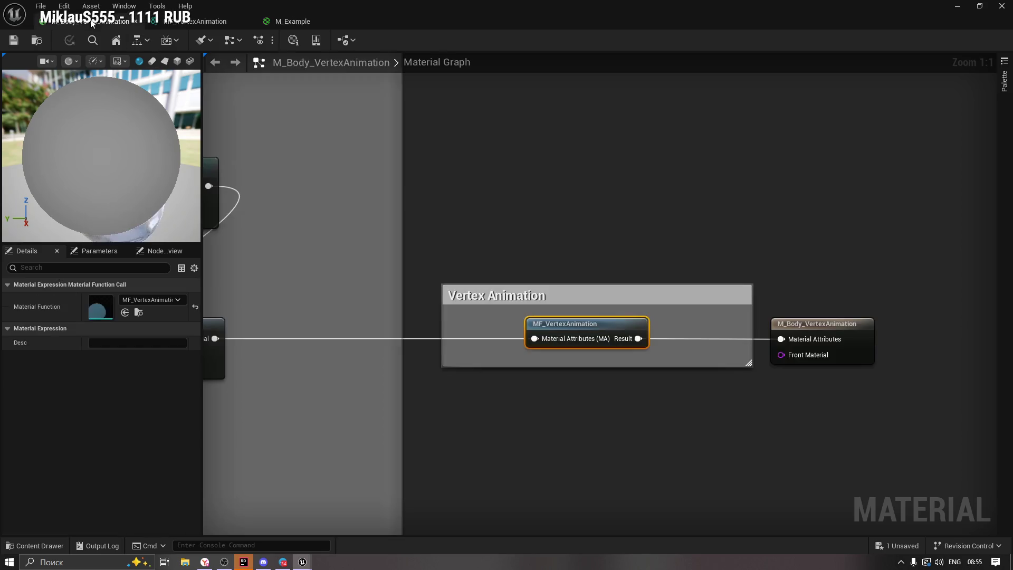
right_click(564, 328)
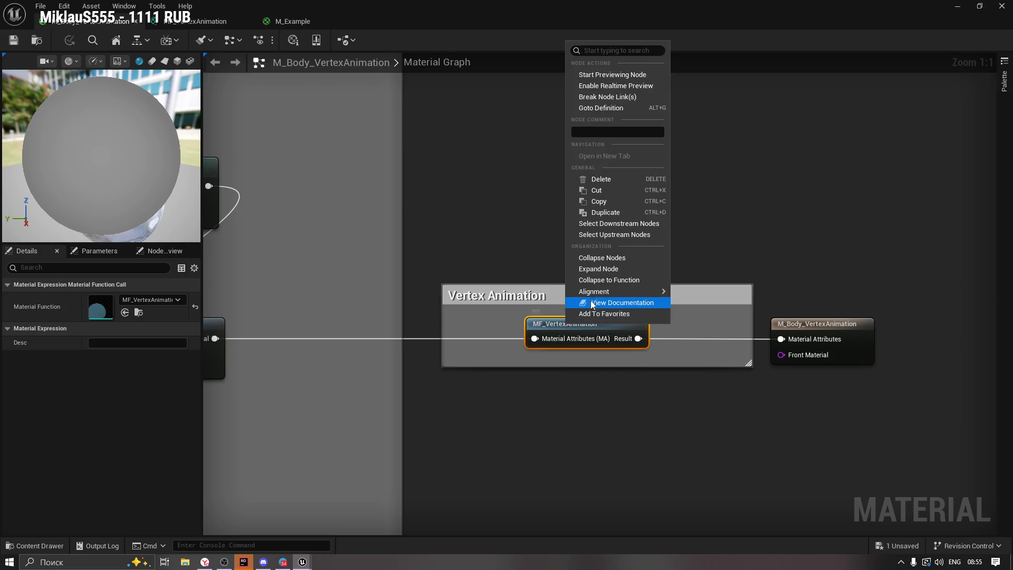
click(622, 204)
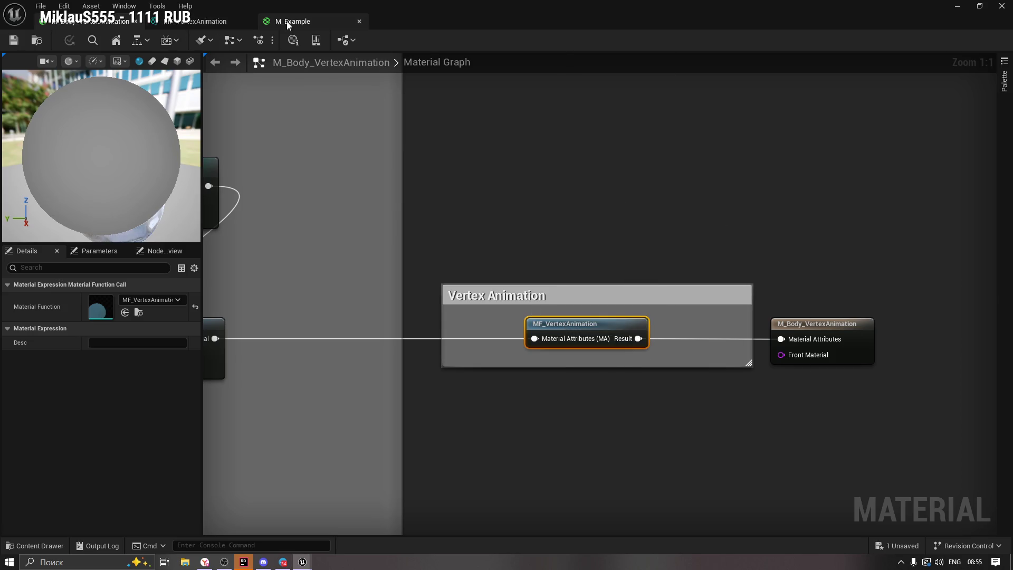
click(286, 21)
right_click(448, 222)
click(364, 201)
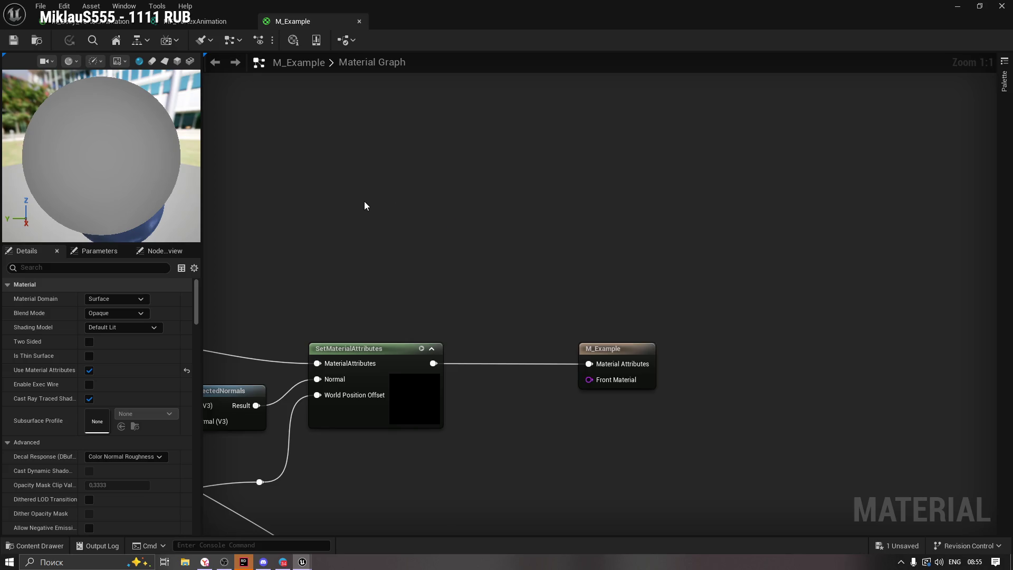
key(ctrl+v)
Position the pasted MF_VertexAnimation node and select the Get, Blend and Set nodes.
drag(420, 205, 495, 239)
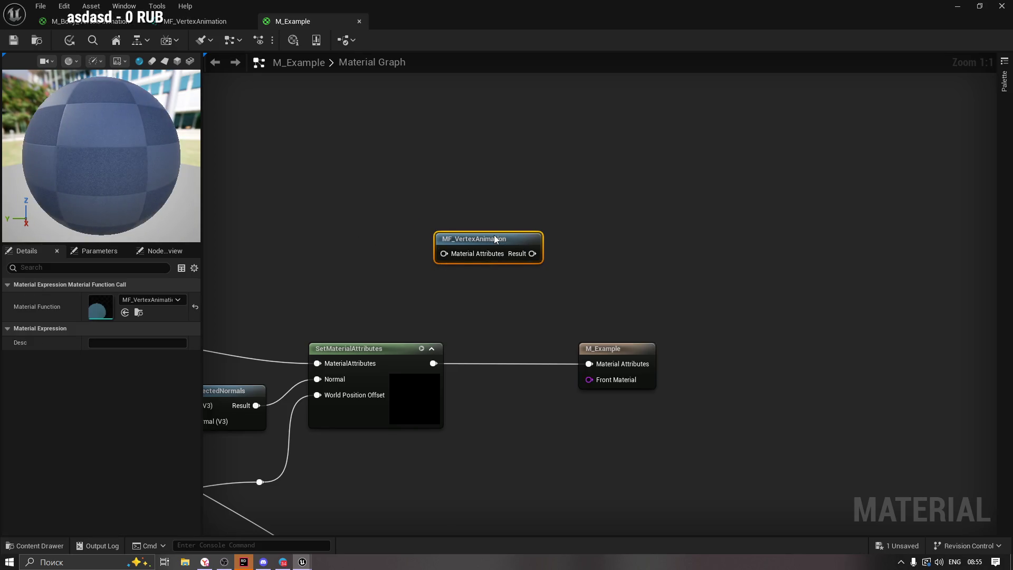
click(368, 263)
right_click(334, 196)
click(306, 185)
click(457, 236)
mouse_move(330, 287)
mouse_down()
mouse_move(556, 258)
mouse_move(211, 459)
mouse_up()
right_click(563, 314)
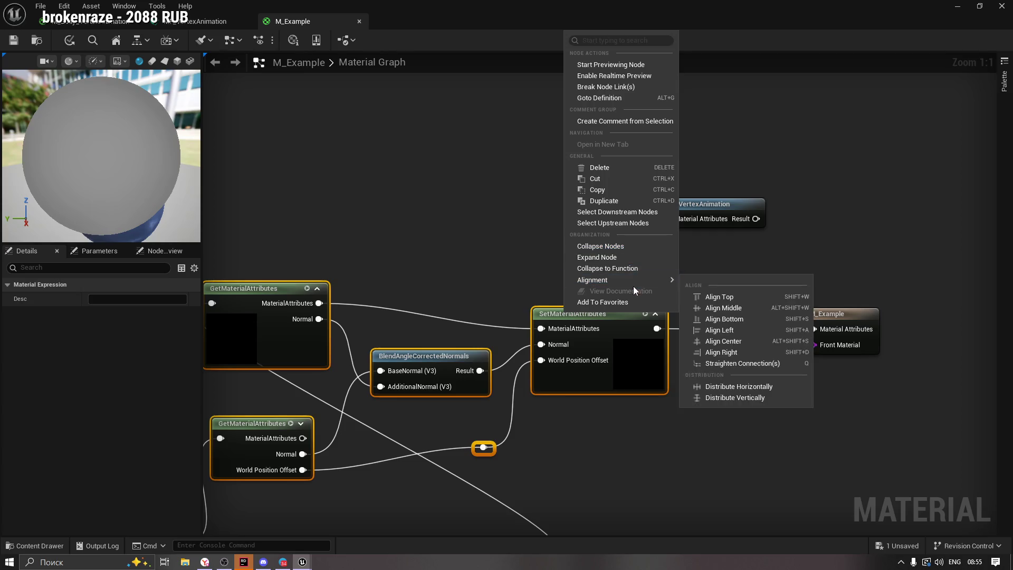
click(659, 158)
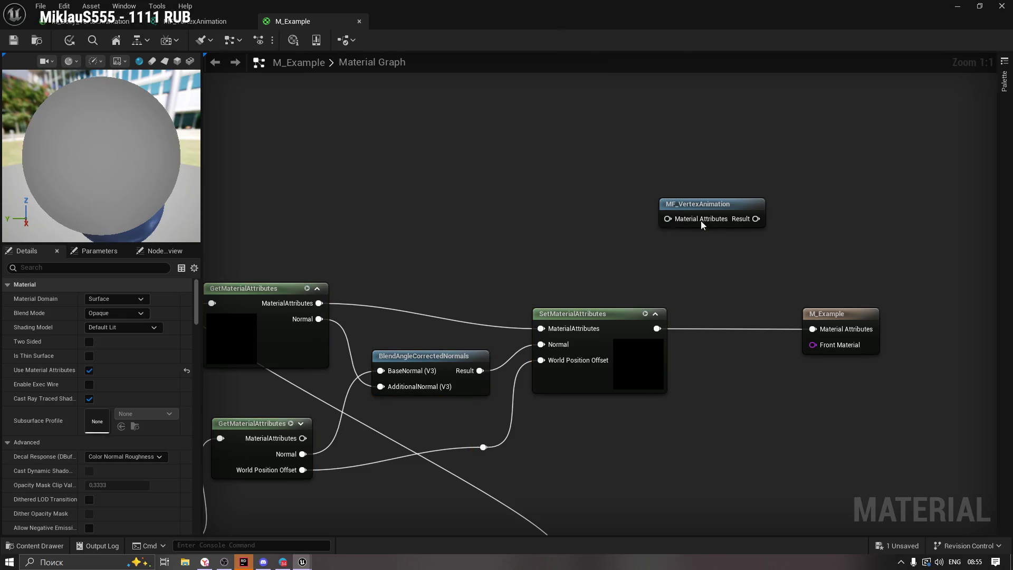
Inspect the BlendAngleCorrectedNormals function, then return to the M_Example graph.
click(432, 360)
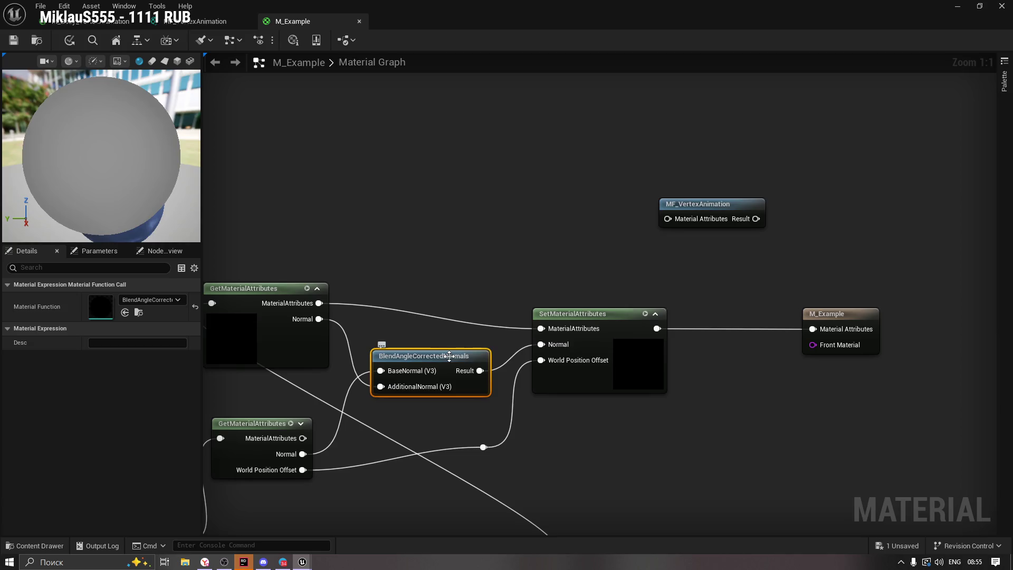
double_click(449, 356)
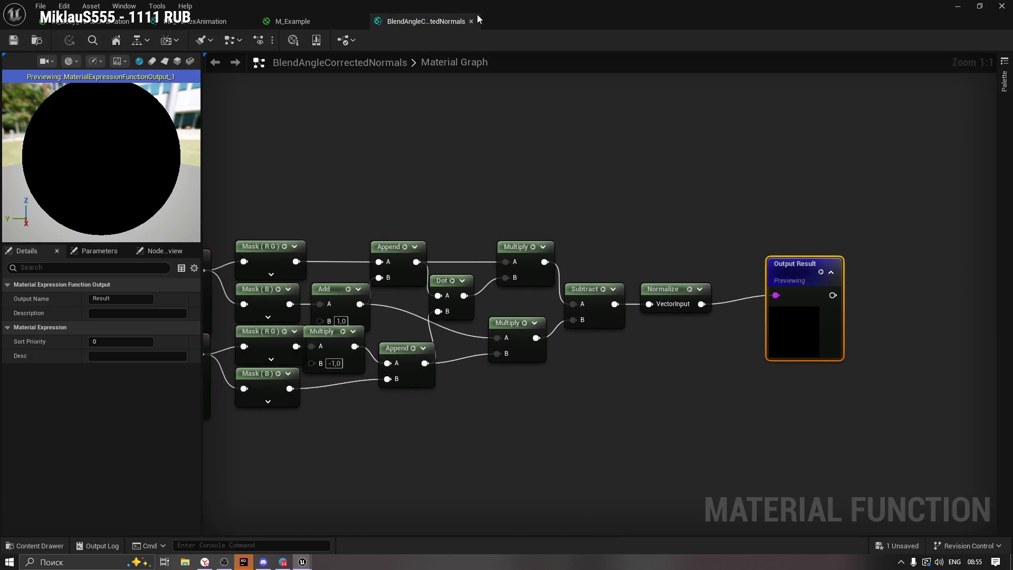
click(471, 22)
drag(524, 159, 462, 185)
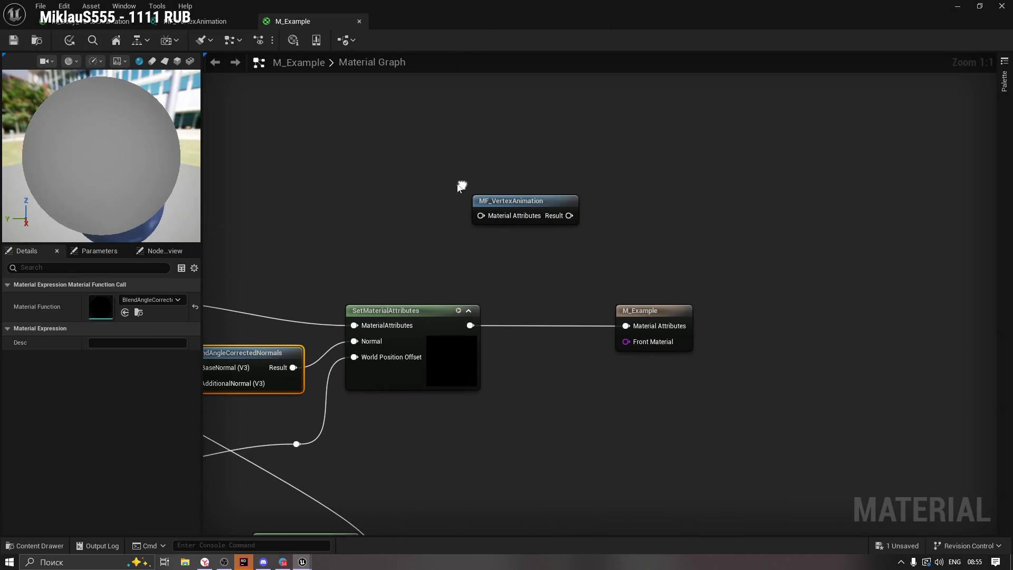
Search the node palette for 'MF_Ver' and then 'Vertex'.
right_click(369, 226)
text(MF)
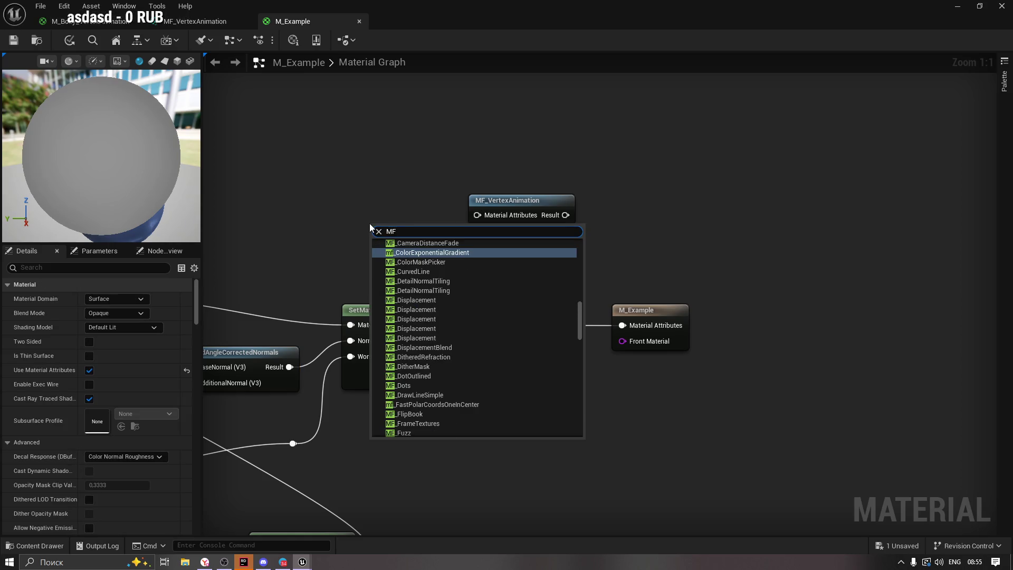
text(_Ver)
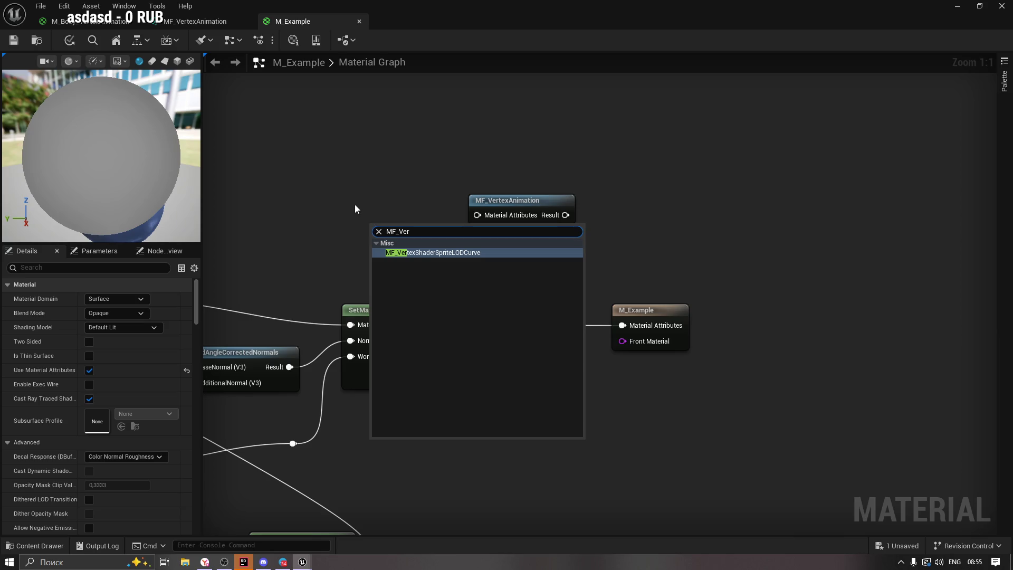
click(358, 206)
right_click(345, 211)
text(V)
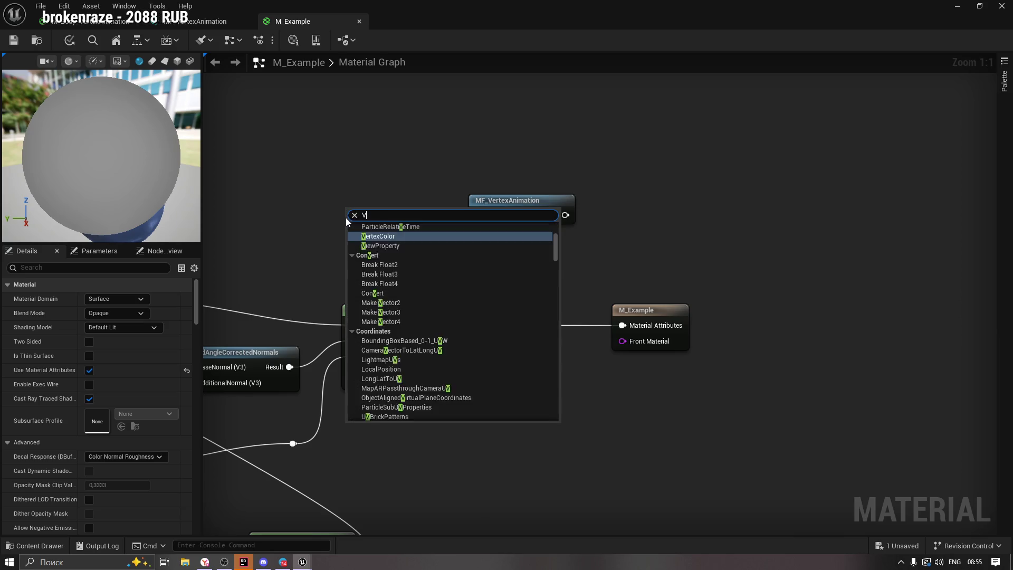
text(ertex)
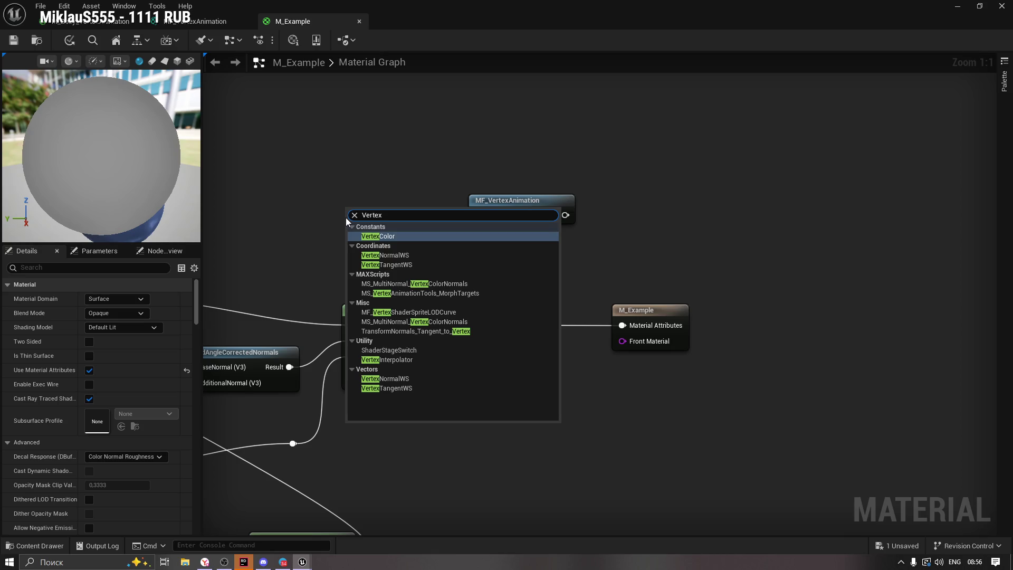
Move the M_Example output node up and right, then select MF_VertexAnimation.
click(326, 215)
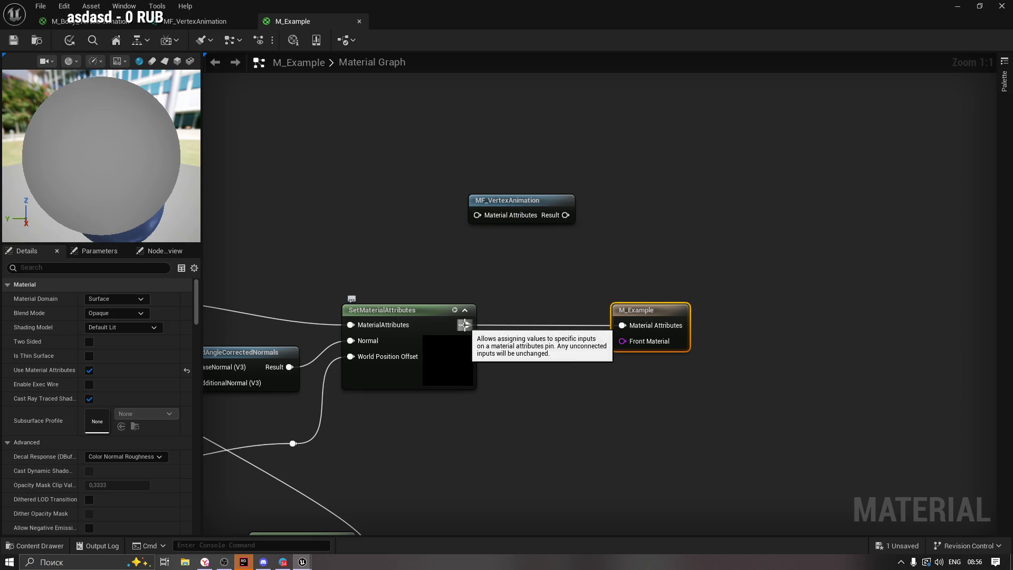
drag(639, 310, 713, 235)
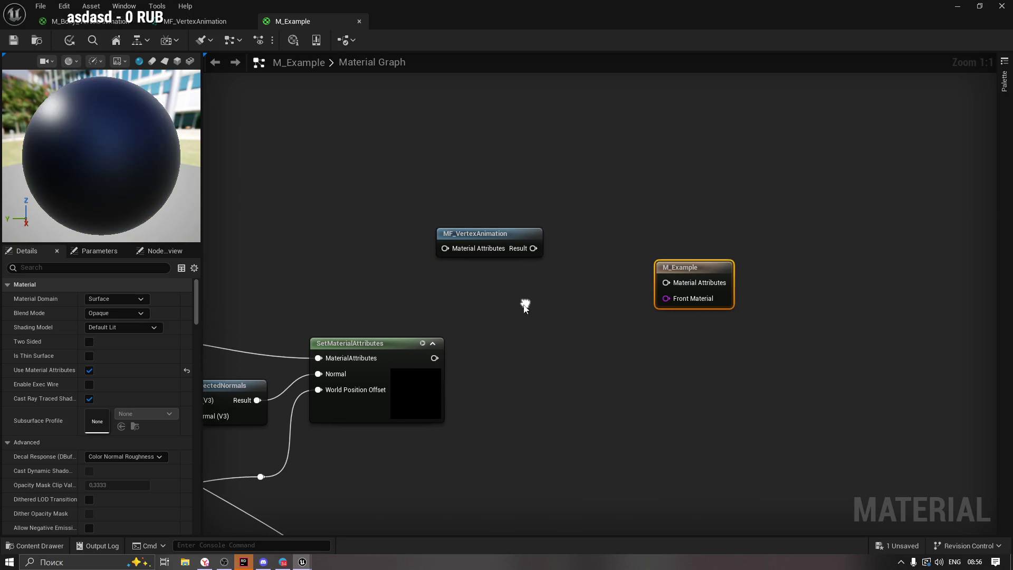
click(490, 251)
drag(401, 221, 589, 288)
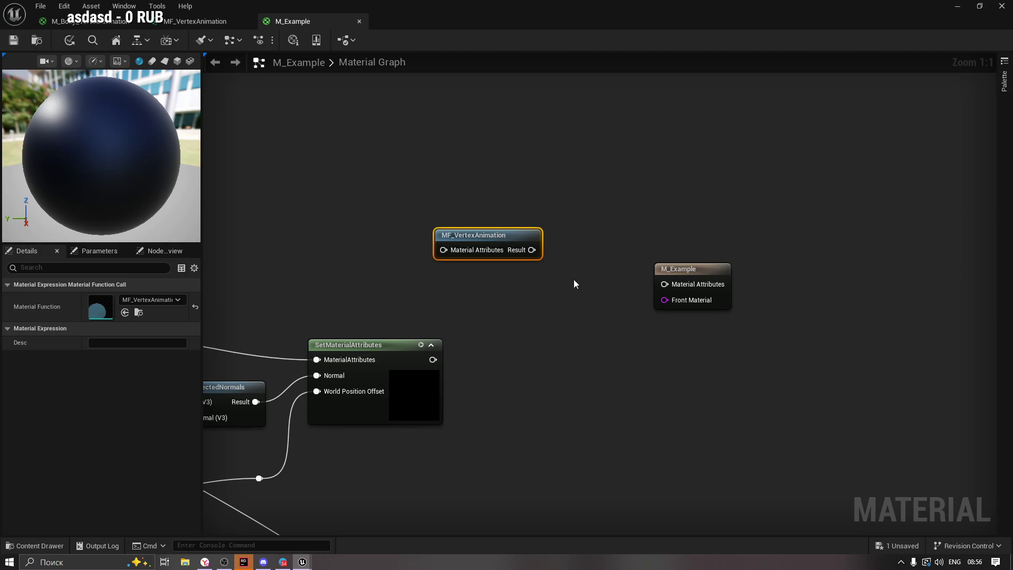
click(35, 546)
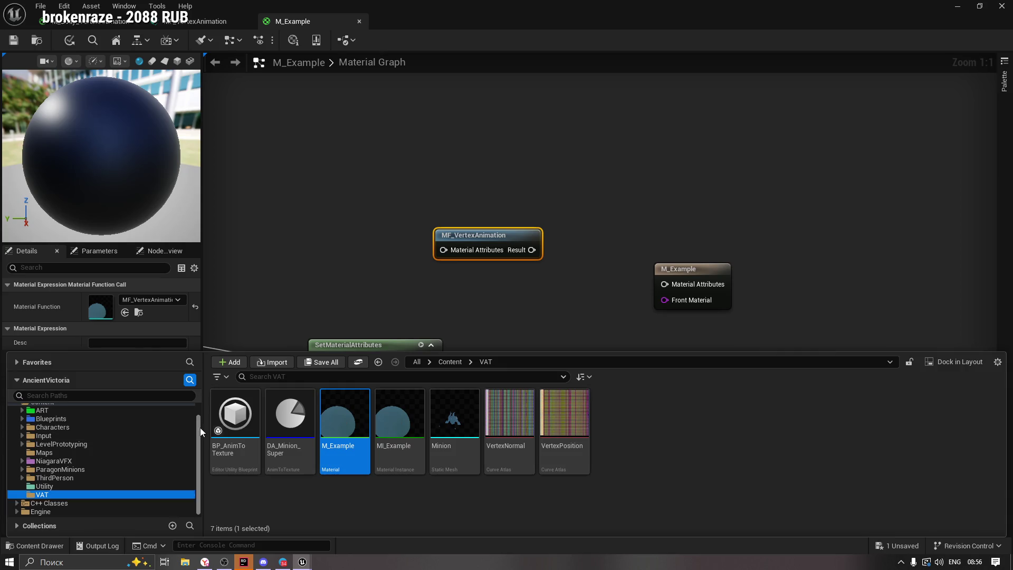
Browse to ParagonMinions > Characters > Minions > Dusk_Minions > Meshes.
scroll(200, 431, up, 1)
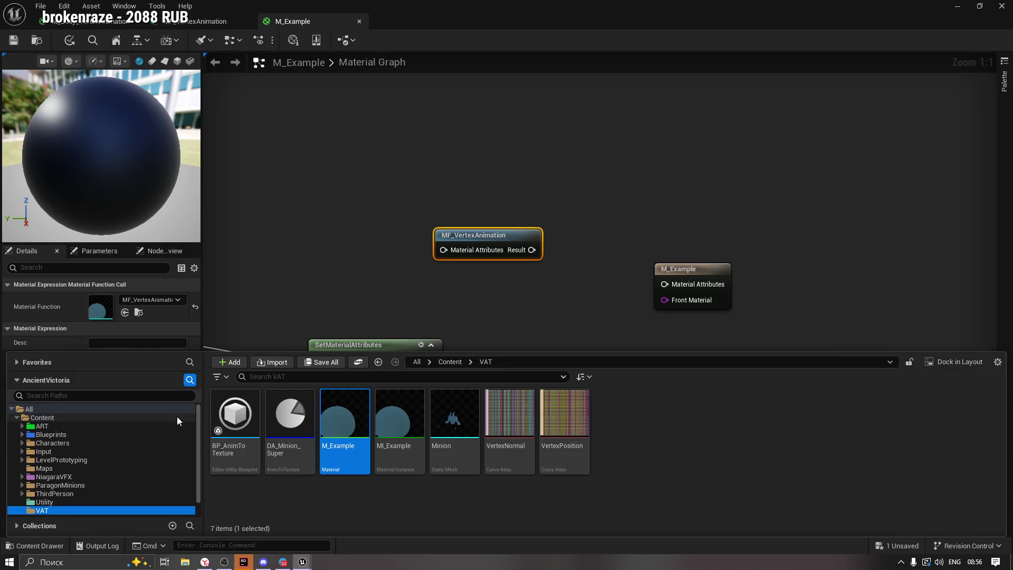
click(61, 485)
click(54, 476)
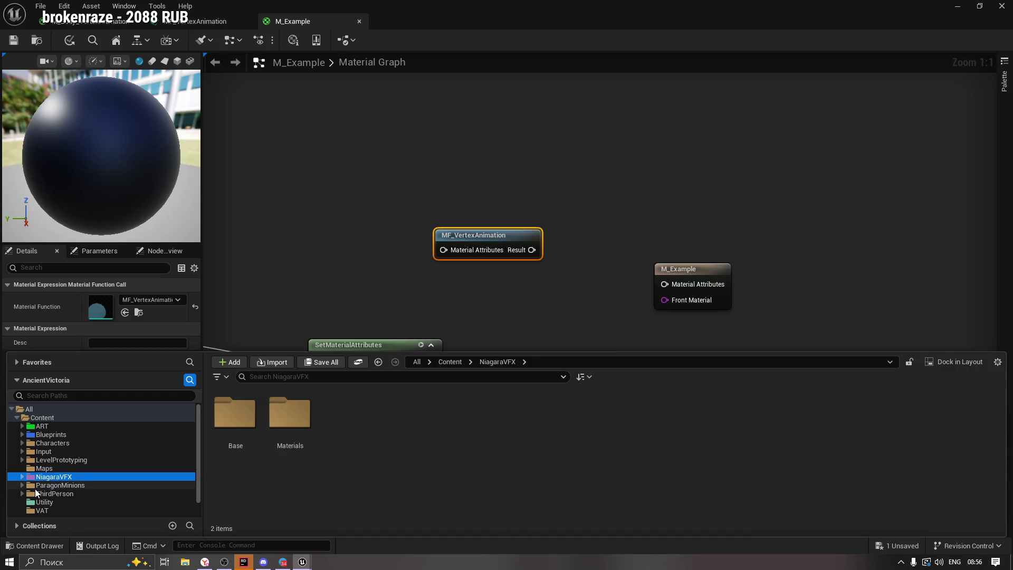
double_click(60, 484)
double_click(52, 493)
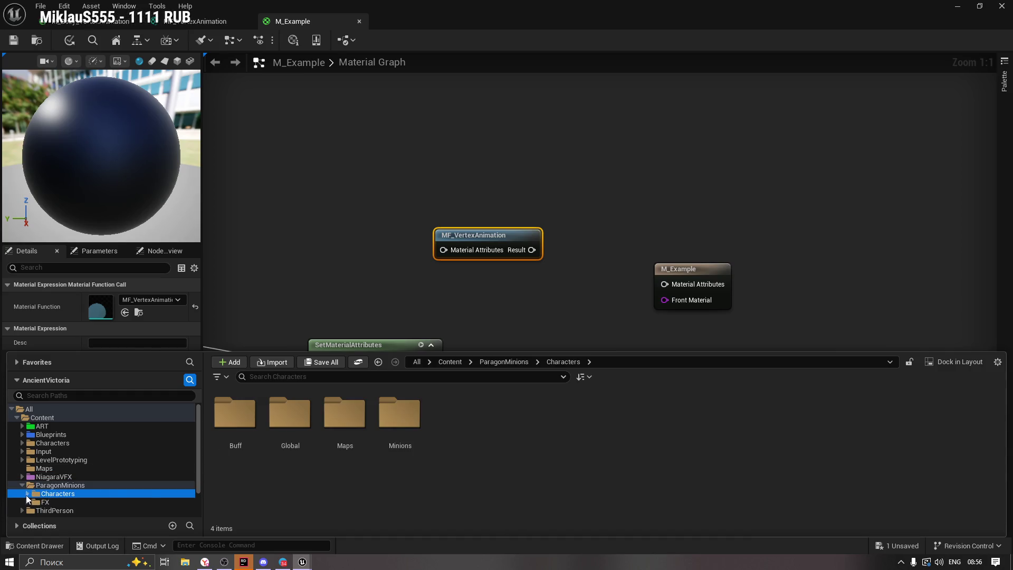
scroll(87, 509, down, 3)
click(49, 462)
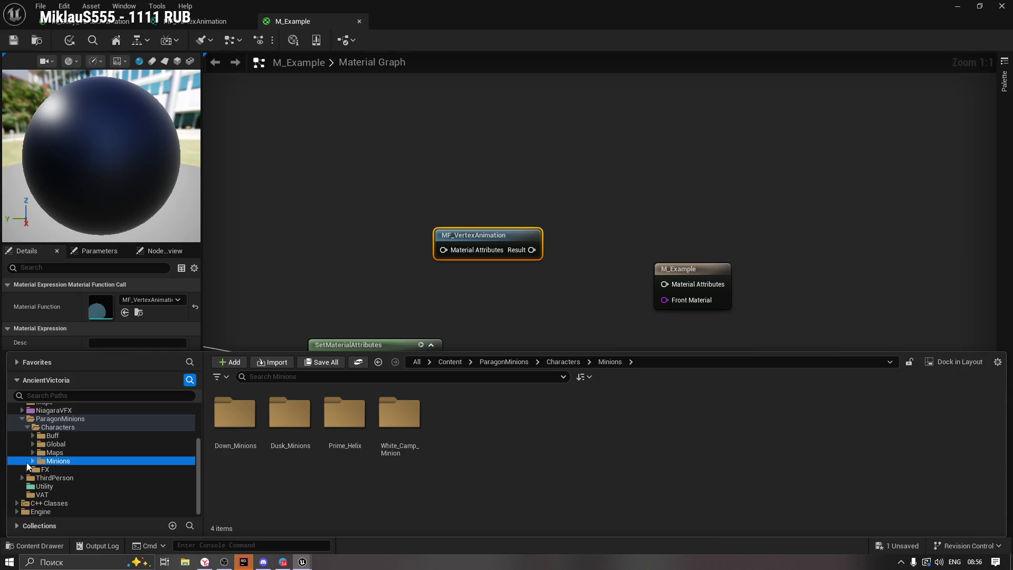
click(33, 461)
double_click(77, 478)
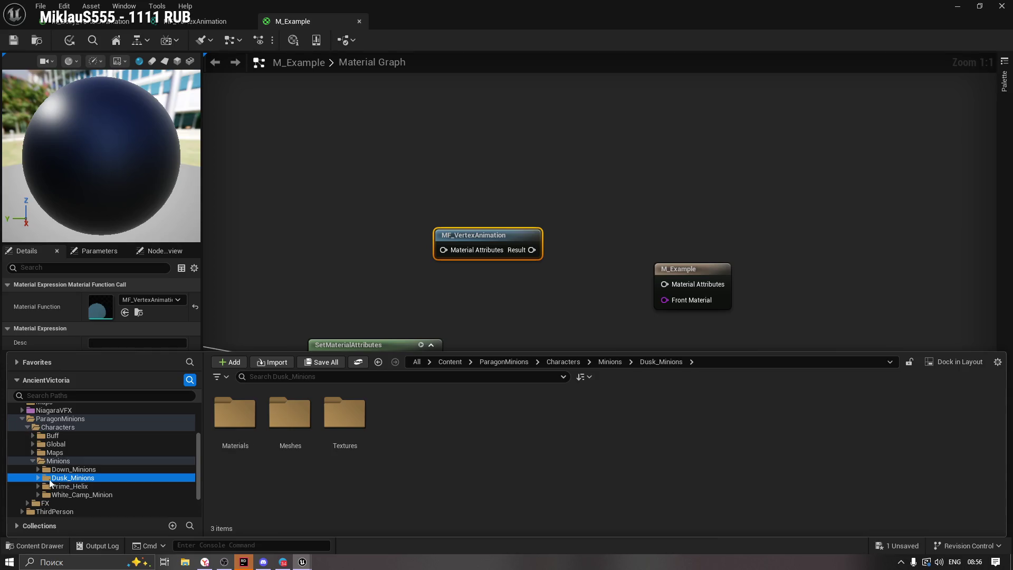
click(70, 495)
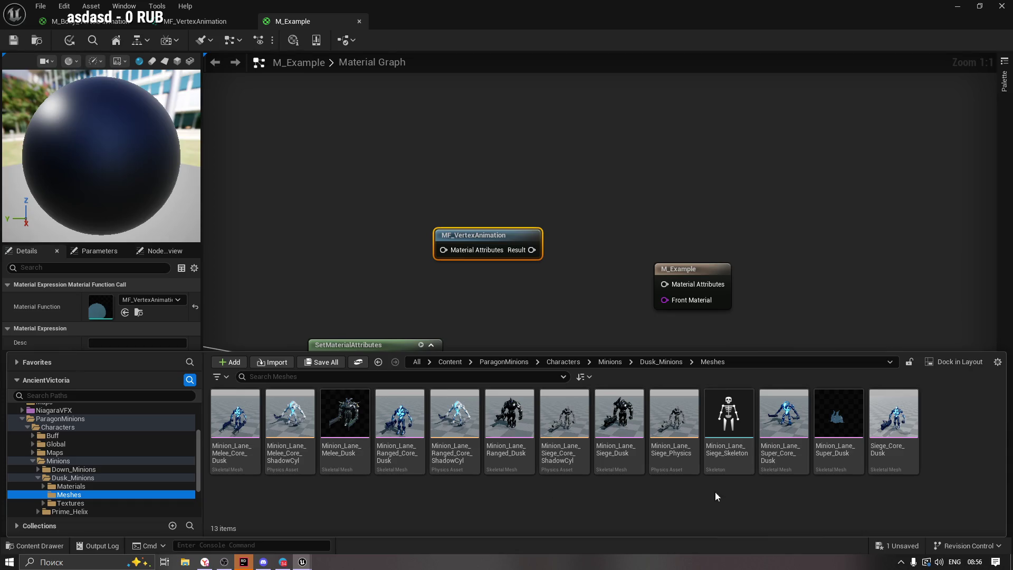
Preview Minion_Lane_Melee_Dusk in its mesh editor, then return to M_Example.
click(340, 414)
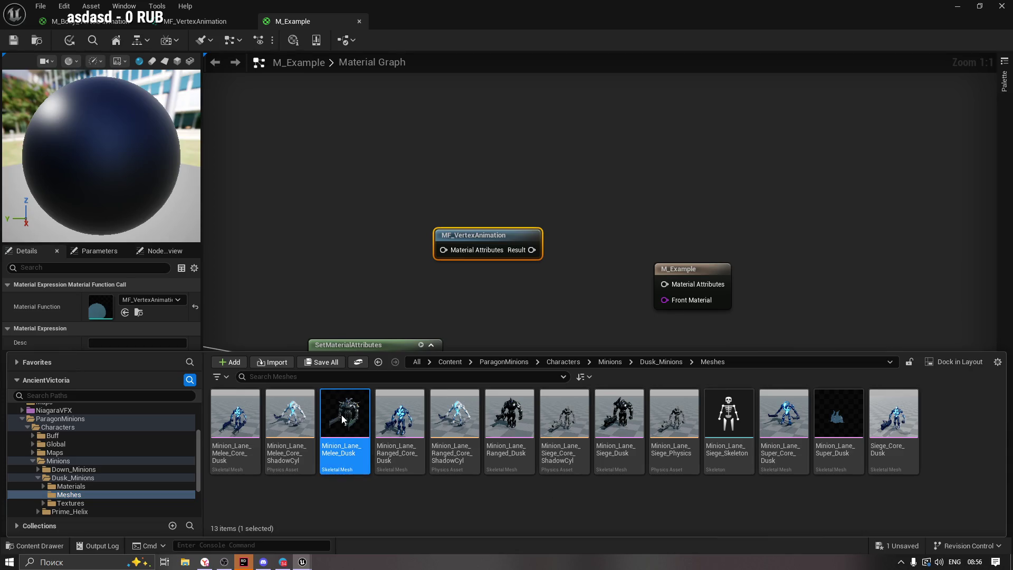
double_click(342, 420)
drag(492, 299, 622, 280)
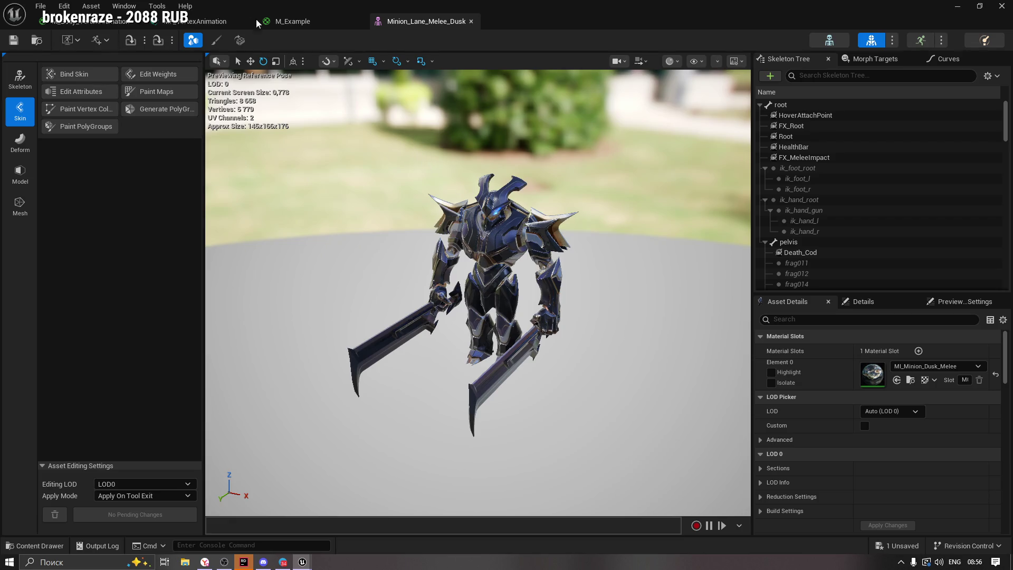
click(290, 22)
drag(532, 249, 664, 284)
drag(514, 246, 539, 282)
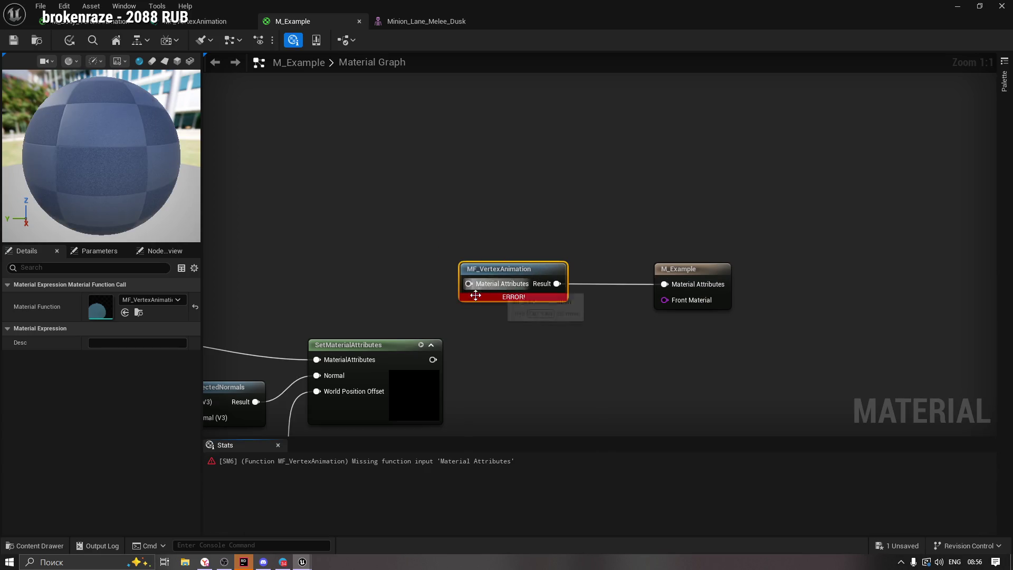
mouse_move(432, 359)
mouse_down()
mouse_move(469, 283)
mouse_move(366, 311)
mouse_up()
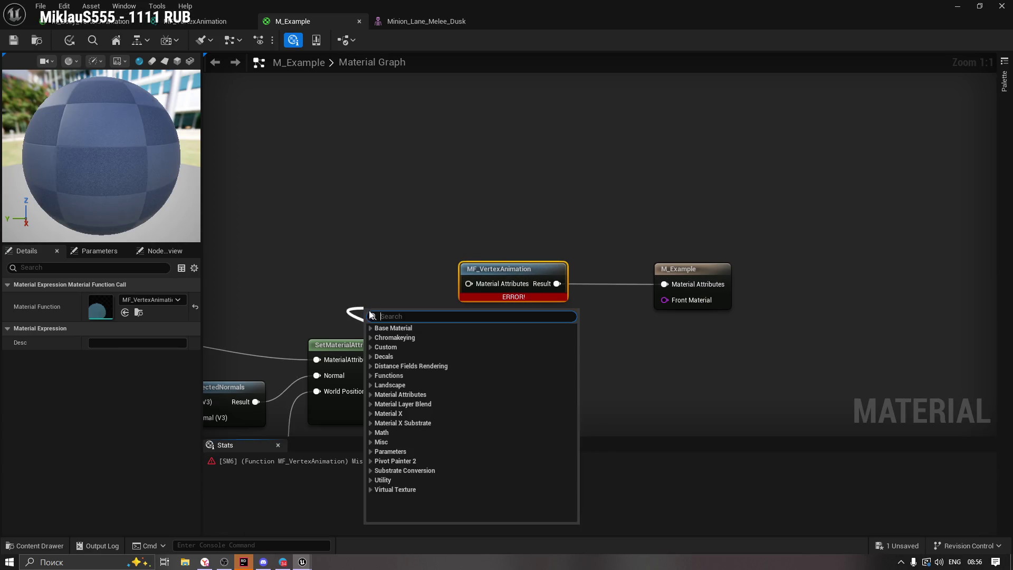
click(414, 267)
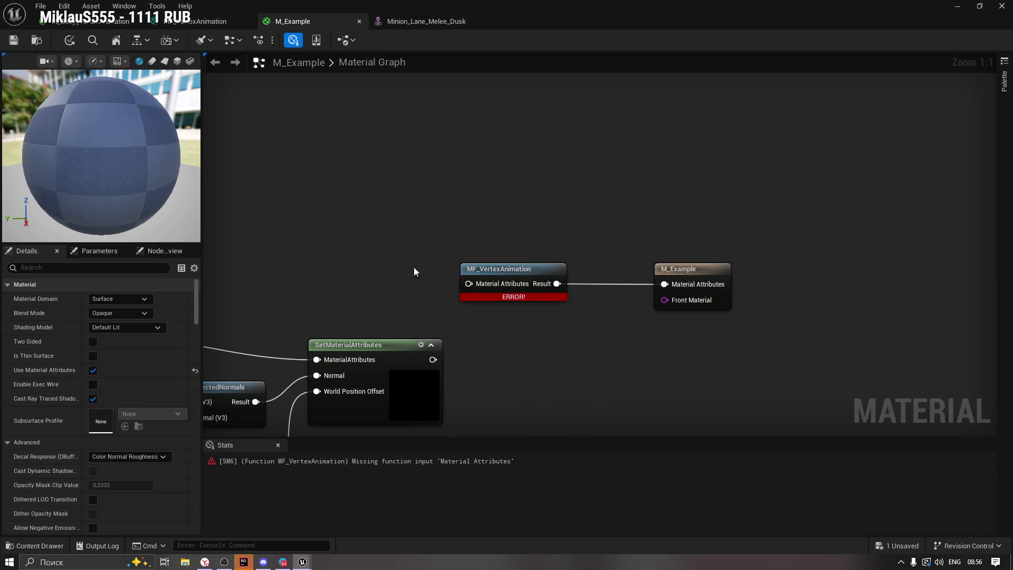
click(478, 280)
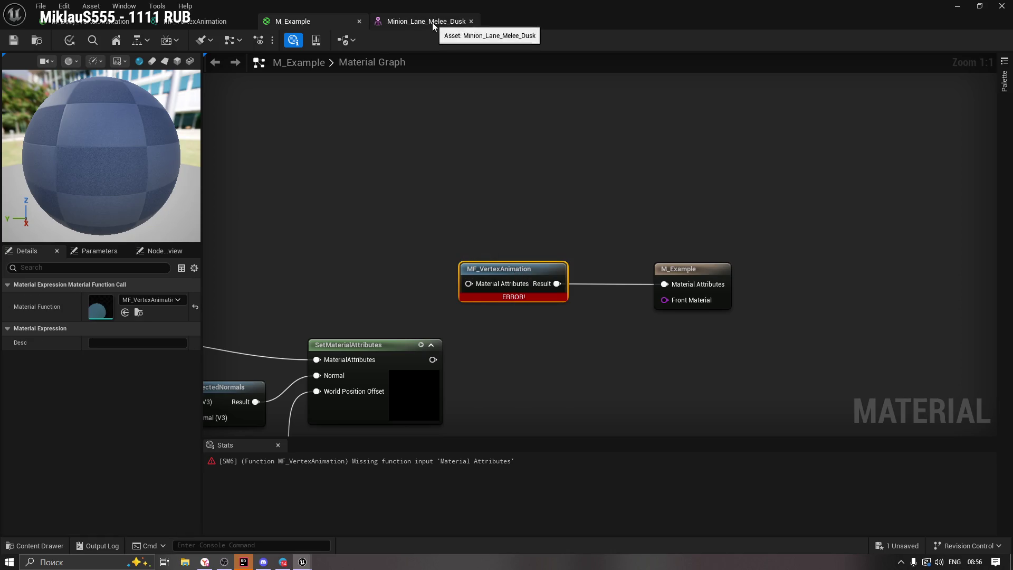
click(90, 21)
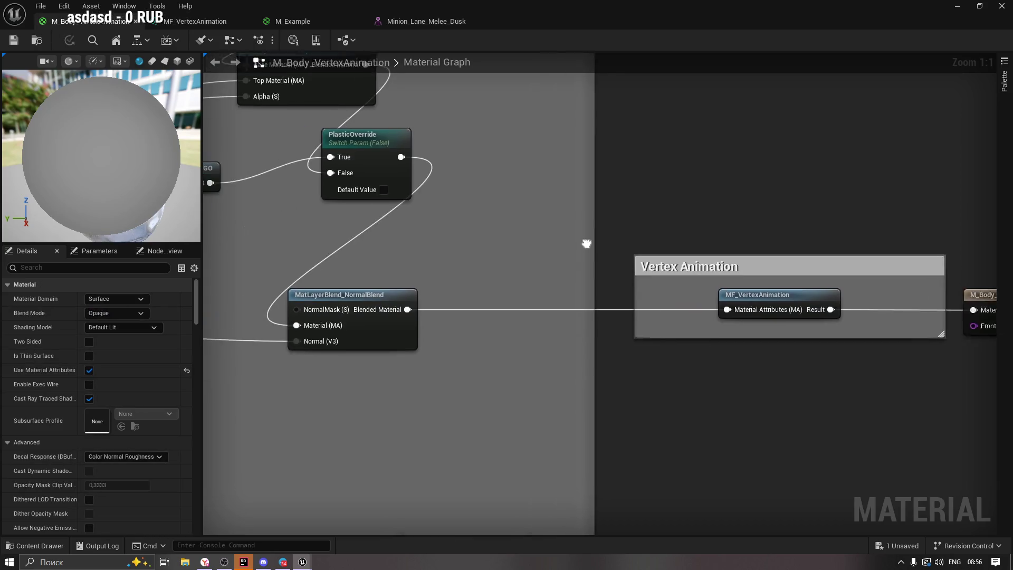
click(364, 304)
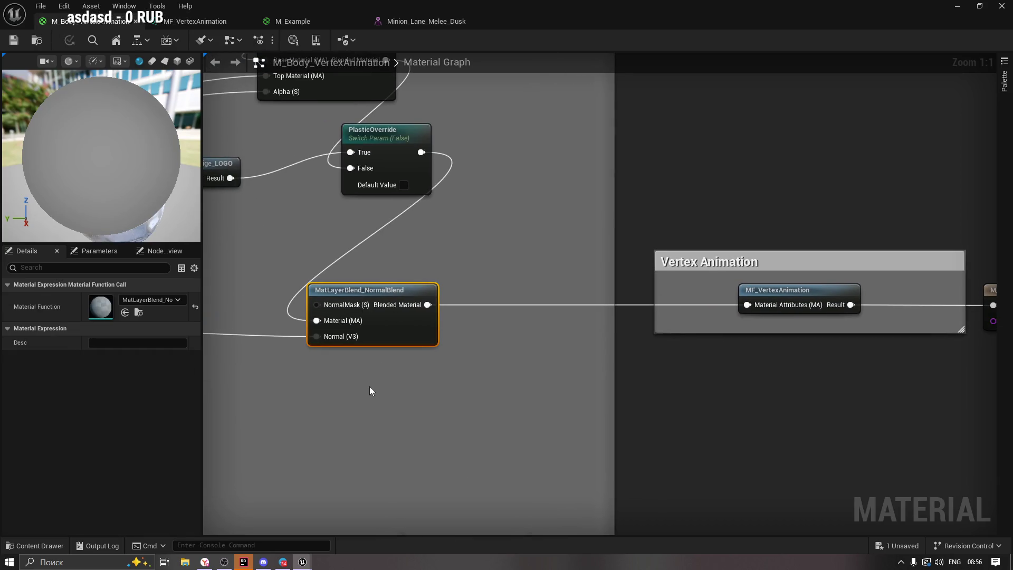
drag(285, 283, 359, 283)
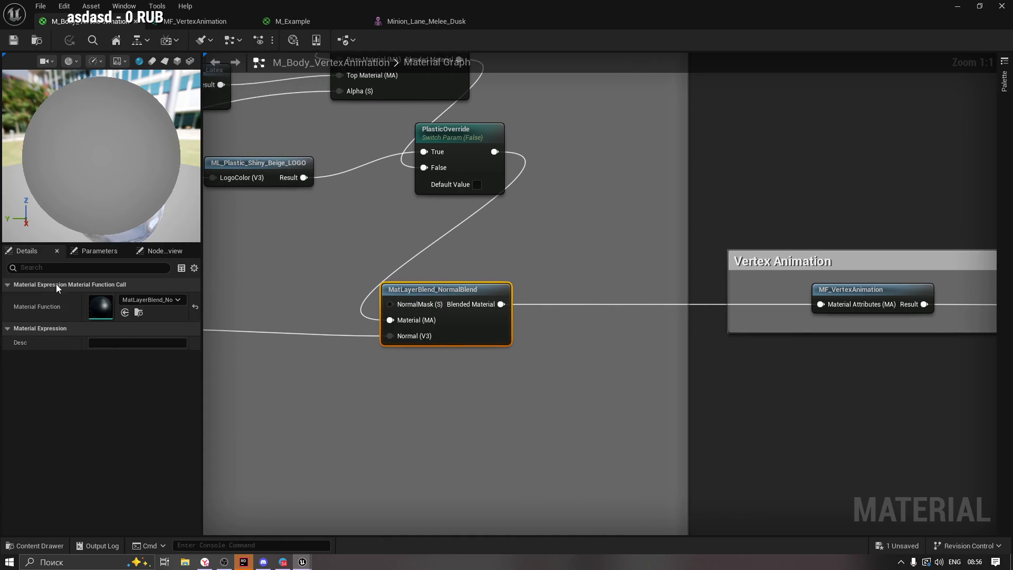
mouse_move(318, 280)
mouse_down()
mouse_move(414, 328)
mouse_move(592, 292)
mouse_move(280, 324)
mouse_move(220, 353)
mouse_move(190, 353)
mouse_up()
mouse_move(427, 309)
mouse_down()
mouse_move(379, 327)
mouse_move(587, 328)
mouse_move(661, 430)
mouse_move(721, 450)
mouse_move(567, 377)
mouse_up()
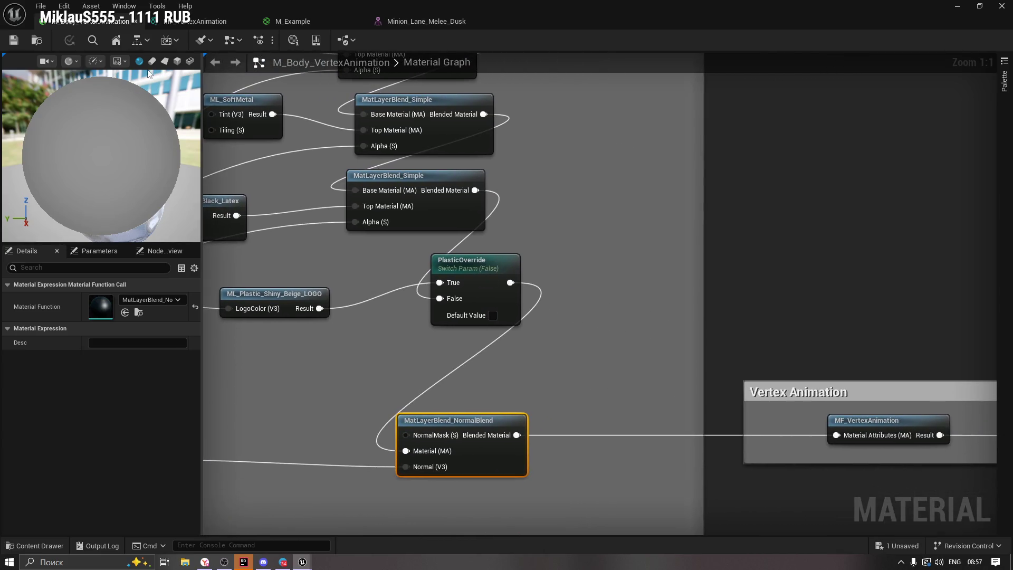
click(305, 21)
click(668, 266)
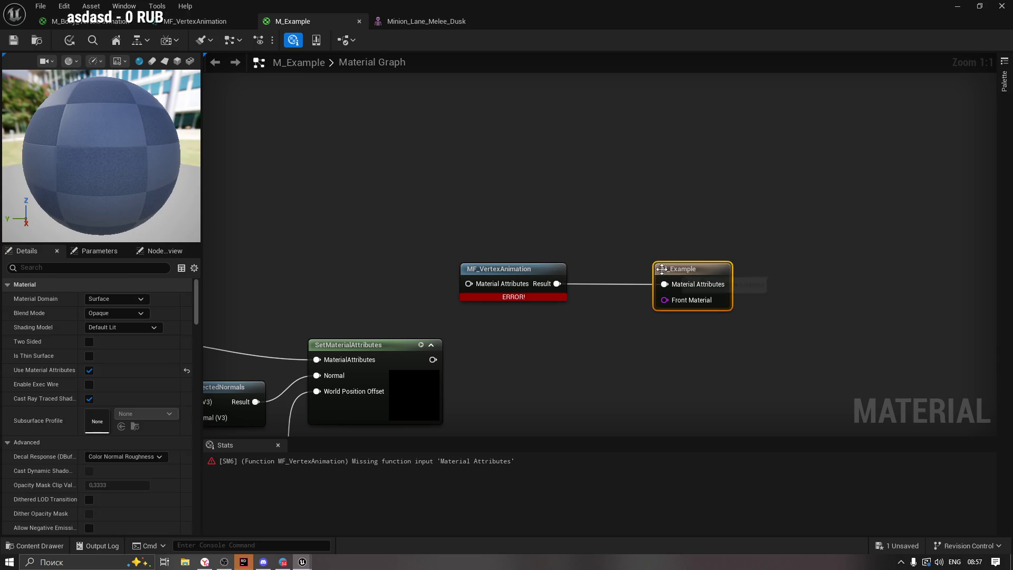
mouse_move(328, 301)
mouse_down()
mouse_move(648, 216)
mouse_move(650, 85)
mouse_up()
mouse_move(443, 331)
mouse_down()
mouse_move(626, 309)
mouse_move(648, 119)
mouse_move(465, 226)
mouse_up()
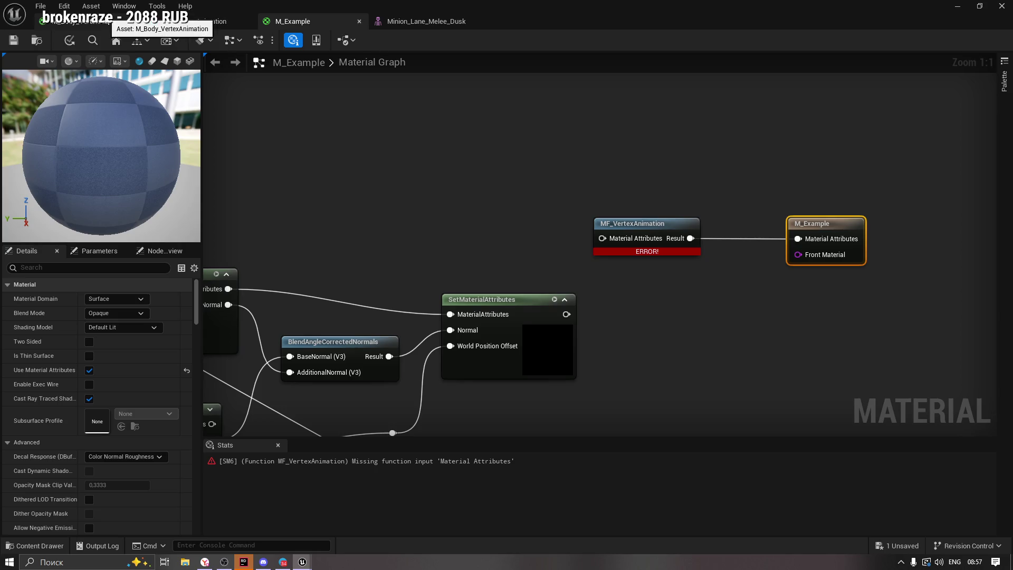
click(108, 20)
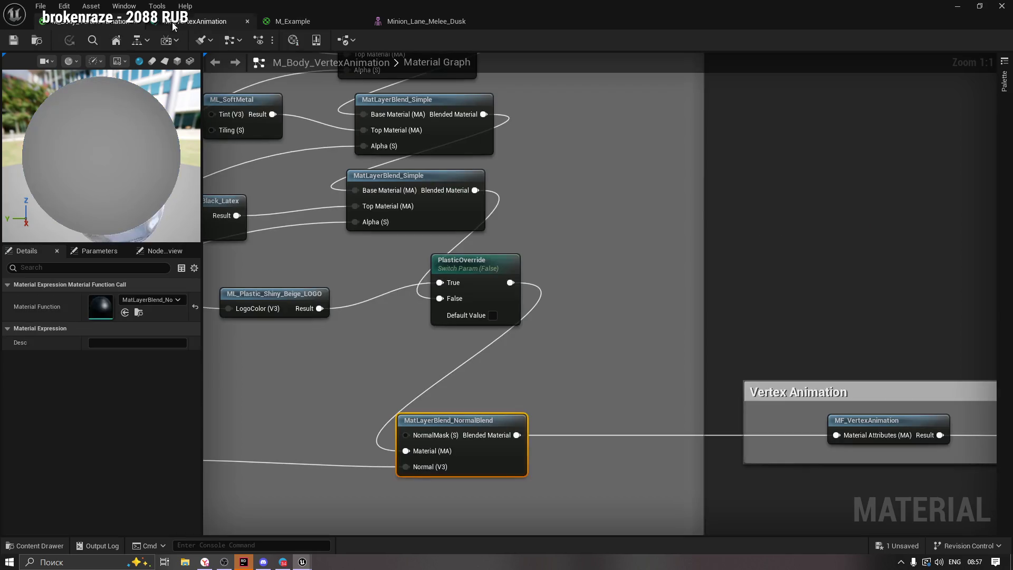
click(303, 24)
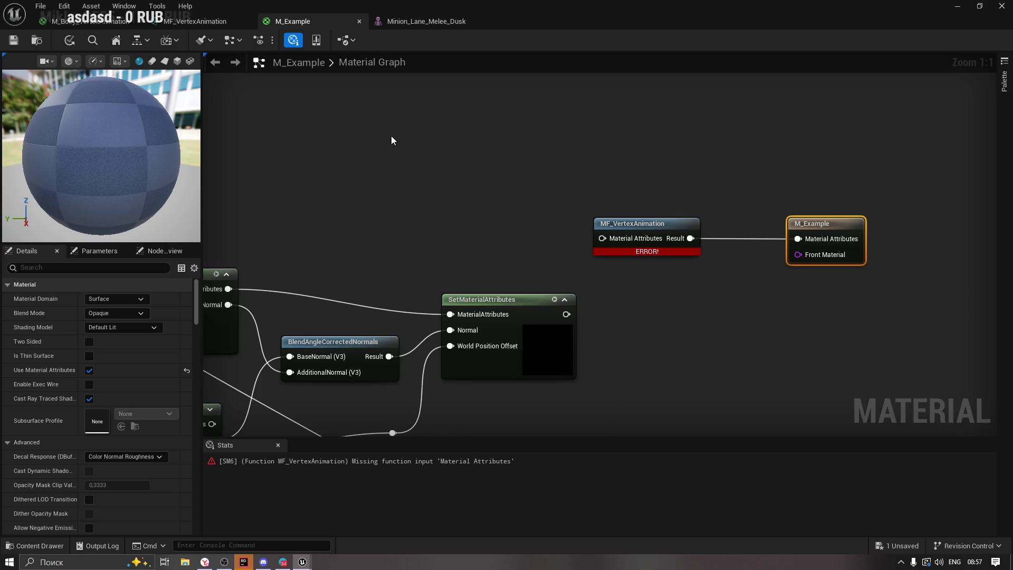
drag(391, 140, 453, 184)
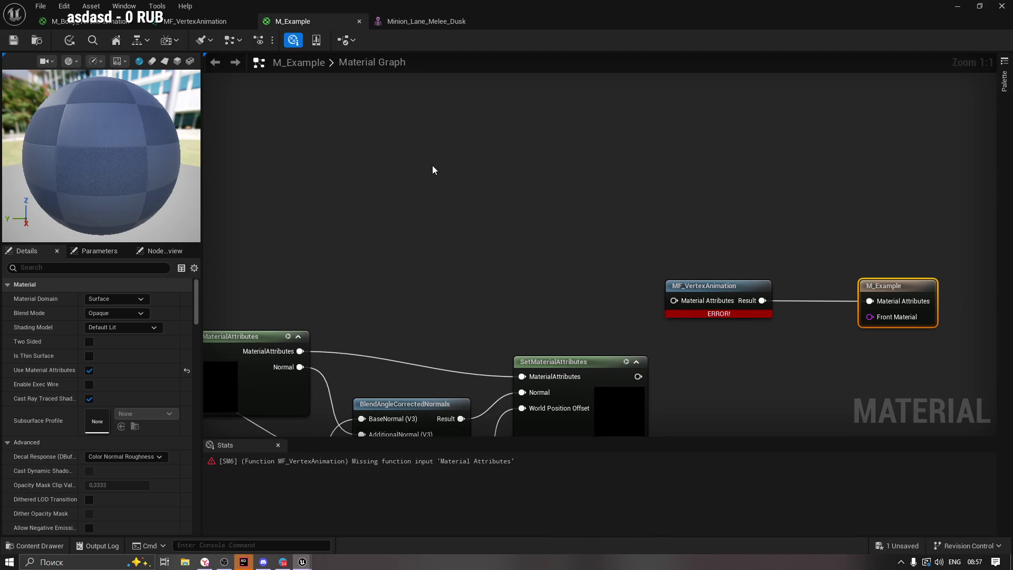
Add a MakeMaterialAttributes node and wire it into MF_VertexAnimation's Material Attributes input.
right_click(432, 166)
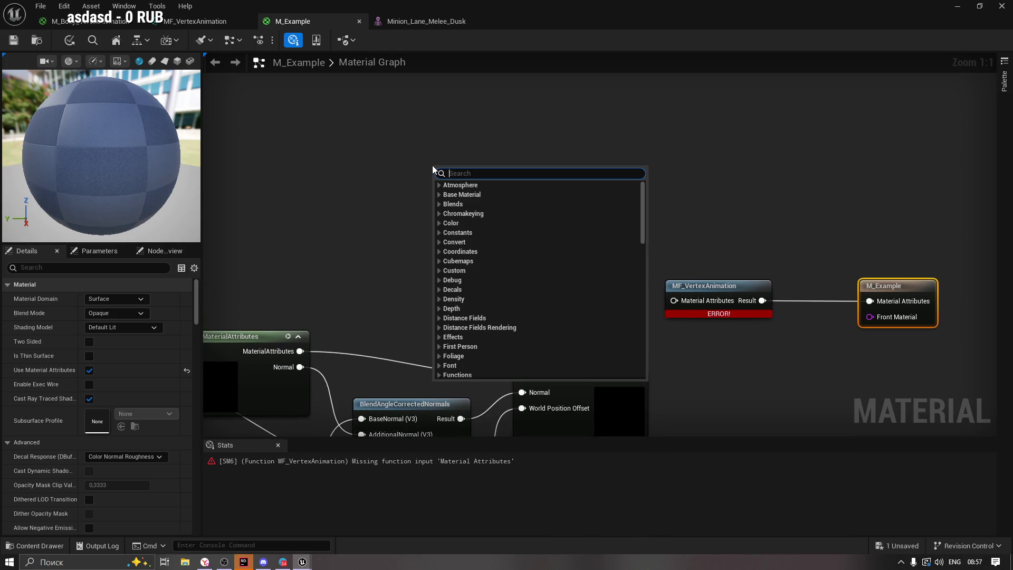
text(Mater)
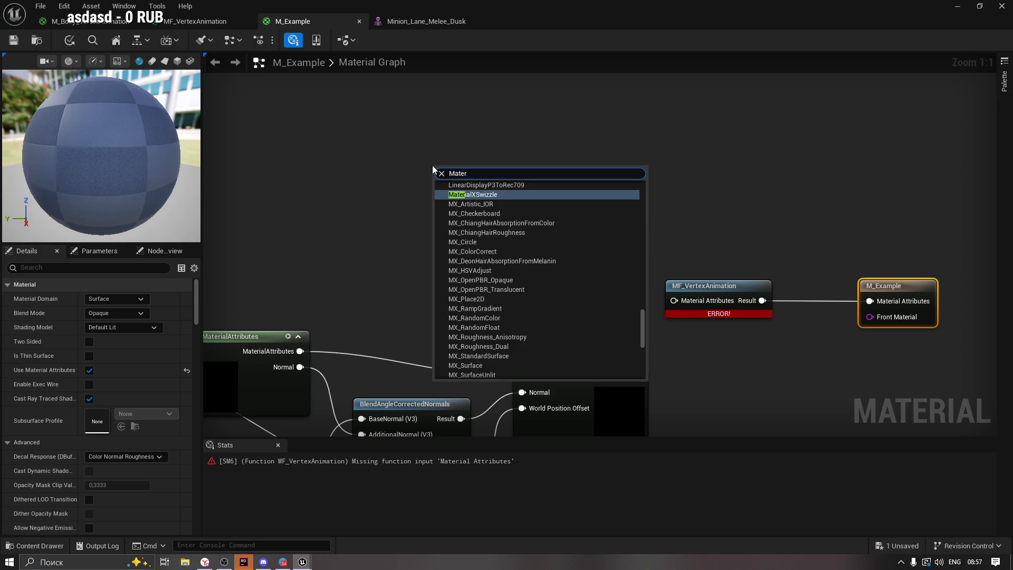
text(iala)
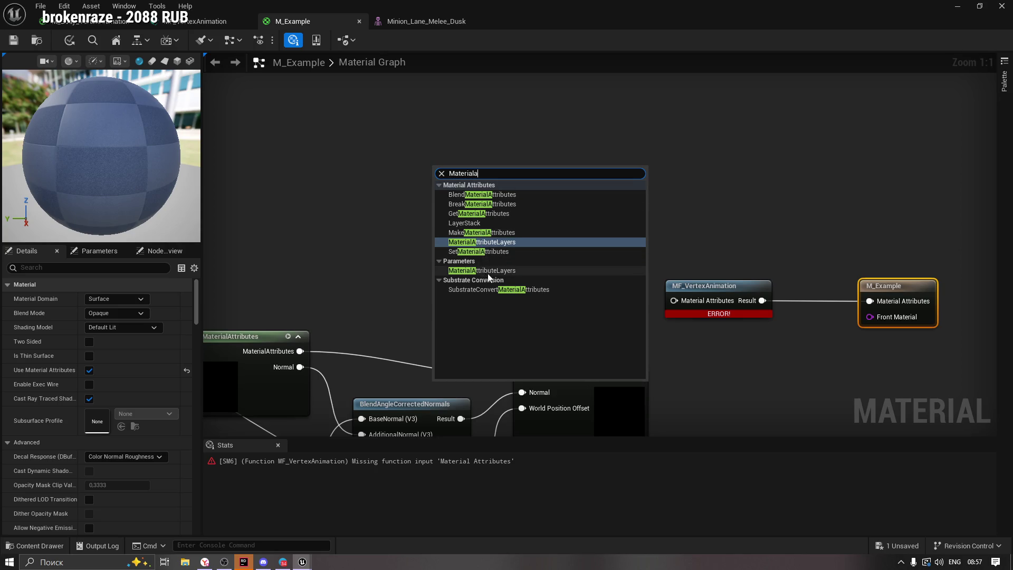
click(485, 235)
mouse_move(488, 169)
mouse_down()
mouse_move(520, 39)
mouse_move(463, 205)
mouse_up()
drag(720, 289, 679, 181)
mouse_move(463, 110)
mouse_down()
mouse_move(660, 371)
mouse_move(643, 363)
mouse_up()
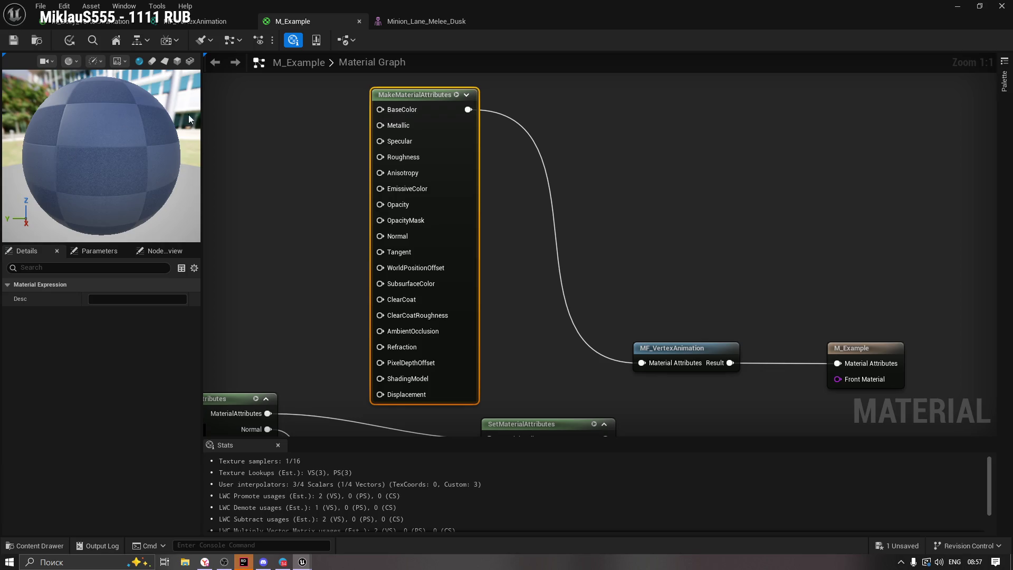
Apply the M_Example changes, glance at the other material tabs, and return.
click(18, 42)
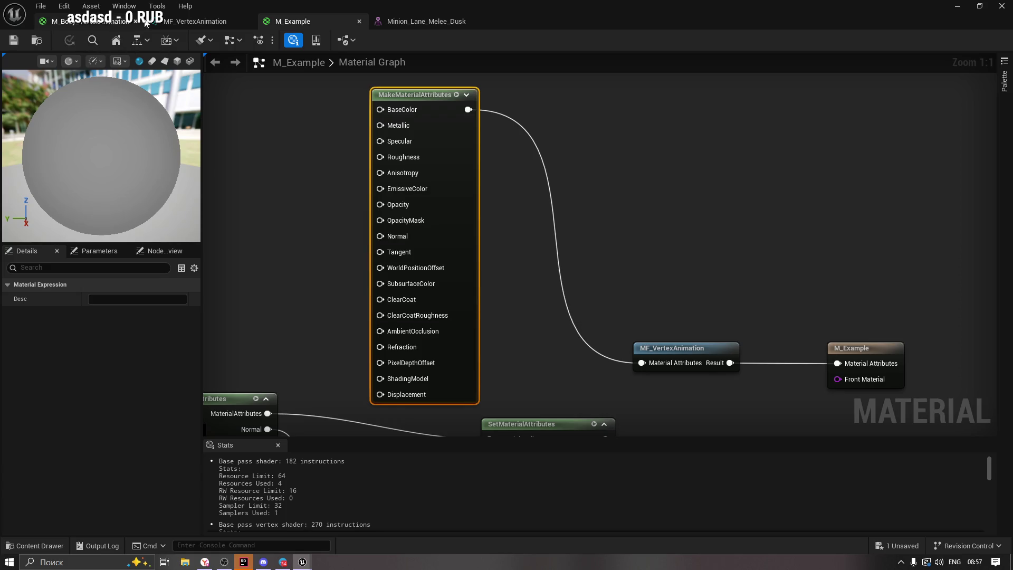
click(195, 21)
click(57, 28)
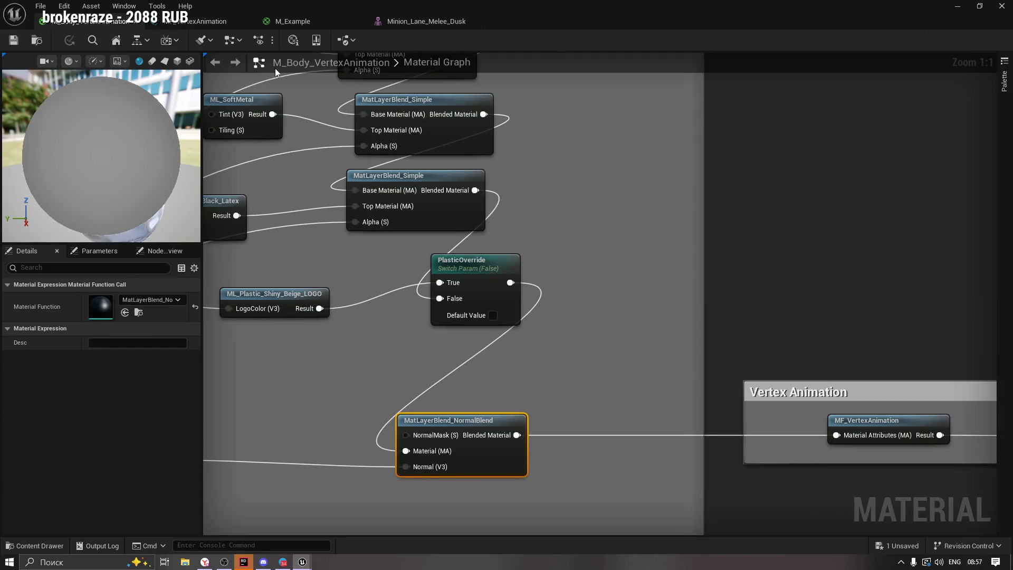
click(320, 18)
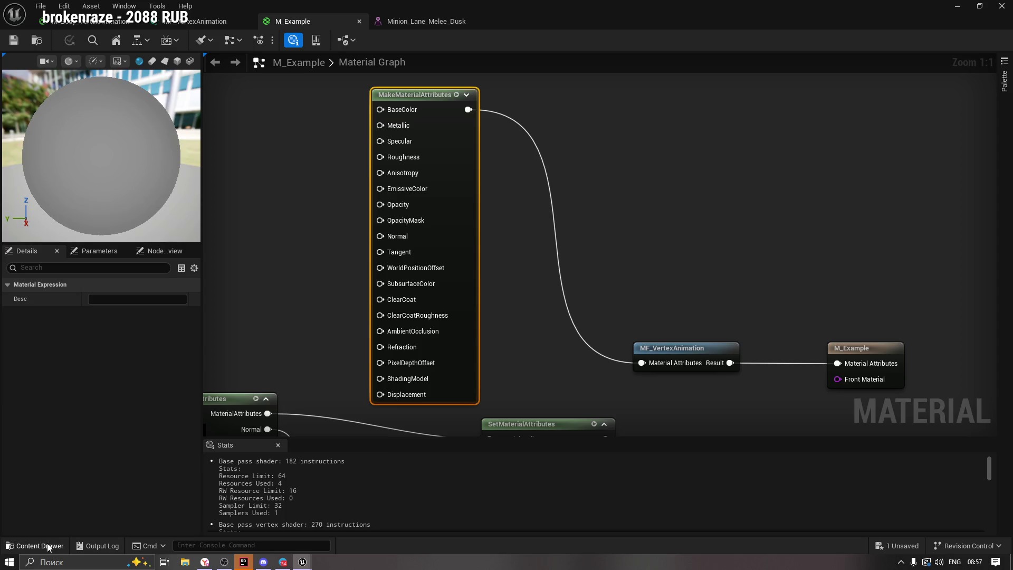
Open the Minion static mesh from the VAT folder and assign MI_Example to its material slot.
click(47, 546)
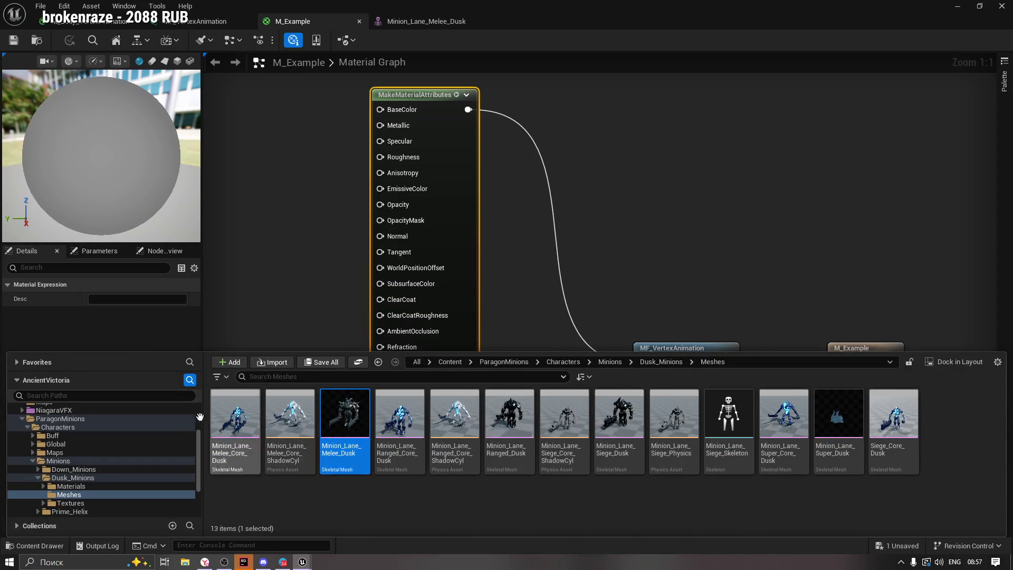
click(20, 418)
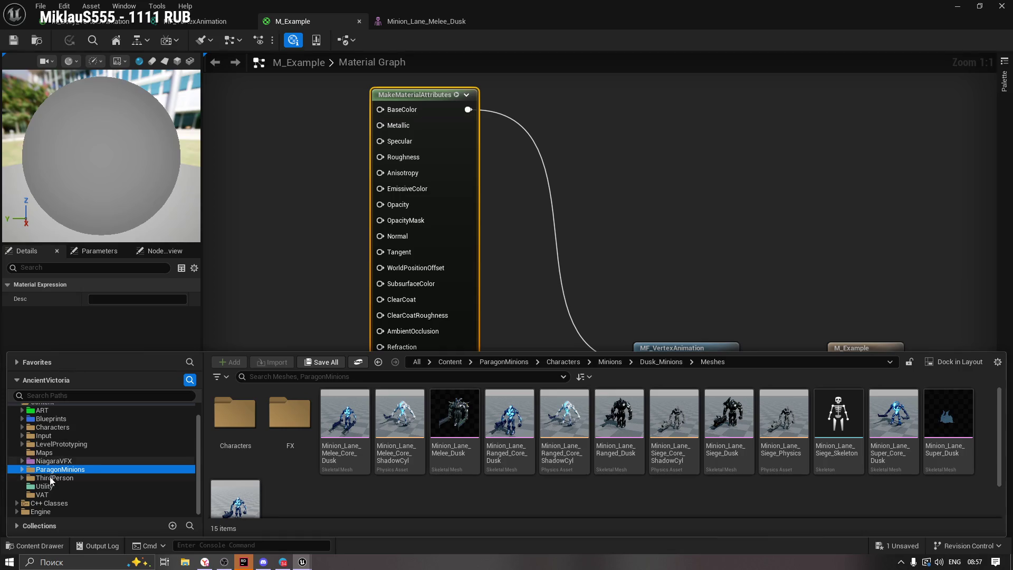
click(42, 494)
click(455, 423)
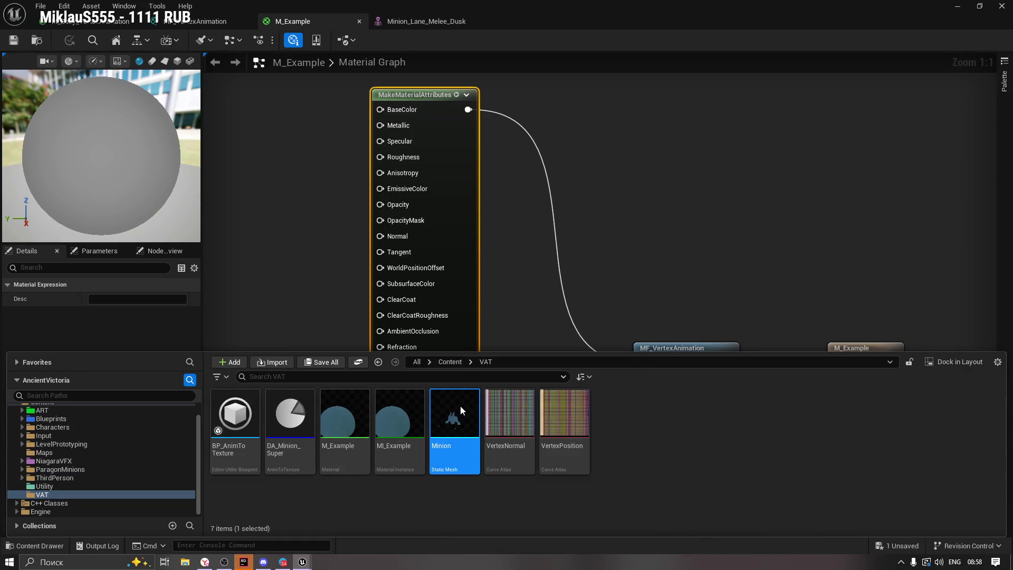
double_click(460, 406)
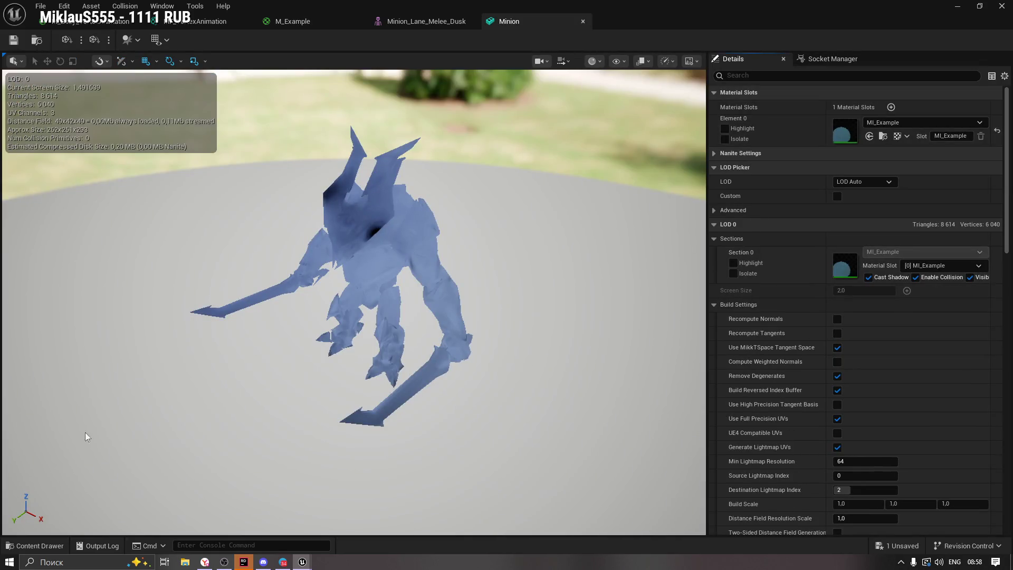
click(34, 545)
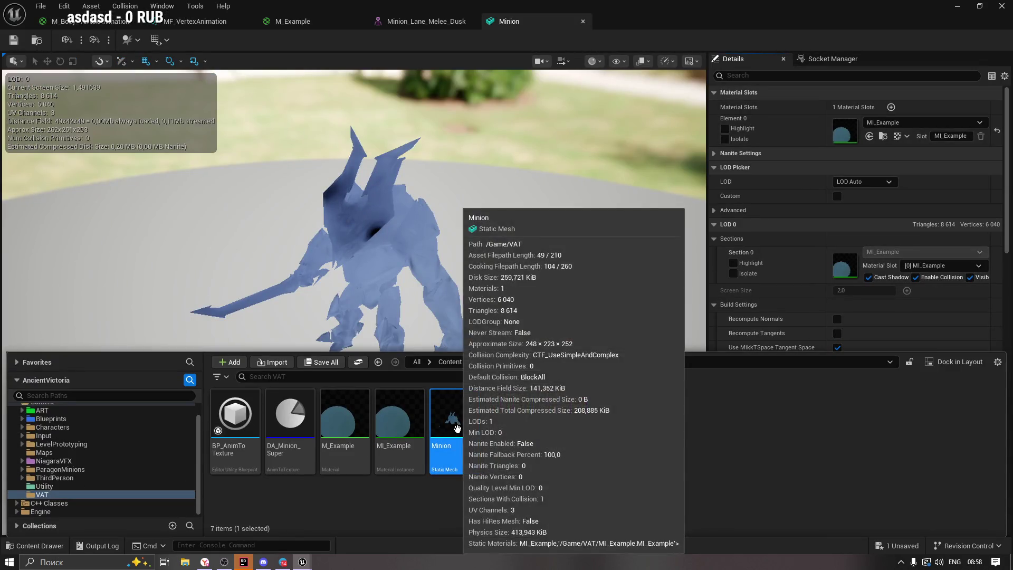
mouse_move(397, 420)
mouse_down()
mouse_move(846, 161)
mouse_move(839, 121)
mouse_up()
Return to M_Example, select the MF_VertexAnimation node, and open BP_AnimToTexture from the VAT folder.
click(293, 21)
drag(791, 311, 668, 376)
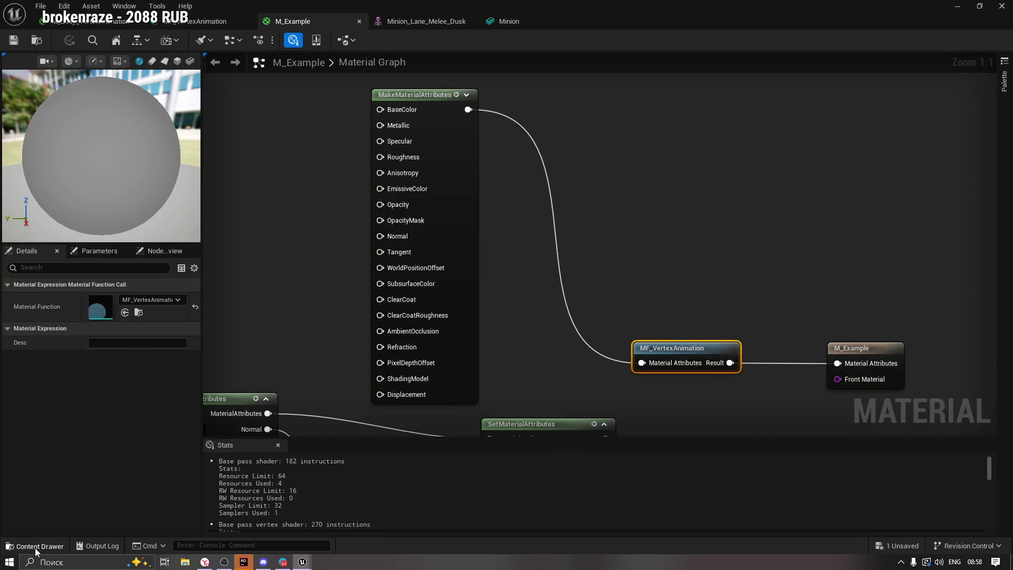
click(34, 545)
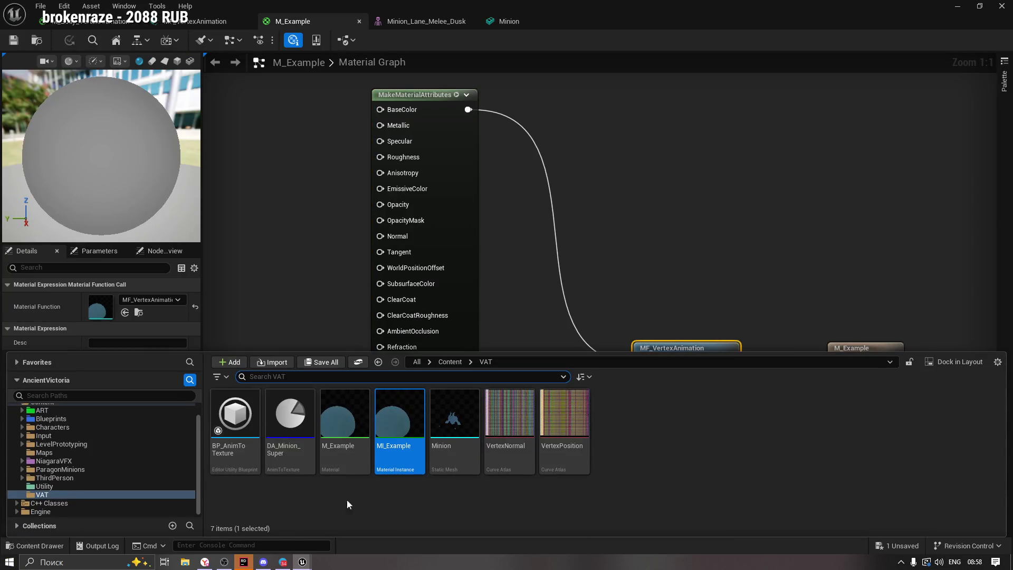
click(235, 414)
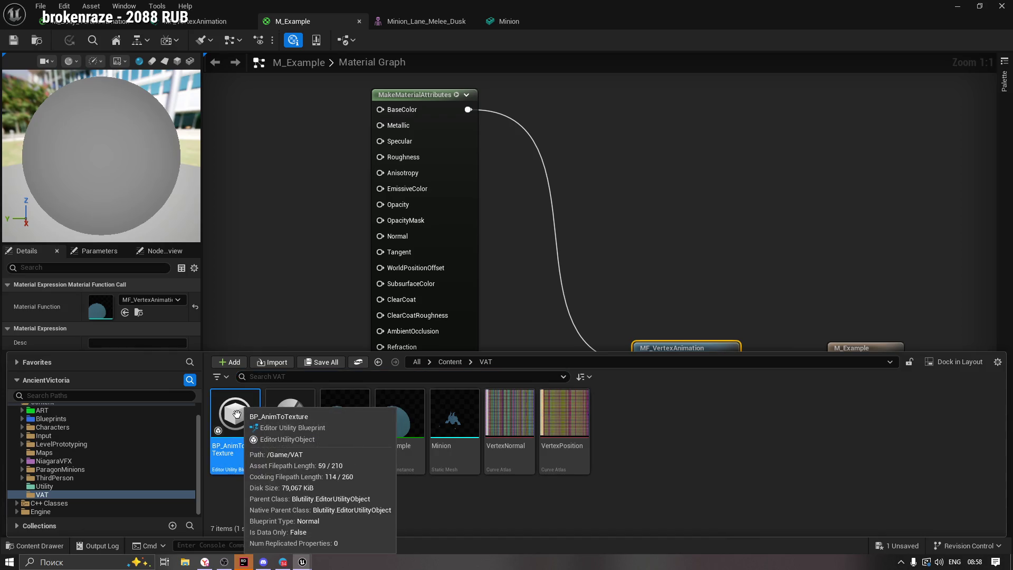
double_click(236, 414)
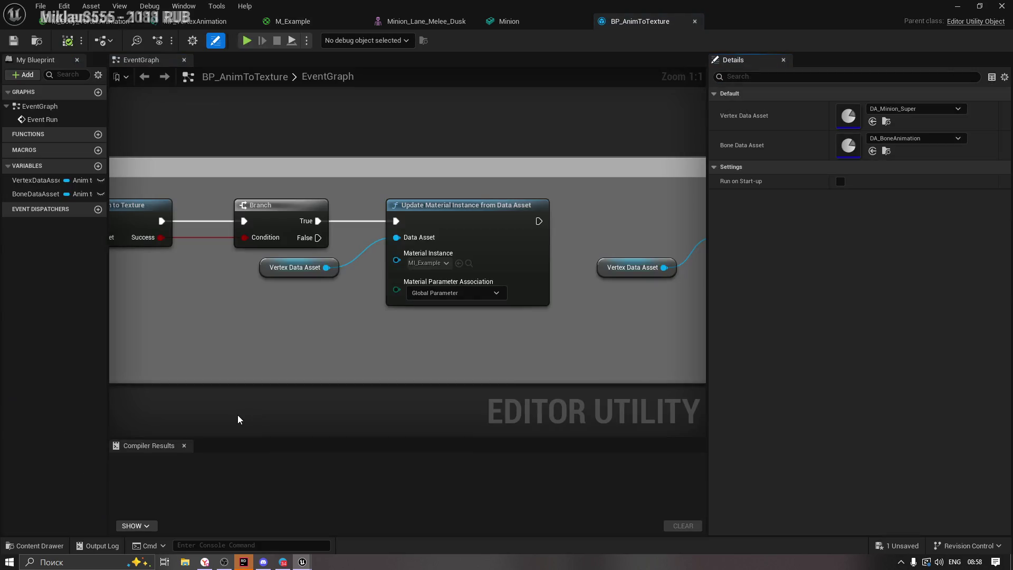
Drop MI_Example from the Content Drawer onto the update node's Material Instance input.
click(438, 263)
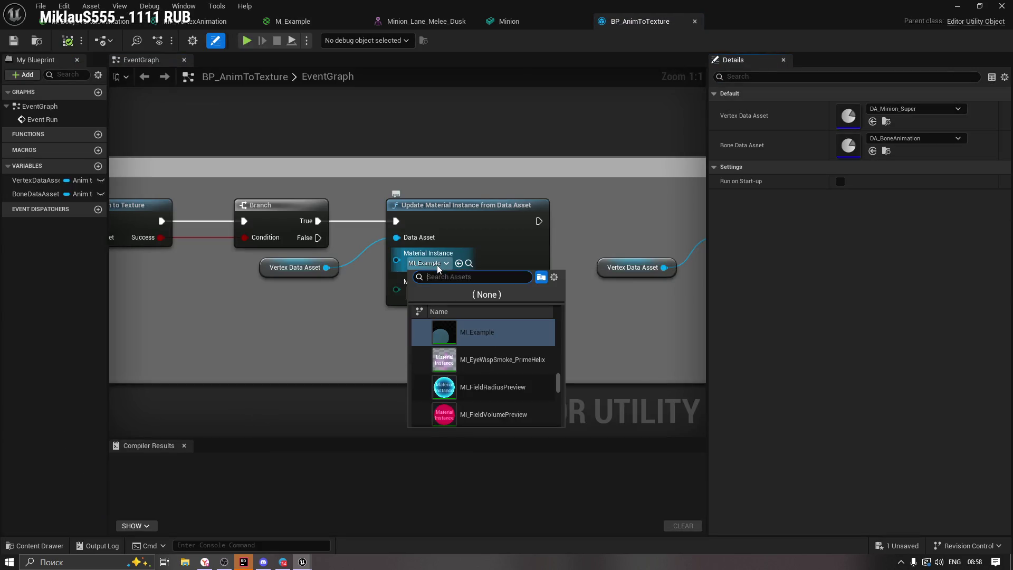
click(346, 372)
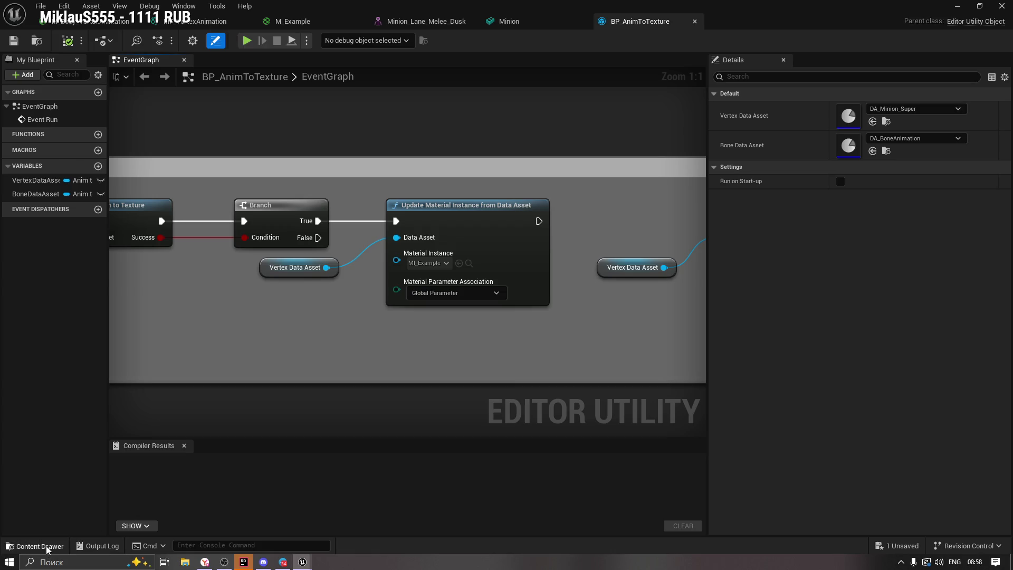
click(33, 546)
mouse_move(396, 422)
mouse_down()
mouse_move(424, 332)
mouse_move(430, 264)
mouse_up()
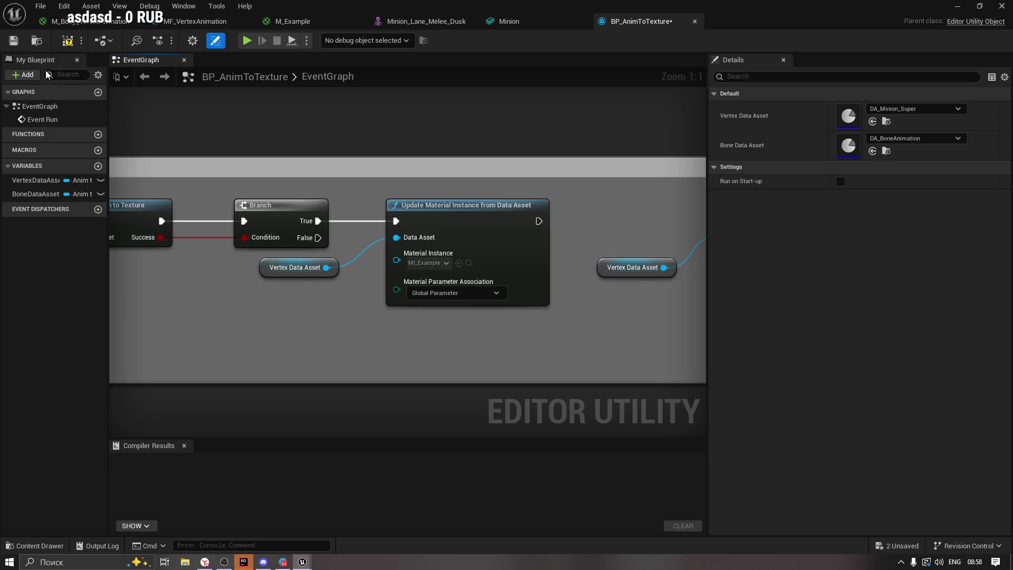